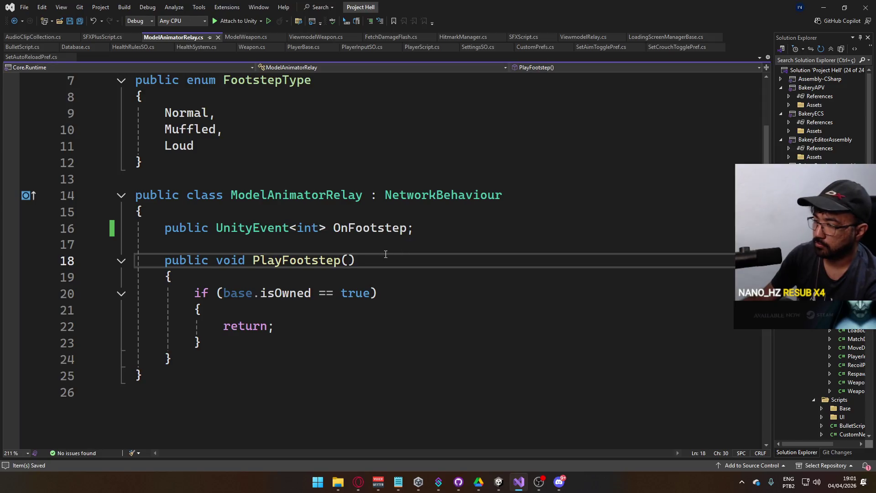
Add an int type parameter to PlayFootstep and save the script
text(int type)
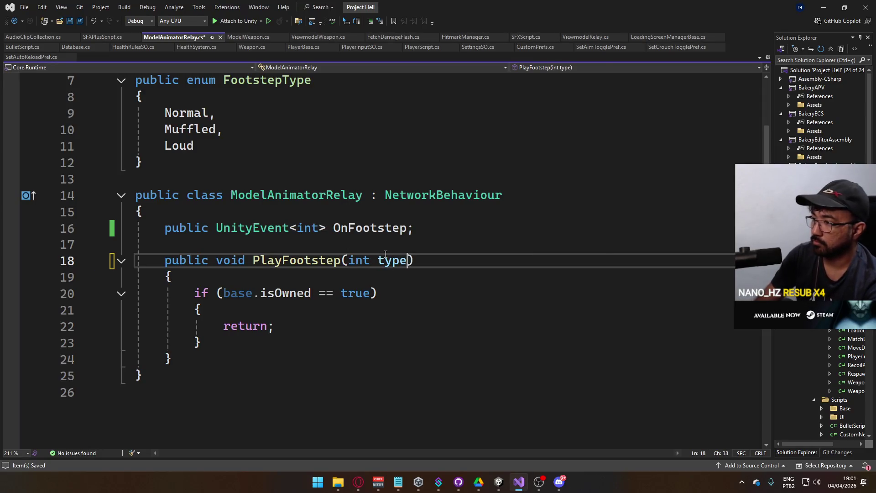
key(ctrl+s)
click(322, 319)
click(277, 307)
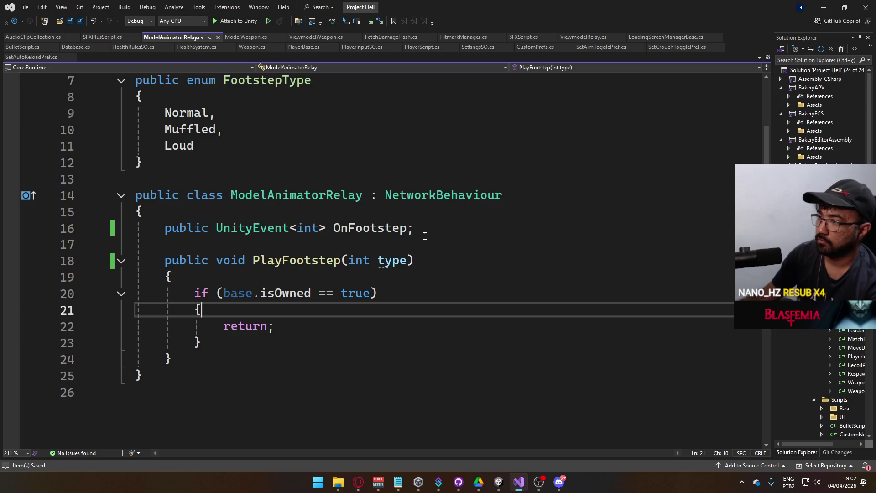
scroll(424, 235, up, 2)
scroll(424, 263, down, 3)
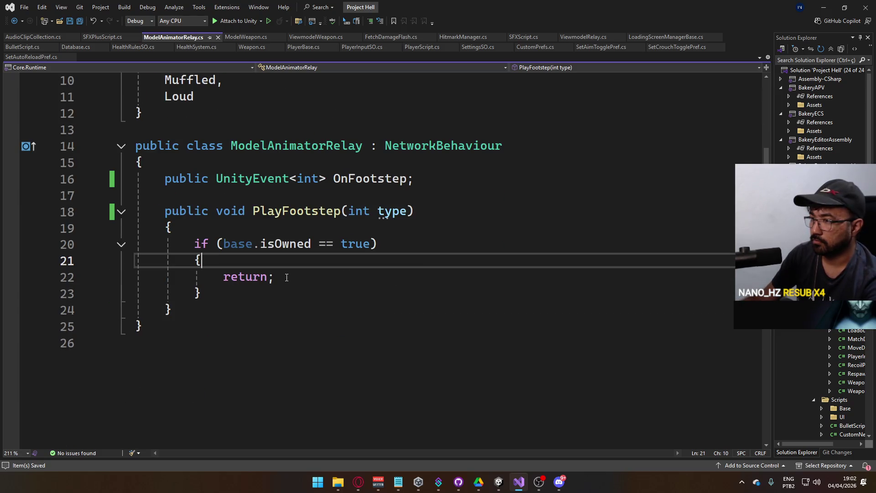
Duplicate the OnFootstep event declaration as OnFootstepLocal and save
drag(414, 179, 165, 179)
key(Down)
click(446, 179)
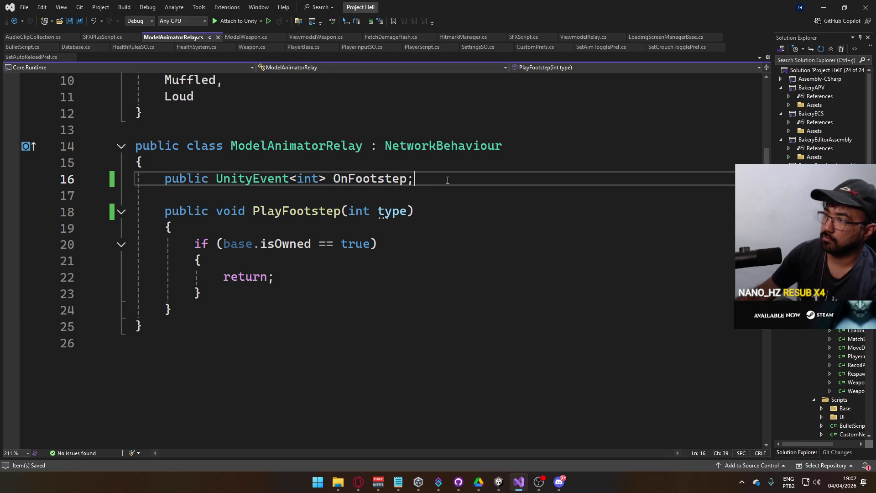
key(ctrl+d)
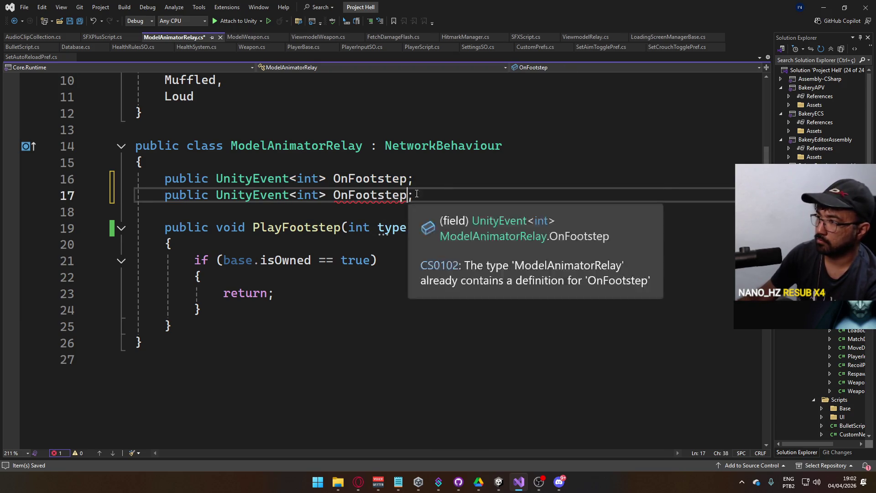
text(Local)
key(ctrl+s)
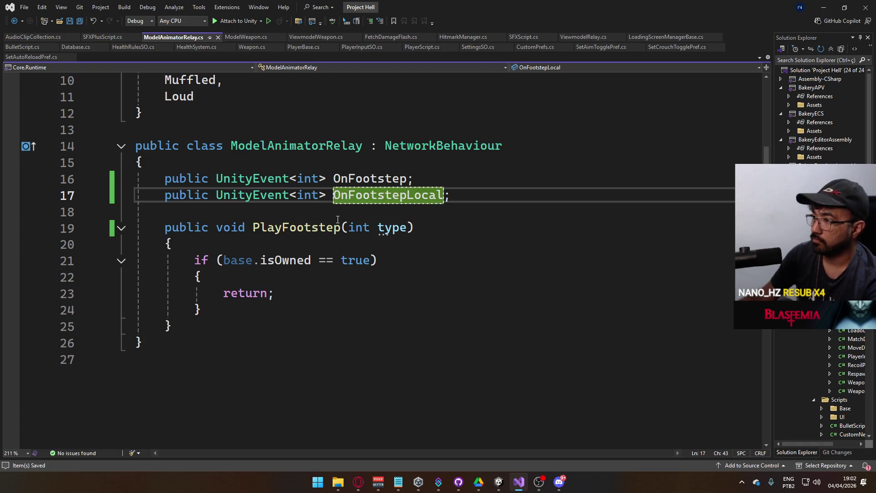
Call this.OnFootstepLocal?.Invoke(type) inside the isOwned block and save
click(340, 277)
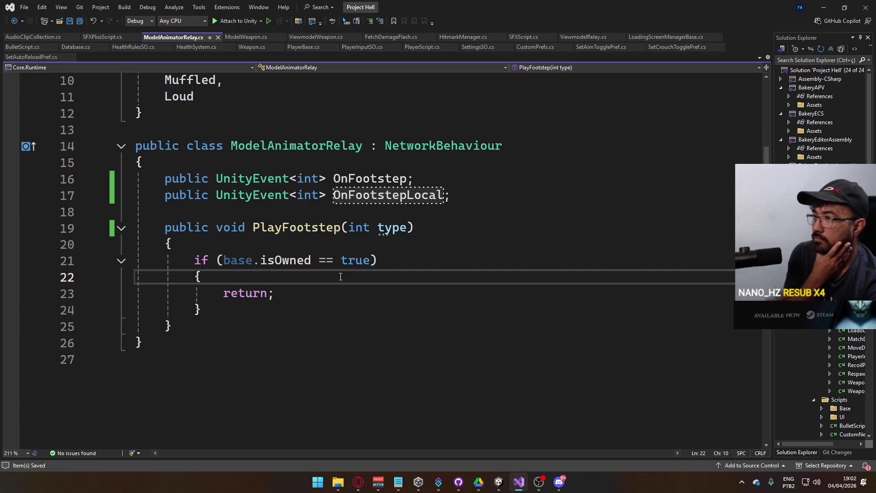
key(Return)
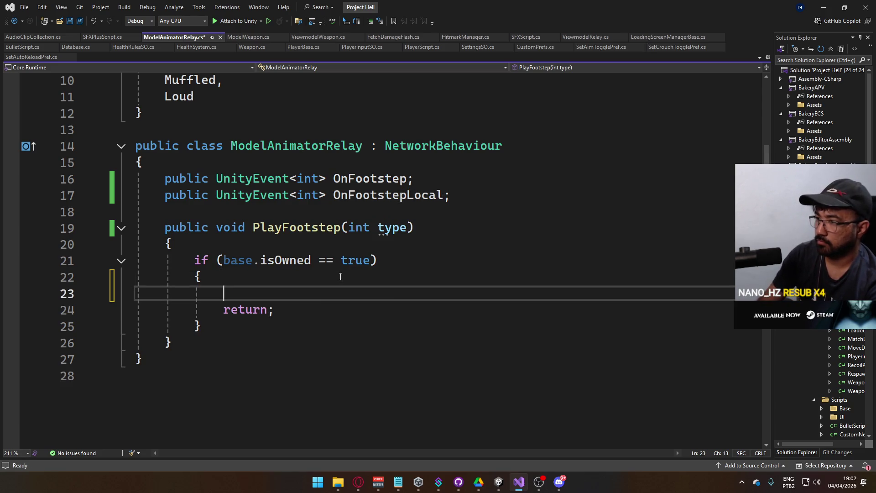
text(Onfoo)
text(tstep.)
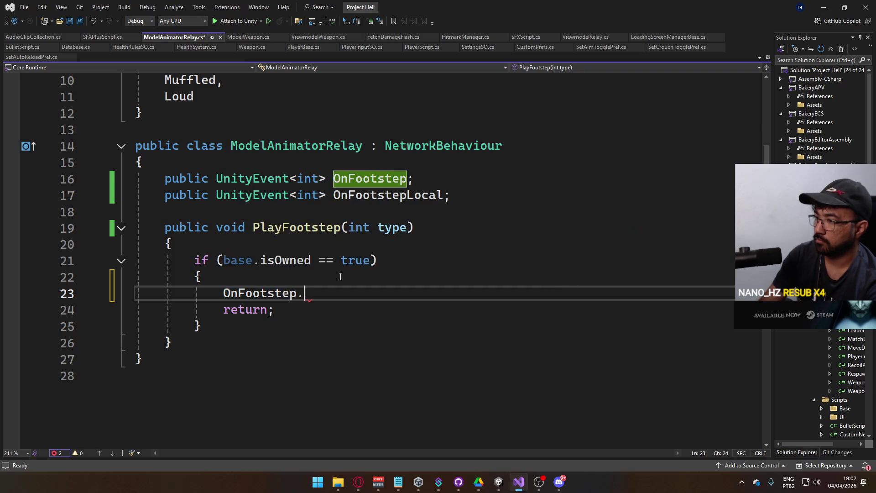
key(BackSpace)
key(BackSpace)
key(BackSpace)
key(BackSpace)
key(BackSpace)
key(BackSpace)
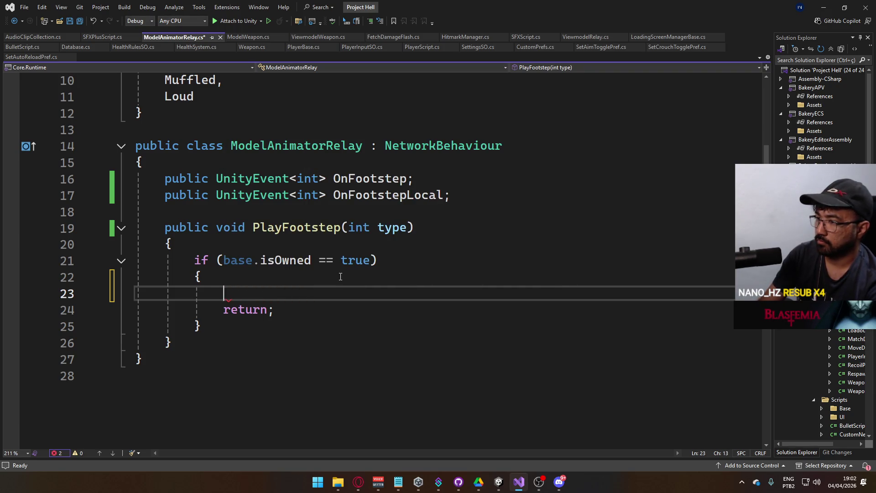
text(this.OnFo)
key(Tab)
text(?)
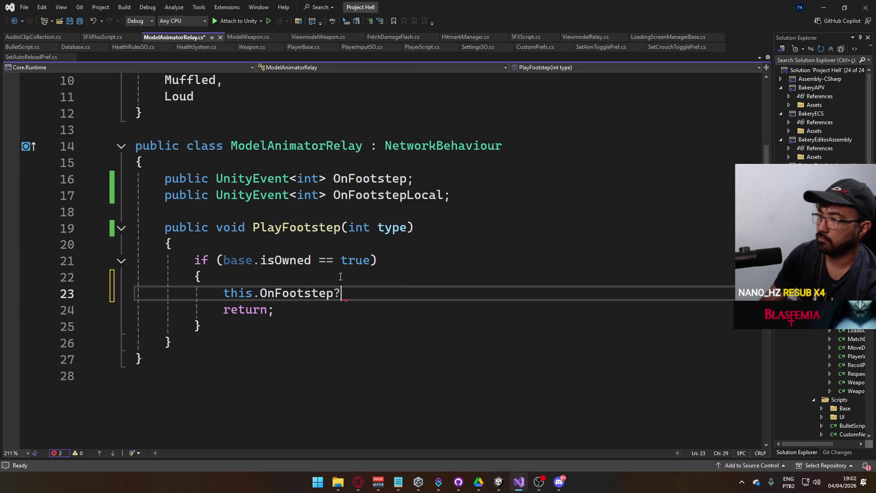
key(BackSpace)
text(Local)
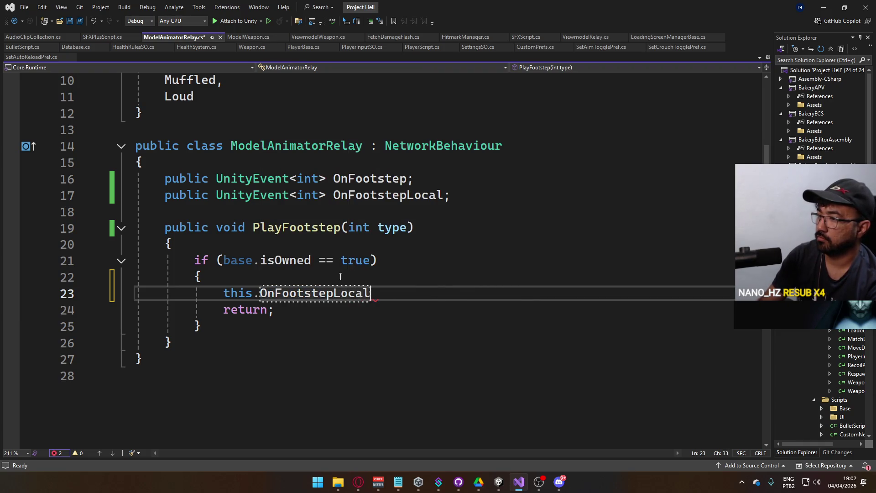
text(.Inv)
key(Tab)
key(Tab)
key(ctrl+s)
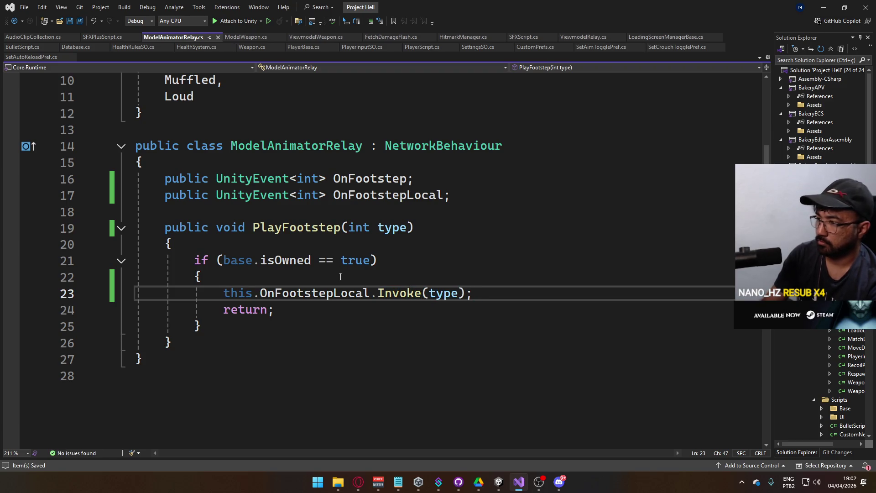
Add this.OnFootstep?.Invoke(type) after the owner check and save the method
key(Down)
key(Down)
key(Return)
key(Return)
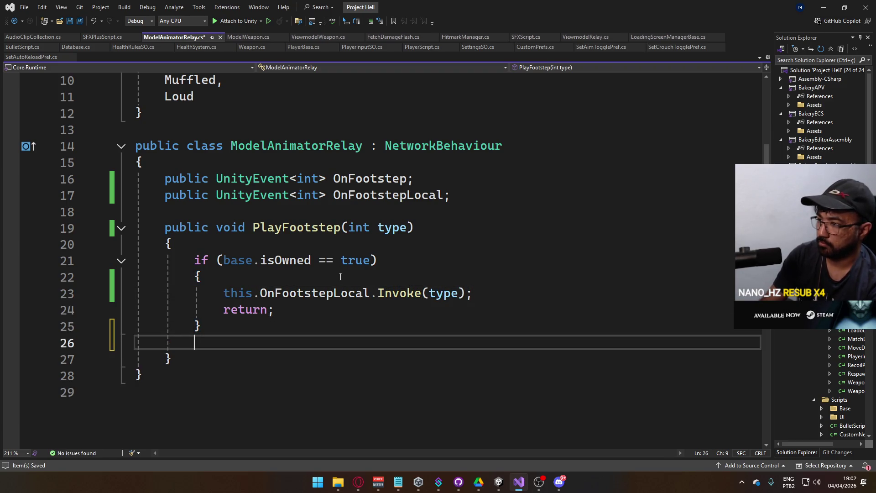
text(this.OnF)
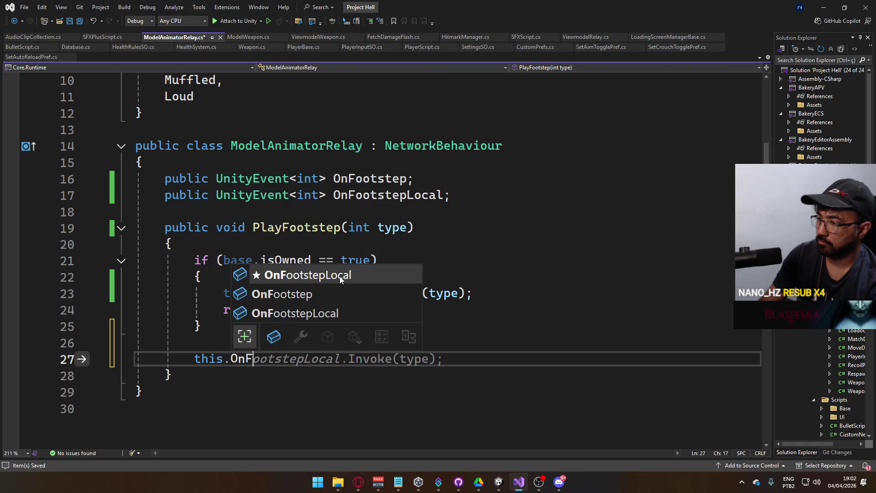
key(Tab)
key(BackSpace)
key(BackSpace)
key(BackSpace)
text(?)
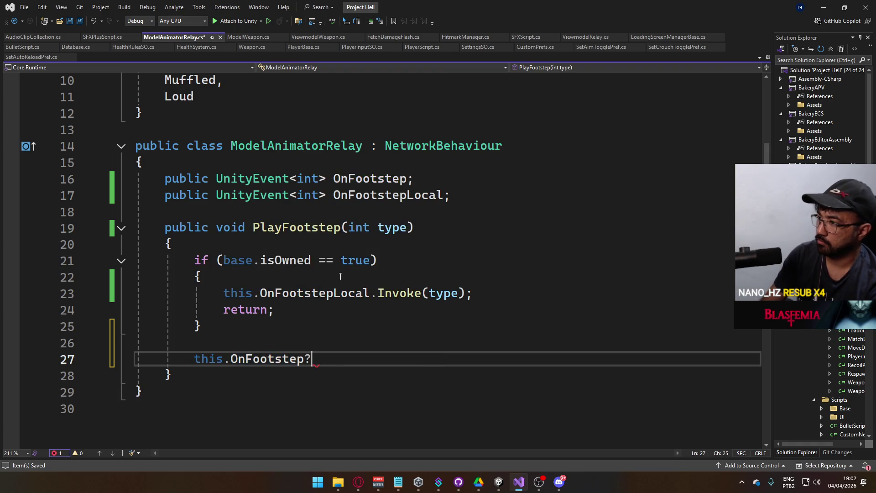
text(.I)
key(Tab)
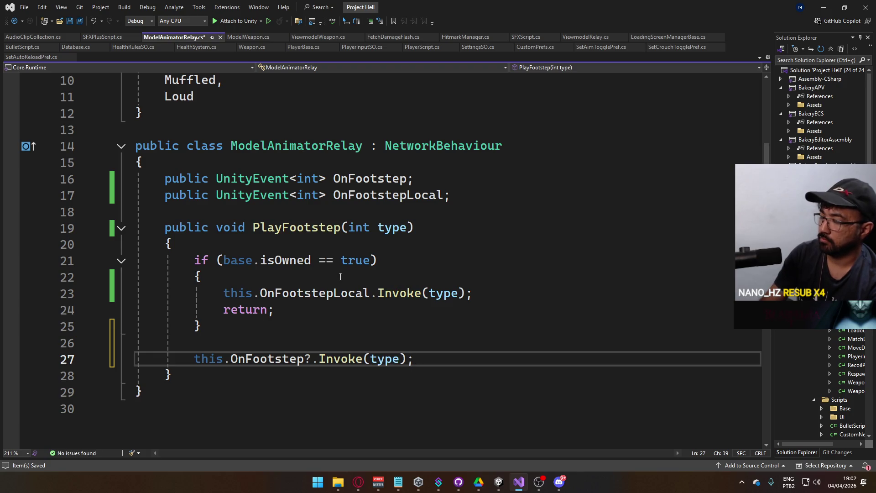
key(ctrl+s)
scroll(371, 202, up, 2)
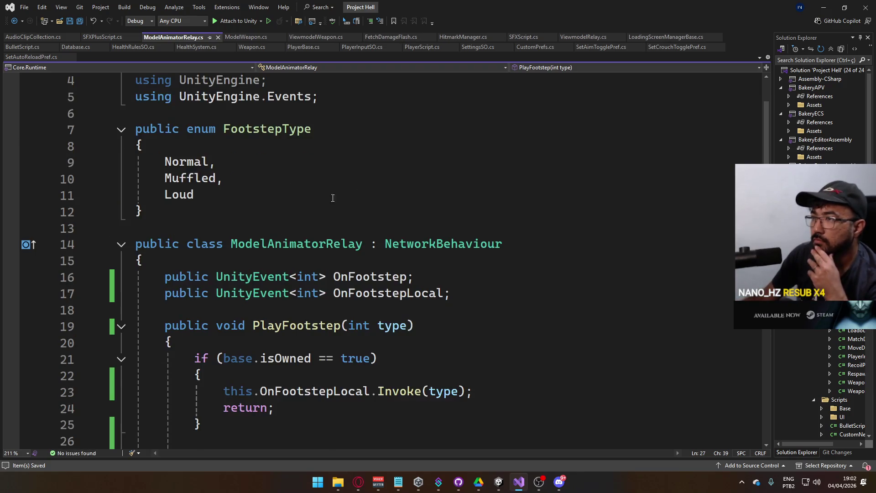
scroll(332, 198, up, 1)
scroll(268, 213, down, 3)
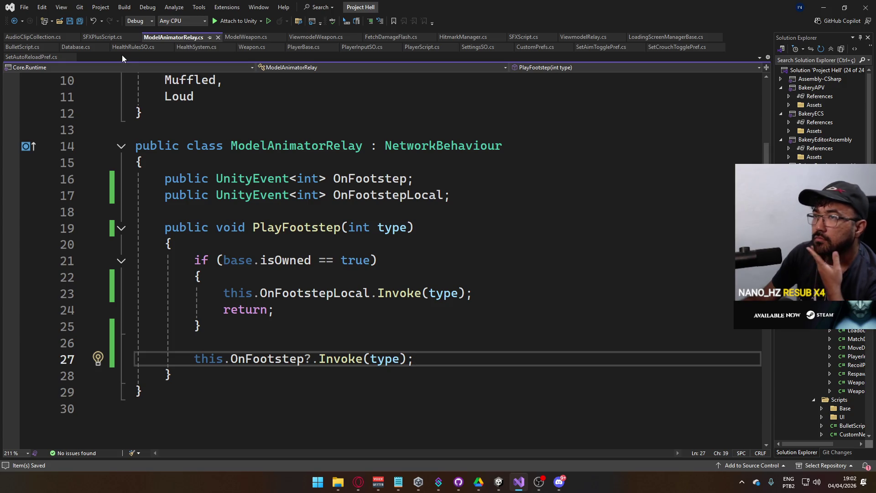
scroll(242, 163, up, 2)
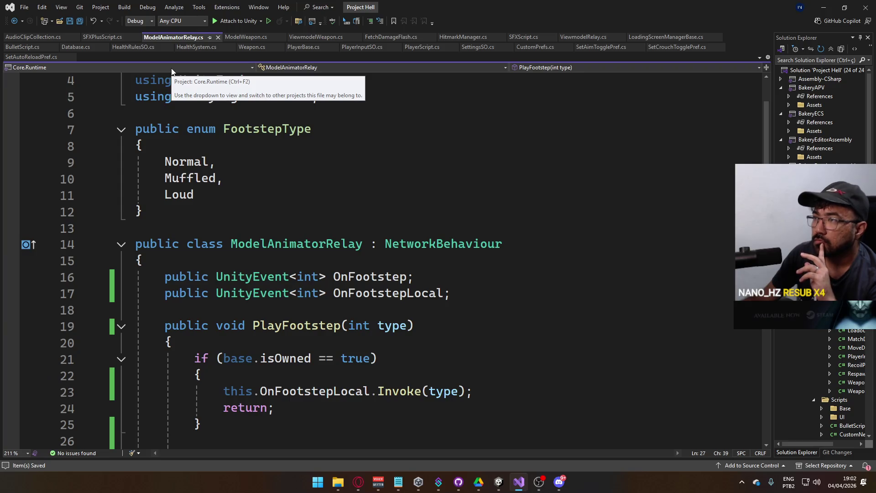
On the Viewmodel's Model object, add an entry to the On Footstep and On Footstep Local events
click(495, 487)
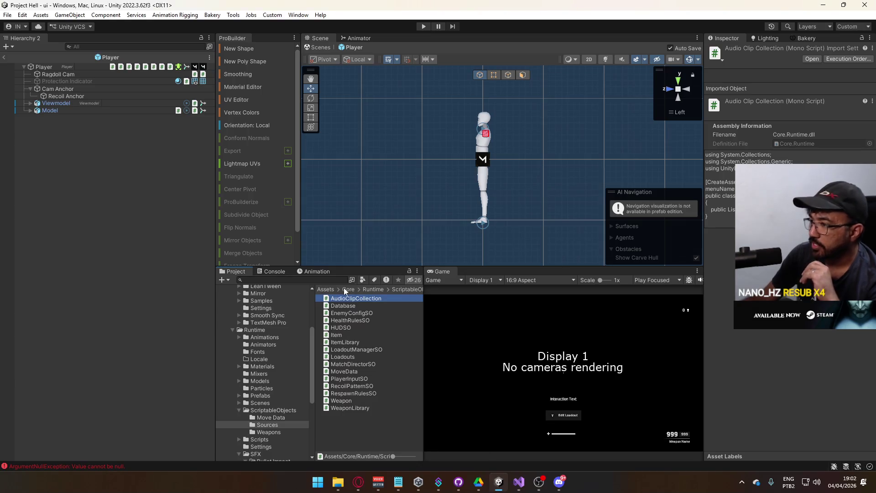
click(77, 104)
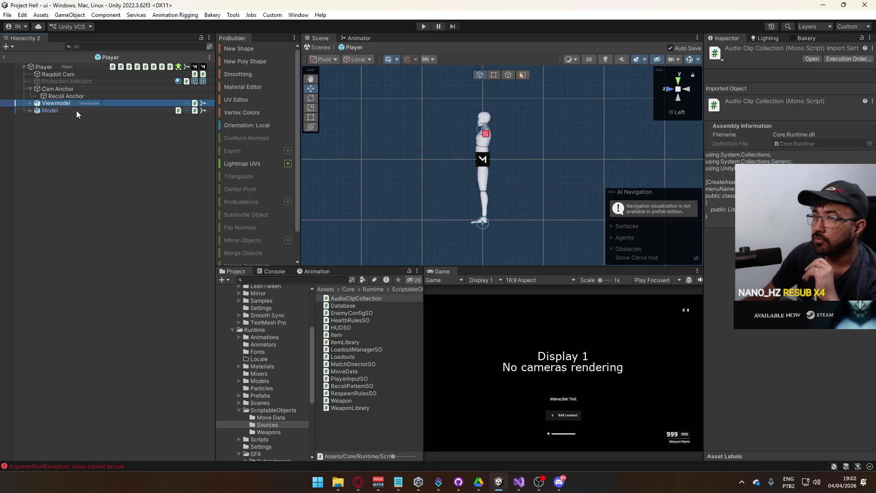
click(75, 111)
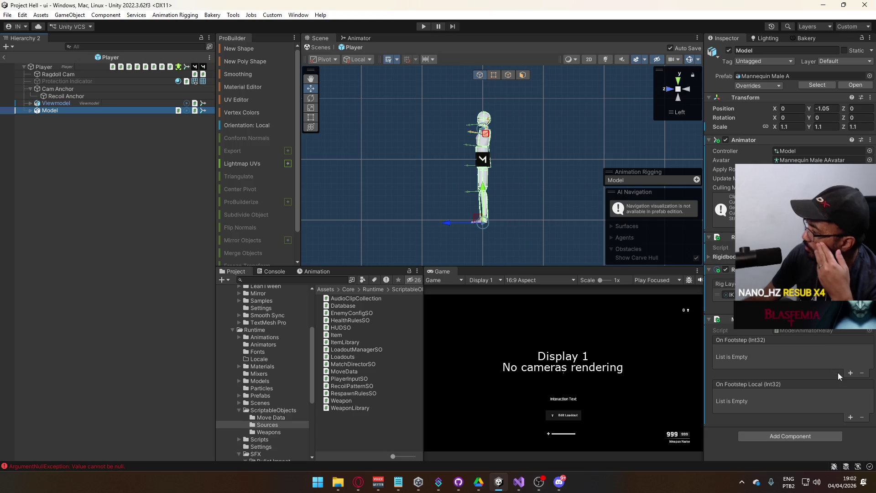
click(850, 373)
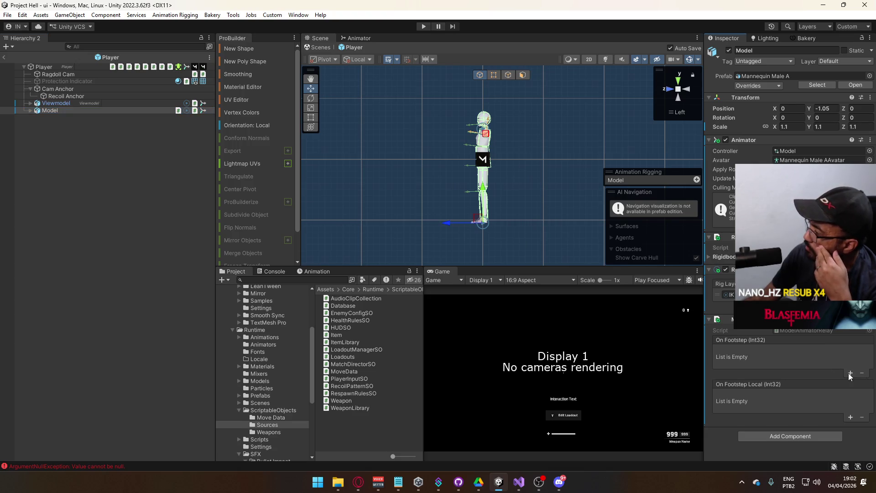
click(849, 418)
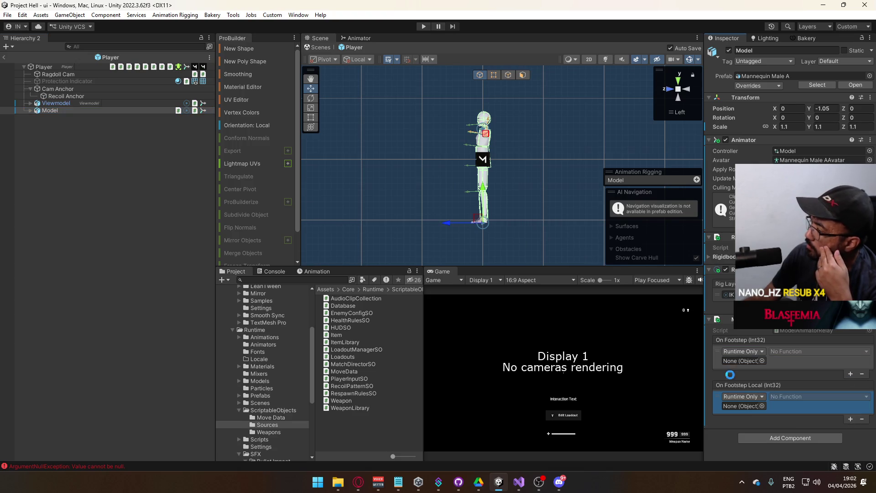
click(29, 110)
click(29, 110)
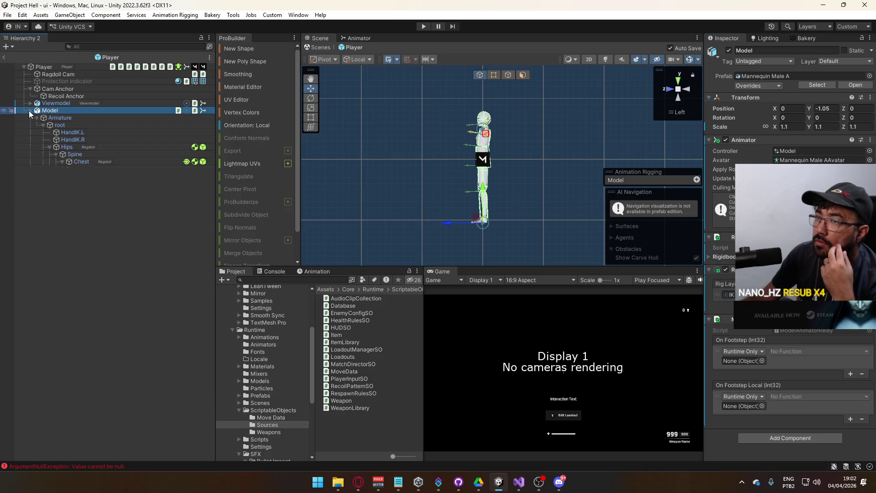
Create an empty child GameObject under Player and set its Y position to 5
right_click(50, 69)
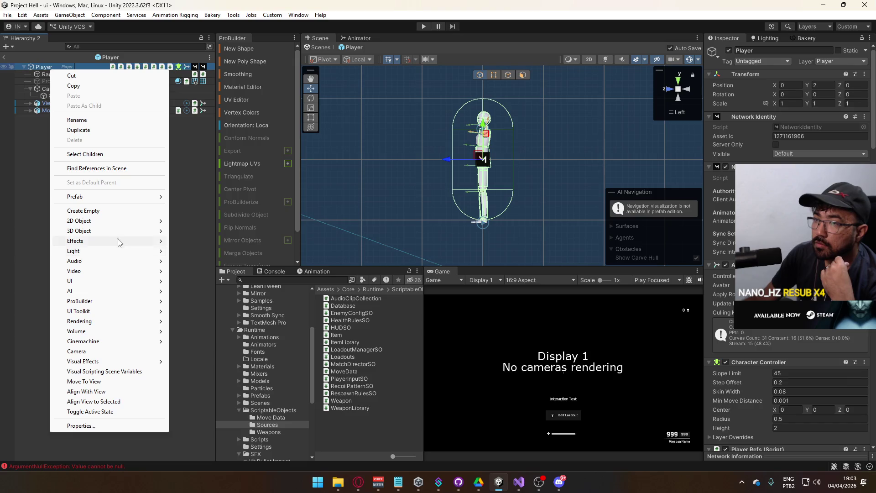
click(100, 210)
click(66, 131)
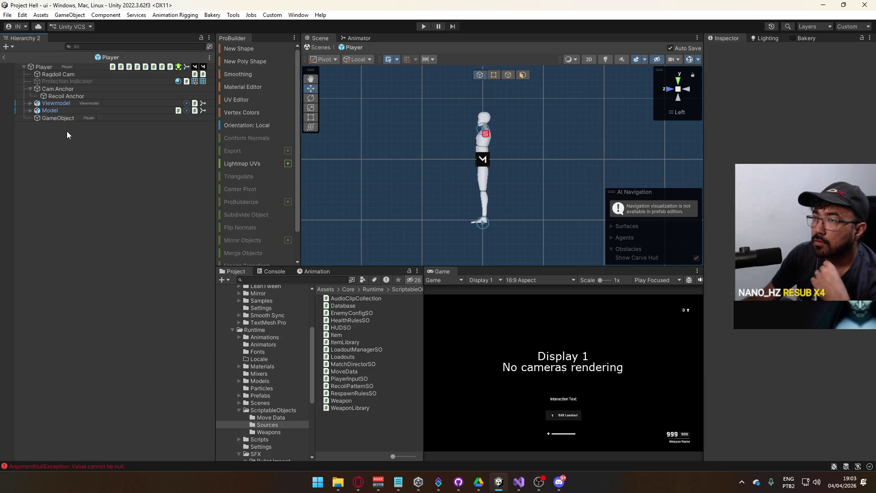
click(104, 117)
mouse_move(483, 131)
mouse_down()
mouse_move(484, 195)
mouse_move(482, 175)
mouse_up()
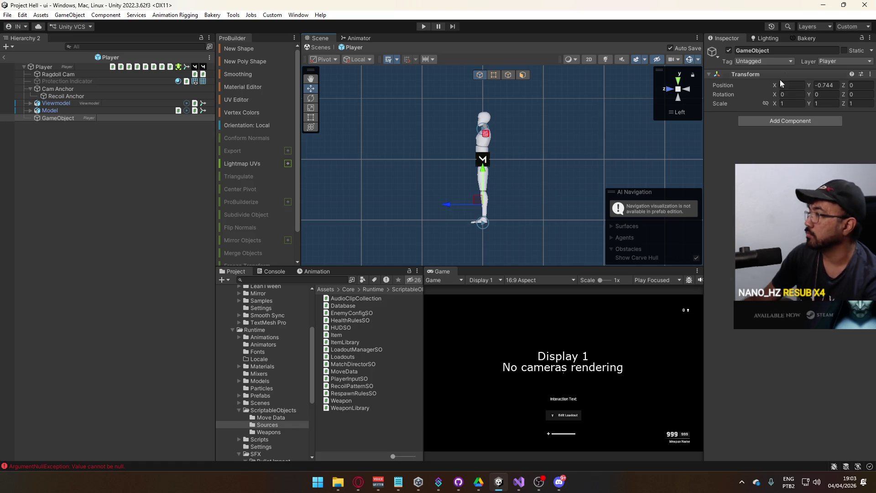
text(5)
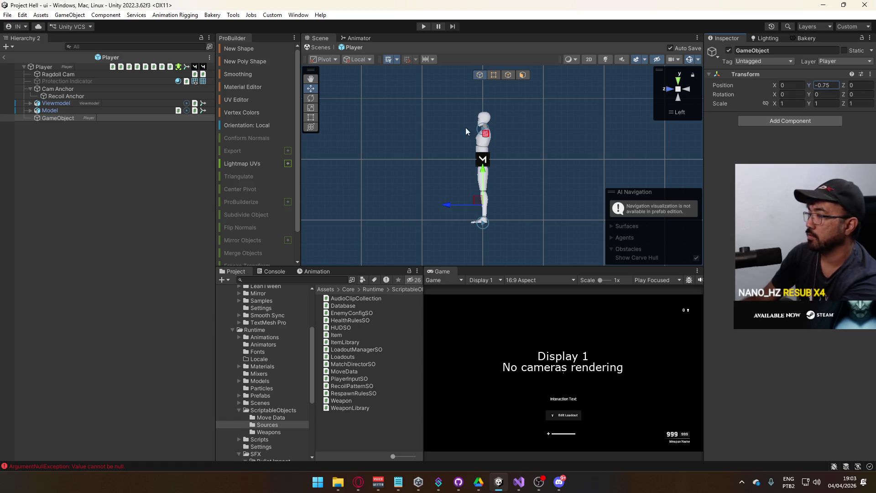
Rename the new object to SFX Footsteps and put it on the Default layer
click(53, 119)
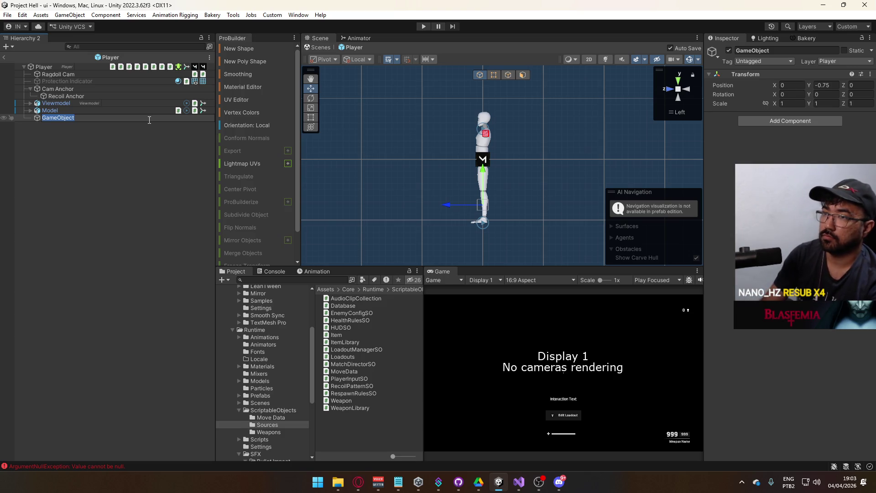
text(SFX F)
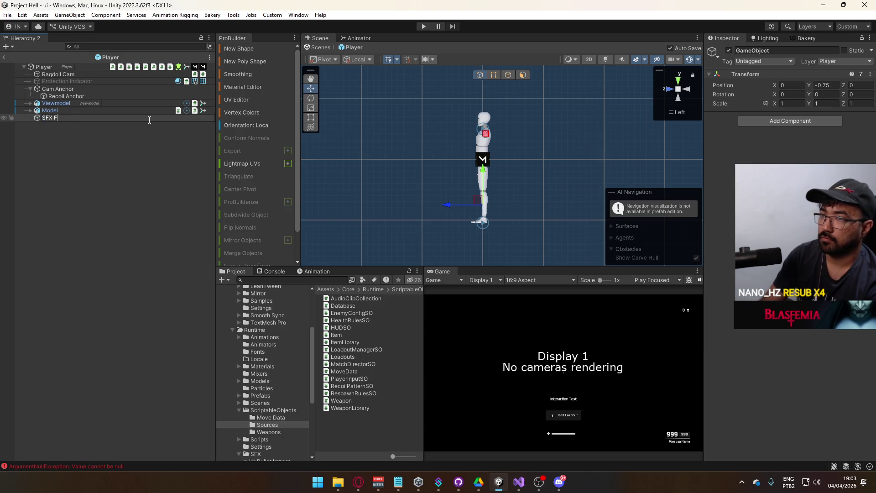
text(ootsteps)
key(Return)
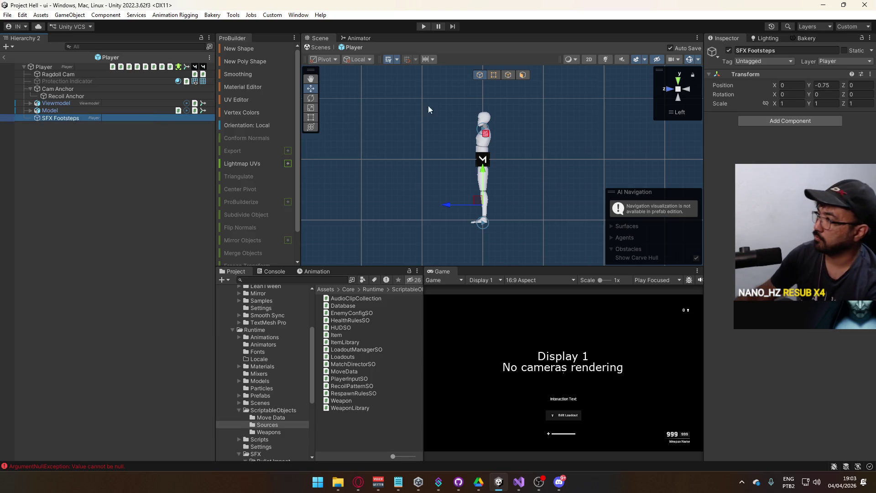
click(856, 62)
click(821, 69)
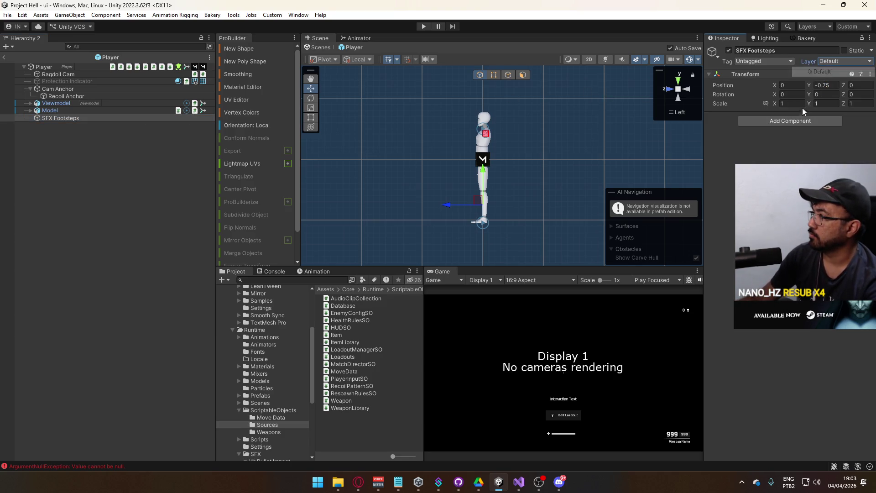
Add an SFX Plus Script and an Audio Source component to SFX Footsteps
click(785, 120)
text(sfx)
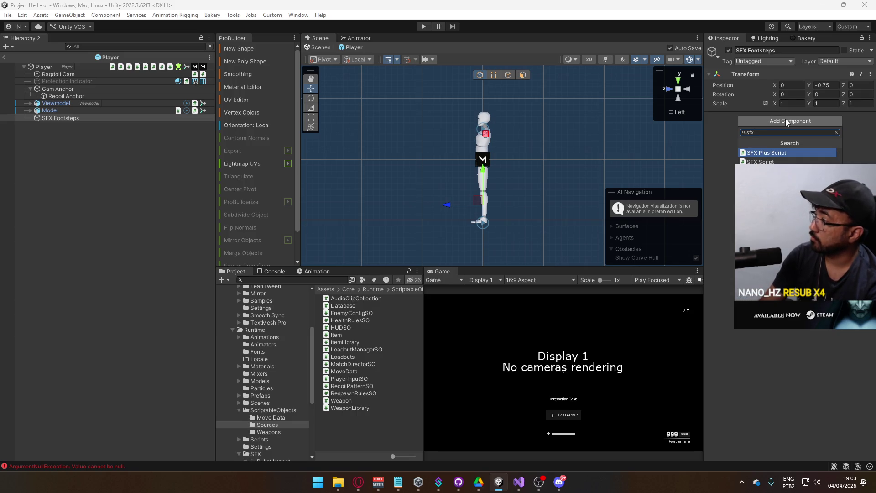
key(Return)
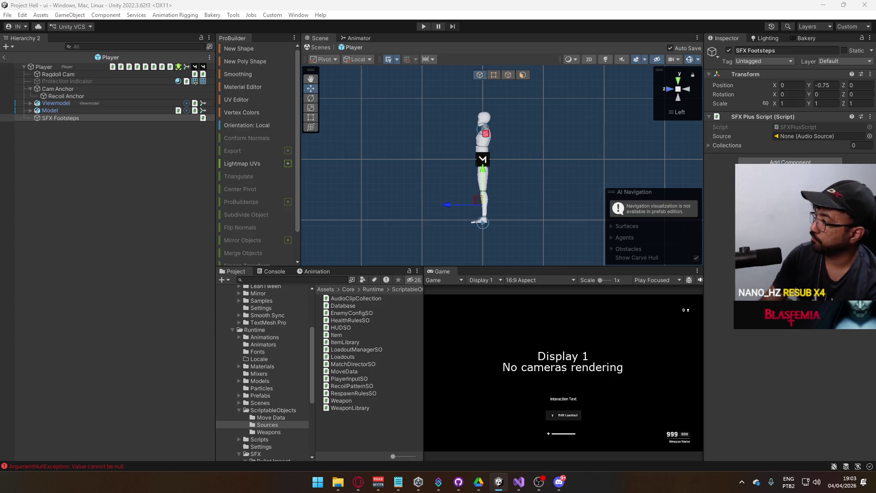
click(72, 118)
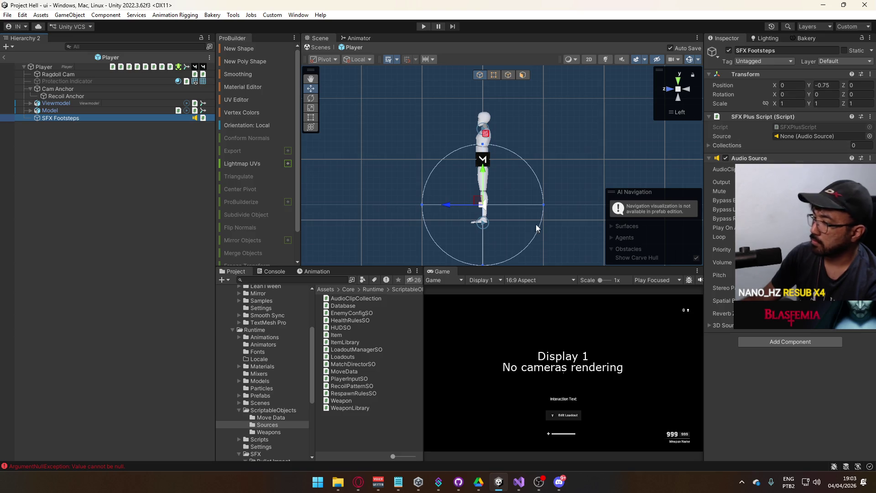
Create an AudioClipCollection asset in ScriptableObjects, select SFX Footsteps, and return to Visual Studio
click(269, 410)
right_click(361, 424)
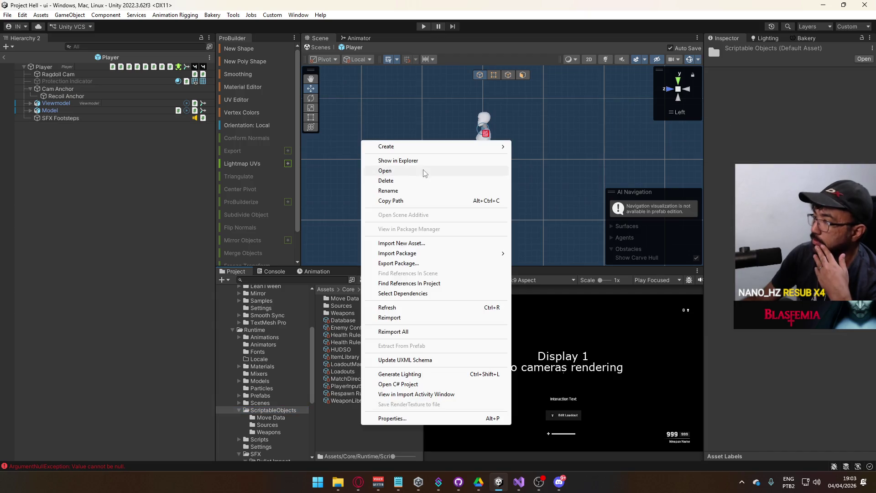
mouse_move(492, 146)
mouse_move(573, 18)
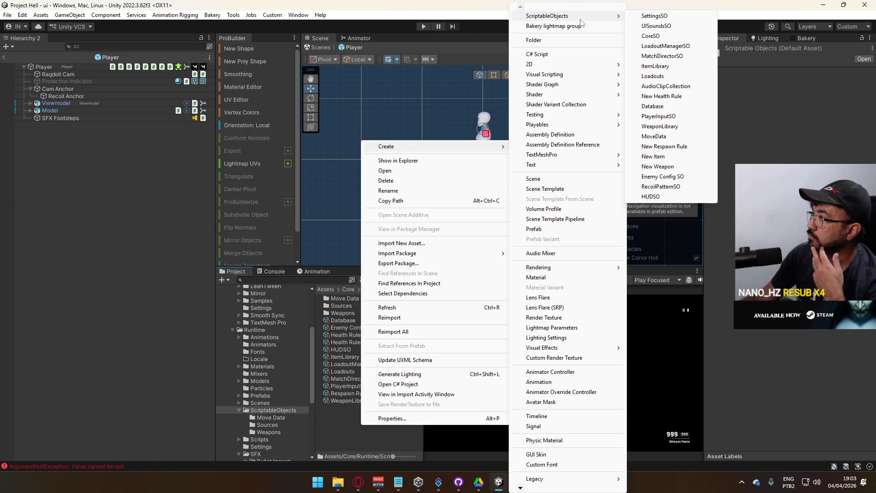
click(680, 88)
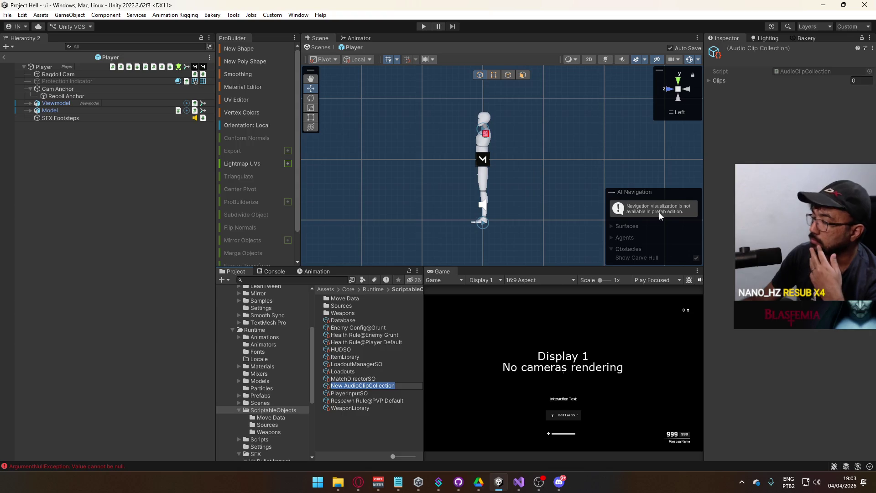
click(105, 168)
click(95, 117)
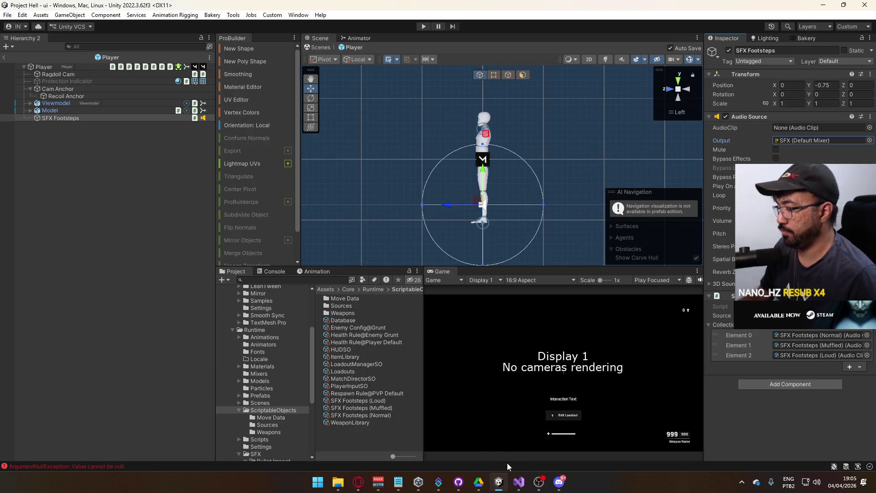
click(519, 482)
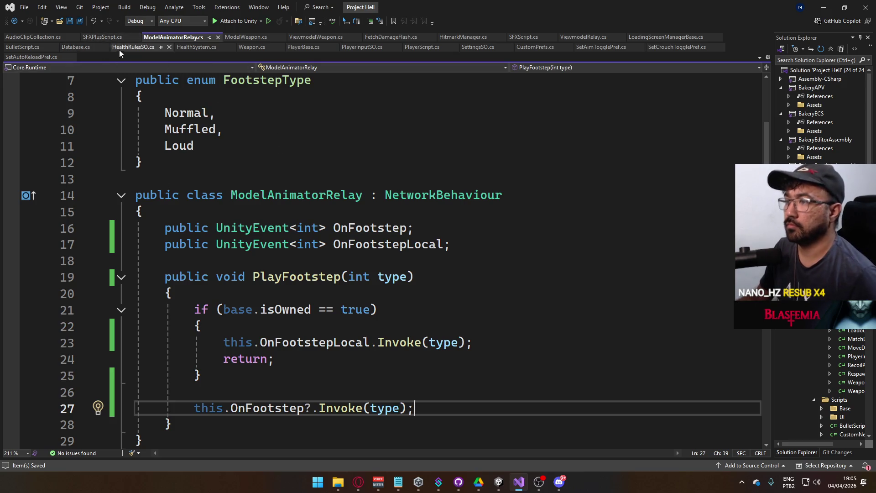
Review the SFXPlusScript.cs code, then go back to Unity
click(102, 37)
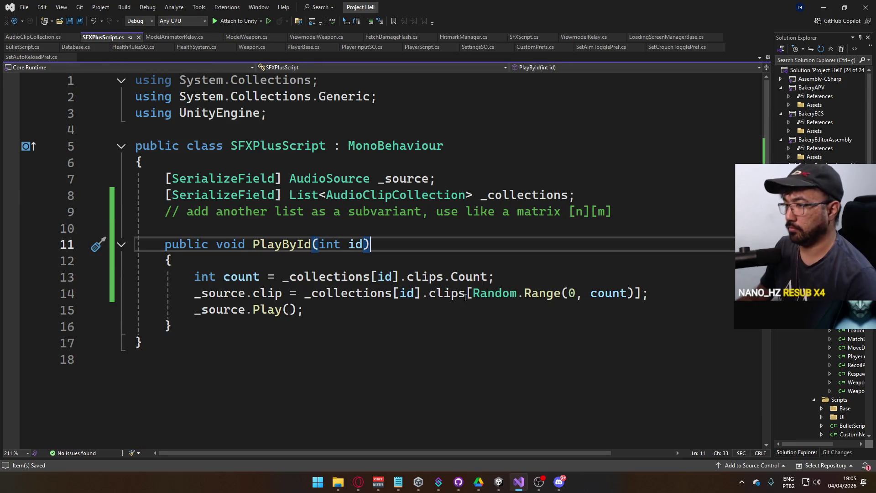
key(alt+Tab)
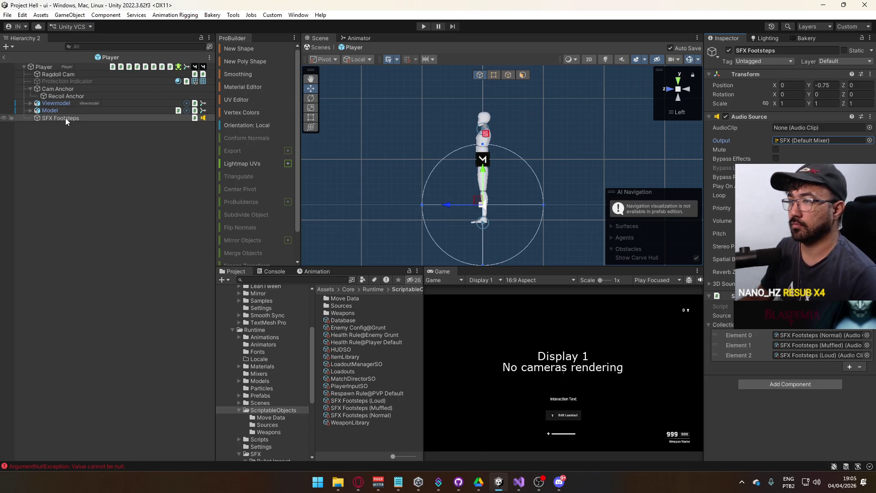
Abandon dragging SFX Footsteps into the Project window and expand the Prefabs folder instead
mouse_move(65, 118)
mouse_down()
mouse_move(267, 417)
mouse_move(237, 409)
mouse_move(87, 296)
mouse_up()
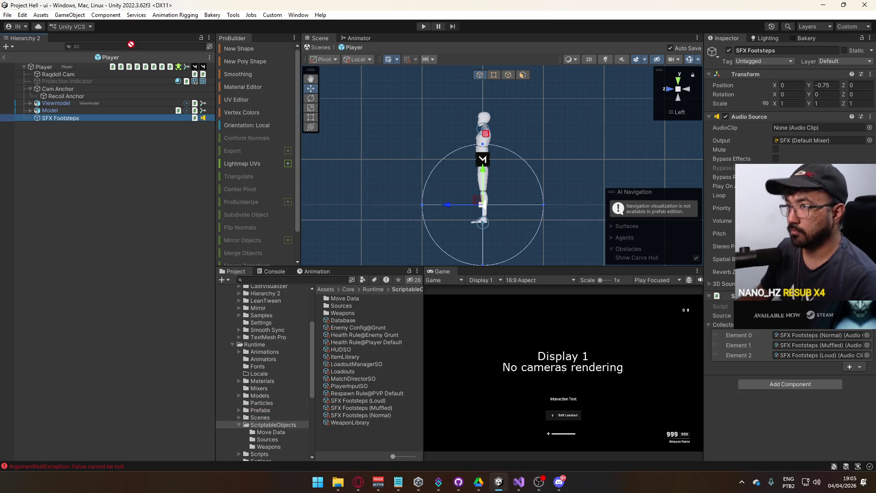
drag(131, 44, 131, 44)
click(239, 410)
scroll(258, 367, down, 3)
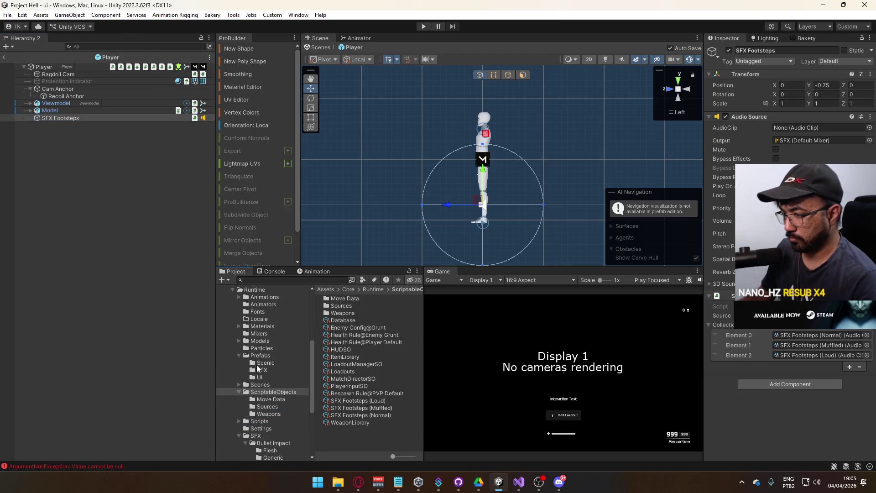
Save SFX Footsteps as a prefab in Prefabs/SFX and duplicate it as SFX Footsteps (Local)
mouse_move(59, 118)
mouse_down()
mouse_move(220, 267)
mouse_move(272, 407)
mouse_move(270, 385)
mouse_up()
click(355, 331)
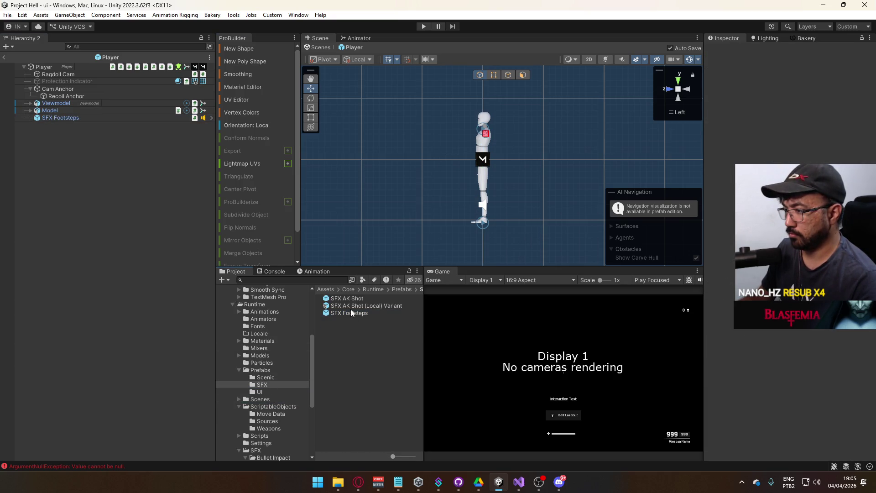
click(70, 118)
key(ctrl+d)
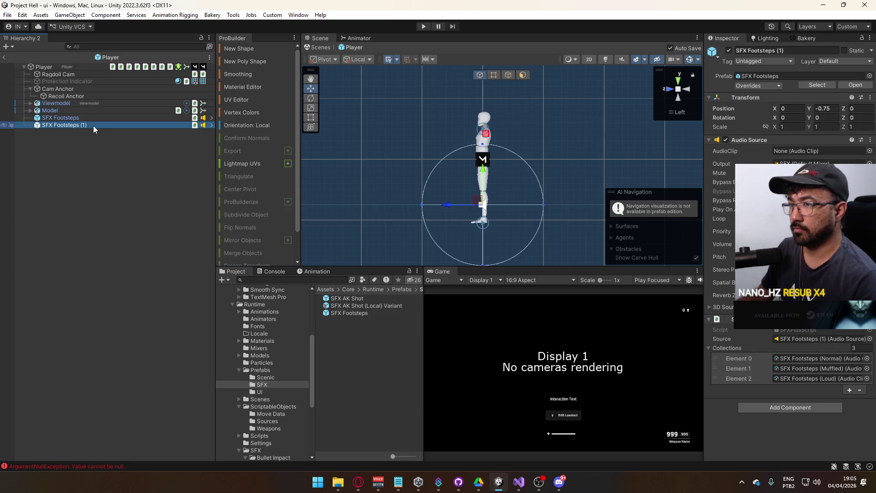
click(91, 125)
key(Return)
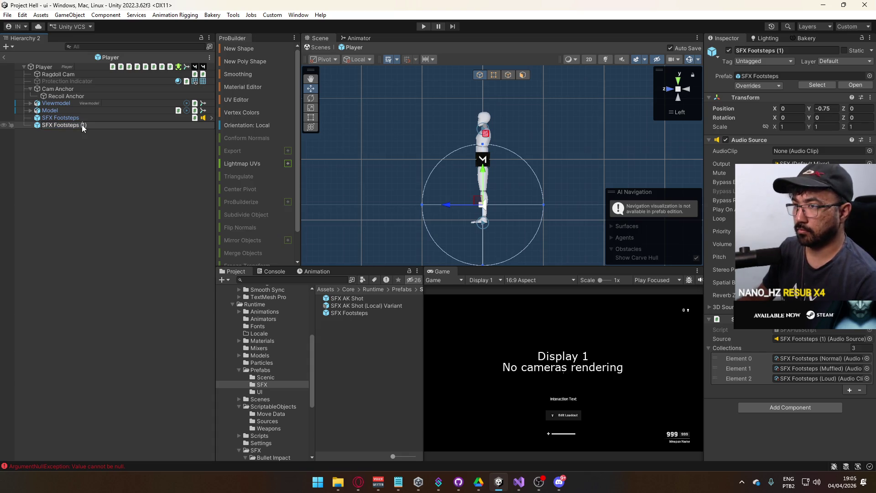
text(Local)
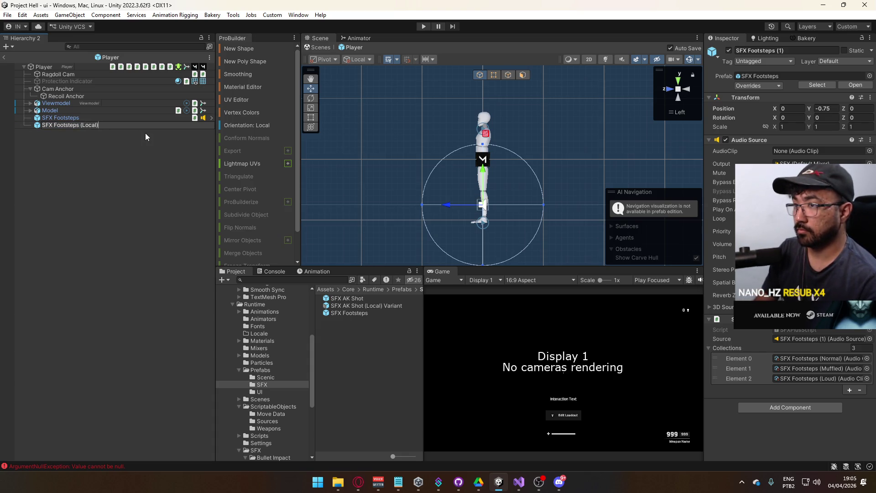
key(Return)
Save SFX Footsteps (Local) as a Prefab Variant, then strip 'Variant' from the local prefab names
drag(92, 123, 343, 325)
click(464, 258)
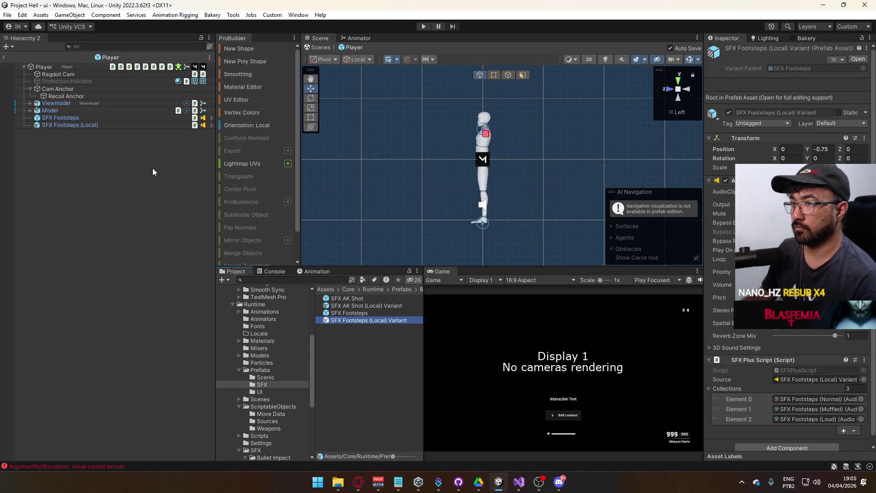
click(393, 306)
click(389, 305)
double_click(394, 306)
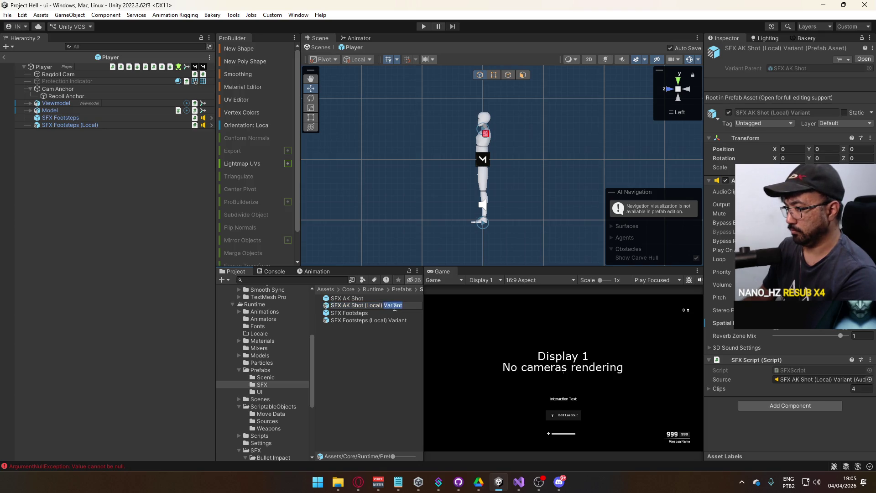
click(400, 321)
click(401, 322)
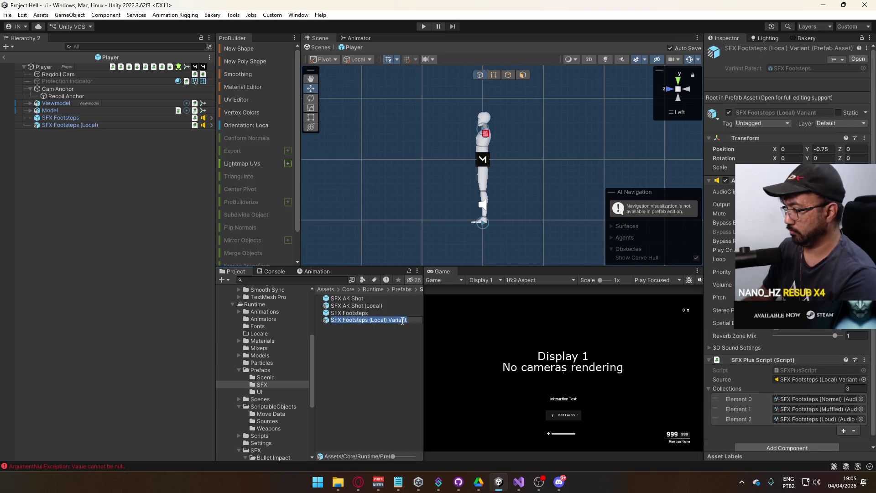
double_click(398, 320)
key(BackSpace)
key(Return)
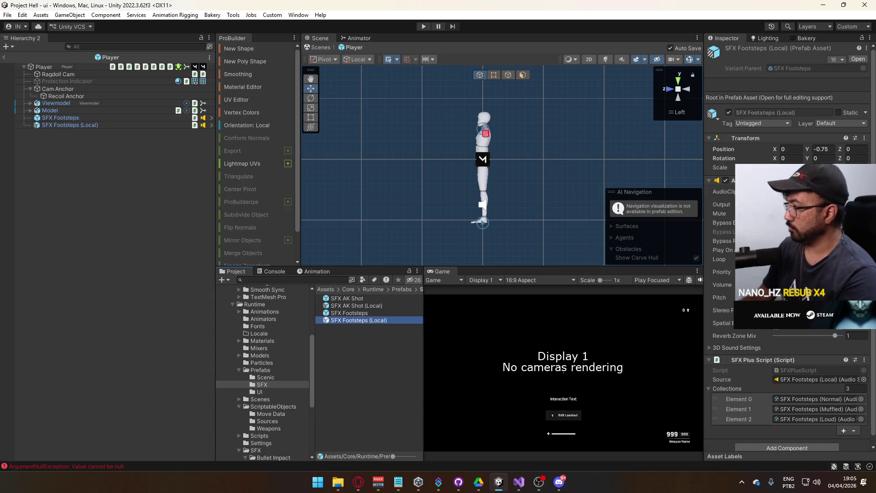
click(723, 284)
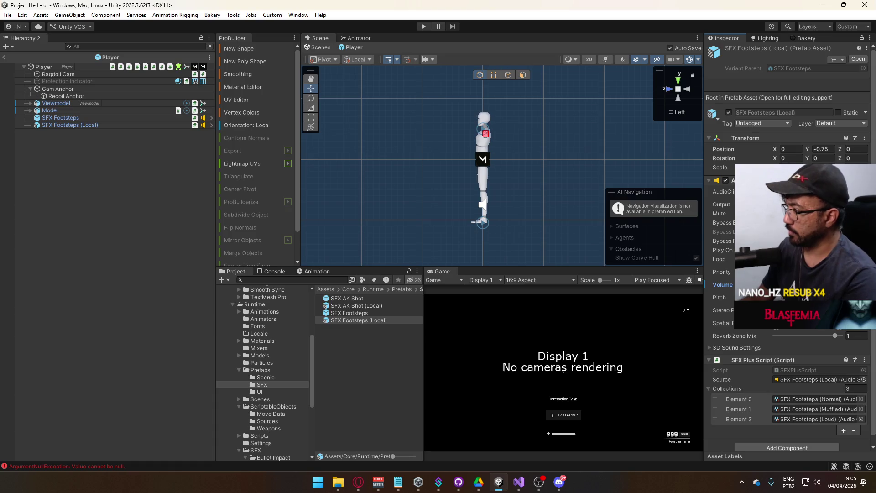
From SFX Footsteps' collection list, ping and select the SFX Footsteps (Normal) asset
right_click(722, 285)
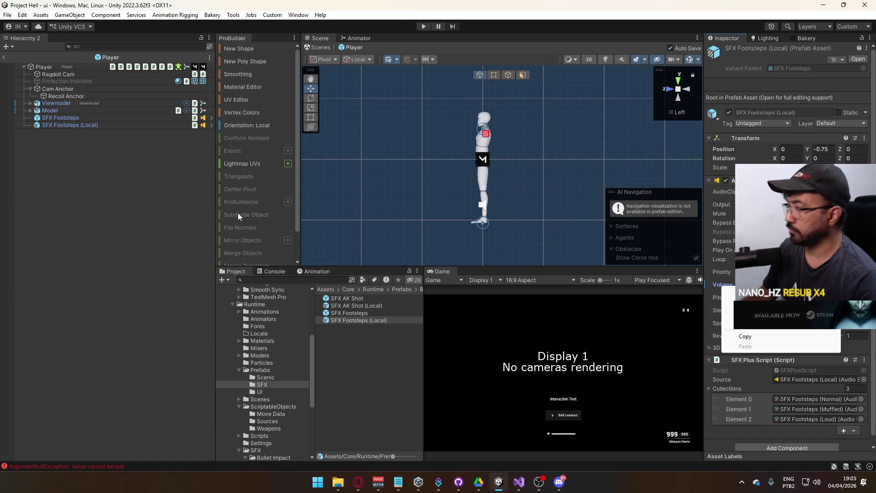
click(98, 145)
click(97, 120)
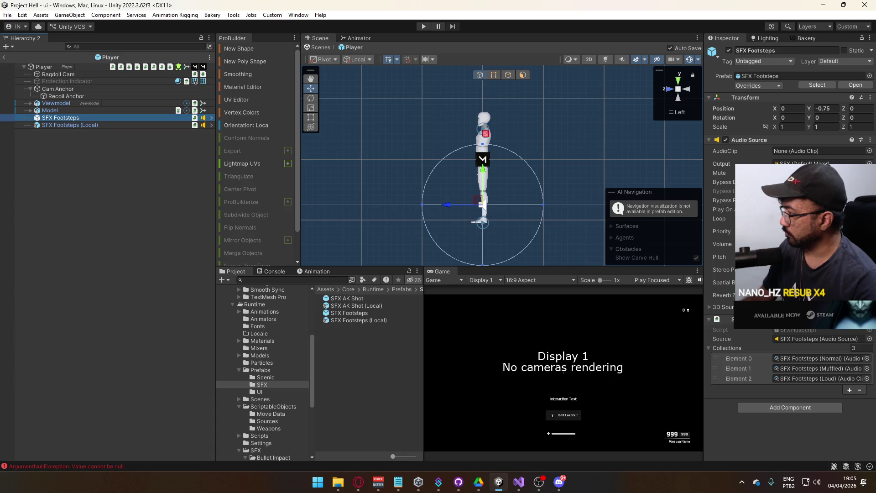
click(721, 282)
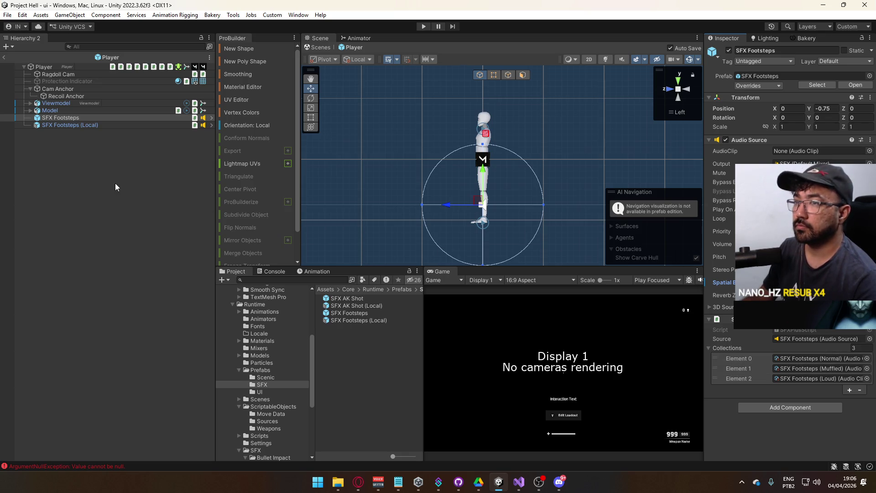
click(823, 359)
click(360, 415)
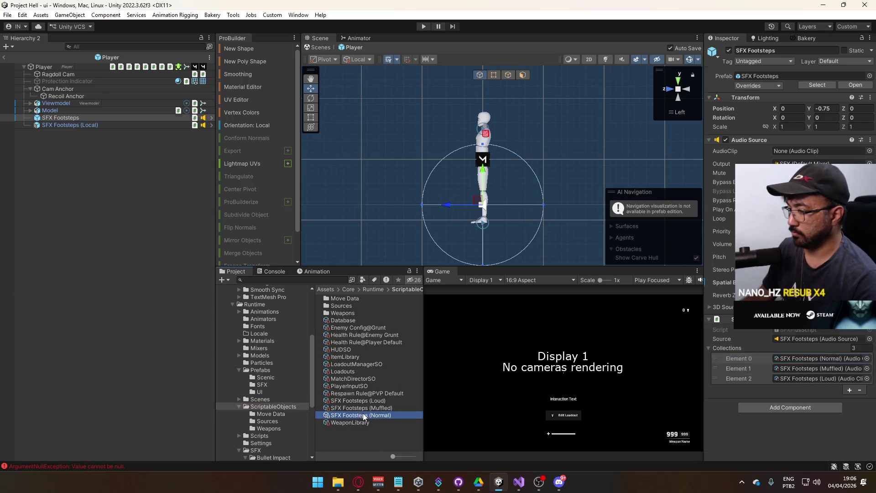
Open Footsteps > Concrete and preview the concrete1 clip with an enlarged waveform
click(748, 80)
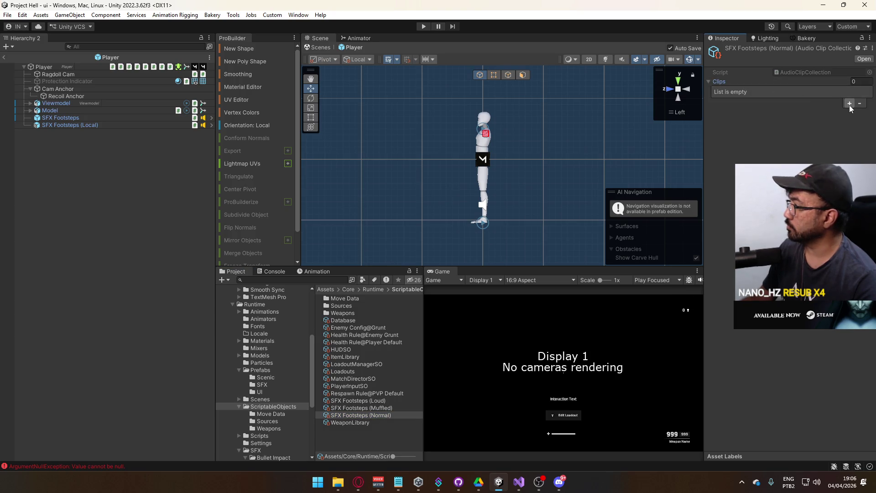
scroll(283, 389, down, 3)
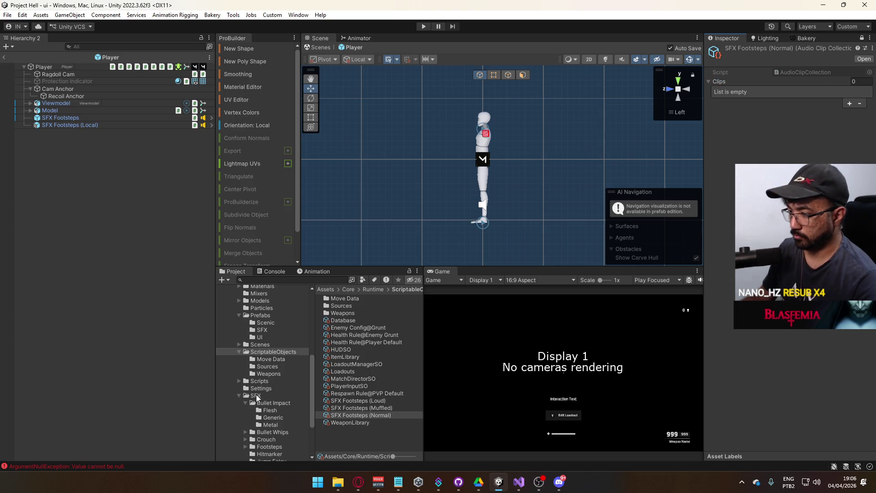
scroll(278, 424, down, 3)
click(245, 420)
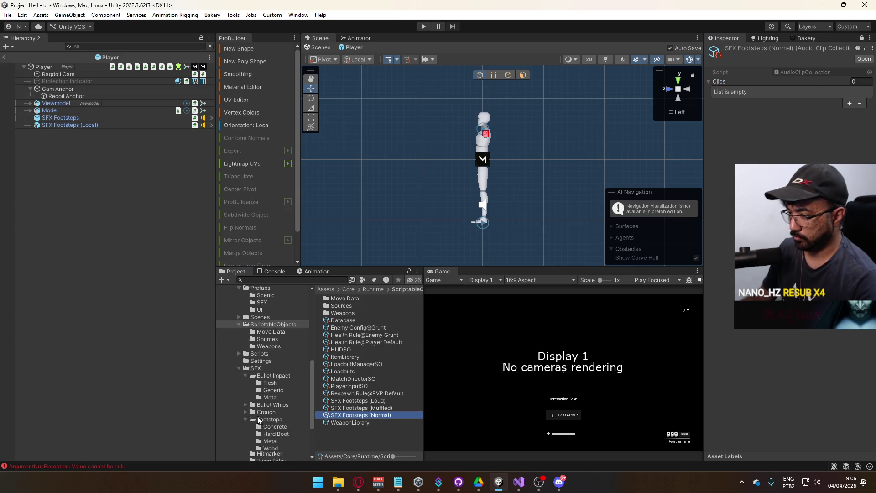
scroll(269, 413, down, 6)
click(276, 373)
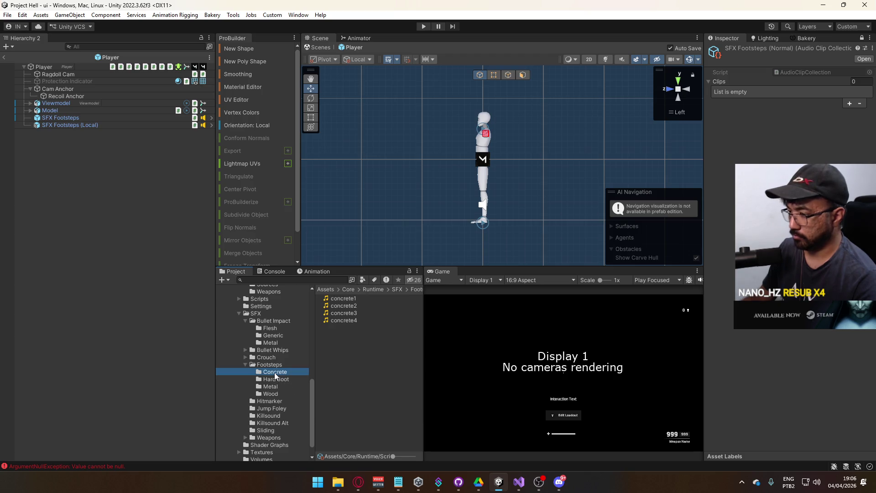
click(353, 298)
click(863, 38)
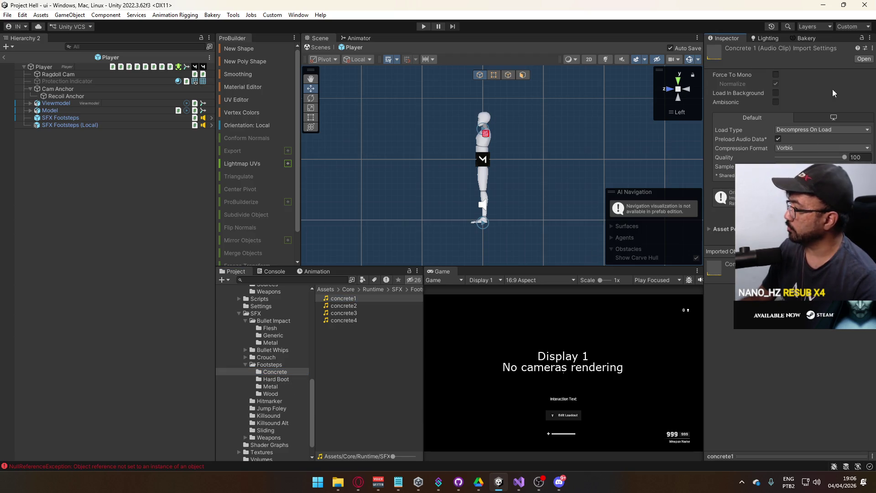
drag(815, 455, 814, 354)
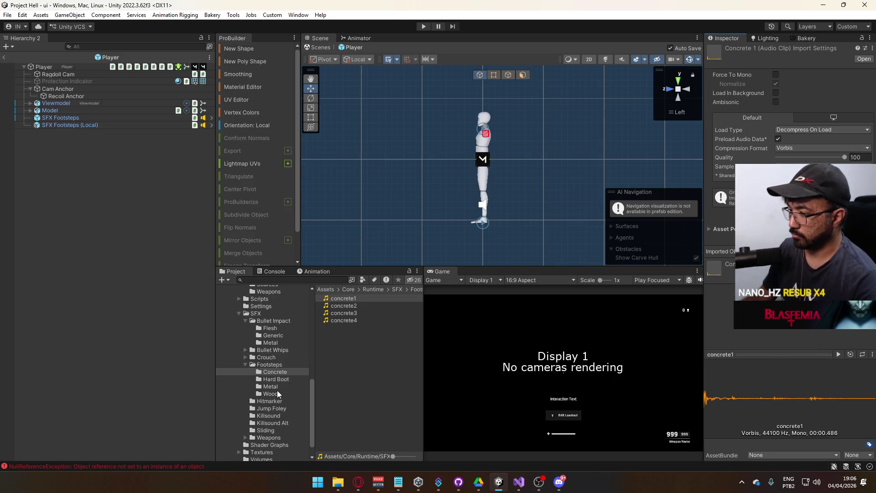
Play the hard_boot1 clip preview from Hard Boot, pausing the browser's YouTube video
click(282, 379)
click(355, 299)
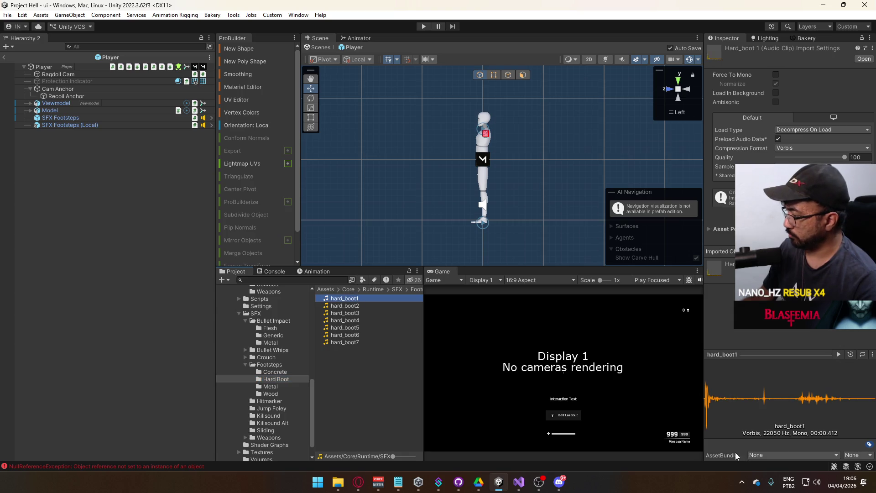
click(837, 354)
click(358, 481)
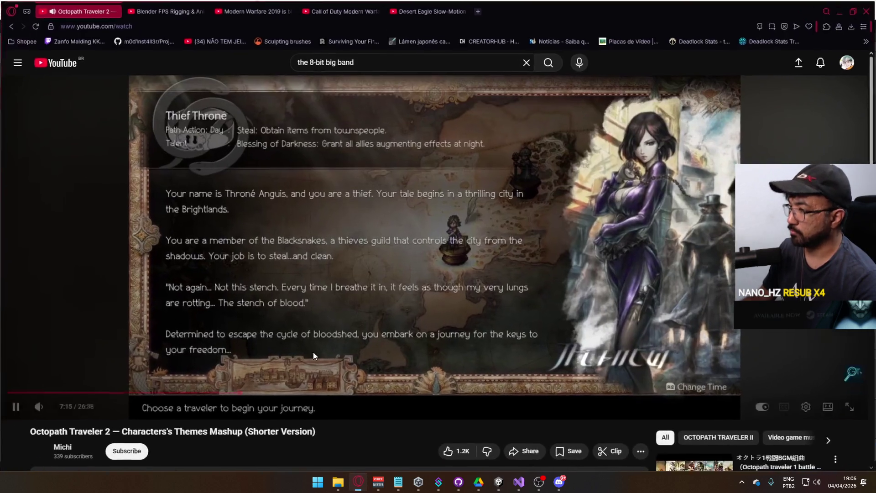
click(310, 262)
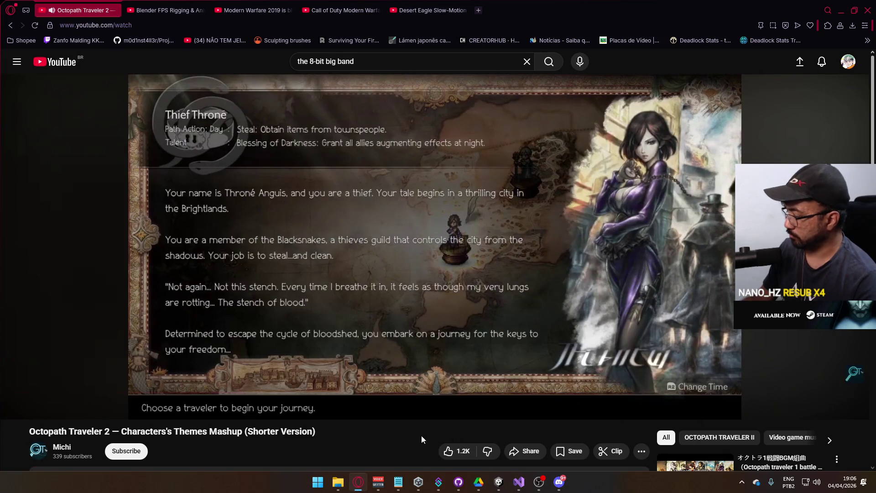
key(alt+Tab)
click(838, 354)
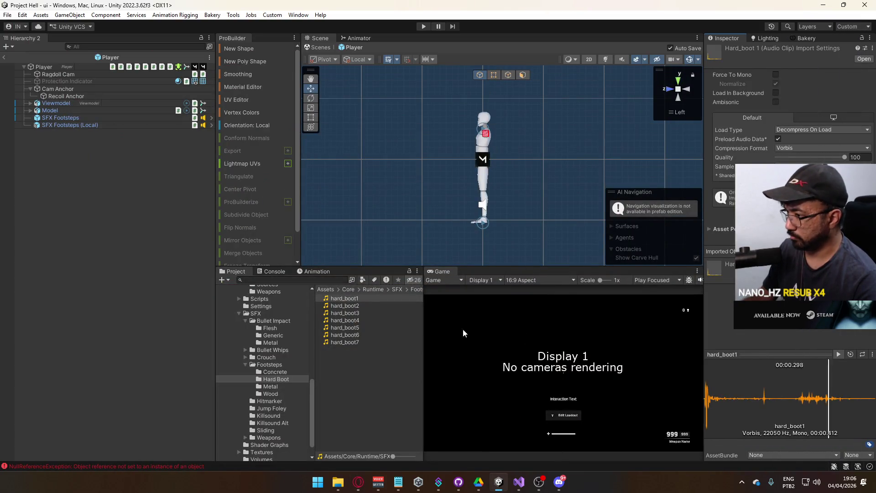
Select the SFX Footsteps (Normal) collection in ScriptableObjects and lock the Inspector on it
click(262, 365)
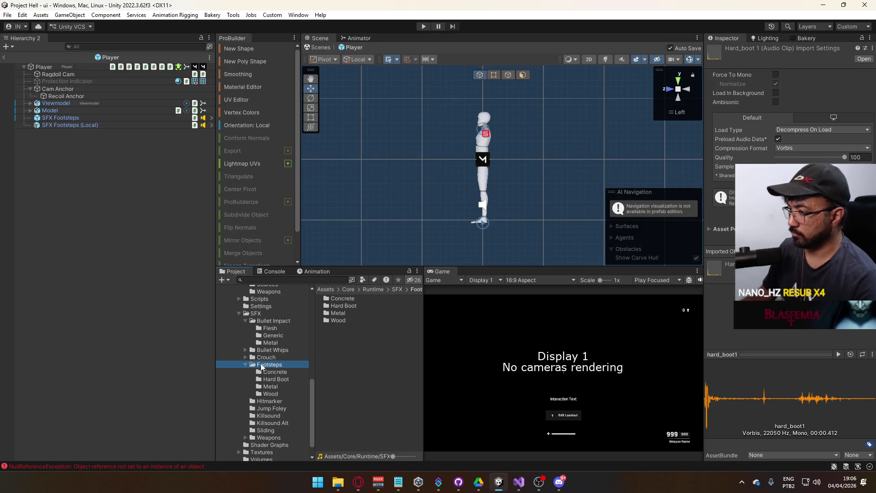
click(272, 379)
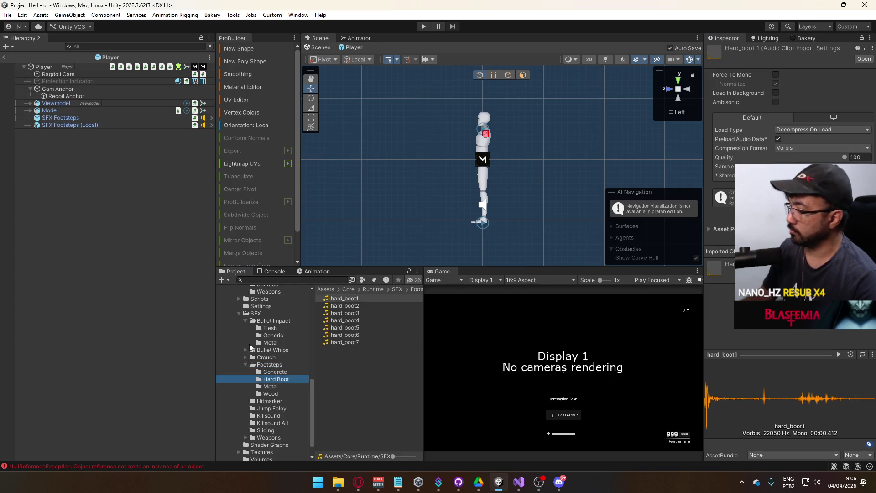
scroll(296, 348, up, 3)
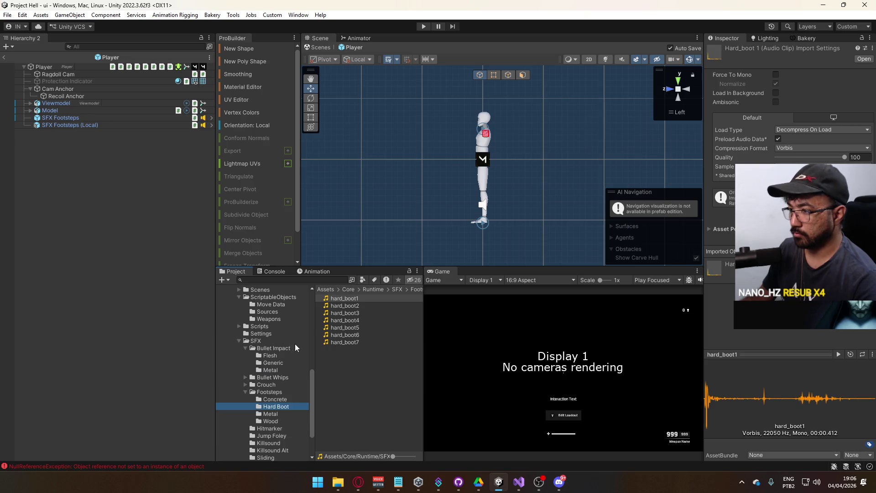
click(273, 297)
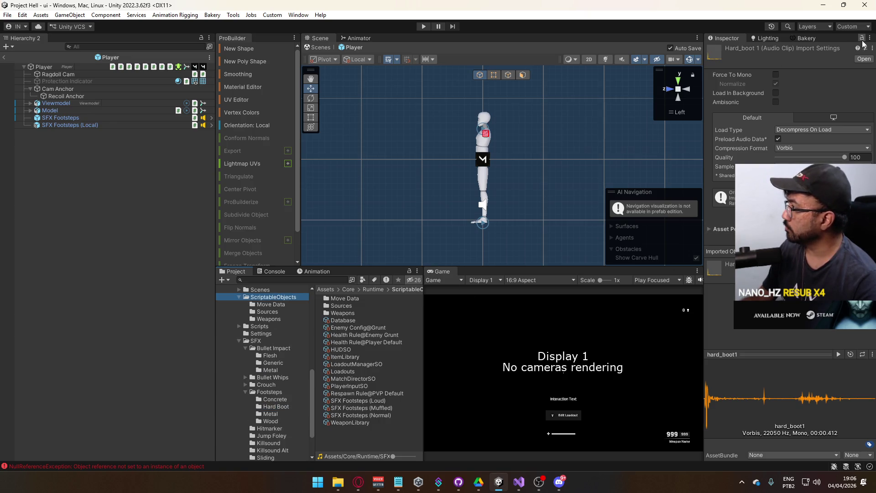
scroll(274, 338, up, 3)
click(269, 317)
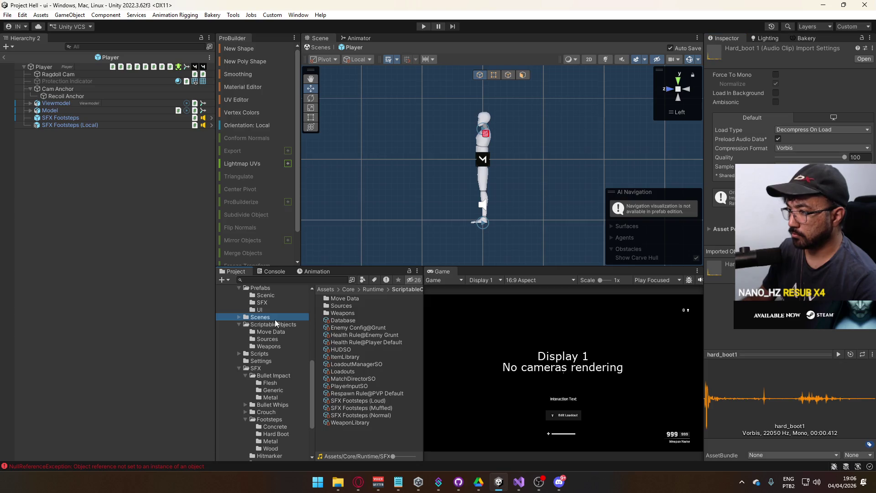
click(276, 325)
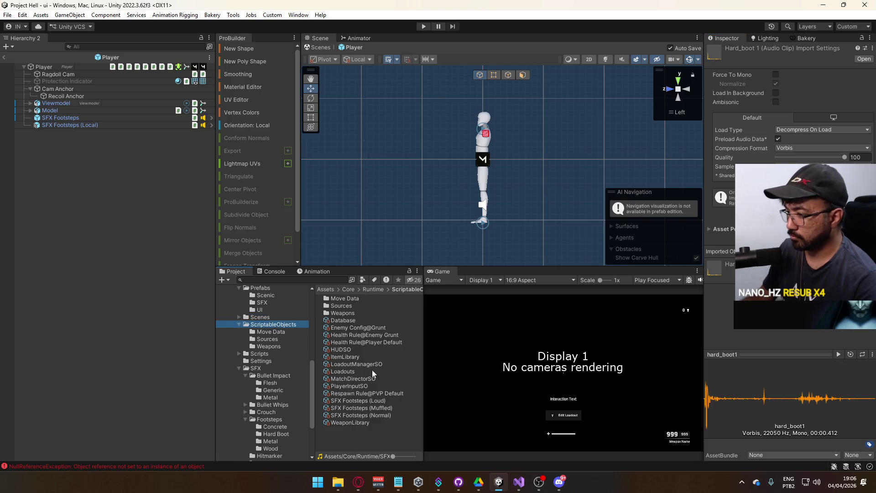
click(378, 415)
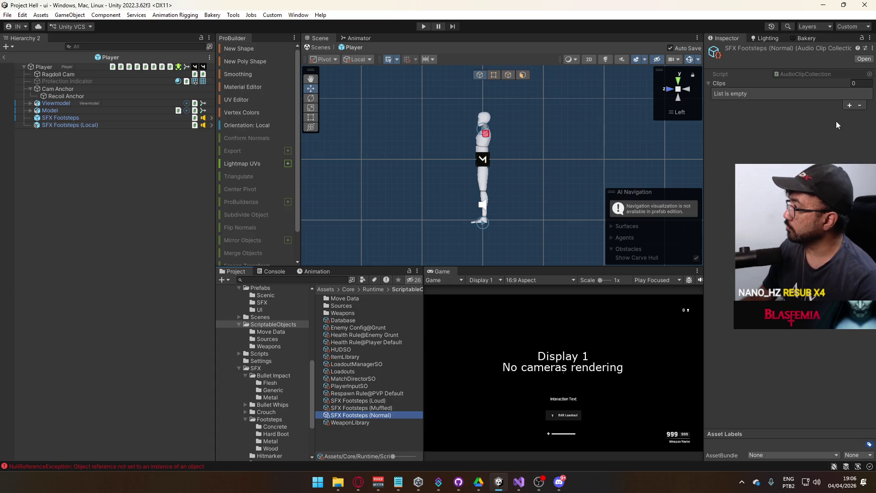
click(861, 38)
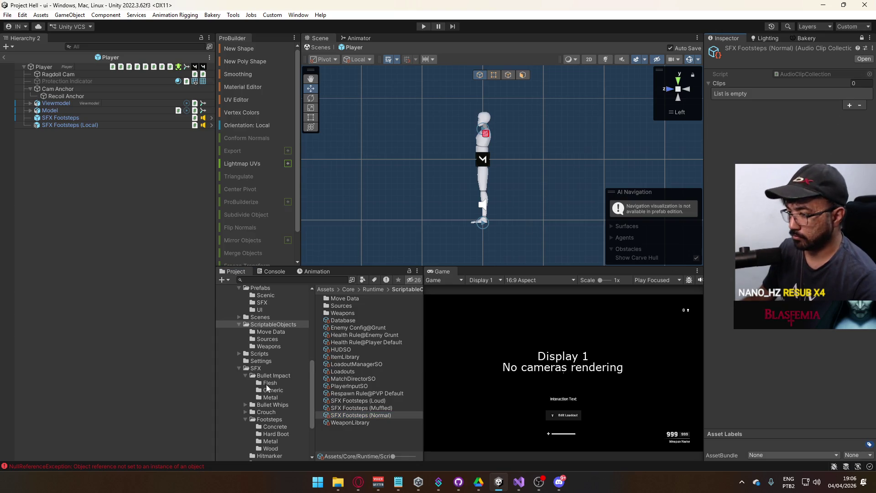
Drag hard_boot1 through hard_boot7 onto the Normal collection's Clips list
scroll(274, 397, down, 3)
click(287, 405)
click(363, 342)
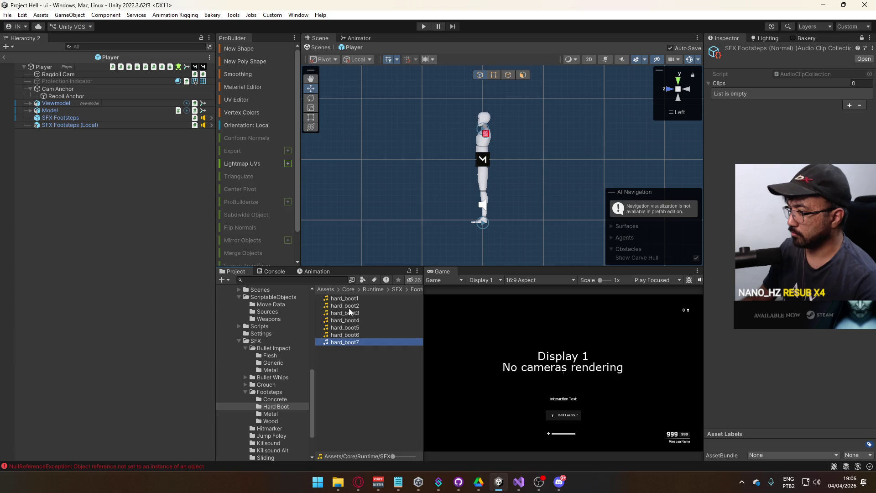
shift+click(344, 299)
mouse_move(346, 299)
mouse_down()
mouse_move(777, 104)
mouse_move(749, 91)
mouse_up()
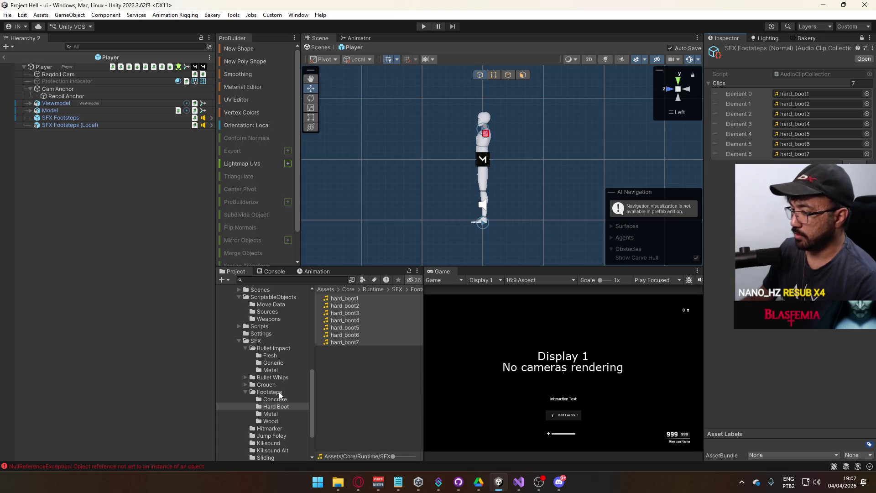
click(279, 394)
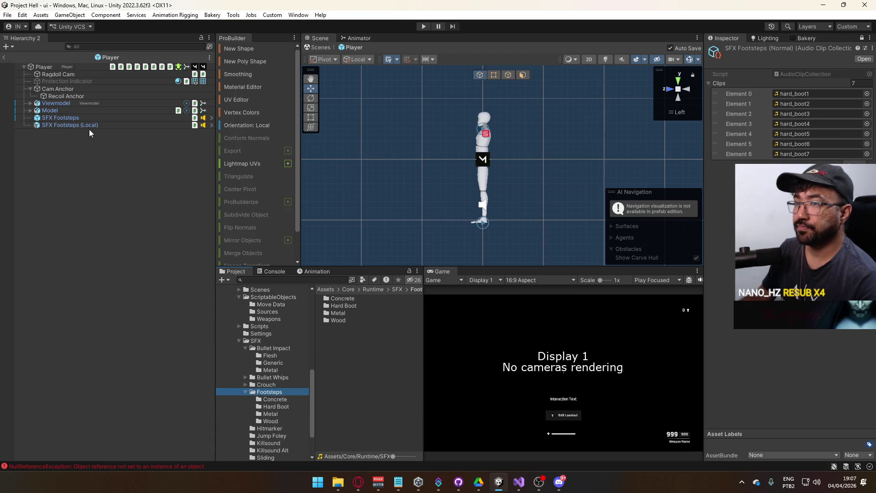
Select SFX Footsteps, unlock the Inspector, and ping the Muffled collection from its list
click(94, 117)
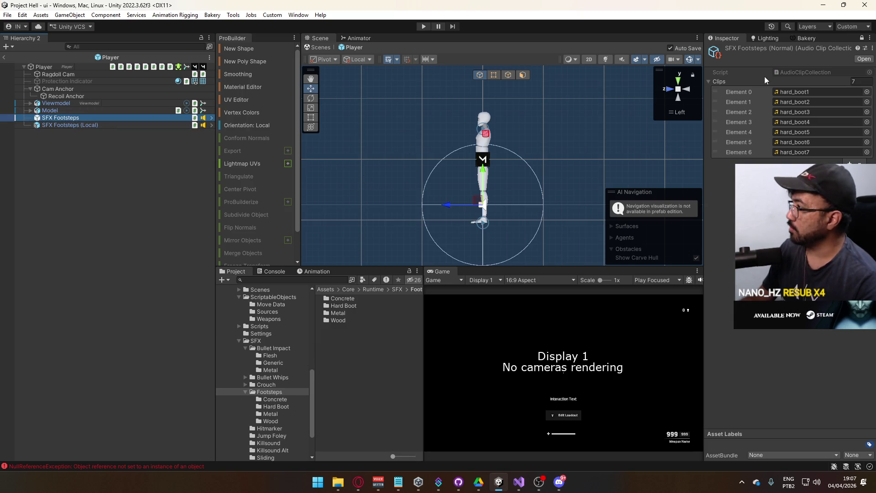
right_click(735, 80)
click(757, 96)
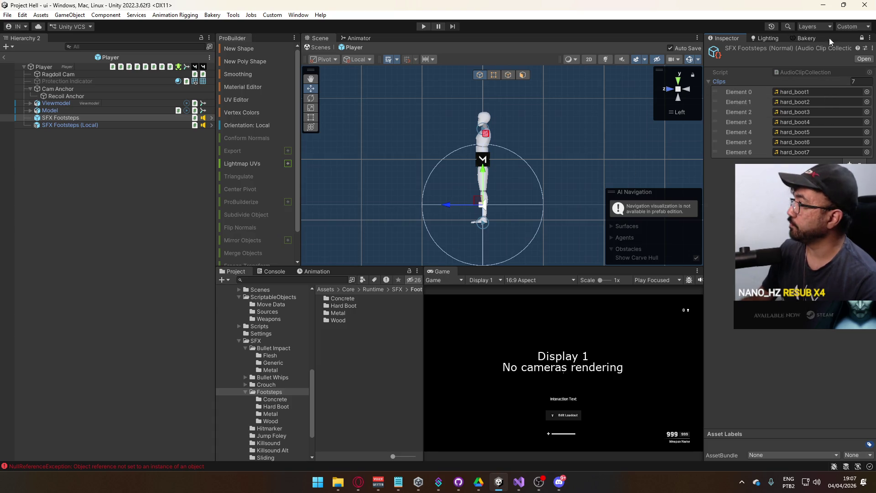
click(862, 37)
click(821, 368)
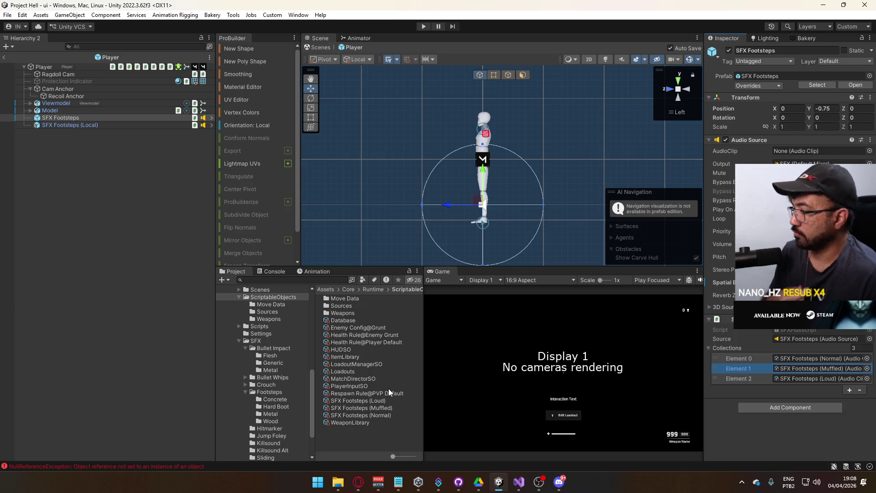
Delete the SFX Footsteps (Muffled) and (Loud) collection assets
click(387, 408)
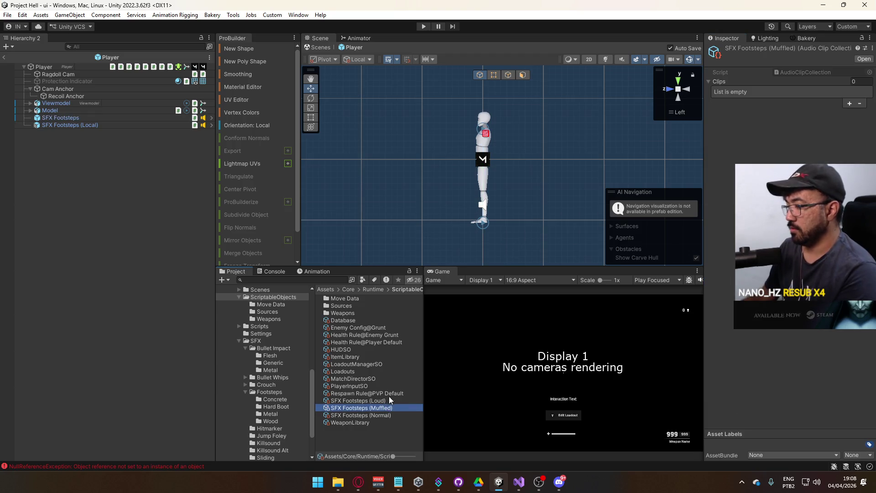
ctrl+click(389, 397)
key(Delete)
key(Return)
Remove the two missing Collections entries and the Audio Source component from SFX Footsteps
click(87, 118)
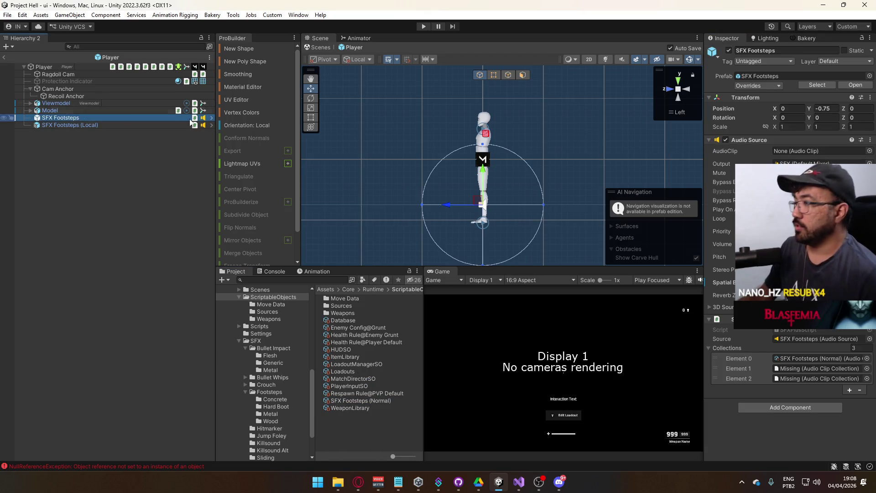
click(740, 368)
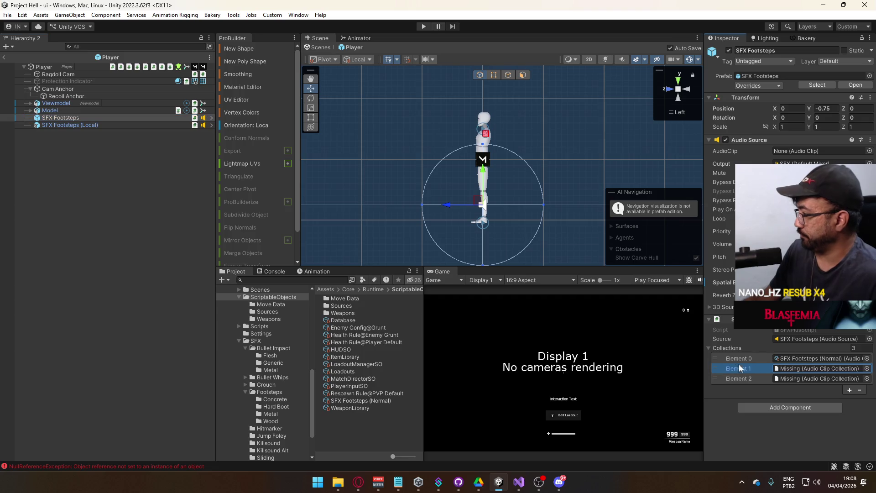
click(859, 390)
click(860, 380)
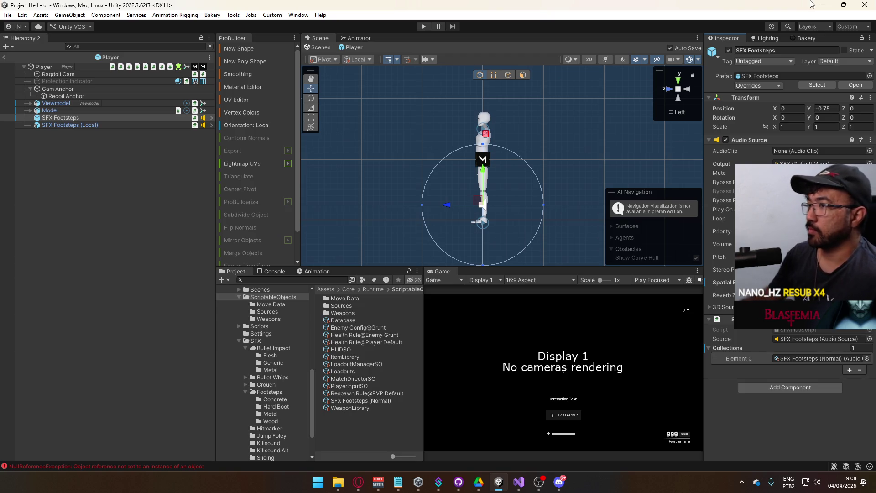
right_click(798, 140)
click(776, 155)
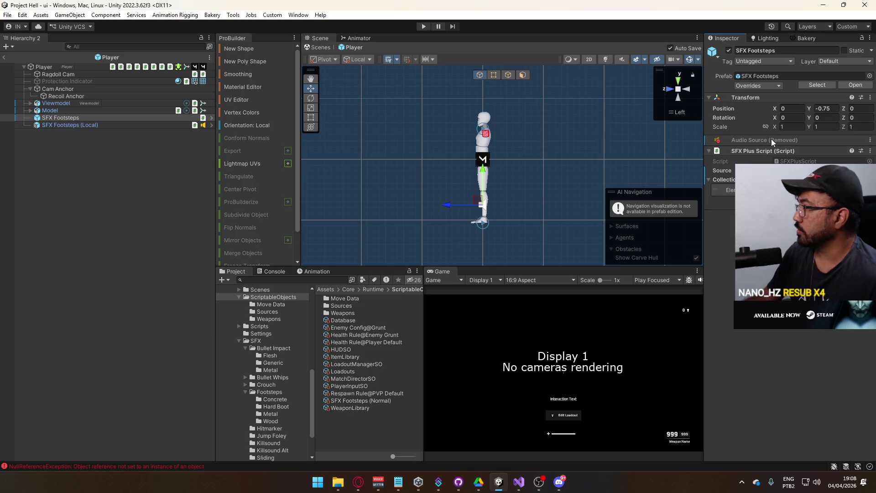
Delete the SFX Footsteps (Local) object and review the SFX Footsteps prefab overrides
click(101, 125)
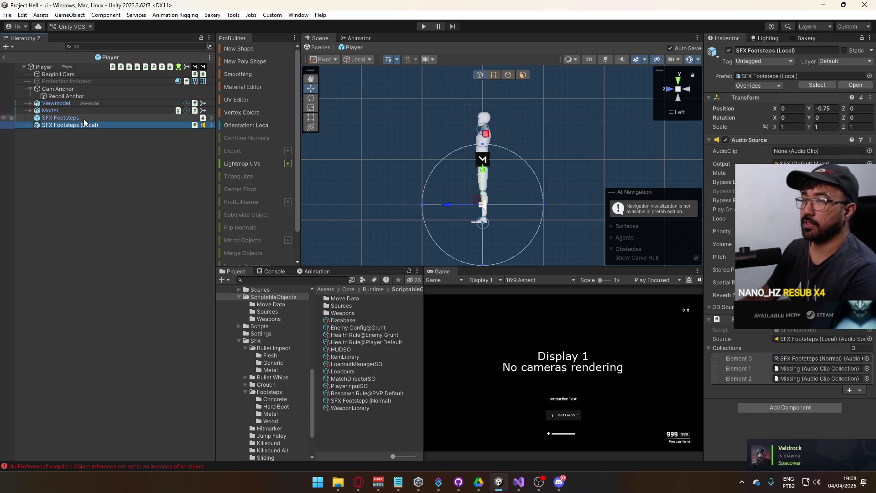
key(Delete)
click(84, 118)
click(761, 85)
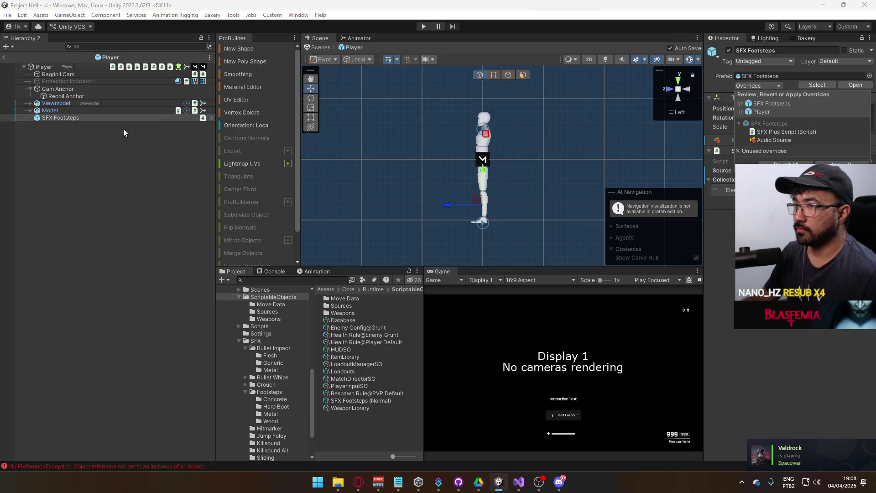
Unpack SFX Footsteps from its prefab
right_click(66, 118)
mouse_move(158, 218)
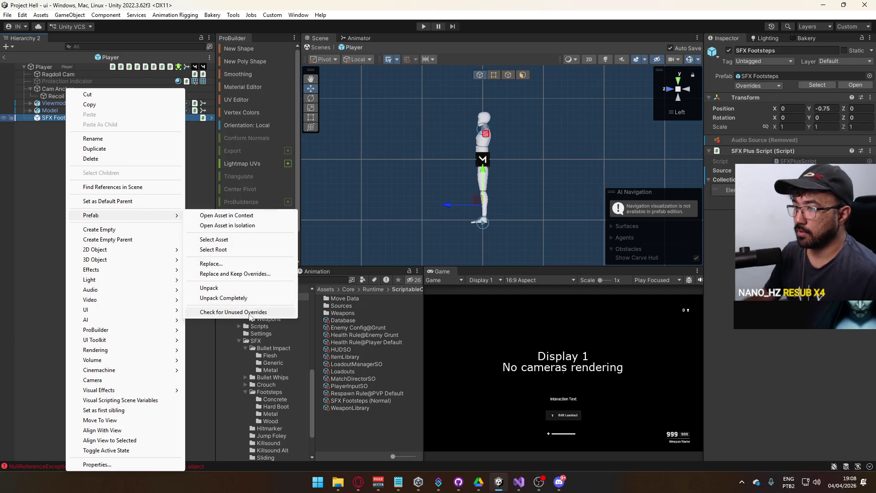
click(223, 298)
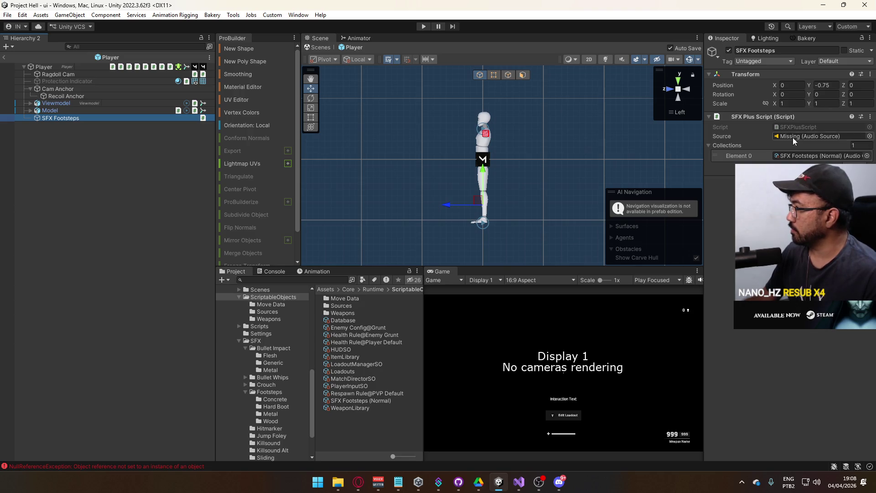
Remove the Normal entry from Collections and open SFXPlusScript for editing
click(753, 157)
click(855, 162)
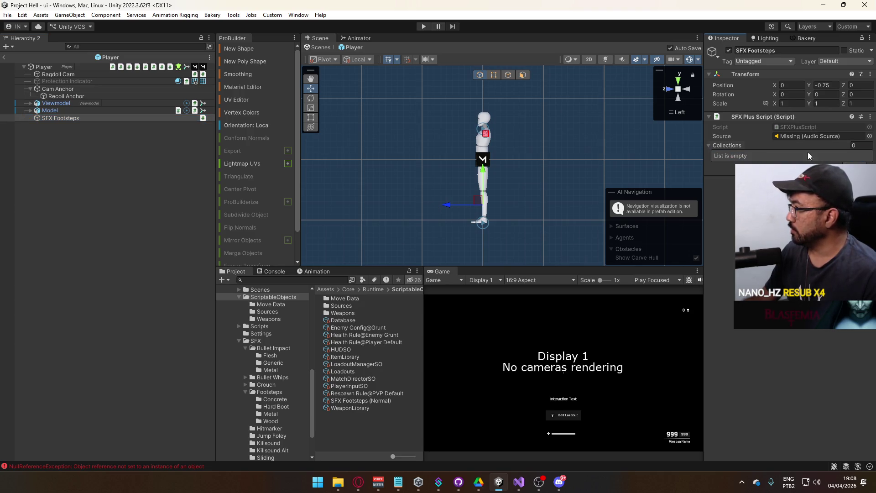
double_click(787, 127)
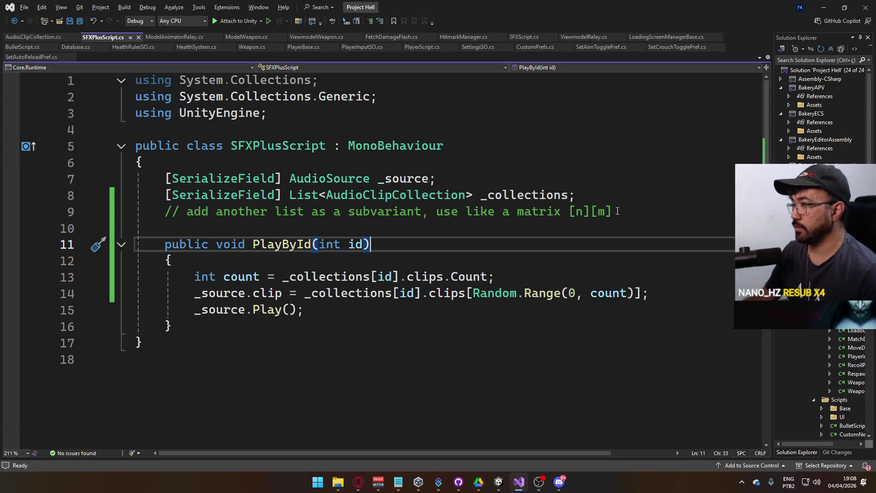
Delete the subvariant comment and the _collections field declaration
drag(613, 211, 139, 214)
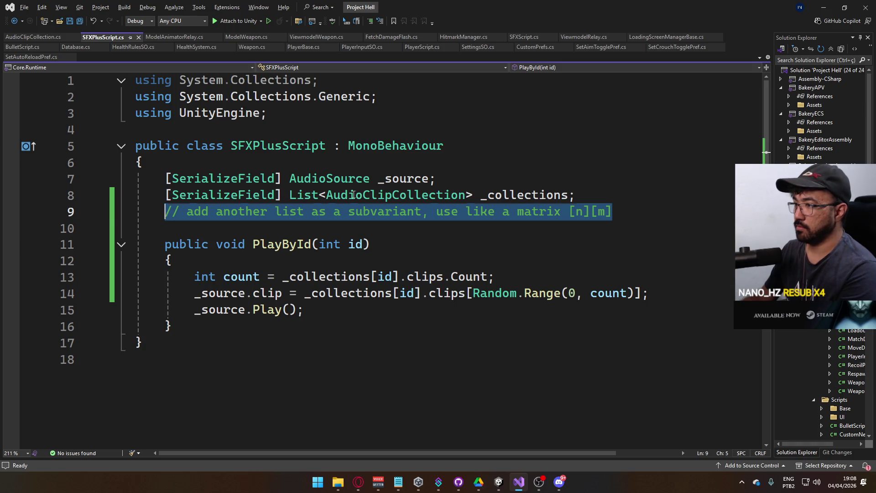
key(Delete)
double_click(516, 201)
key(BackSpace)
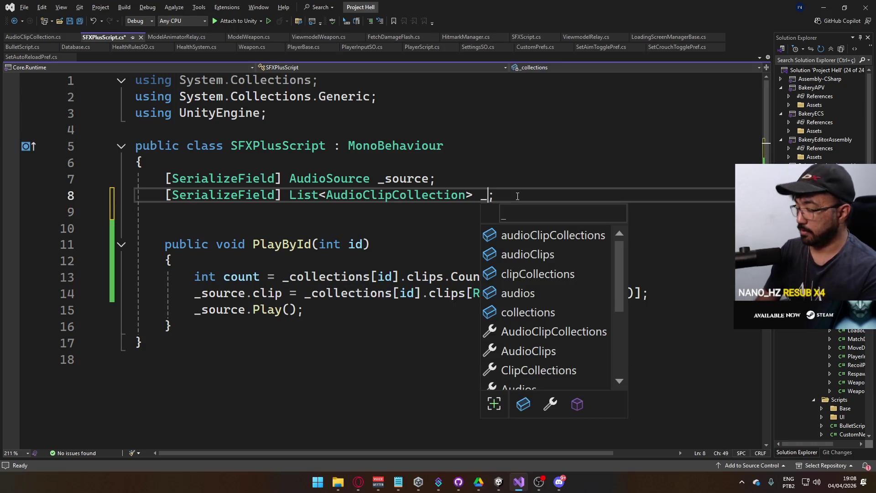
text(_clips)
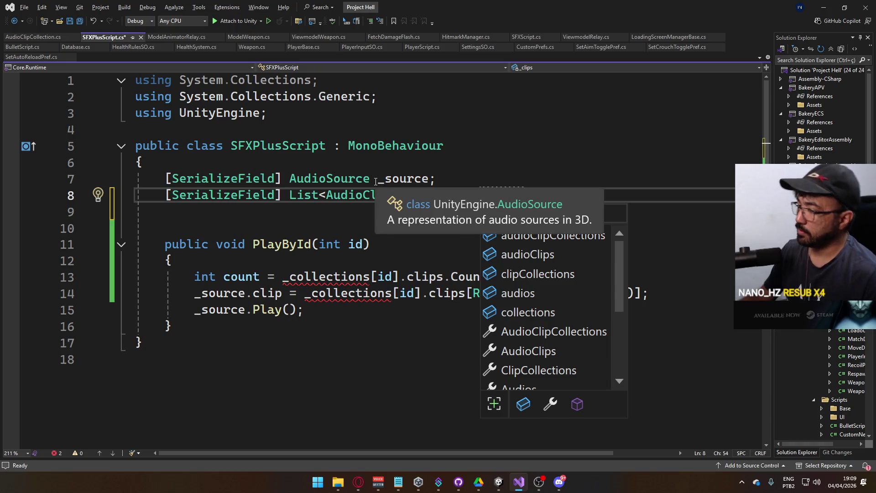
click(455, 169)
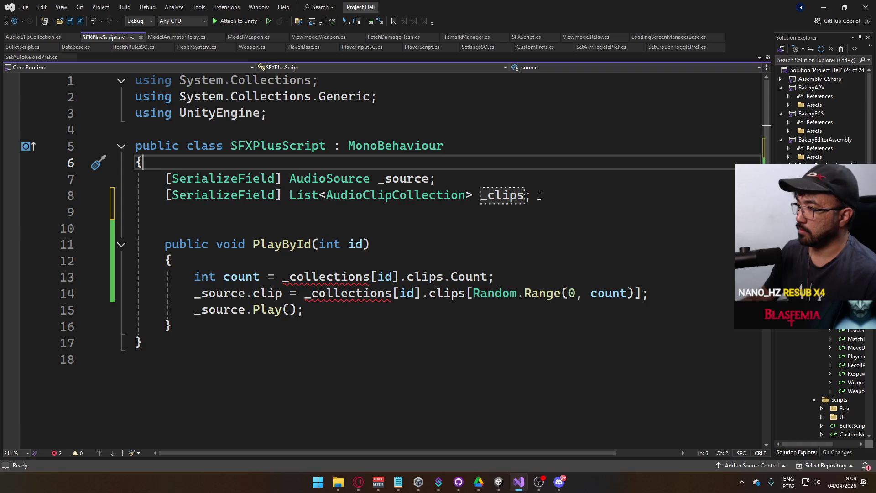
mouse_move(526, 196)
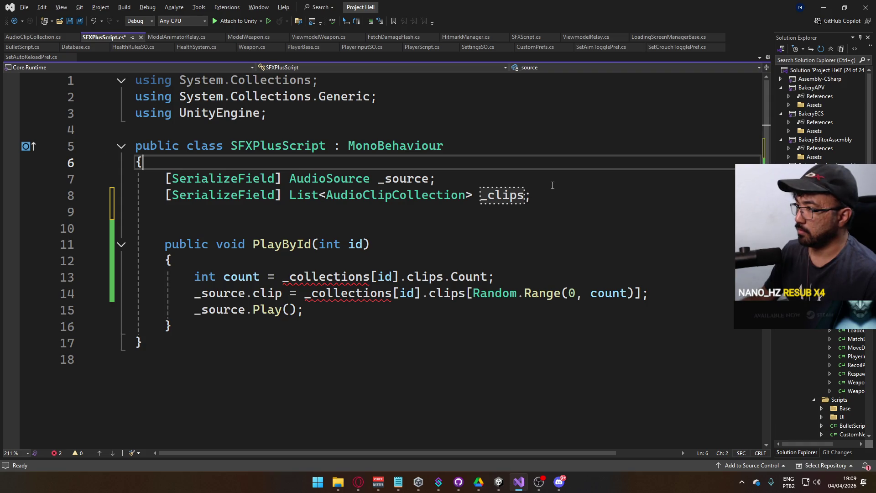
drag(538, 196, 163, 196)
key(Delete)
key(Delete)
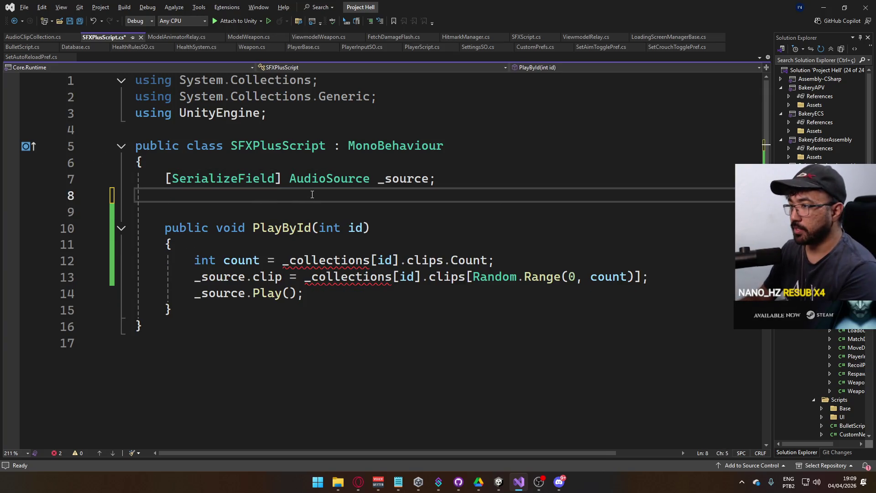
key(Delete)
Empty PlayById's body, add a [SerializeField] List<SFXScript> _variations field, and save
mouse_move(670, 277)
mouse_down()
mouse_move(292, 260)
mouse_move(187, 244)
mouse_move(195, 244)
mouse_up()
key(Delete)
click(452, 186)
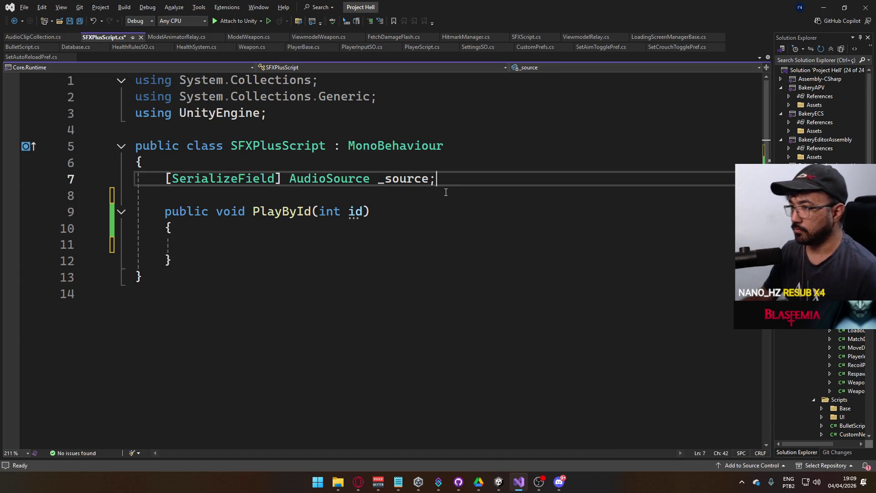
click(438, 197)
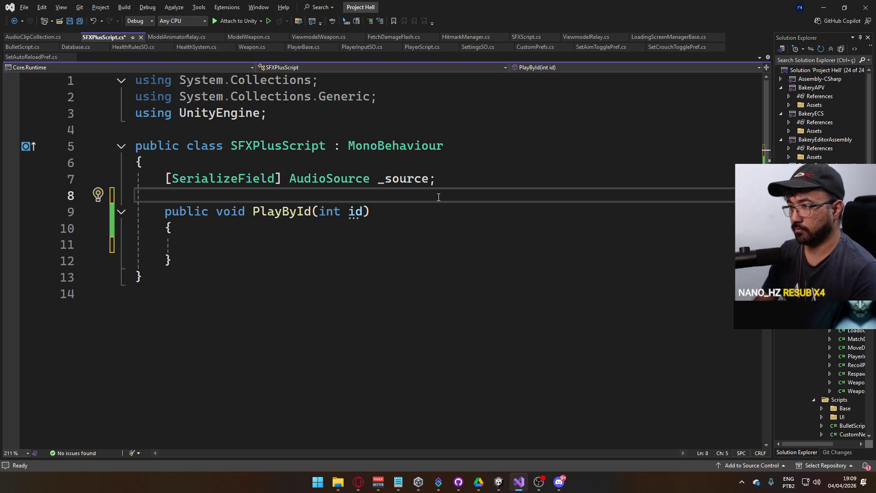
text([SerializeField] Li)
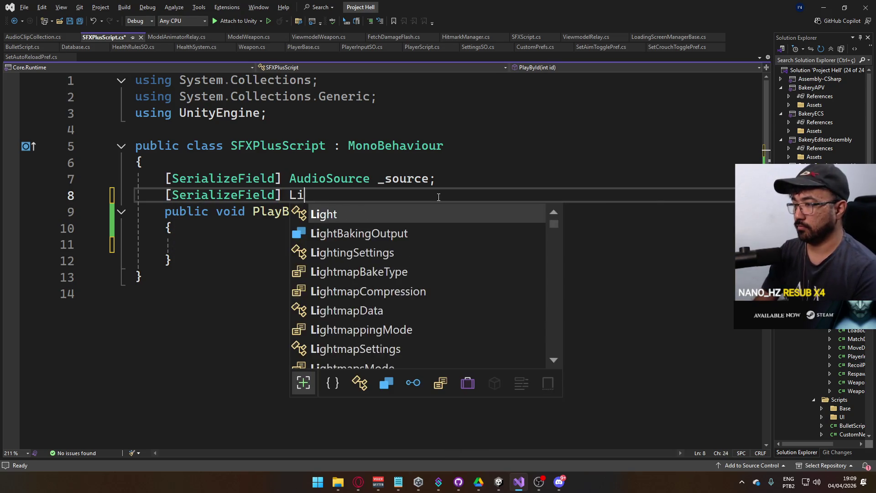
text(st<SFX)
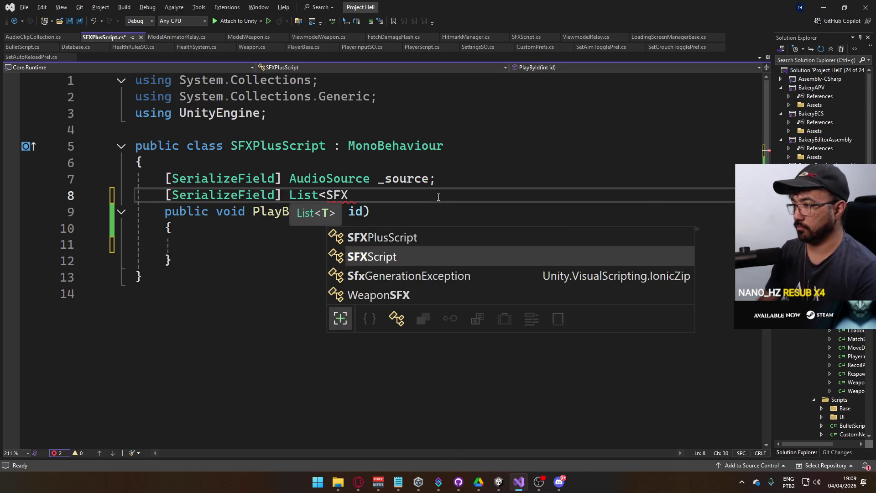
key(Tab)
text(>)
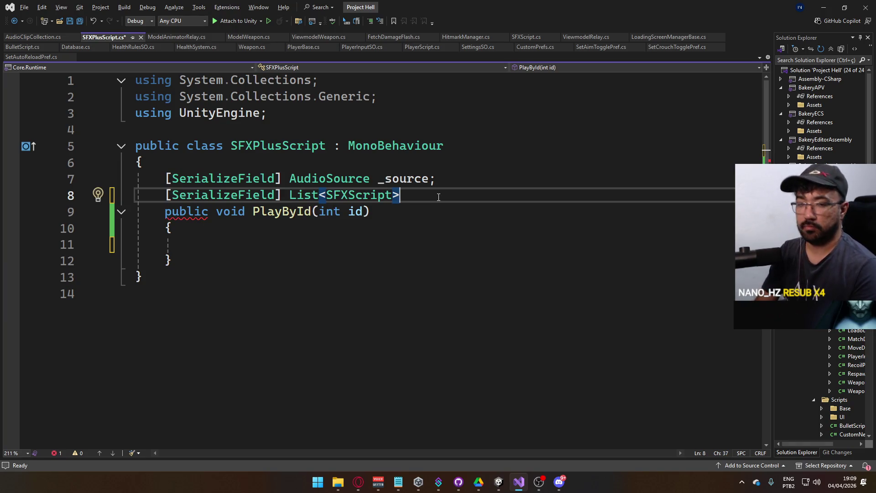
text( _varia)
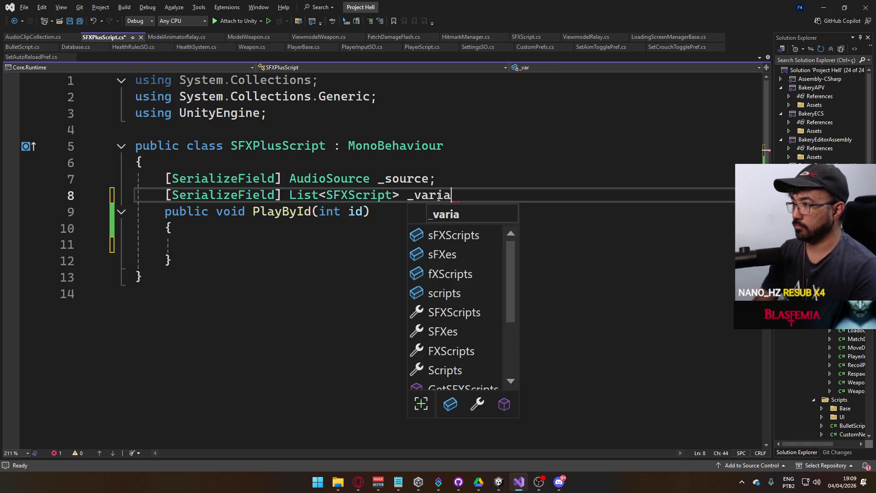
text(tions)
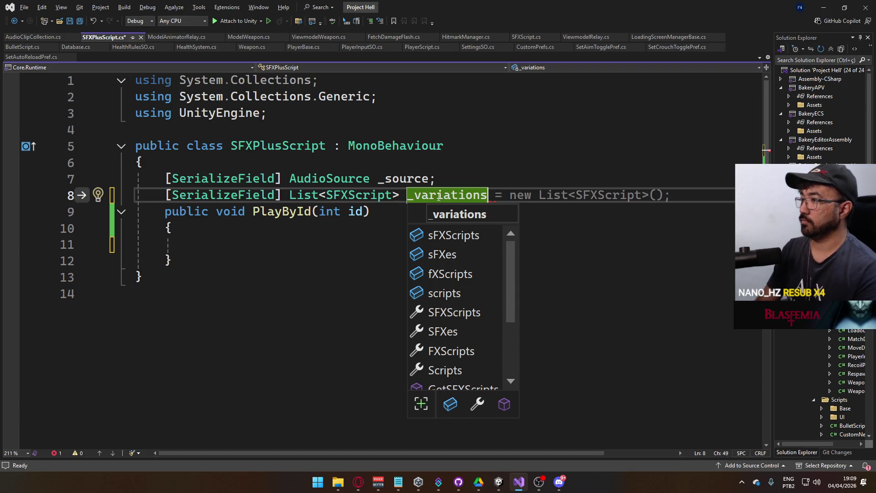
text(;)
key(Return)
key(ctrl+s)
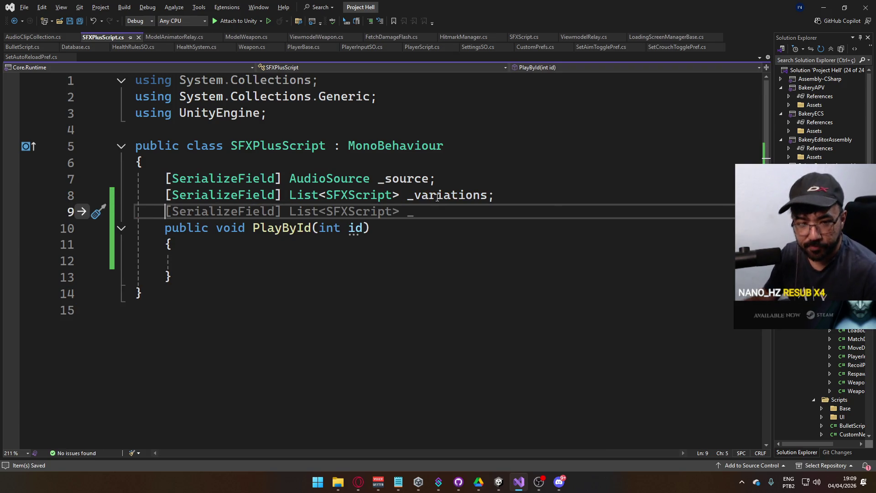
click(255, 257)
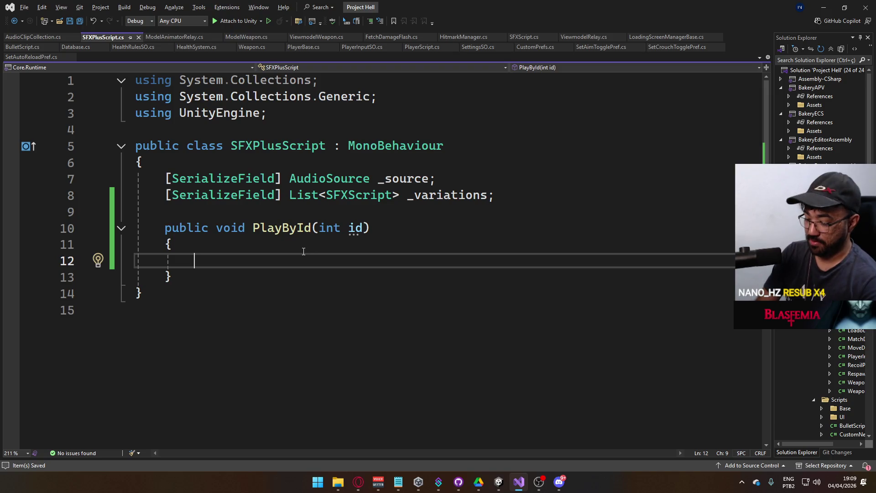
Write _variations[id].Play(); as PlayById's body, save, and switch back to Unity
text(_var)
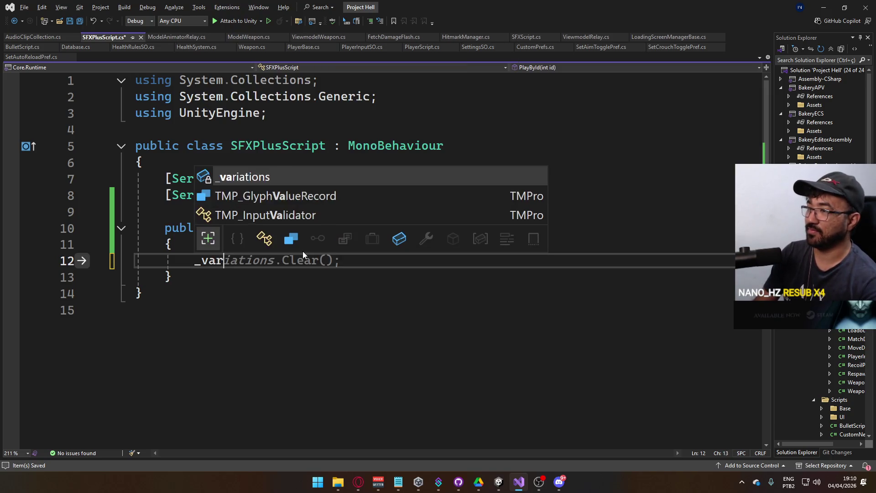
text(iations[int].)
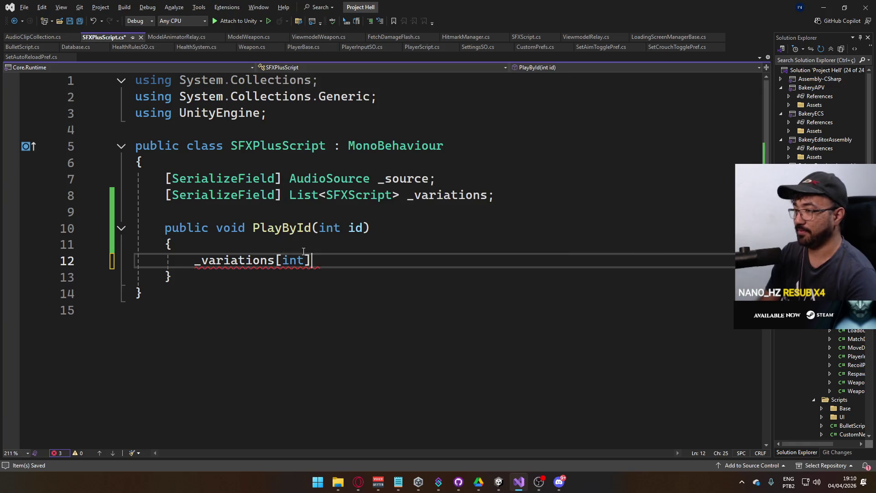
text(p)
key(BackSpace)
key(BackSpace)
key(BackSpace)
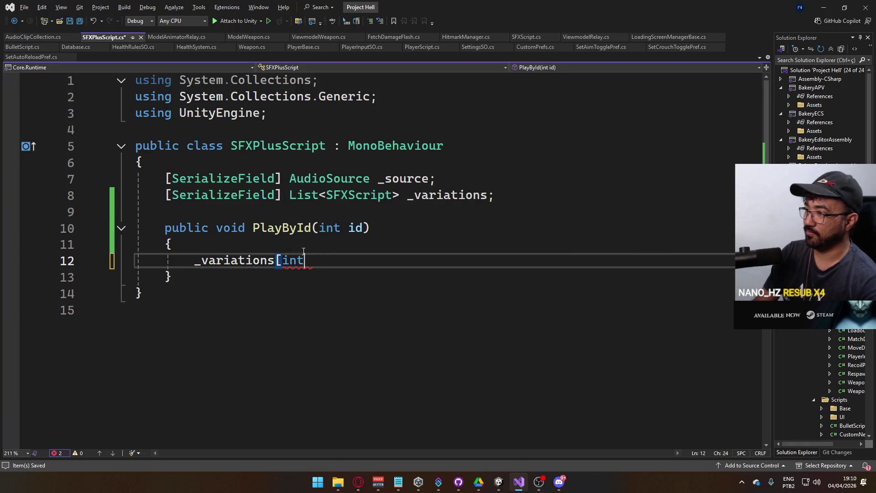
key(BackSpace)
key(BackSpace)
text(id].)
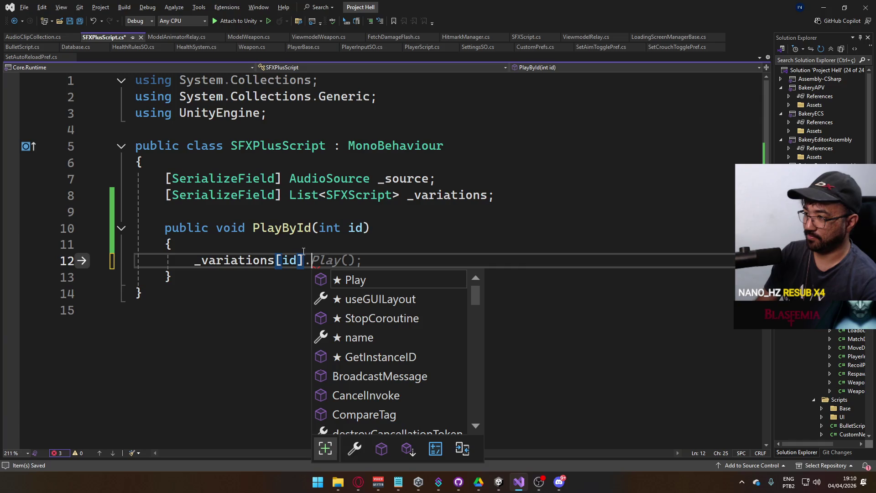
key(Return)
key(BackSpace)
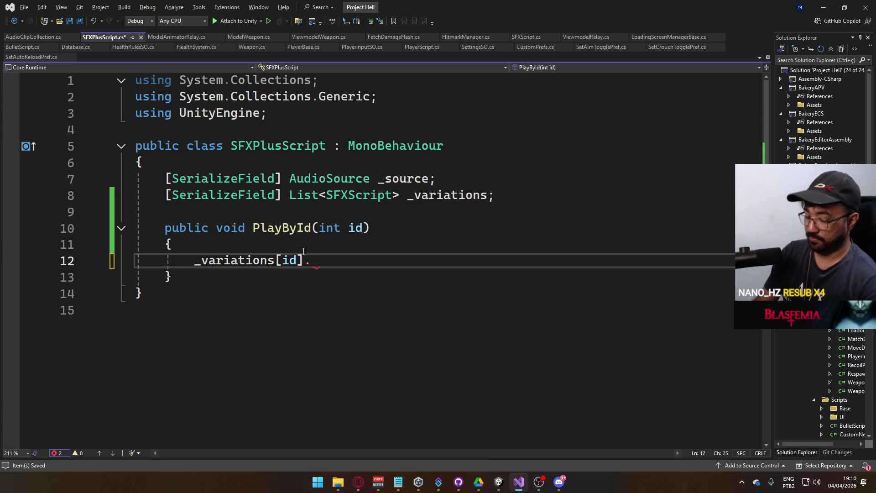
text(Play();)
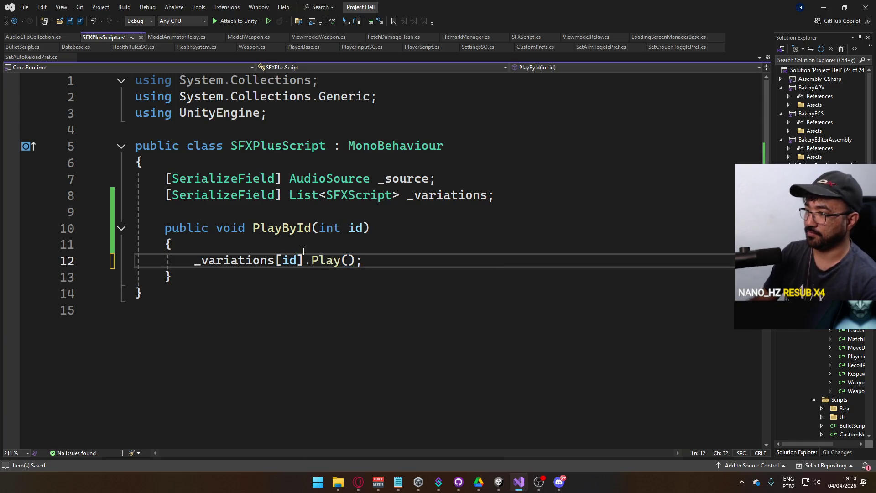
key(ctrl+s)
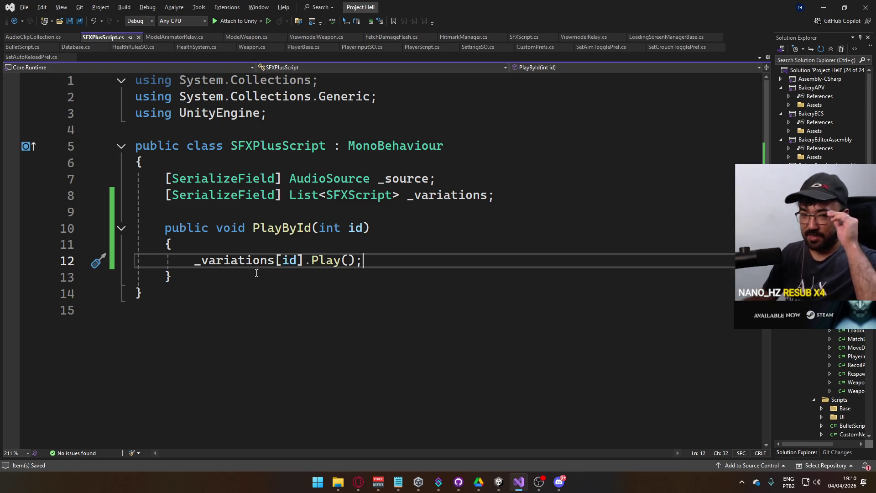
mouse_move(500, 486)
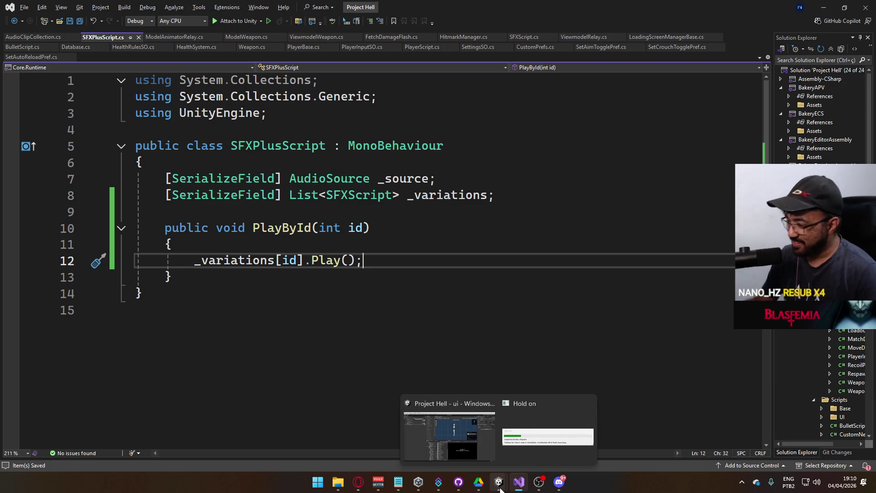
click(503, 457)
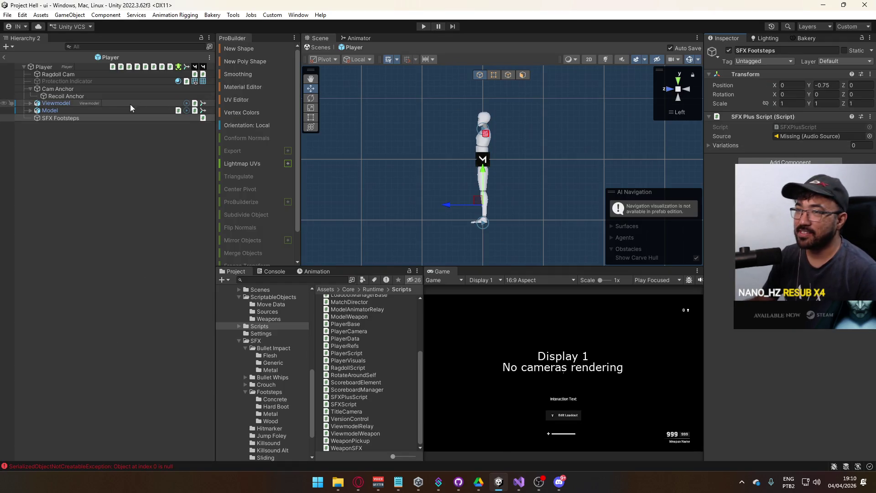
Add an empty child object under SFX Footsteps and duplicate it
right_click(58, 118)
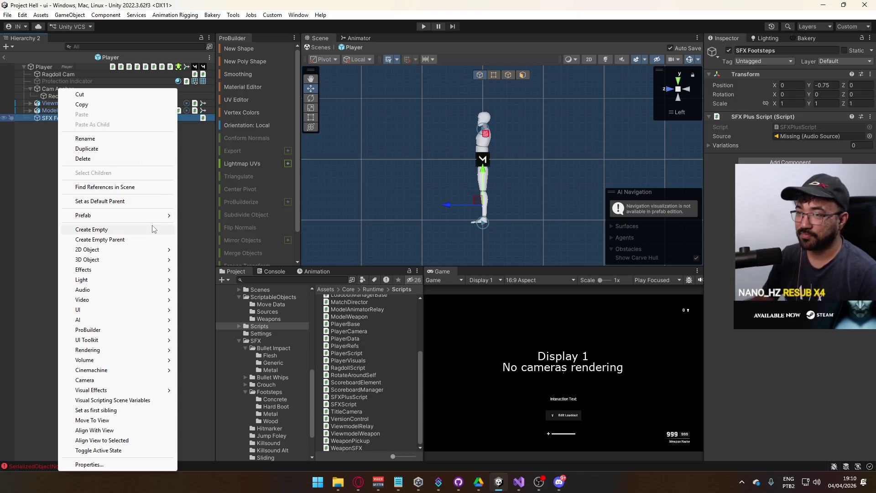
click(151, 227)
click(88, 152)
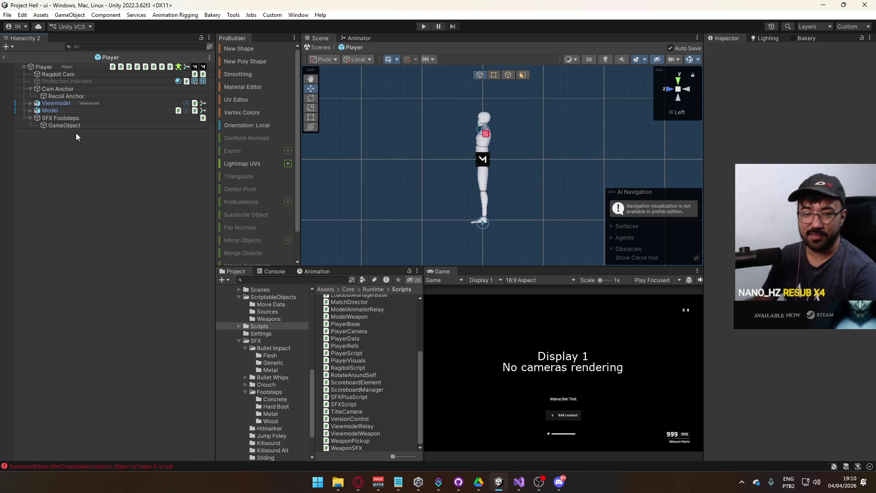
click(75, 126)
key(ctrl+d)
key(ctrl+d)
Rename the three child objects Normal, Muffled and Loud
click(74, 126)
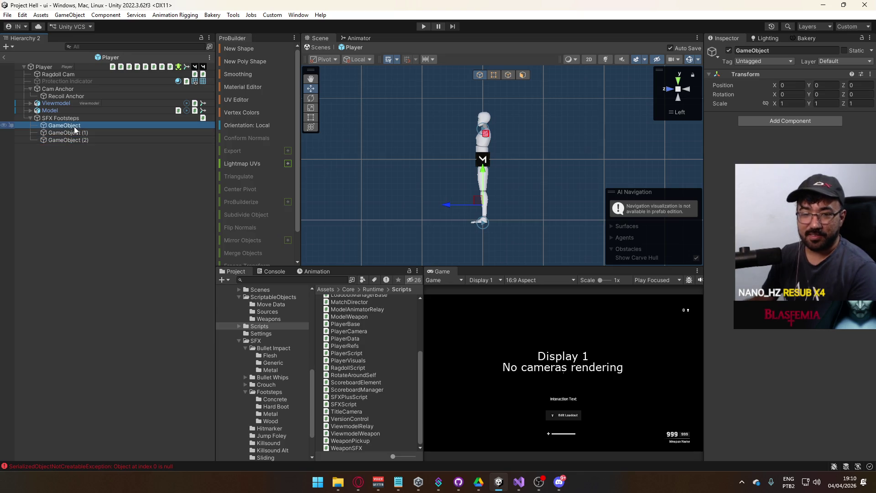
key(F2)
text(Normal)
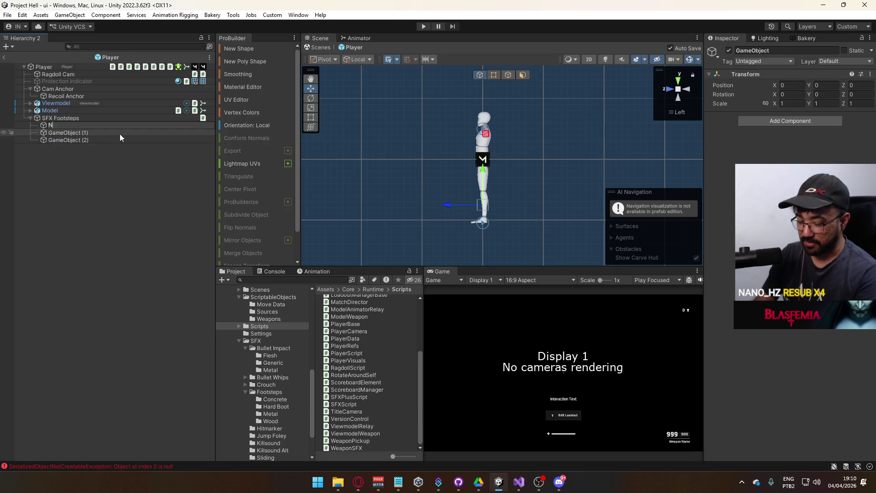
key(Return)
click(119, 133)
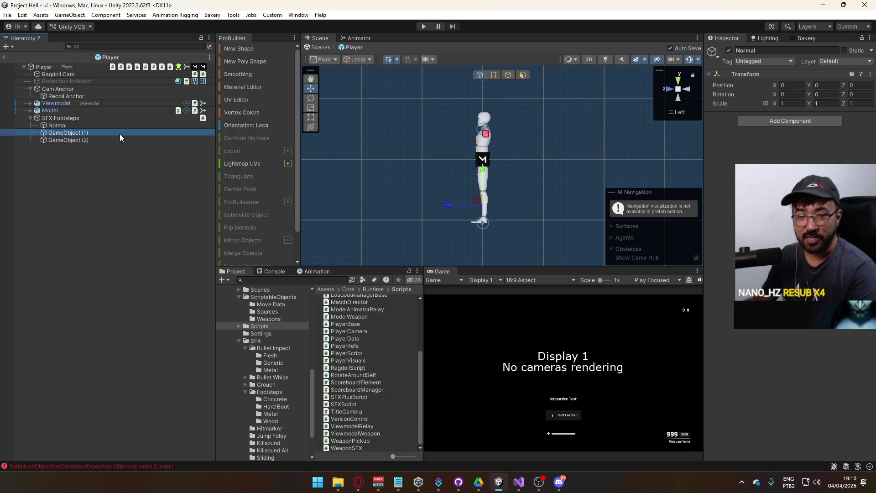
key(F2)
text(M)
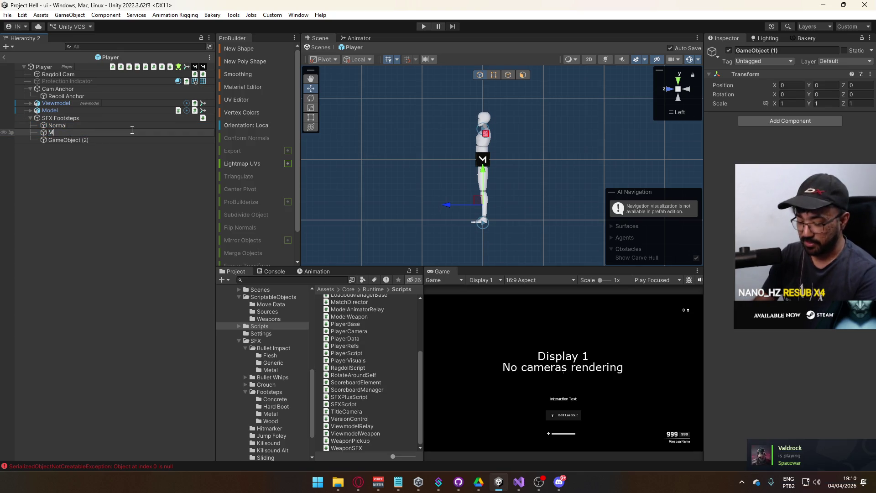
text(uffled)
key(Return)
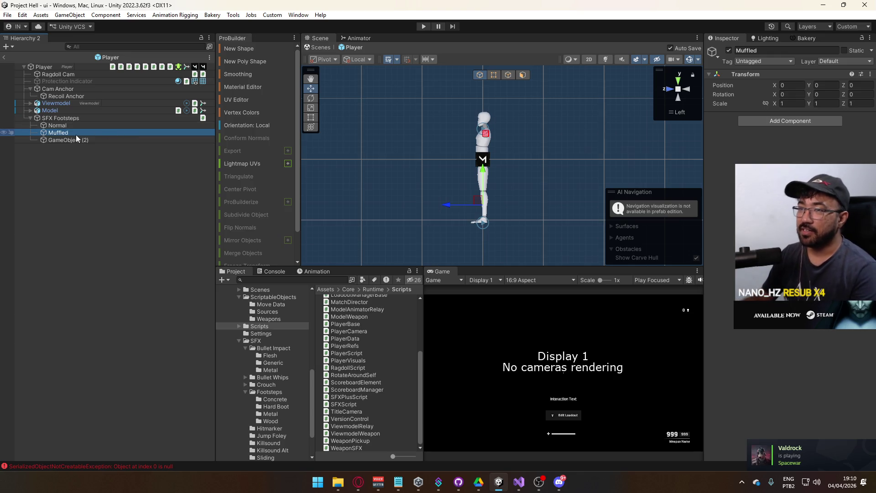
click(69, 140)
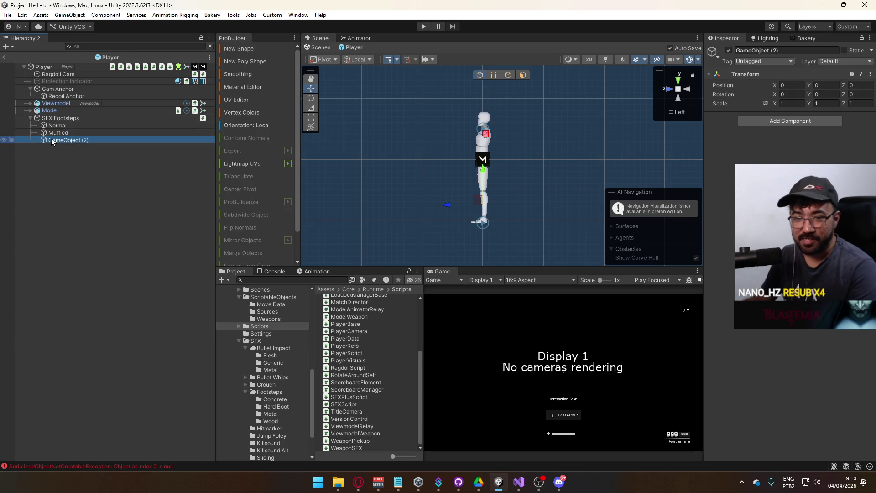
key(F2)
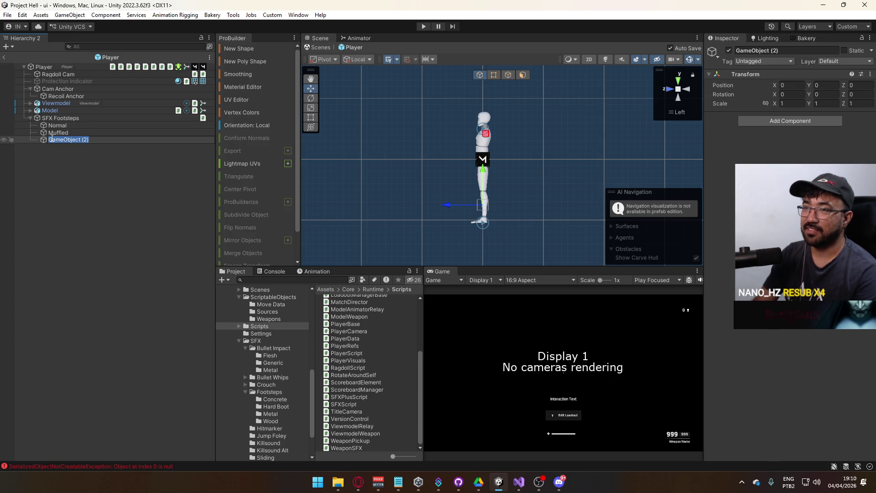
text(Loud)
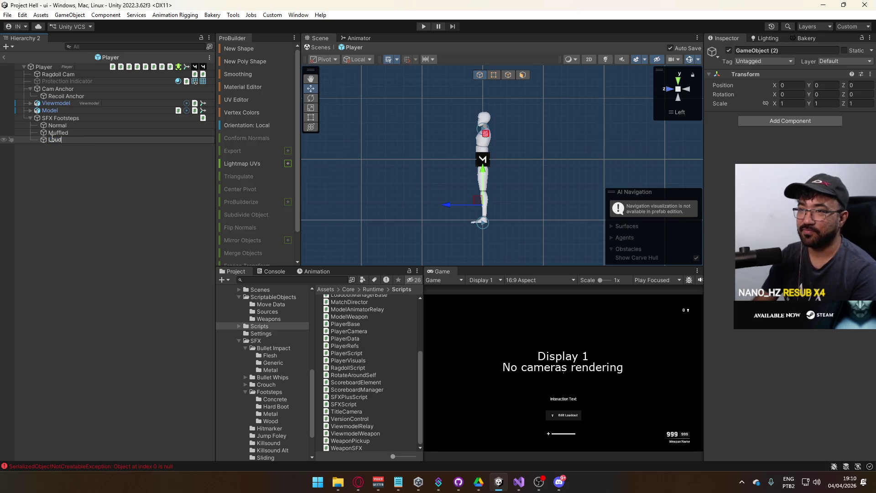
key(Return)
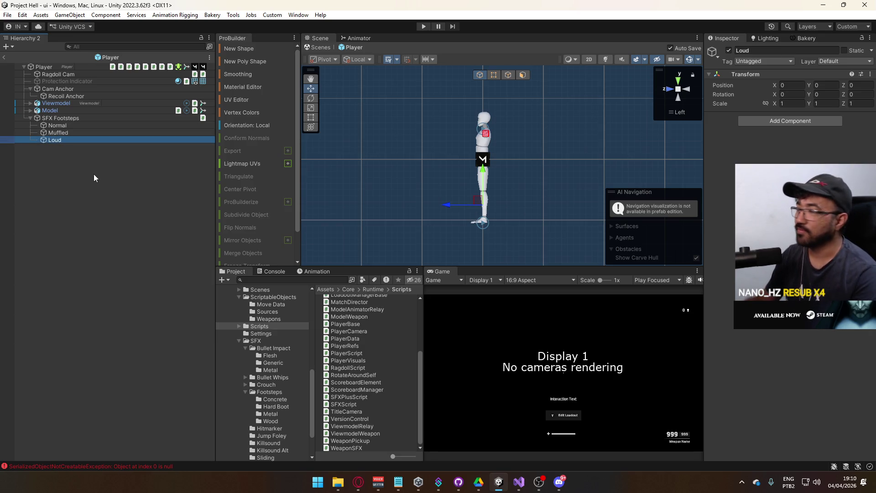
Add an Audio Source to Normal, Muffled and Loud with output routed to the SFX group
shift+click(83, 126)
click(753, 122)
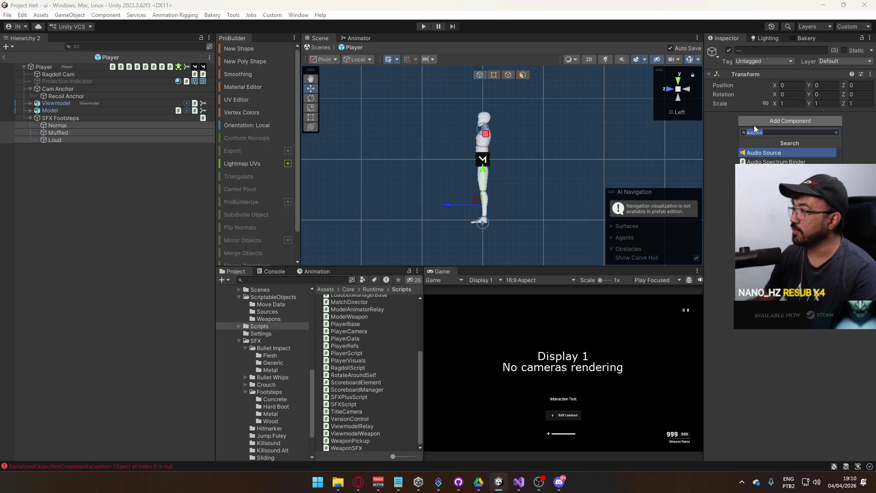
text(audio s)
key(Return)
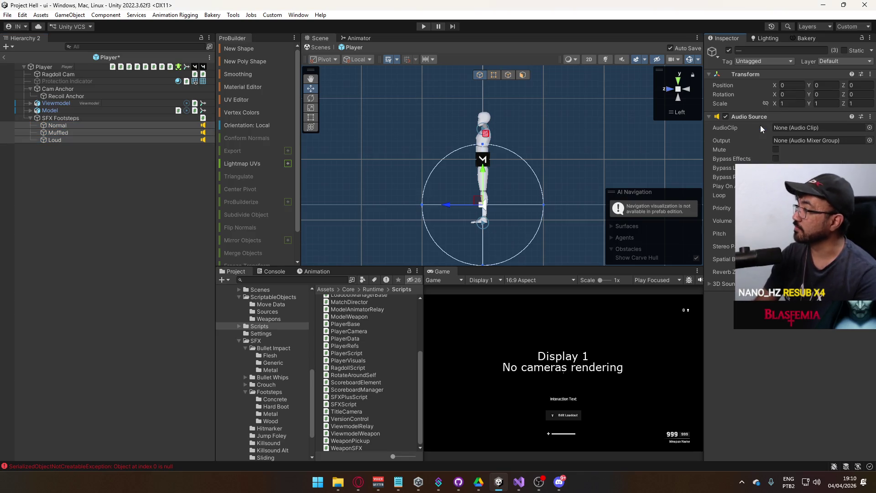
click(869, 140)
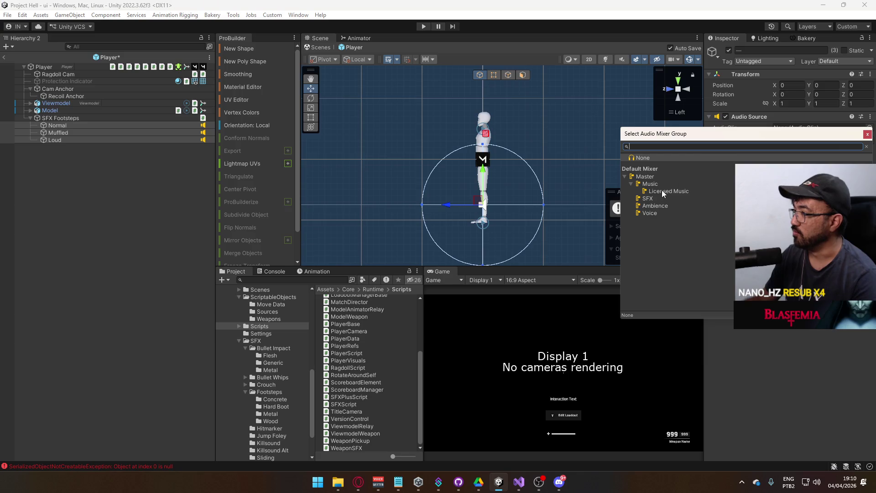
double_click(657, 199)
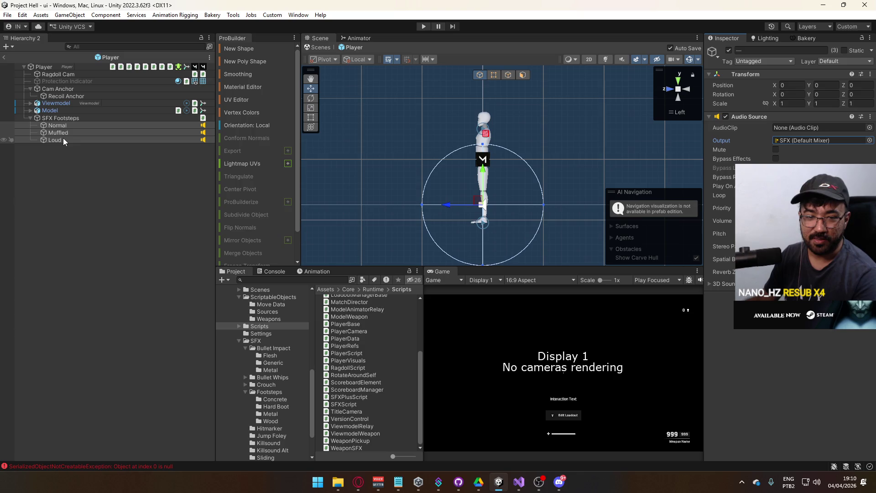
Add an SFXScript component to all three and expand its Clips list
click(790, 296)
text(SFXScript)
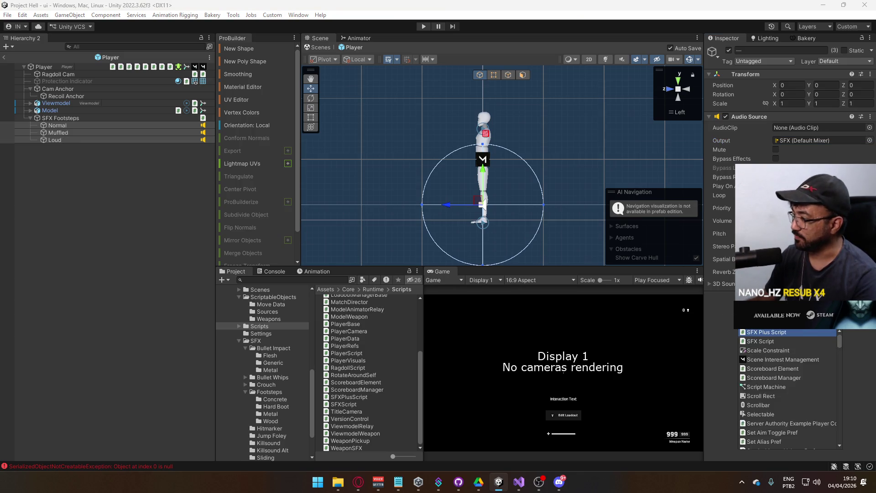
key(Return)
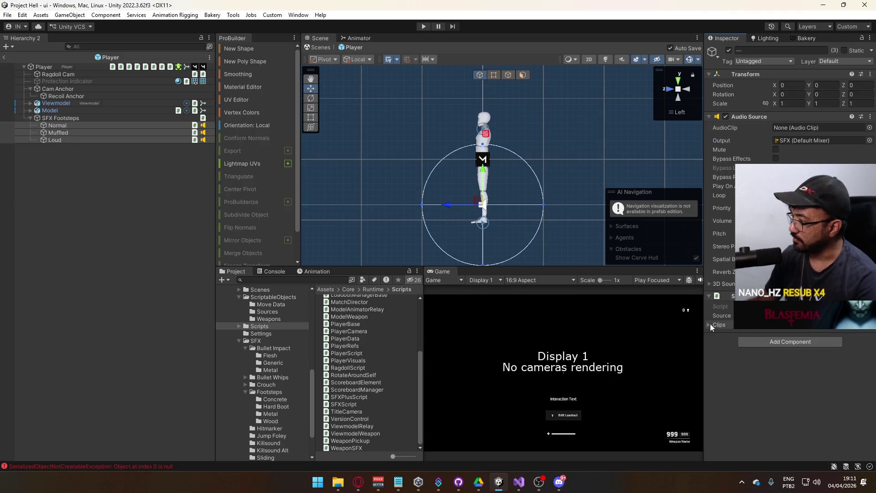
click(719, 324)
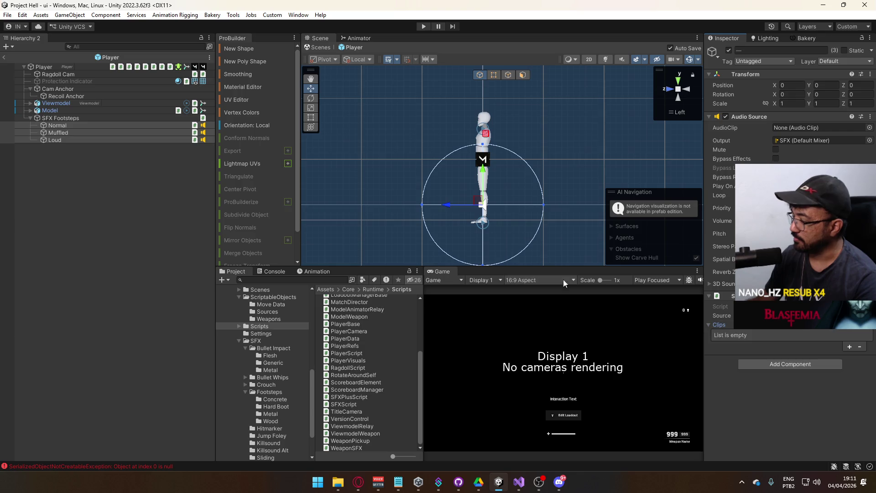
Check the new components on Normal, Muffled and Loud individually
click(109, 123)
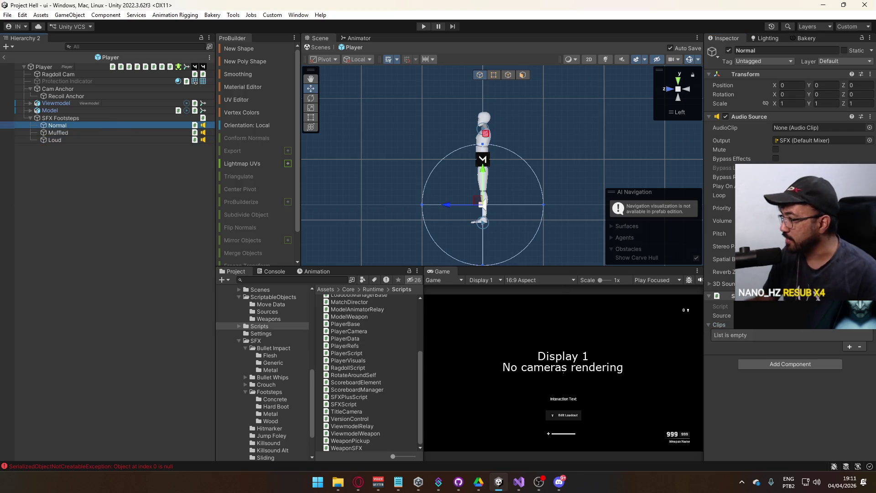
click(750, 115)
drag(750, 115, 751, 115)
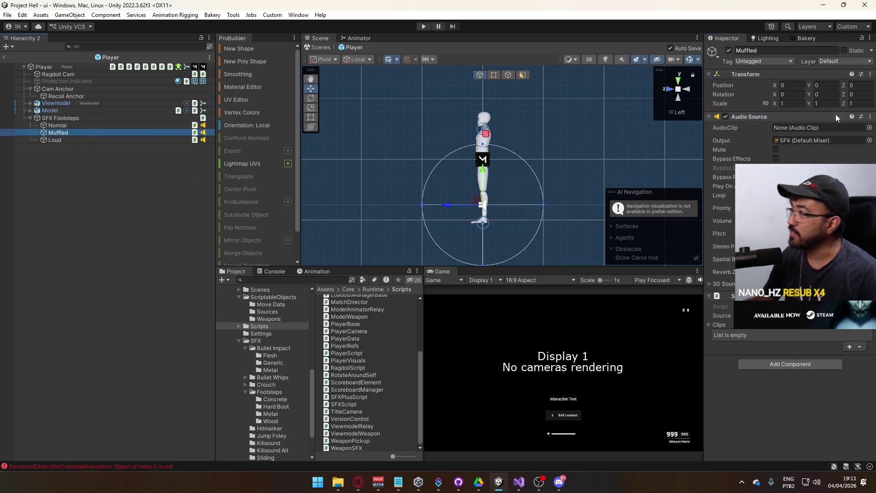
click(58, 132)
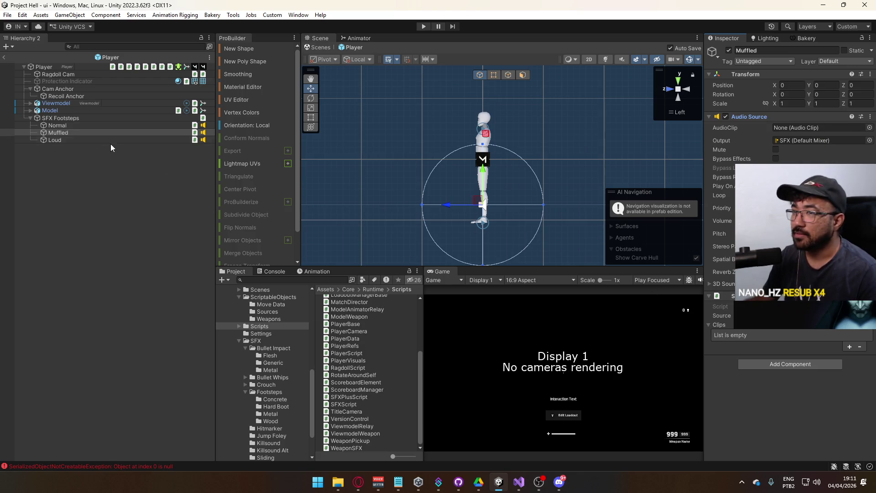
click(69, 140)
click(774, 118)
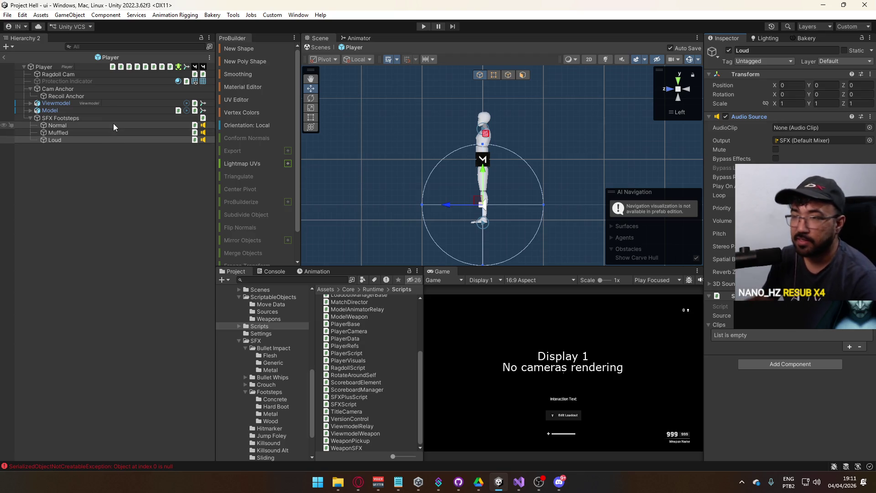
shift+click(114, 125)
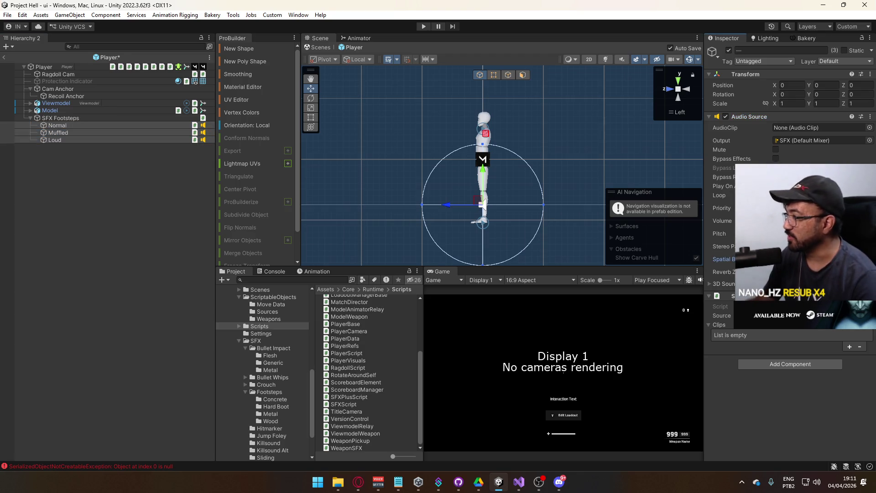
click(75, 193)
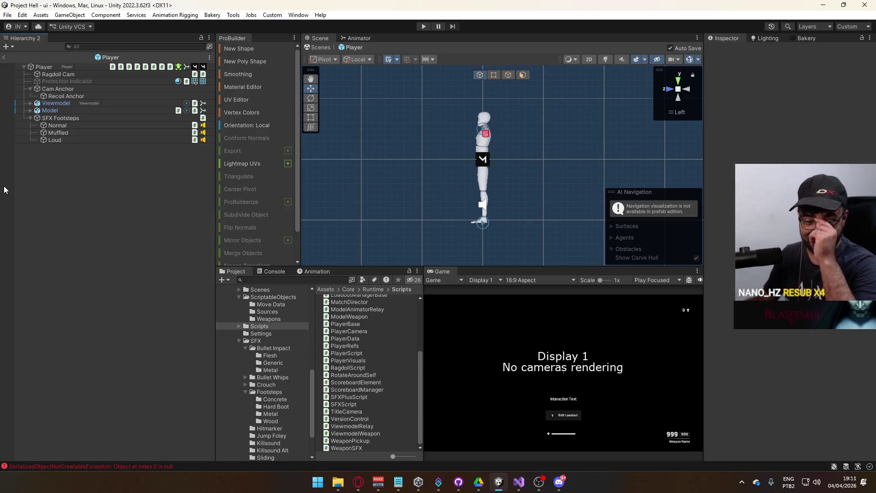
Expand SFX Footsteps' Variations list and open SFXPlusScript in the code editor
click(79, 119)
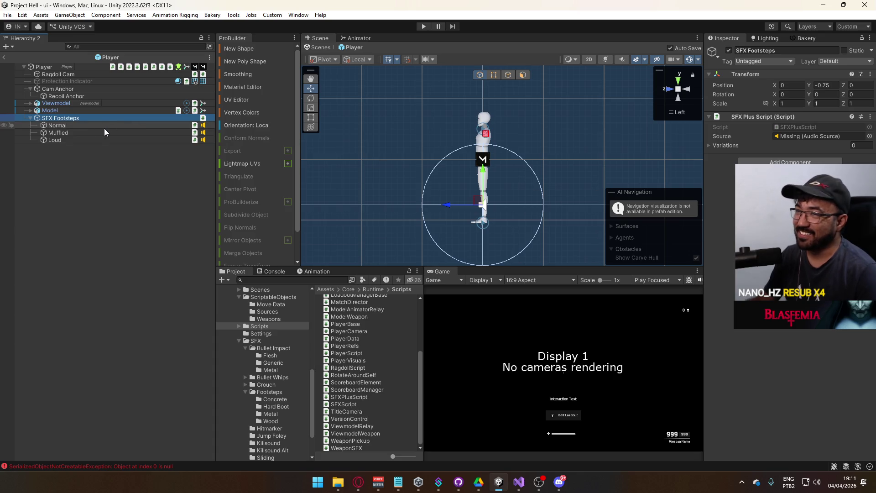
click(105, 126)
click(81, 118)
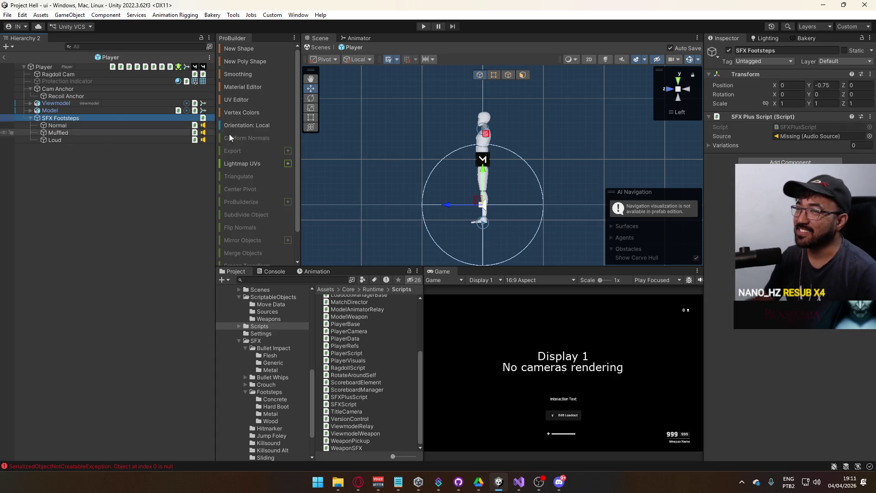
click(730, 145)
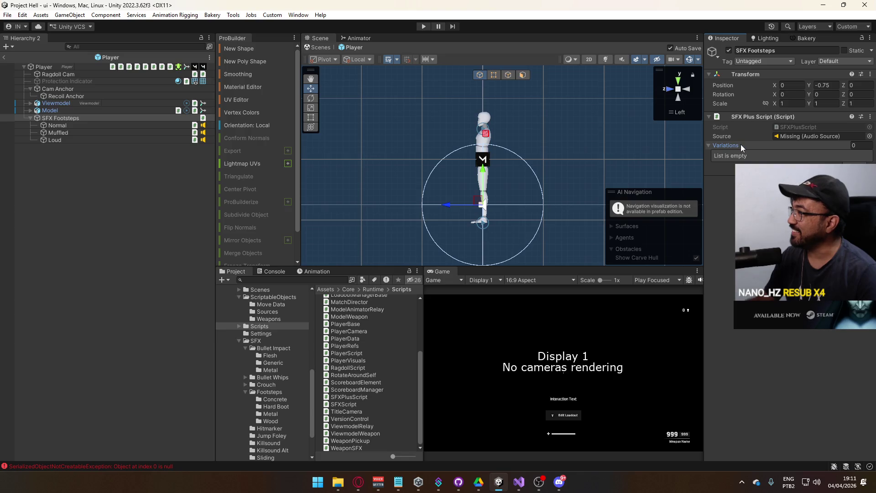
double_click(801, 127)
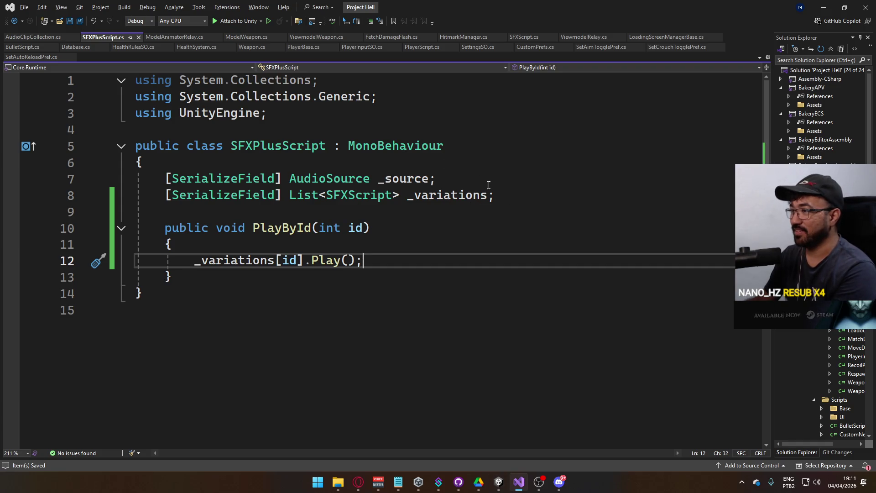
Cut the AudioSource _source line, save SFXPlusScript.cs, and return to Unity
click(437, 178)
key(ctrl+x)
key(ctrl+s)
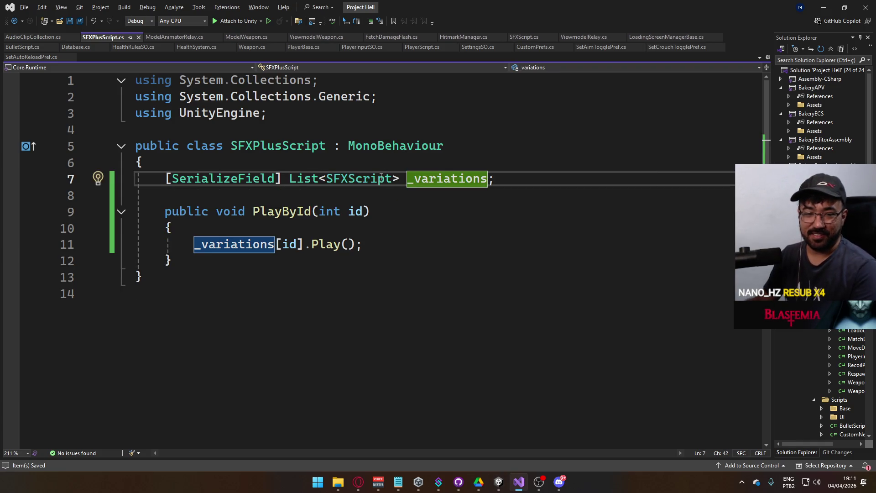
key(alt+Tab)
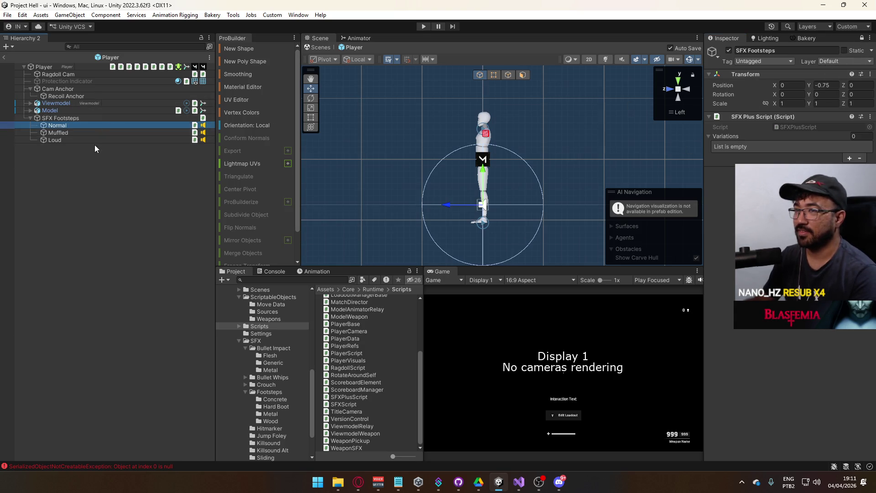
Drag Normal, Muffled and Loud into SFX Footsteps' Variations list
click(84, 140)
shift+click(92, 125)
drag(92, 125, 780, 136)
click(112, 149)
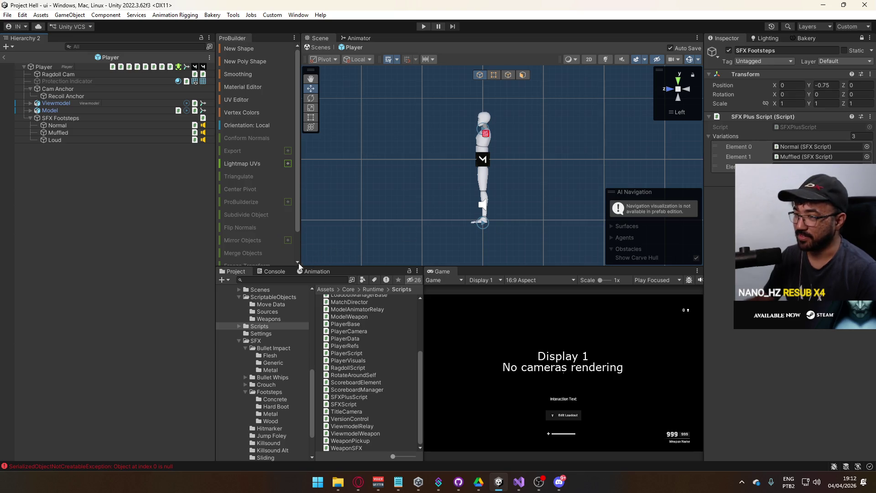
Clear the Console logs, unlock the Inspector, and review SFX Footsteps and Normal
click(275, 271)
click(224, 281)
click(236, 271)
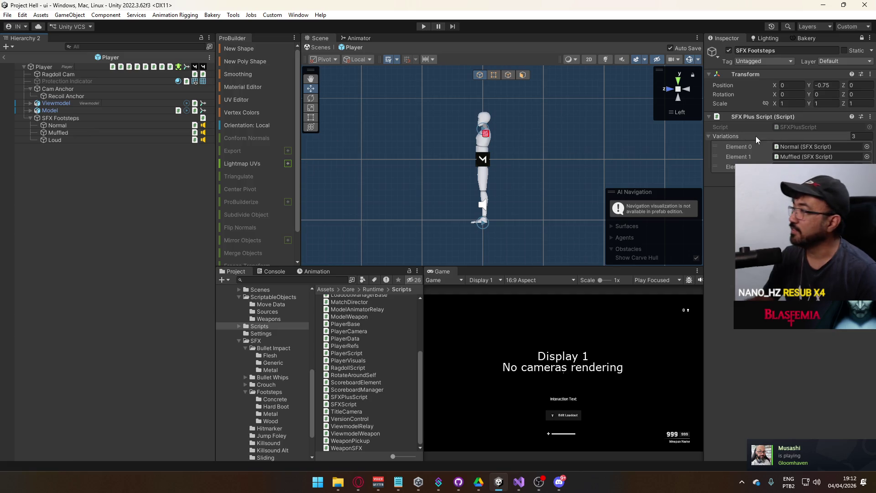
click(861, 38)
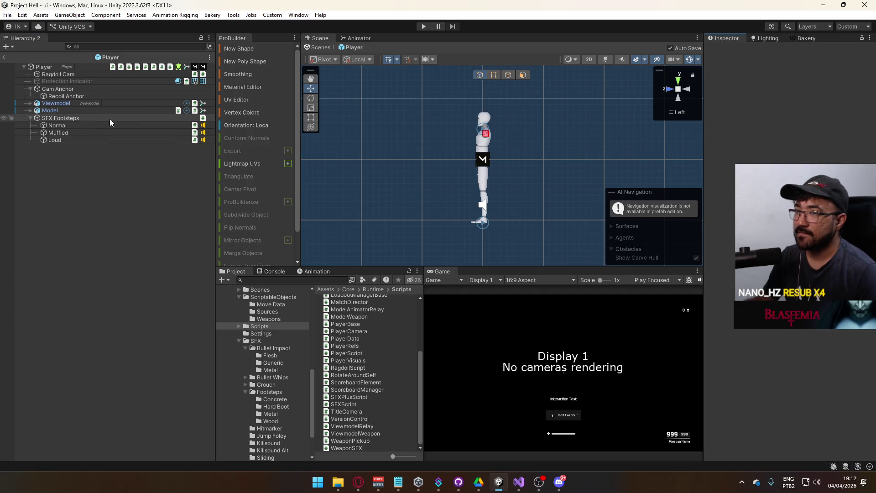
click(78, 118)
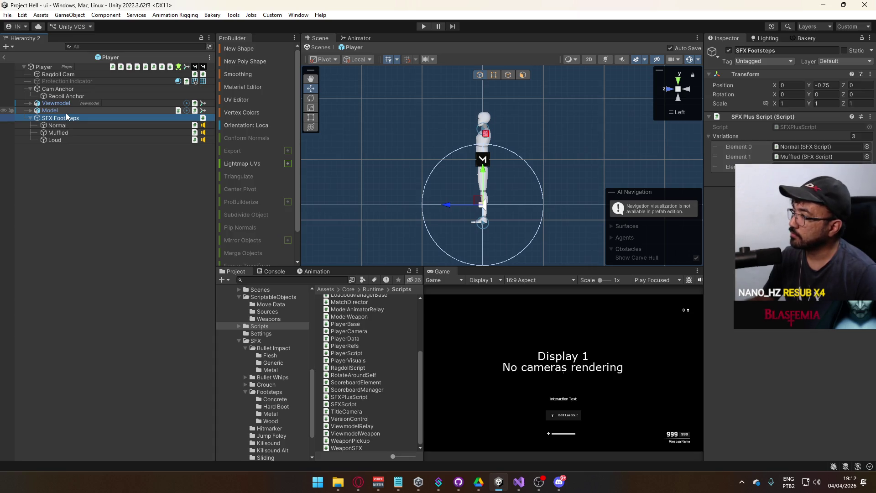
click(61, 125)
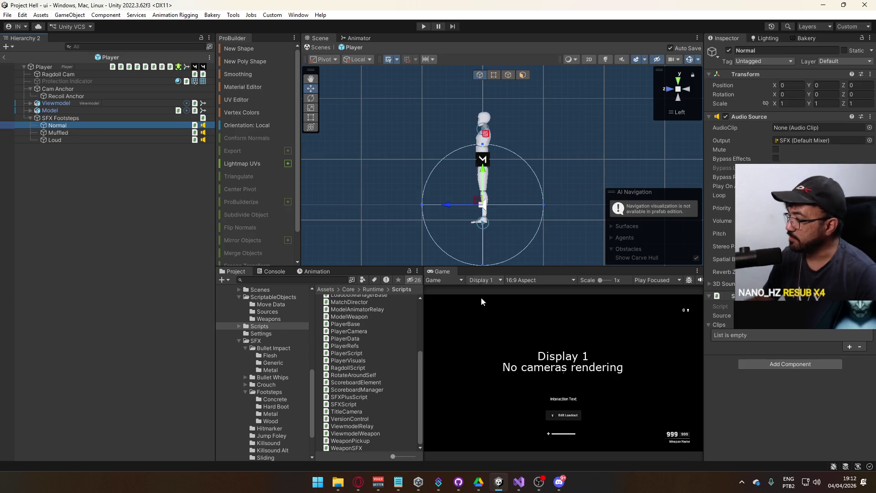
click(559, 481)
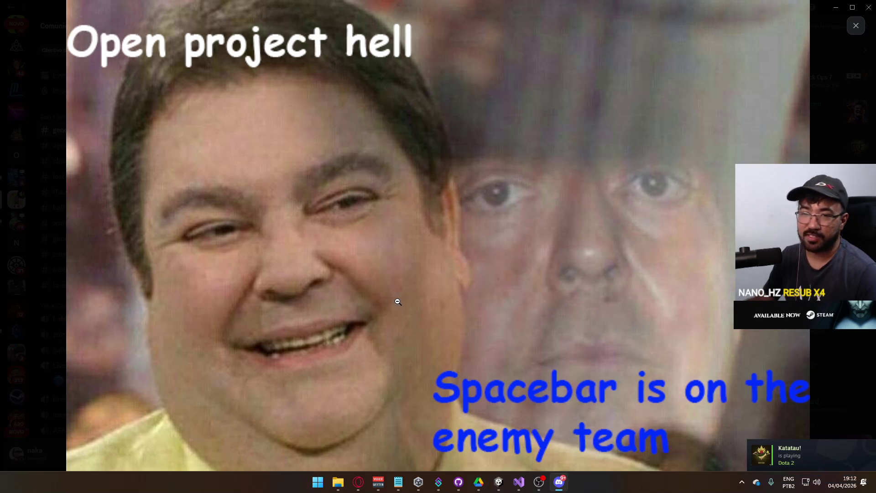
Close the enlarged image, join the Live voice channel, and minimize Discord
click(418, 327)
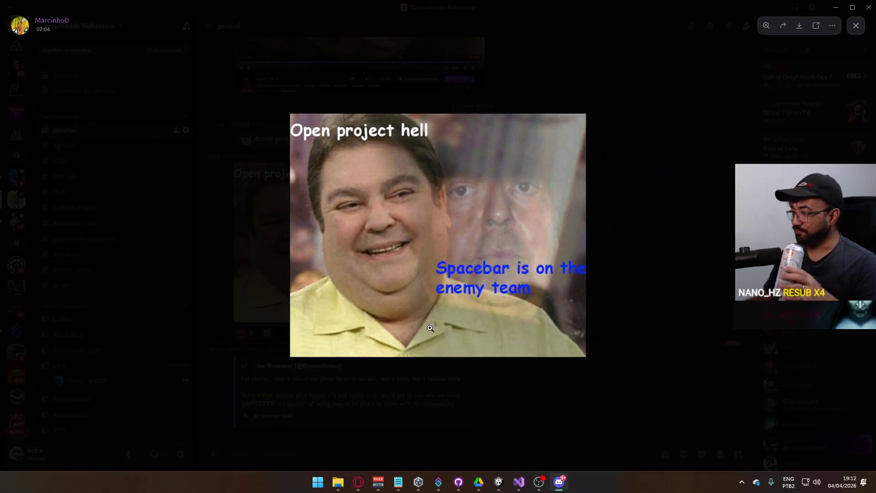
click(679, 396)
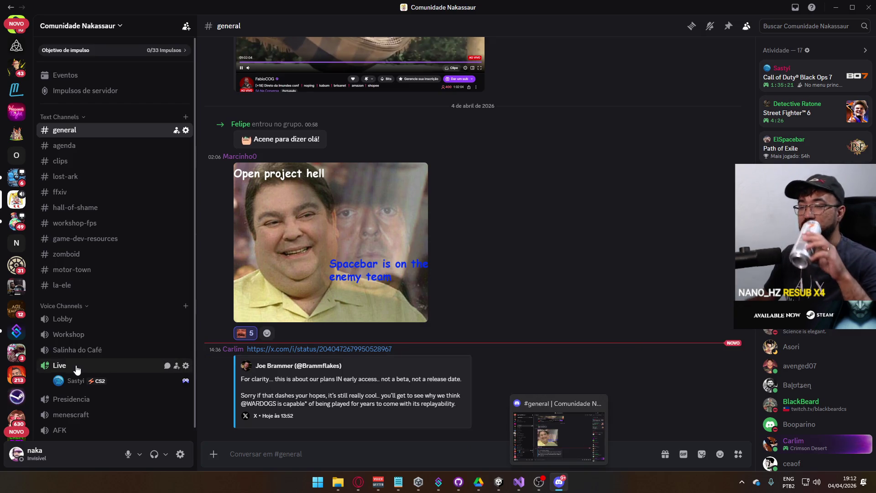
click(136, 365)
scroll(92, 316, down, 3)
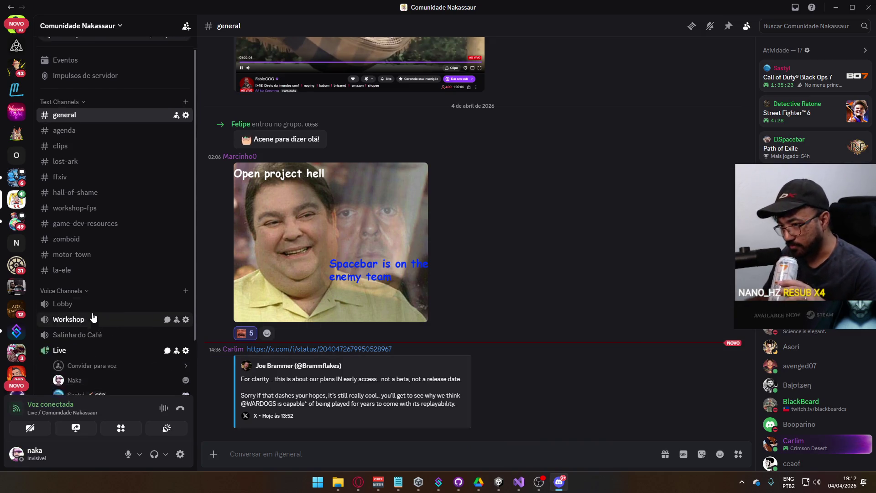
click(559, 482)
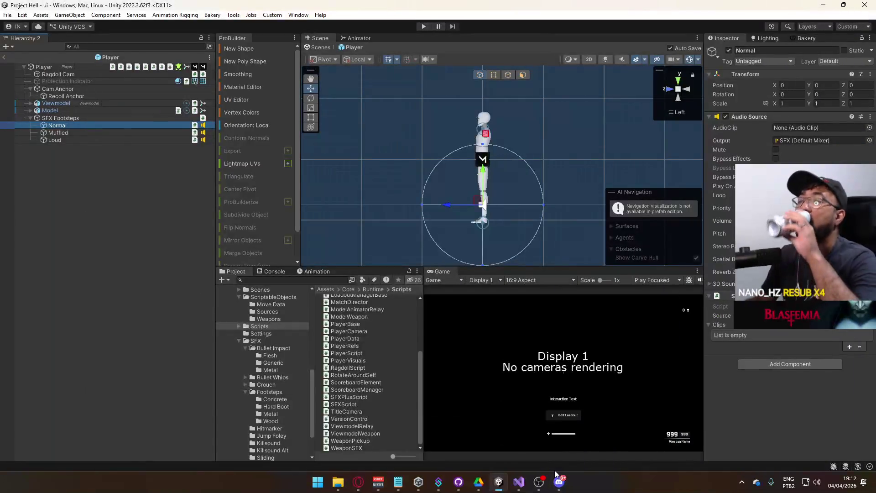
mouse_move(557, 483)
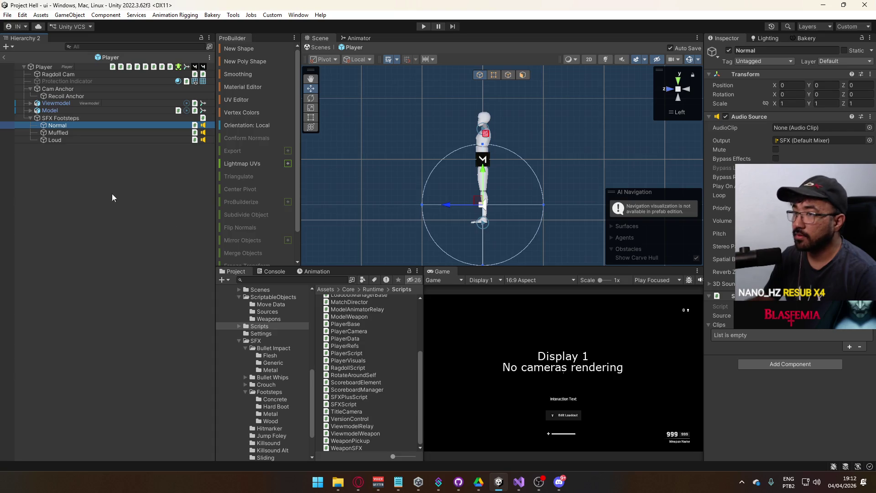
click(87, 133)
click(91, 138)
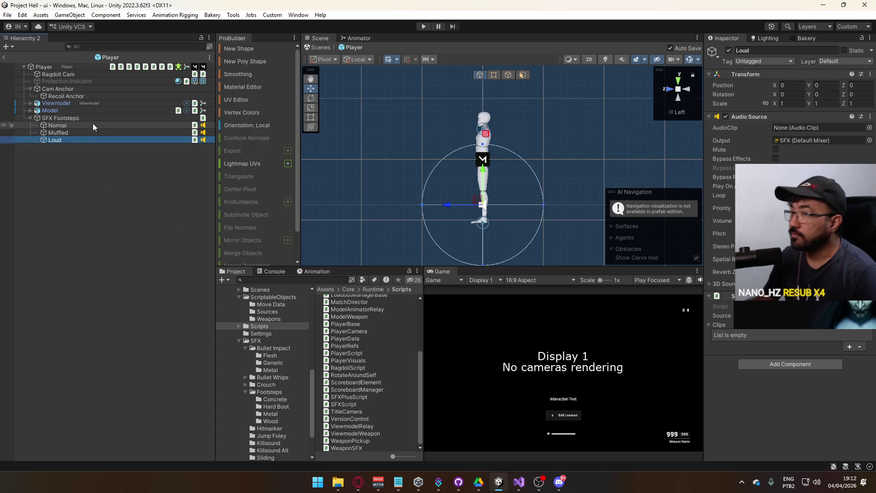
click(92, 126)
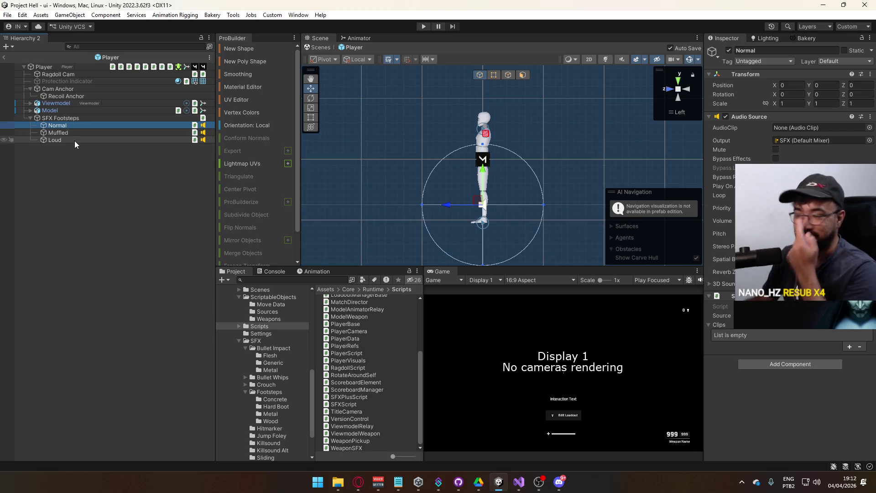
click(77, 133)
click(80, 137)
click(83, 133)
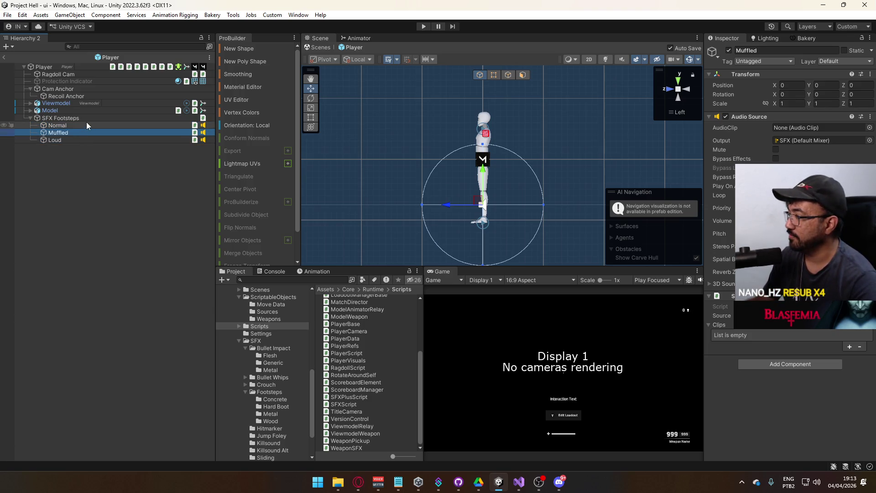
click(86, 122)
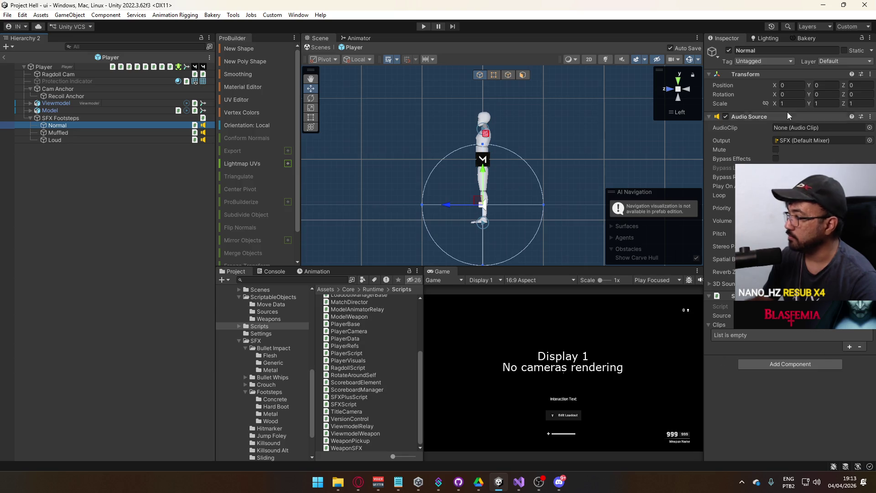
click(866, 39)
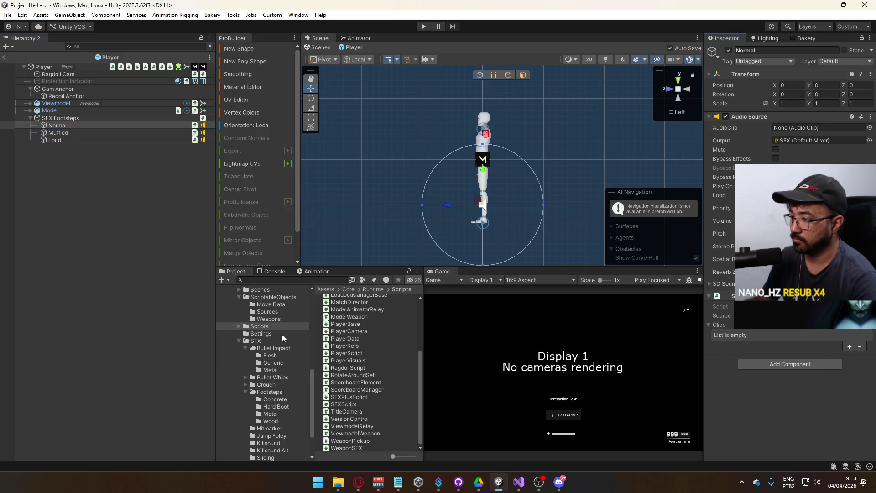
Lock the Inspector on Normal and drag hard_boot1–7 into its Clips list
click(276, 405)
click(369, 341)
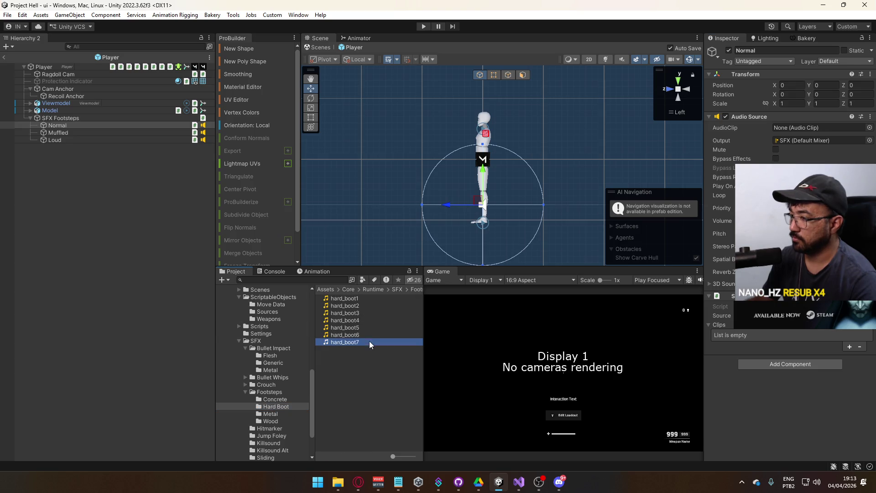
shift+click(351, 304)
shift+click(350, 299)
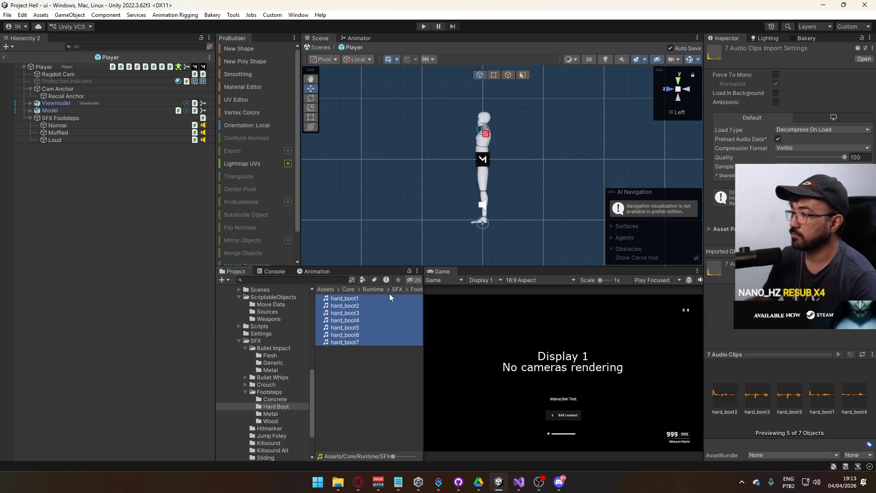
click(77, 125)
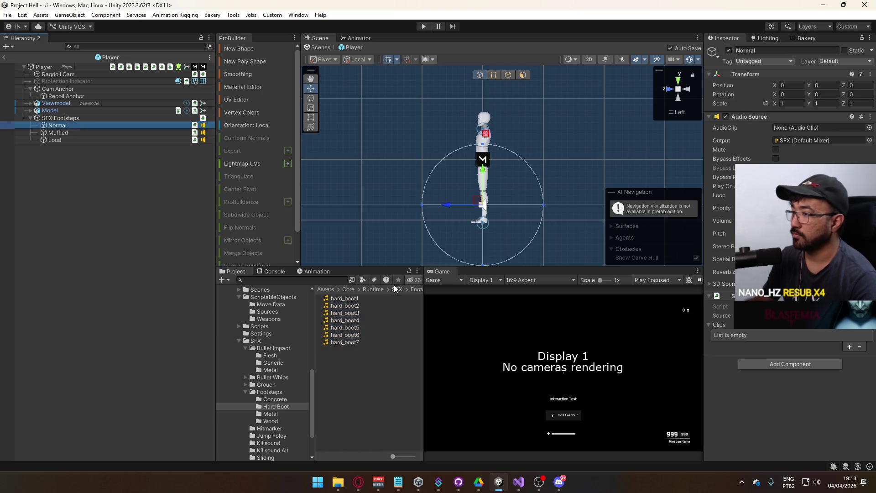
click(863, 38)
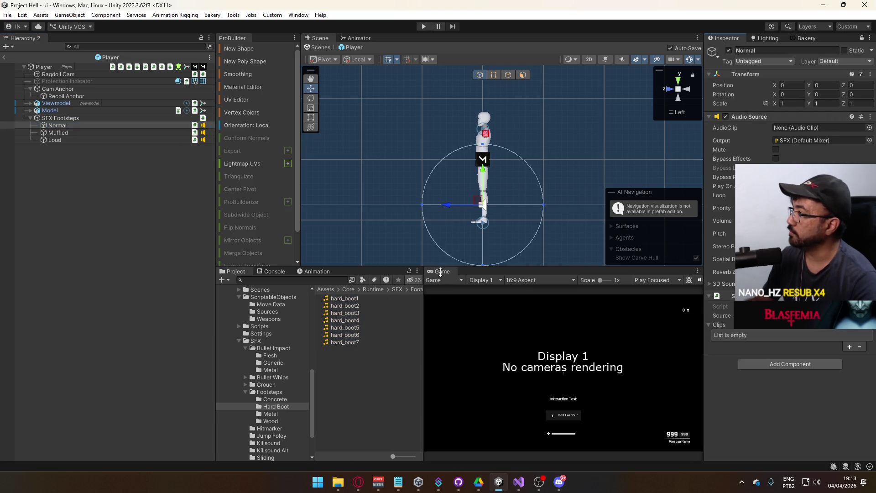
click(357, 343)
shift+click(355, 300)
drag(354, 299, 741, 332)
Copy Normal's Clips list and paste it onto Muffled and Loud
right_click(722, 328)
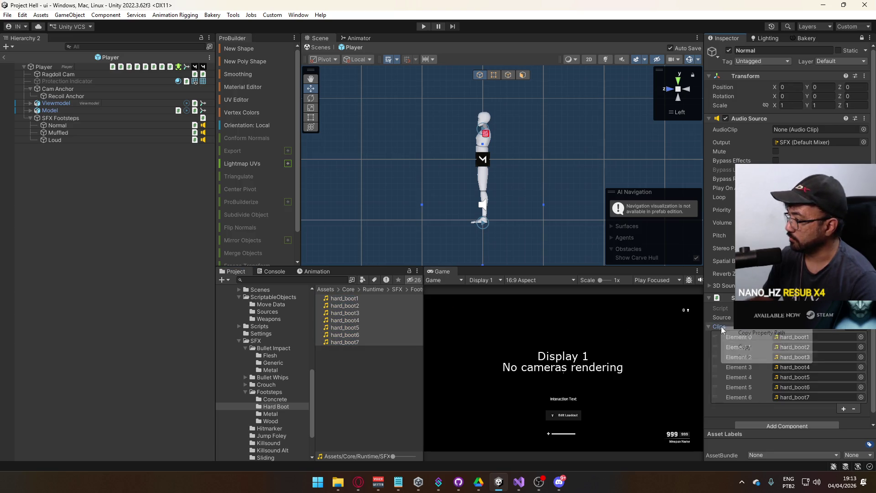
click(762, 346)
click(862, 37)
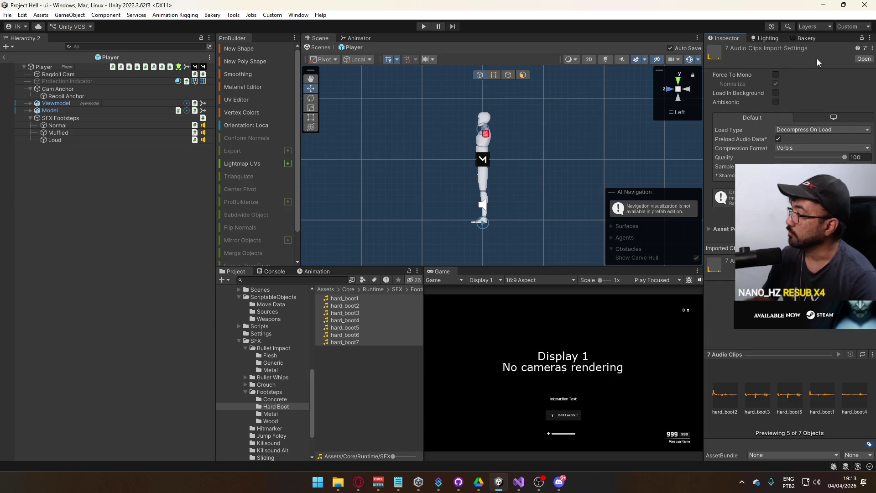
click(75, 125)
click(83, 133)
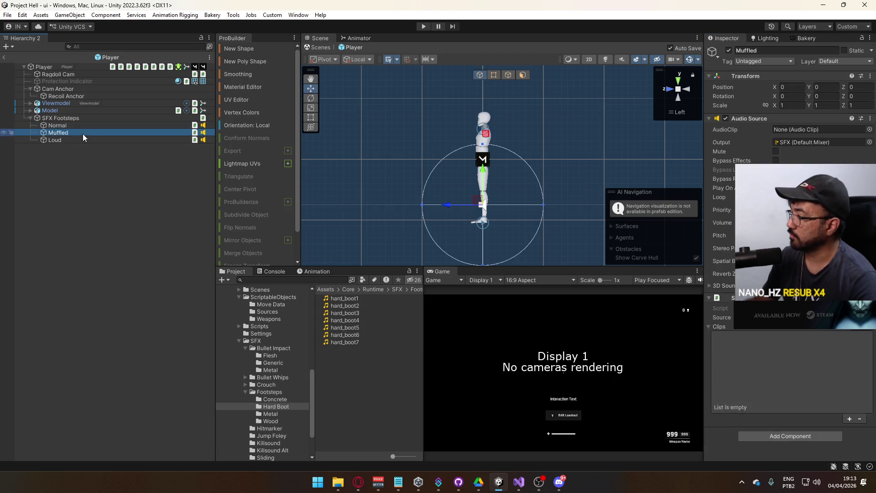
right_click(721, 325)
click(740, 357)
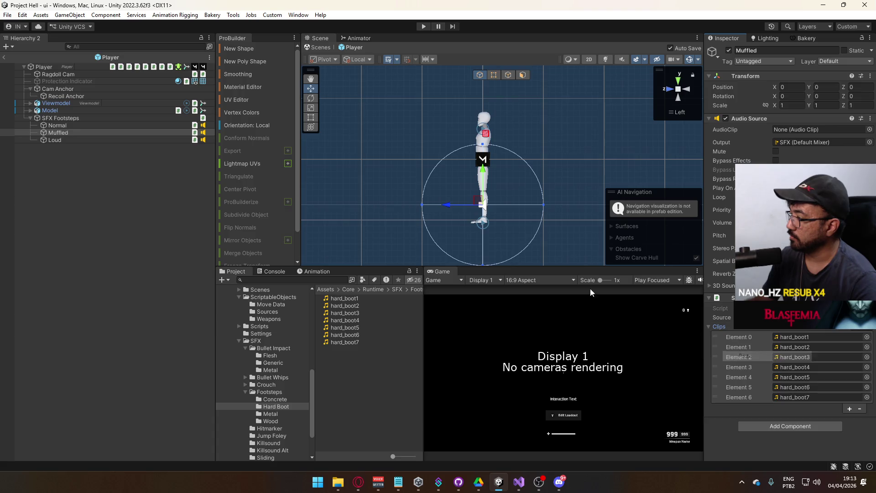
click(75, 140)
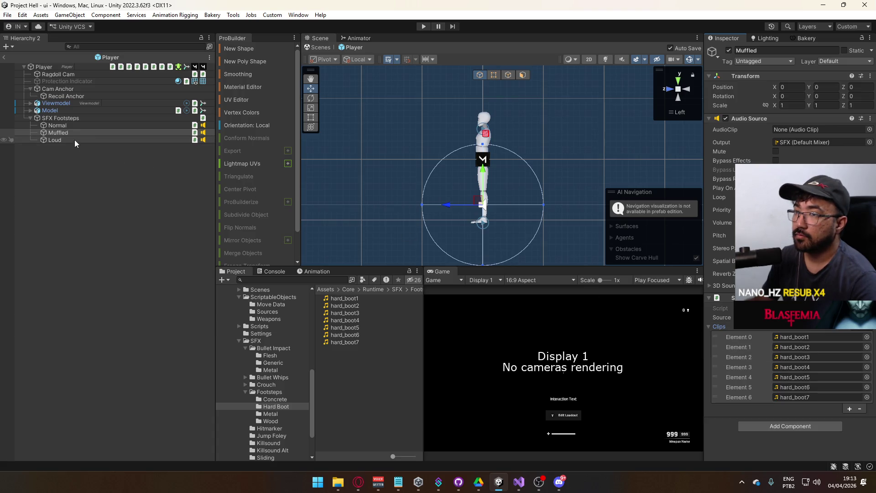
right_click(727, 324)
click(759, 354)
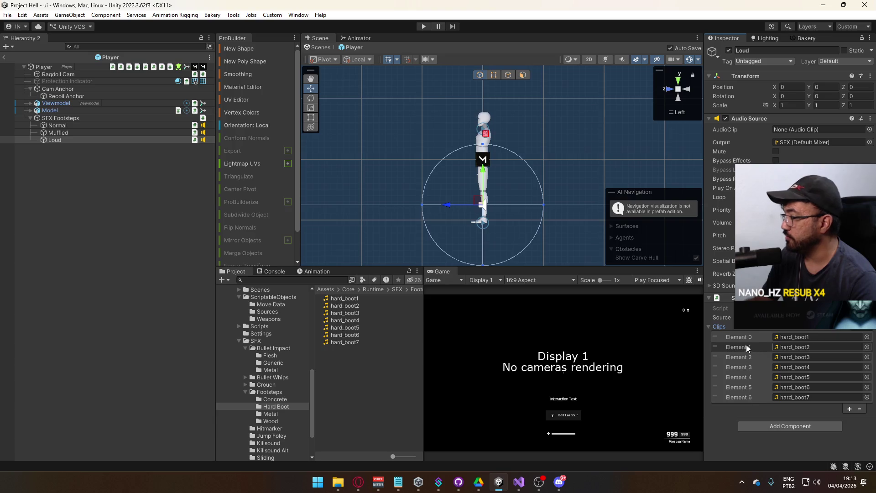
Toggle Play On Awake for Normal, Muffled and Loud together
click(54, 125)
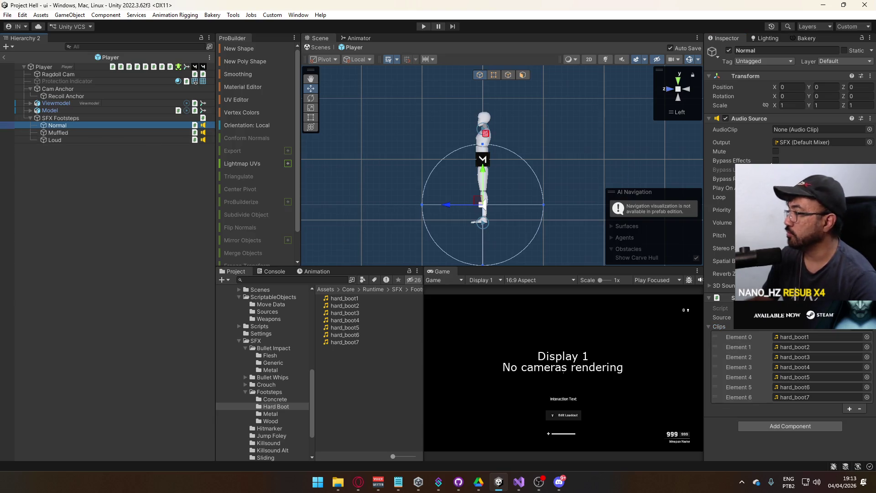
shift+click(95, 133)
shift+click(97, 140)
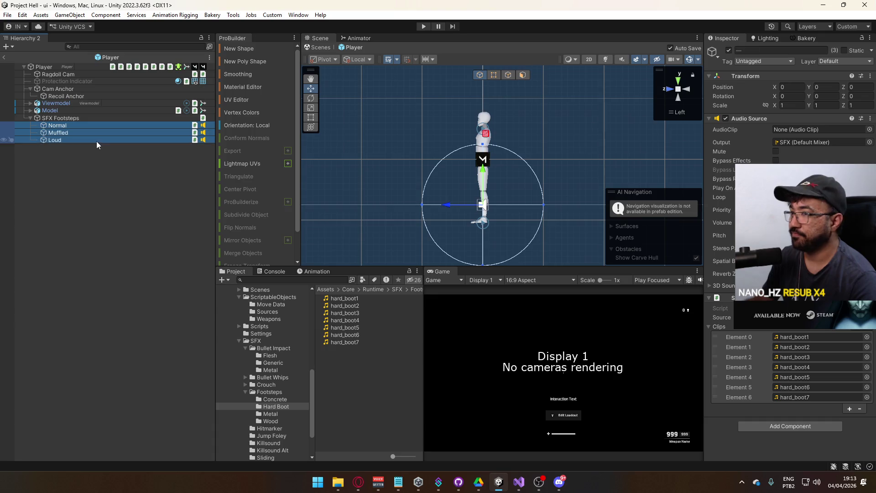
click(776, 187)
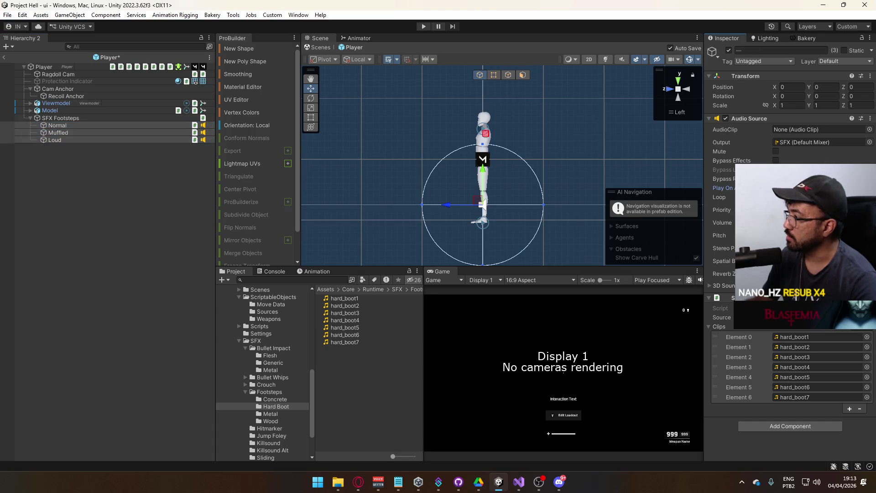
click(75, 125)
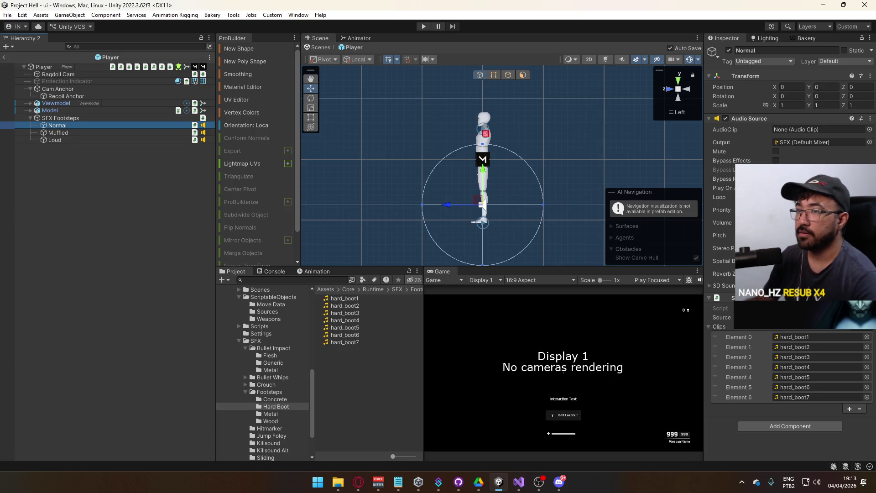
Adjust the Normal footstep's volume and priority, and the Muffled footstep's volume
click(812, 222)
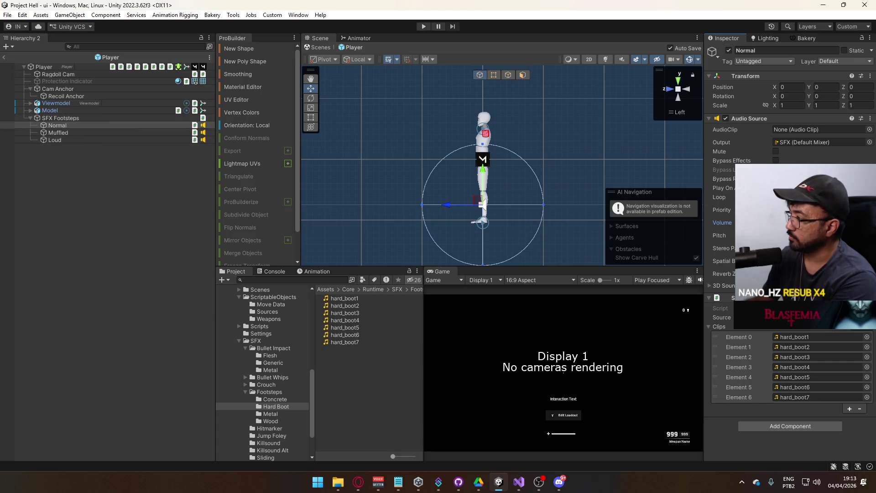
drag(727, 209, 722, 208)
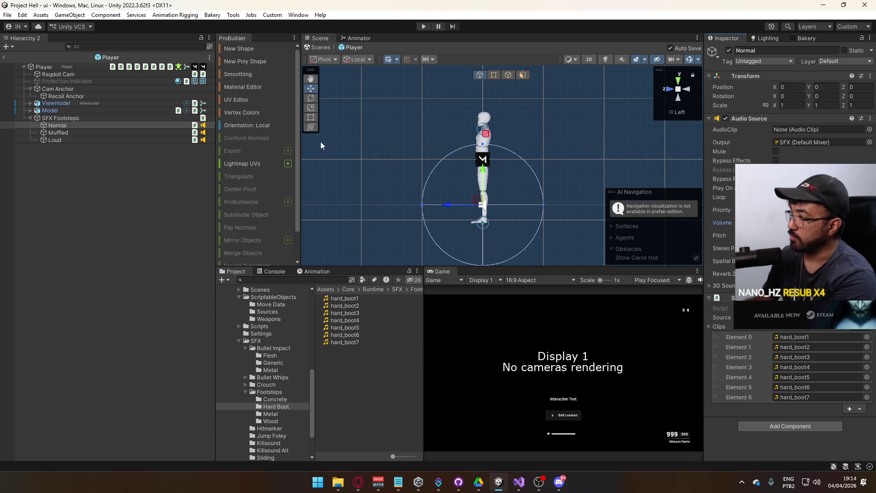
click(119, 133)
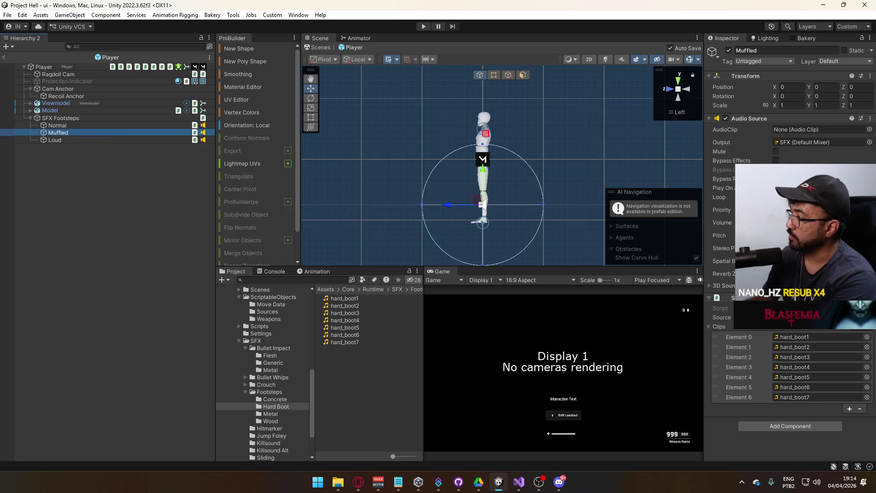
click(722, 223)
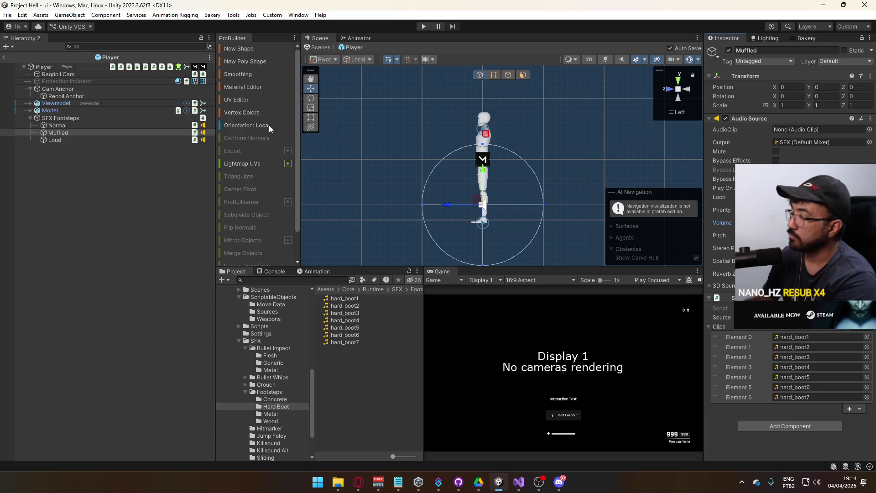
Check the Loud, Muffled and Normal clips and the SFX Footsteps variation list, then switch to Visual Studio
click(105, 139)
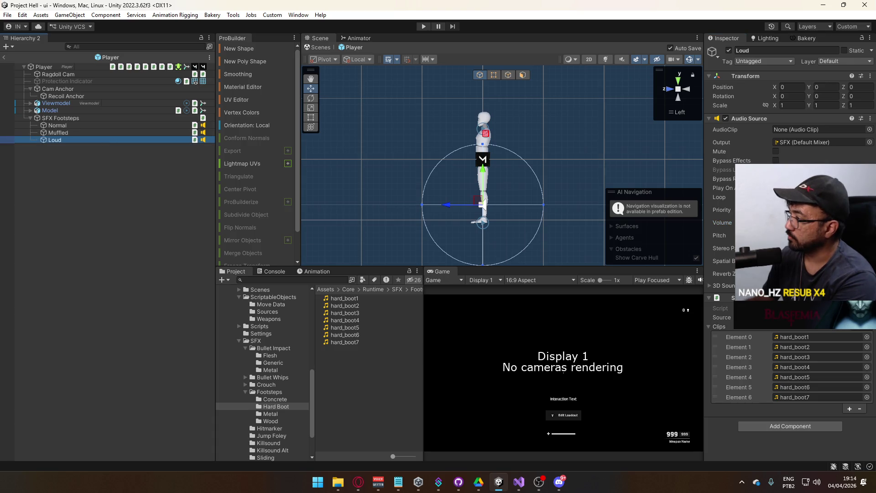
click(85, 130)
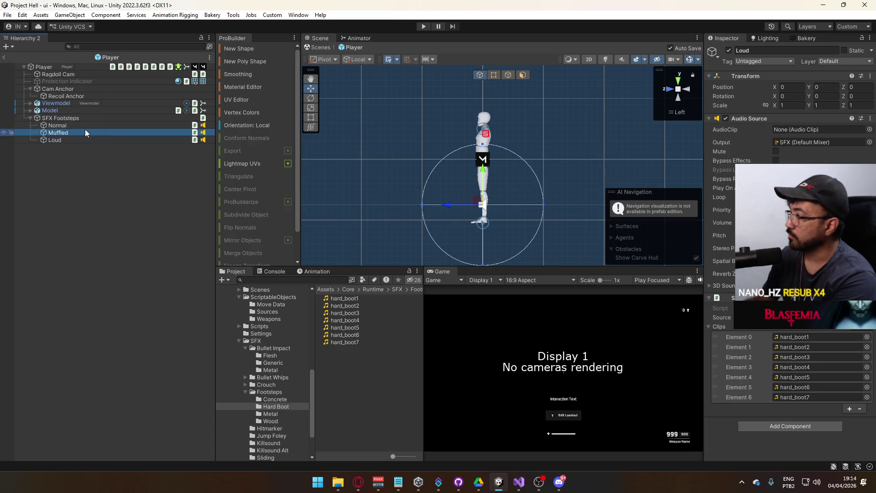
click(89, 125)
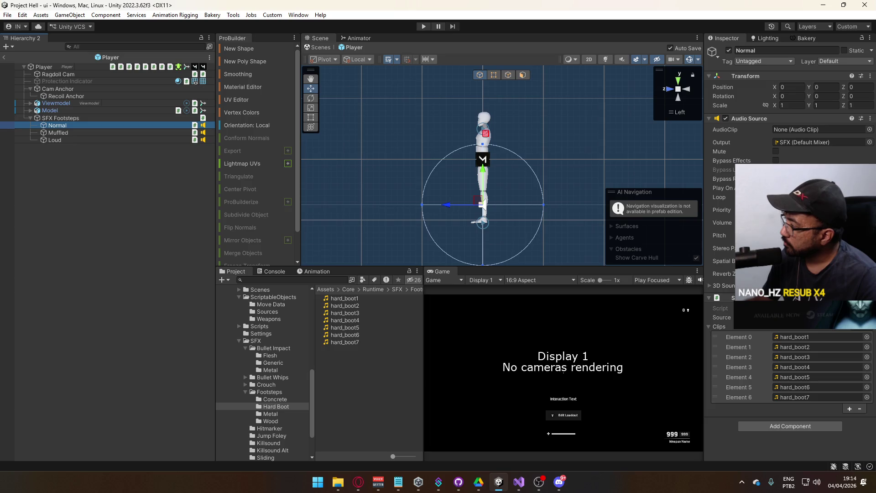
click(95, 131)
click(93, 139)
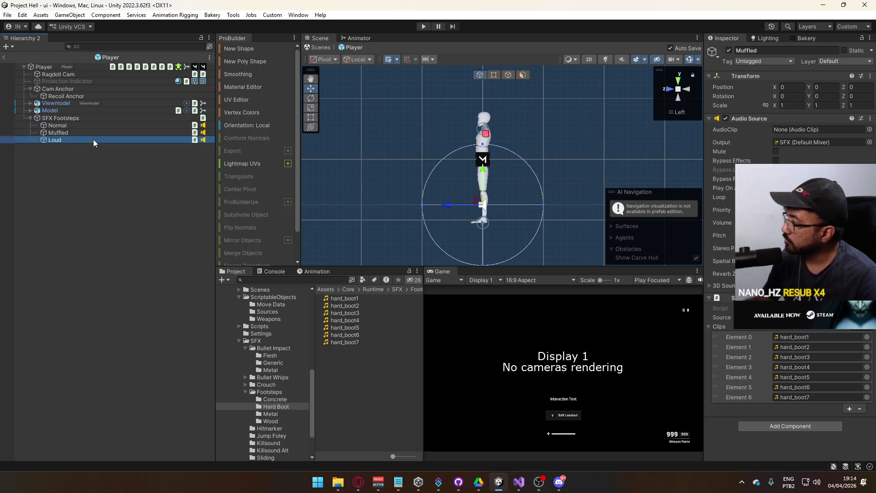
click(90, 132)
click(89, 125)
click(117, 120)
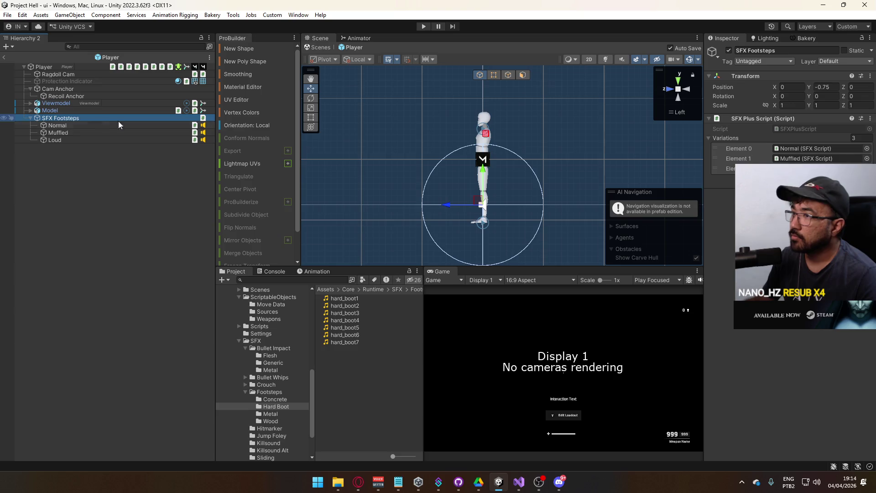
click(518, 481)
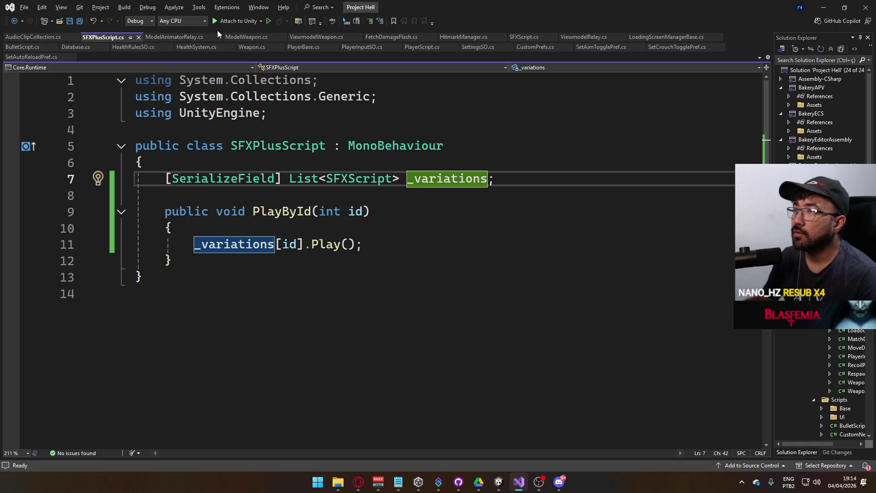
Review PlayFootstep in ModelAnimatorRelay.cs, then return to Unity and collapse SFX Footsteps
click(173, 37)
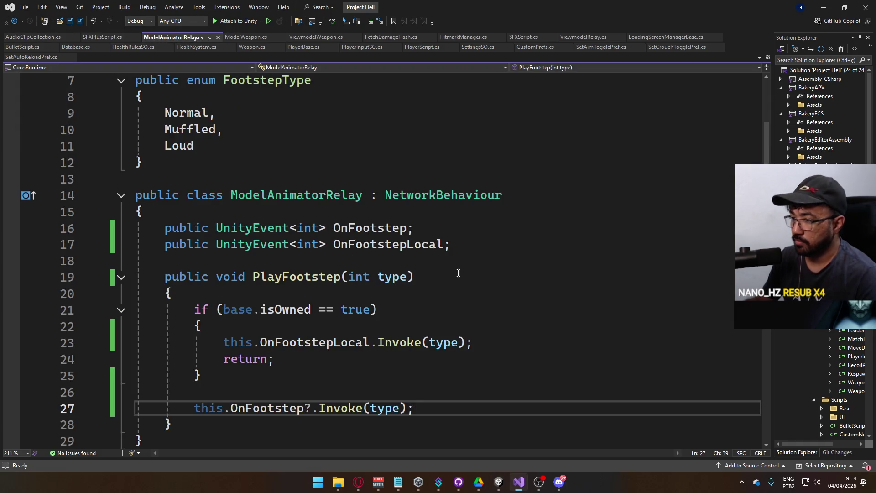
scroll(458, 273, down, 2)
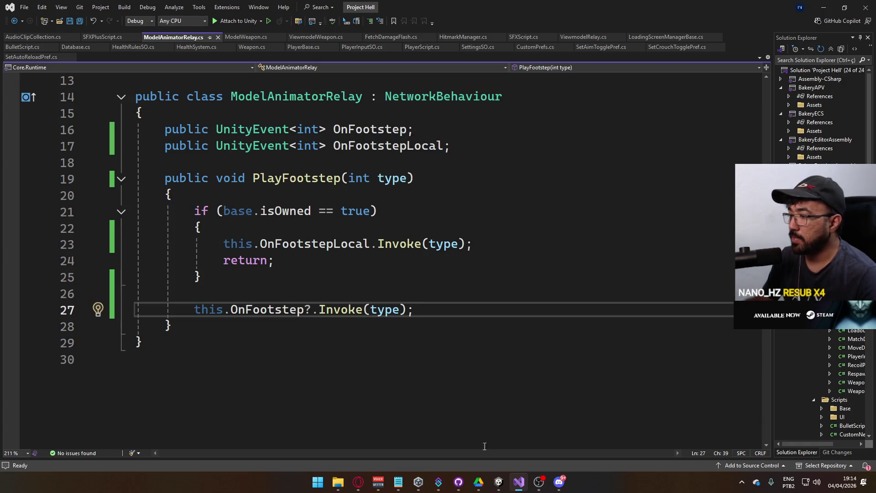
click(497, 482)
key(Left)
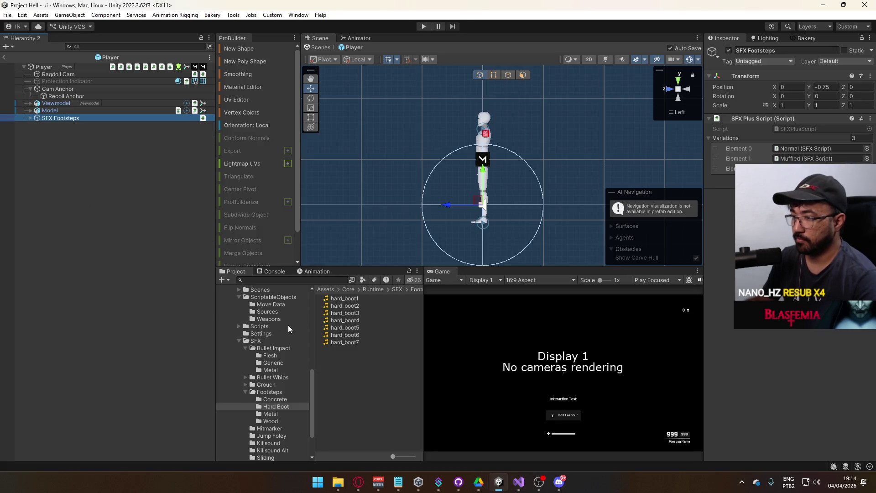
Save SFX Footsteps as a new prefab in Prefabs/SFX, replacing the two old footstep prefabs
scroll(308, 341, up, 3)
scroll(304, 337, up, 3)
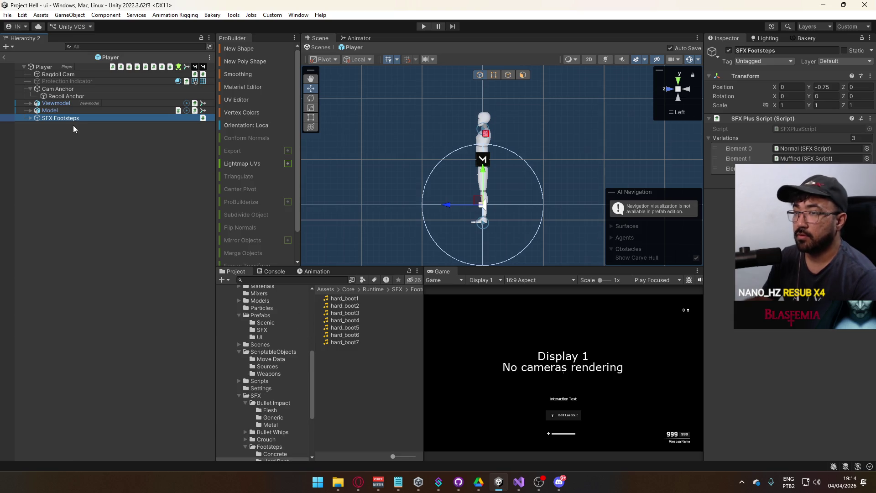
mouse_move(221, 212)
mouse_down()
mouse_move(264, 357)
mouse_move(262, 330)
mouse_up()
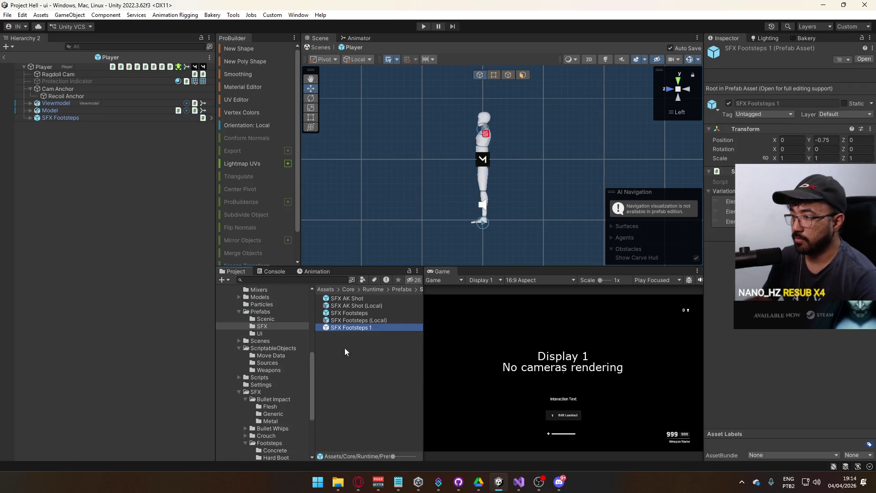
click(365, 320)
ctrl+click(368, 314)
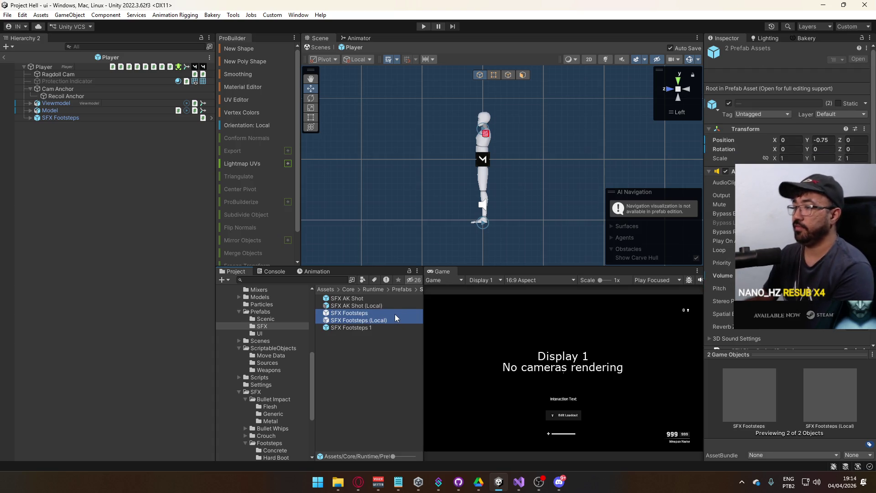
key(Delete)
key(Return)
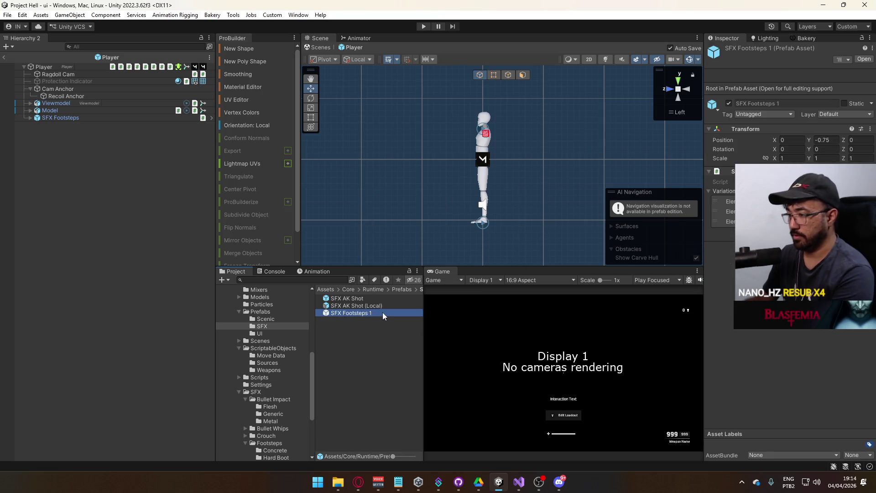
key(F2)
key(BackSpace)
key(BackSpace)
key(Return)
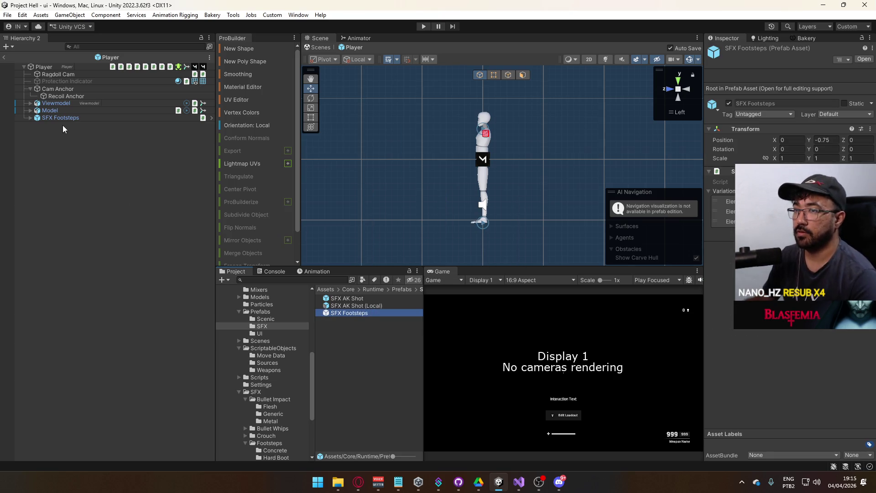
Create a prefab variant of SFX Footsteps named 'SFX Footsteps (Local)'
drag(62, 120, 365, 341)
click(457, 257)
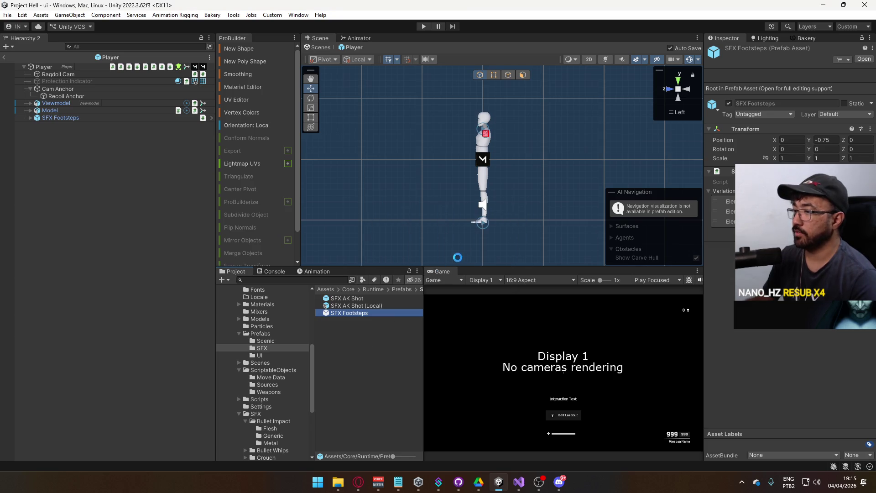
click(367, 319)
double_click(378, 319)
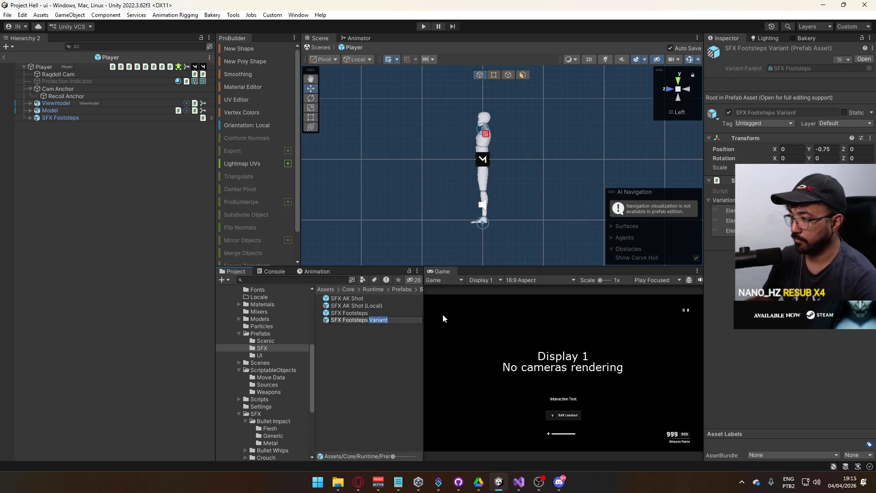
text((Local))
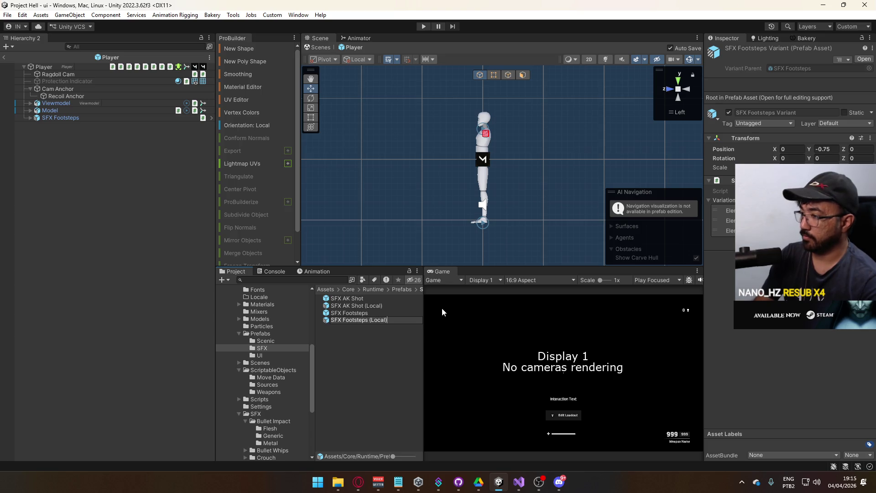
key(Return)
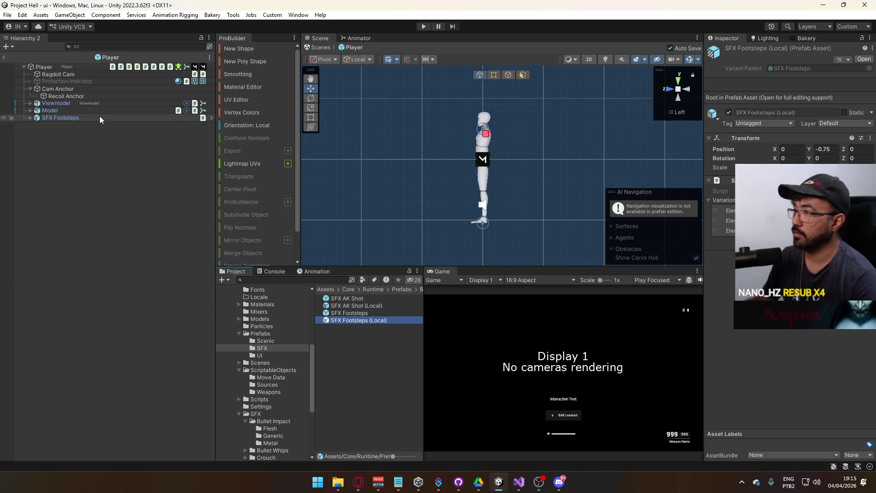
click(100, 119)
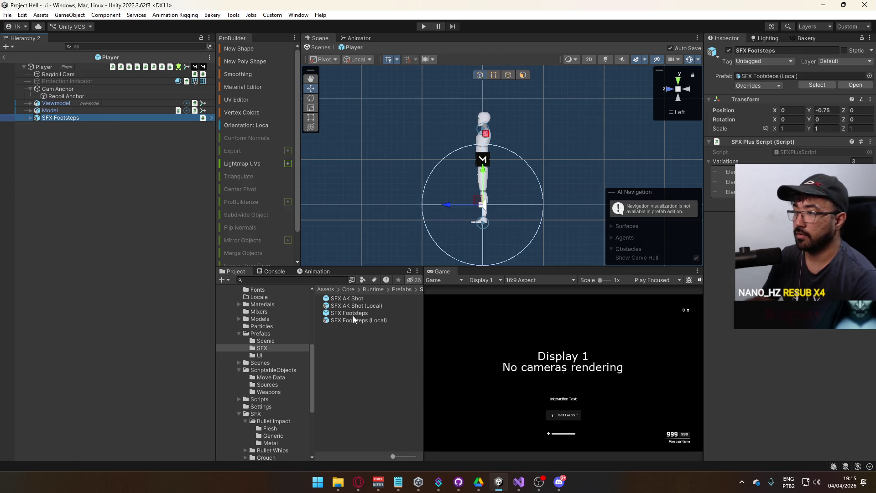
Add a second SFX Footsteps instance under Player, removing the (1) suffix
mouse_move(354, 313)
mouse_down()
mouse_move(73, 150)
mouse_move(57, 114)
mouse_up()
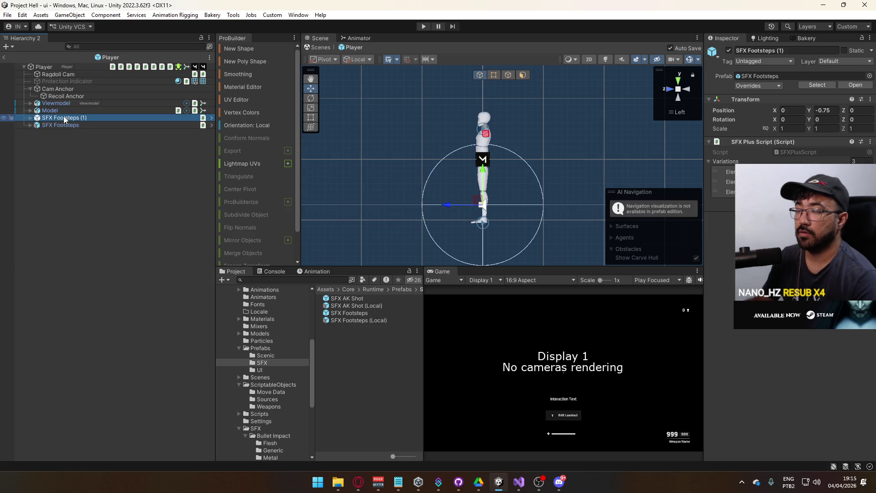
key(F2)
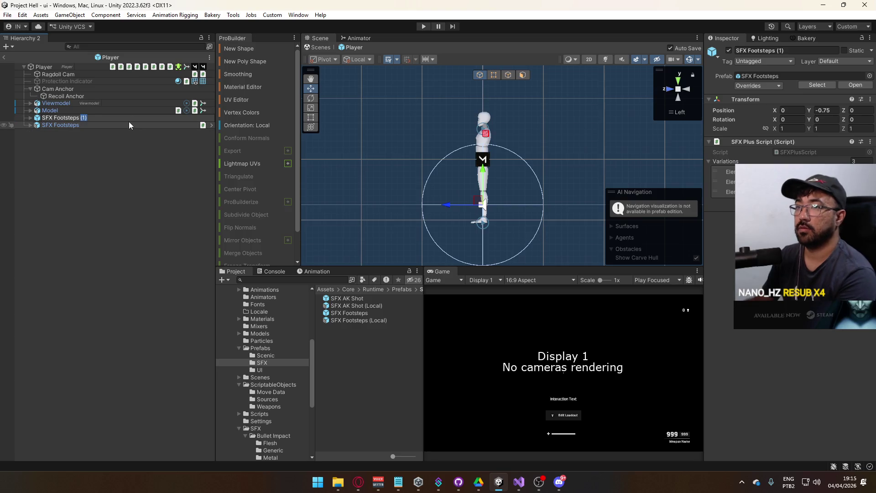
key(BackSpace)
key(BackSpace)
key(BackSpace)
click(118, 145)
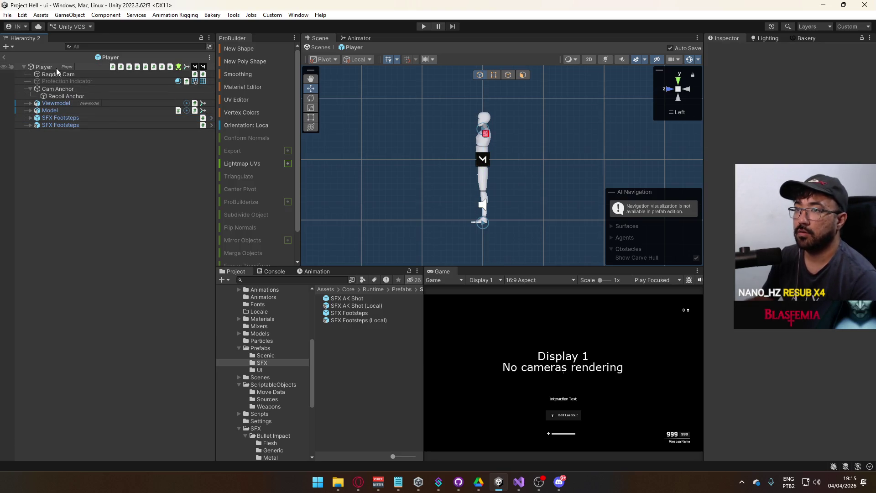
Create an empty child object named 'SFX' under Player
click(60, 118)
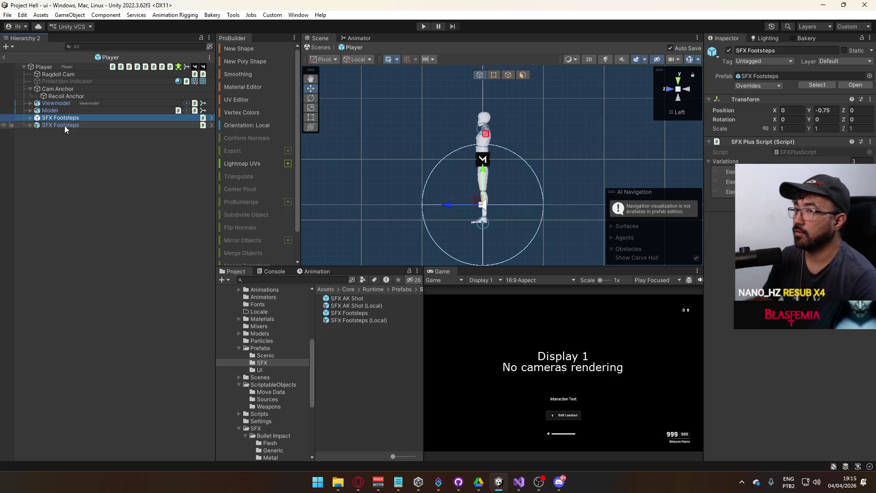
click(48, 67)
right_click(50, 68)
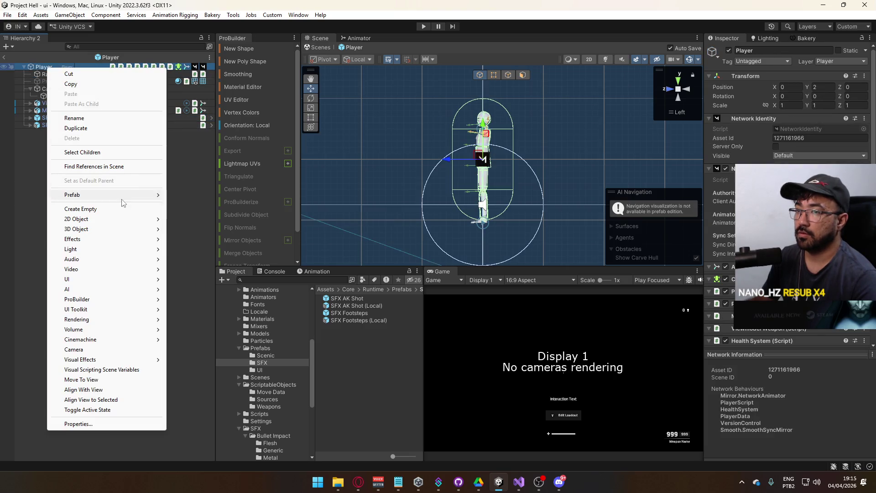
click(109, 208)
text(SFX)
key(Return)
Move both SFX Footsteps objects under SFX and rename the second 'SFX Footsteps (Local)'
click(63, 125)
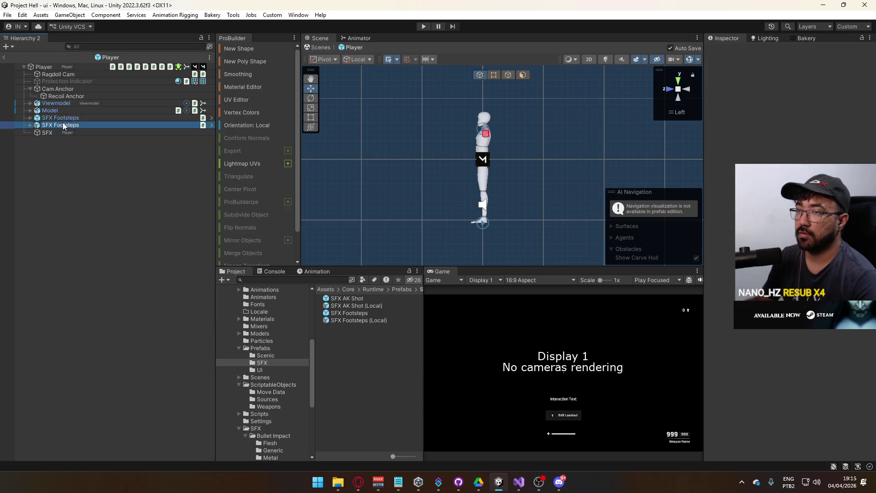
shift+click(80, 119)
drag(80, 119, 73, 133)
click(86, 131)
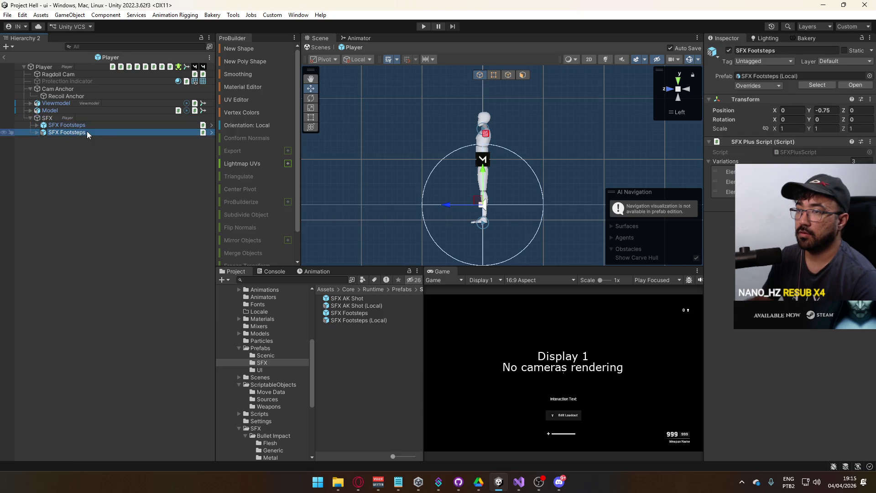
click(103, 133)
text((Local))
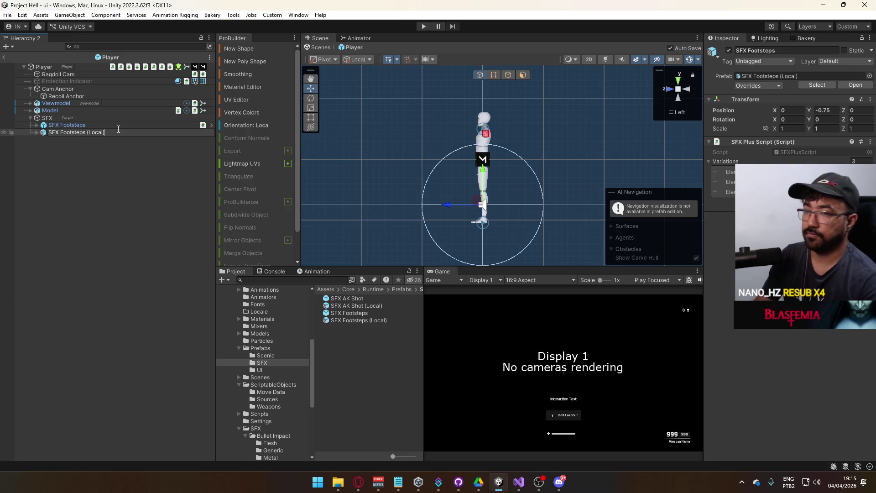
key(Return)
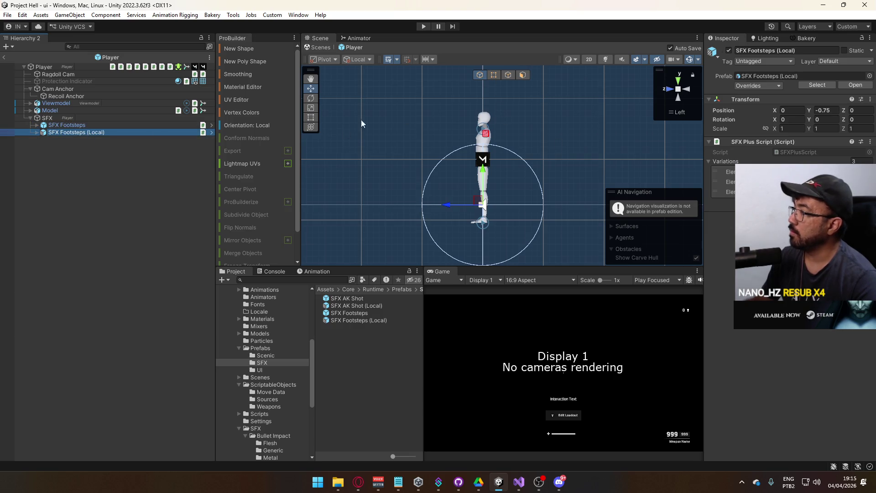
Change the Spatial Blend of the Local Normal, Muffled and Loud sounds together
click(35, 132)
click(87, 139)
shift+click(89, 153)
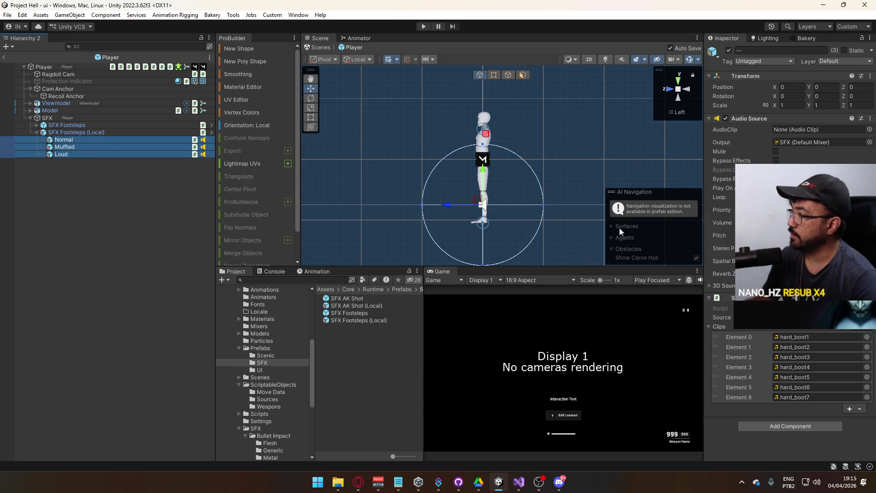
click(802, 261)
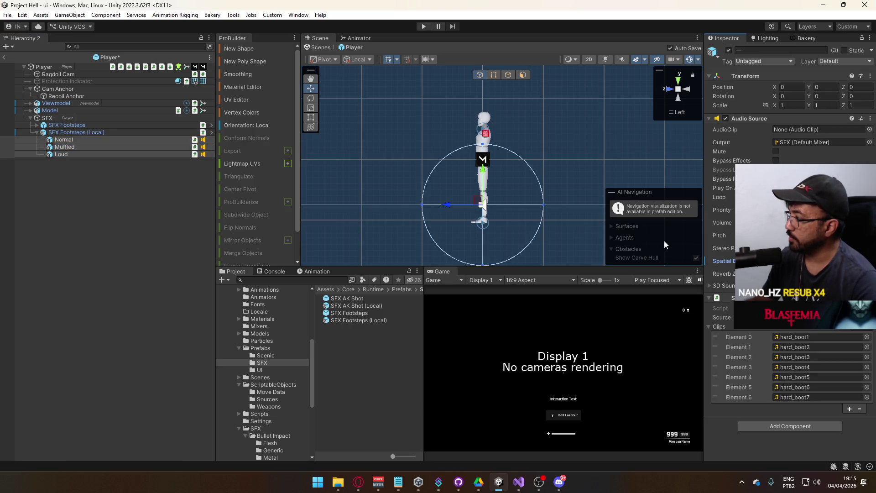
click(91, 132)
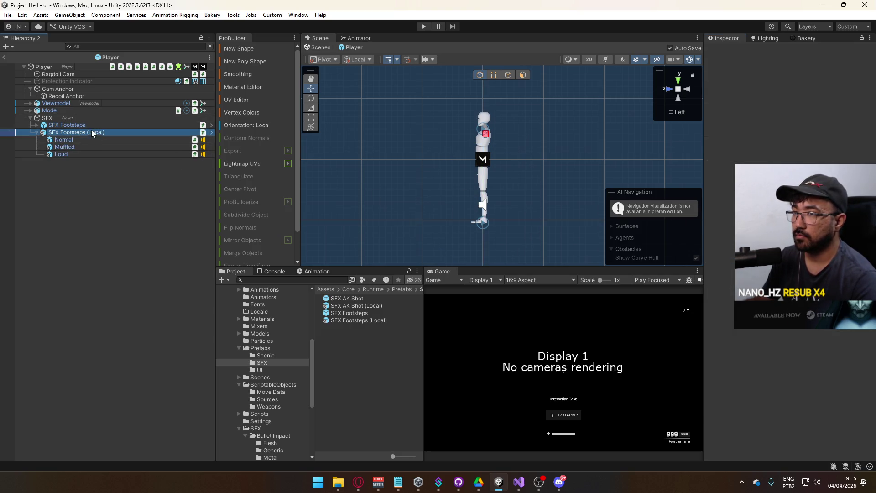
Apply the Normal Audio Source's Spatial Blend override to the footstep prefab
click(758, 86)
click(781, 138)
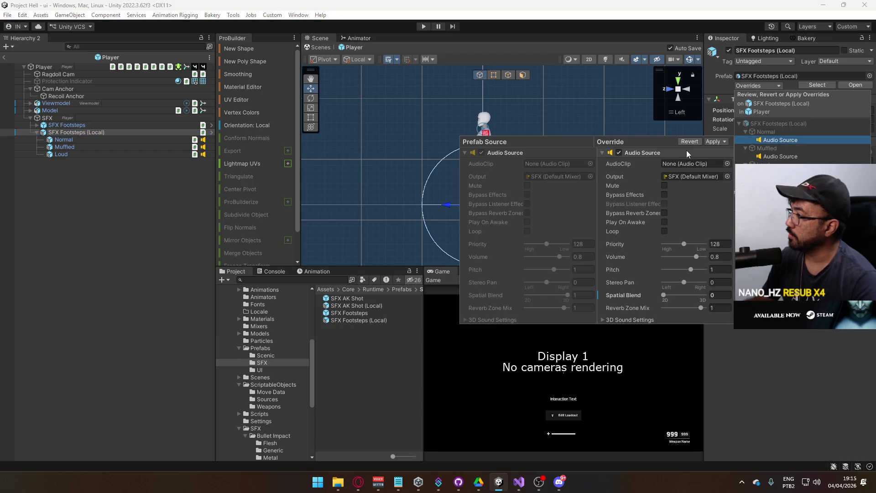
right_click(624, 296)
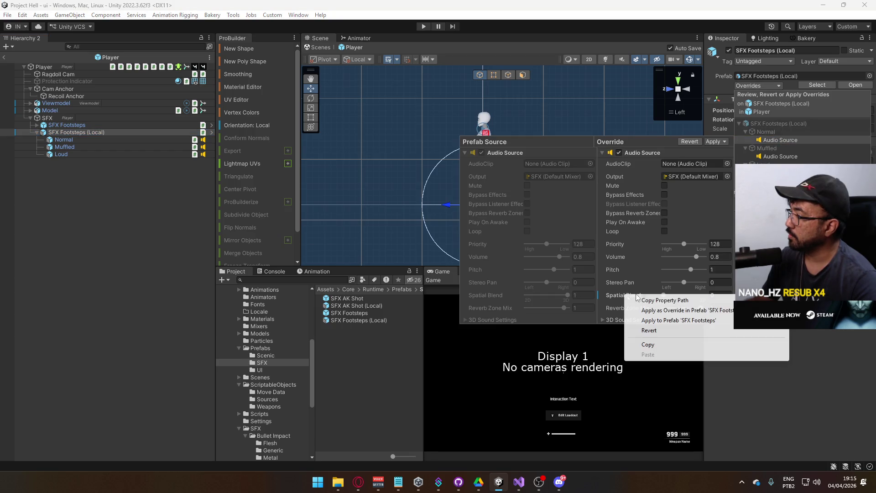
click(672, 312)
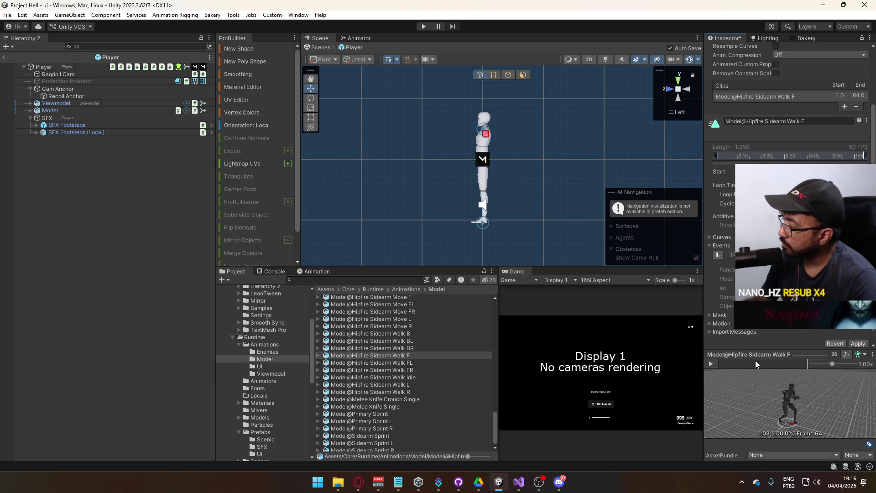
Inspect Walk F's footstep event at frame 32, checking its Function and Int fields, then select Walk FL
drag(754, 361, 708, 360)
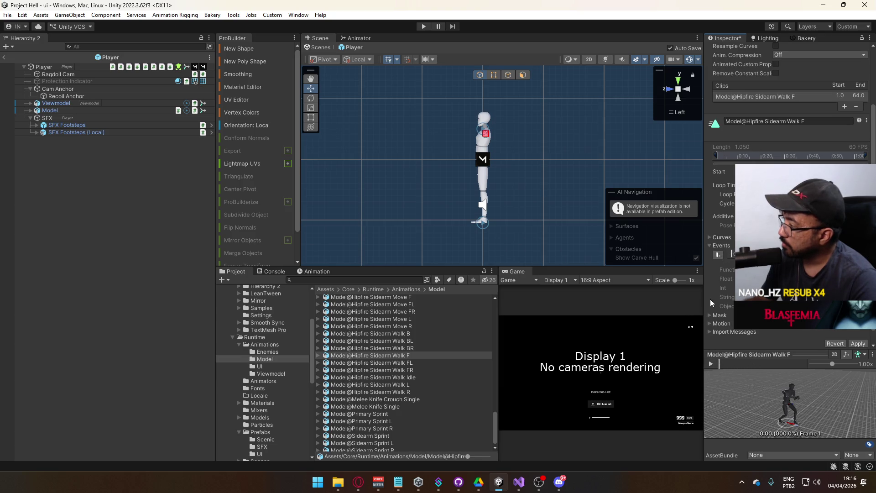
click(763, 363)
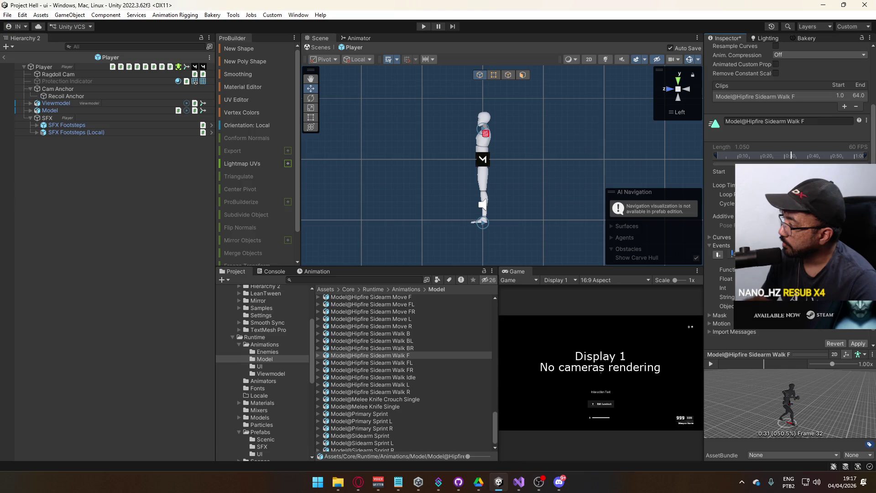
click(798, 269)
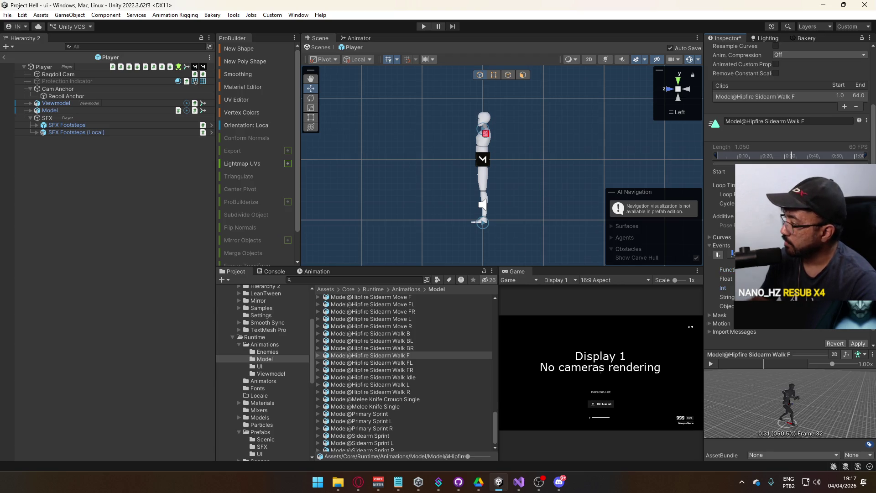
click(776, 288)
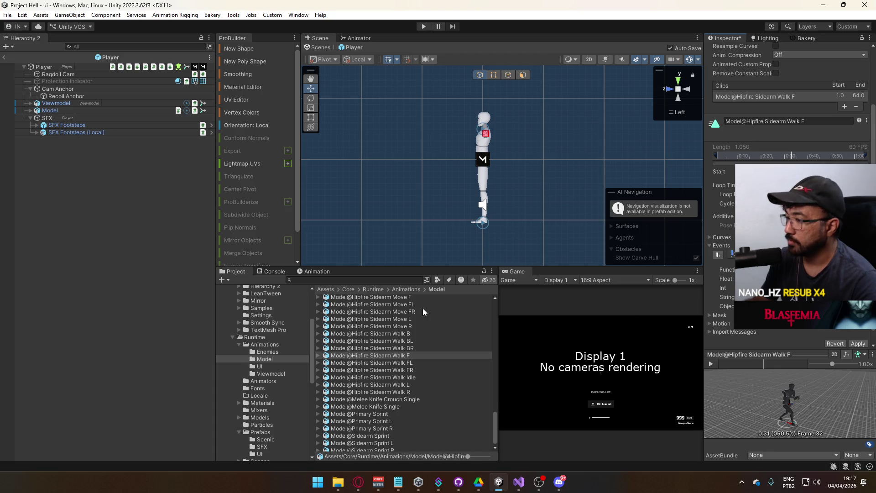
click(397, 362)
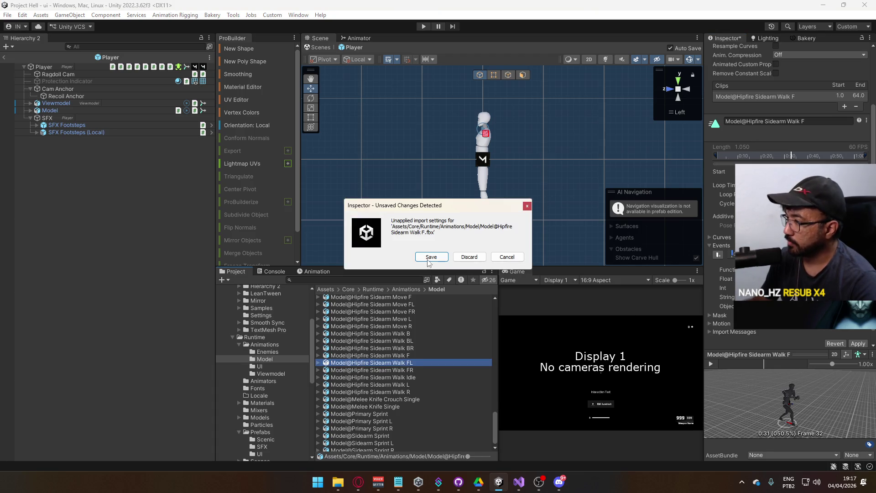
Save Walk F's changes, then paste the PlayFootstep event into Walk R and save it
click(432, 257)
click(400, 370)
shift+click(399, 378)
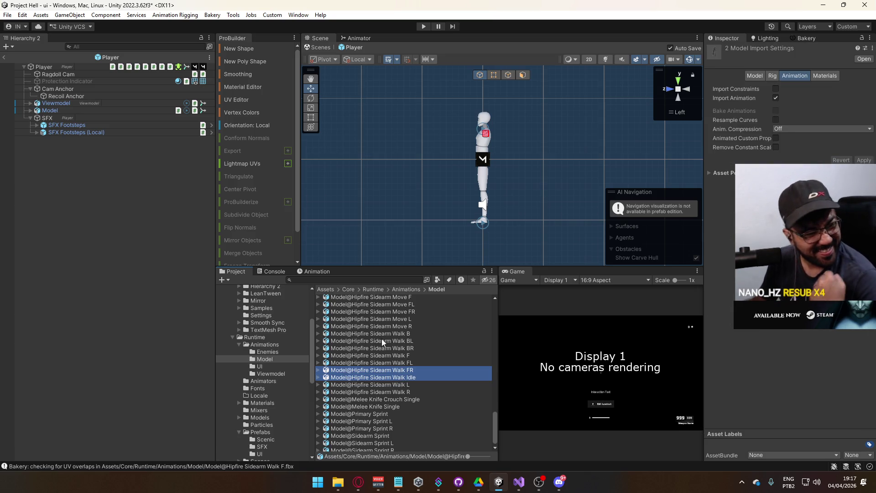
click(392, 392)
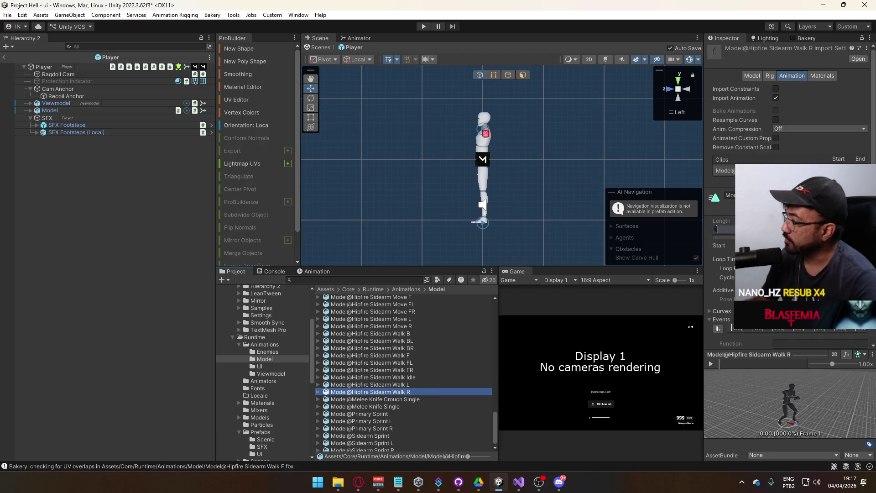
right_click(746, 329)
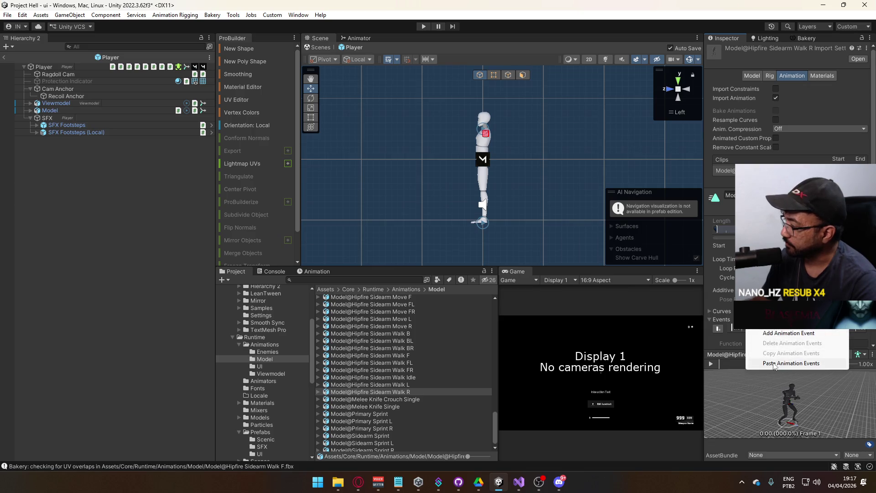
click(753, 332)
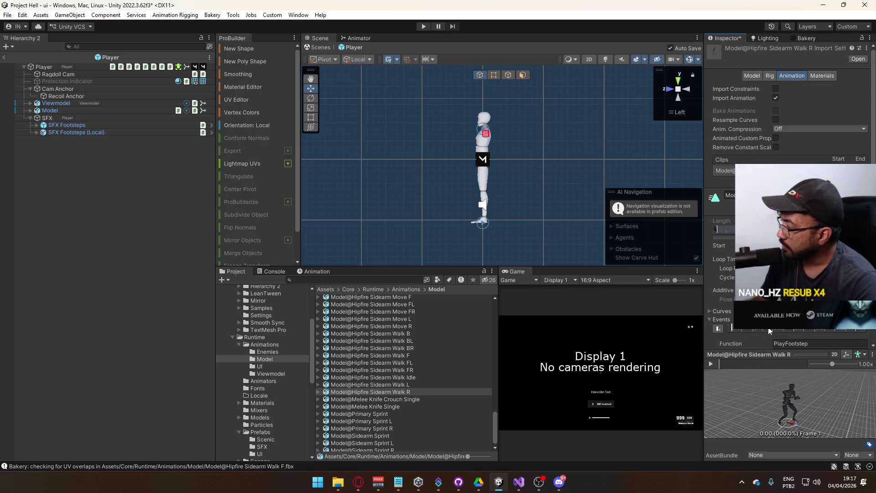
key(ctrl+z)
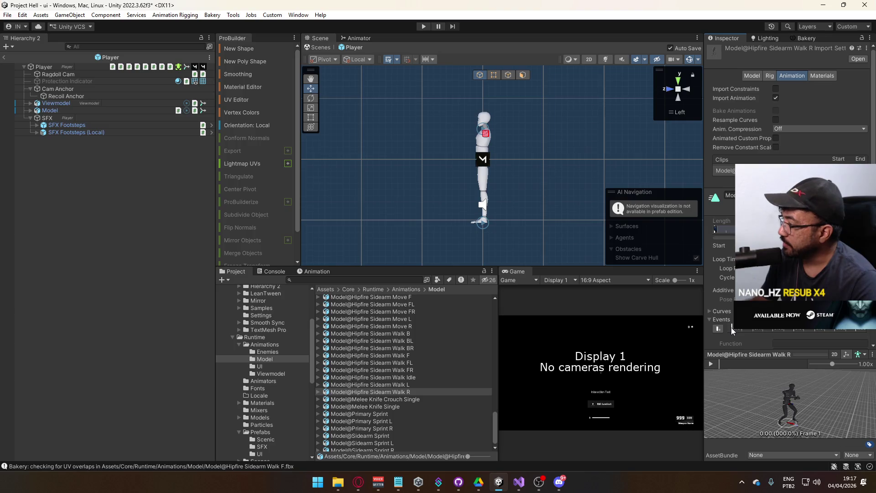
right_click(732, 330)
click(771, 333)
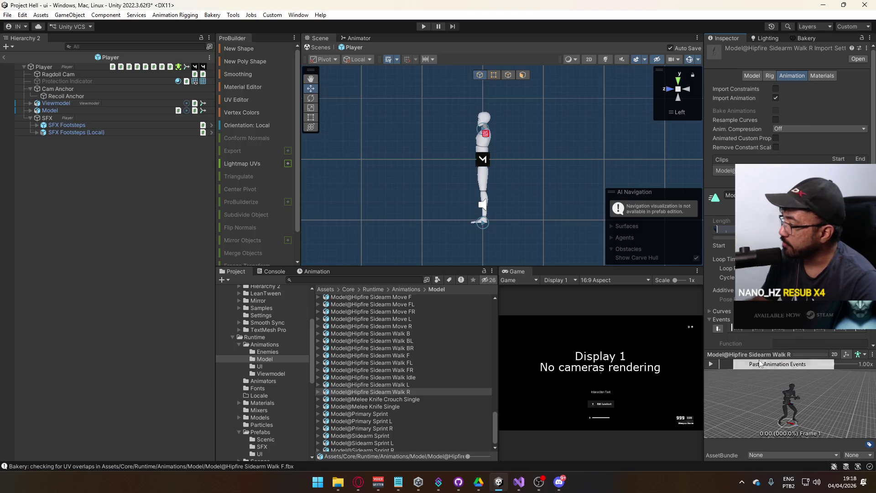
click(401, 385)
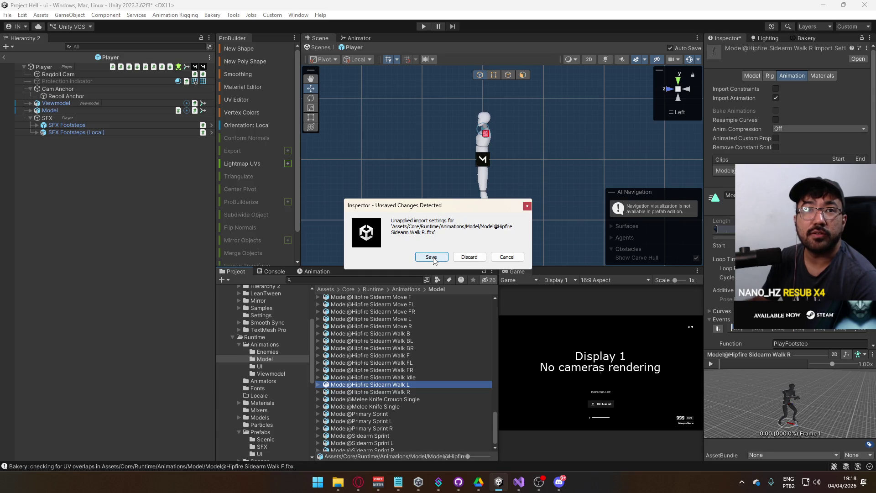
click(431, 257)
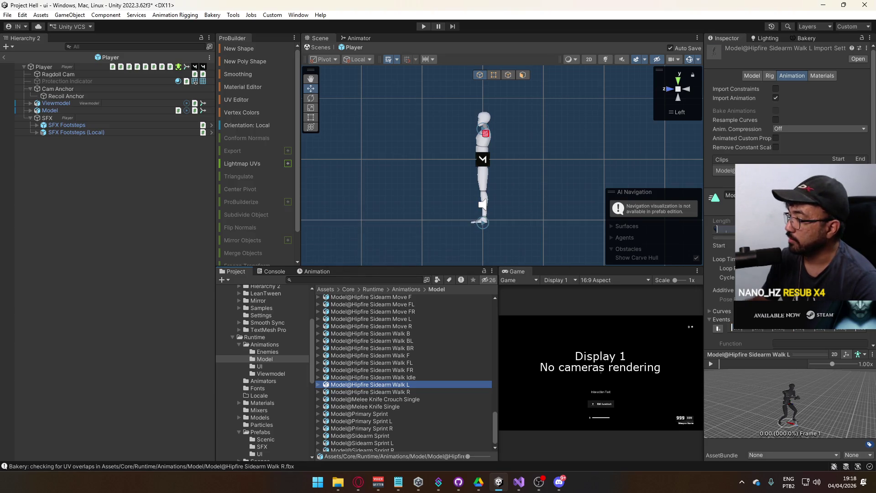
Paste the footstep event into Walk L and apply its import changes
click(415, 392)
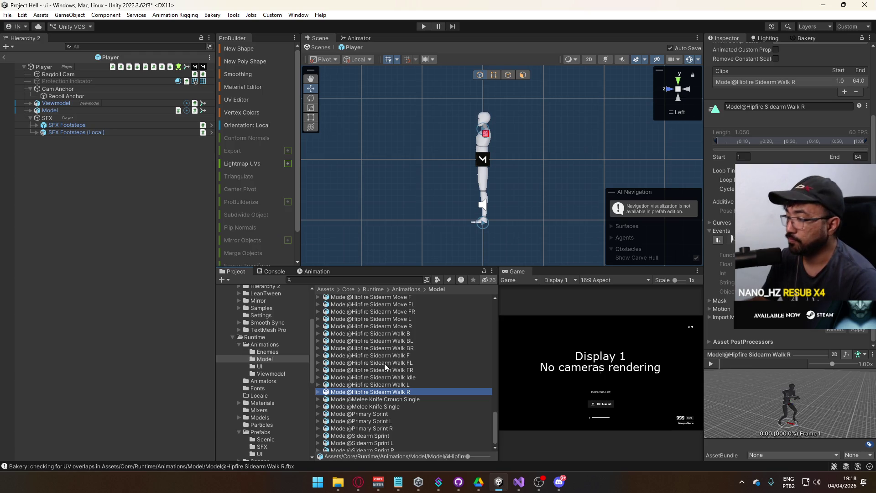
click(399, 385)
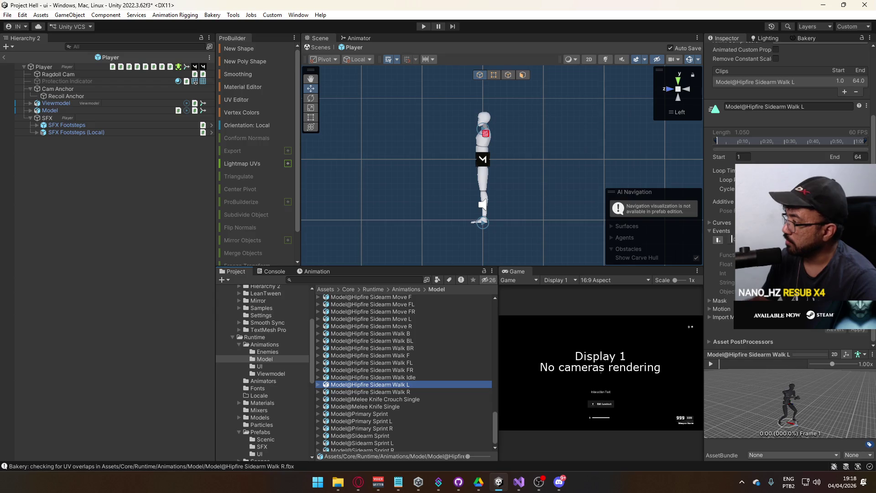
click(732, 238)
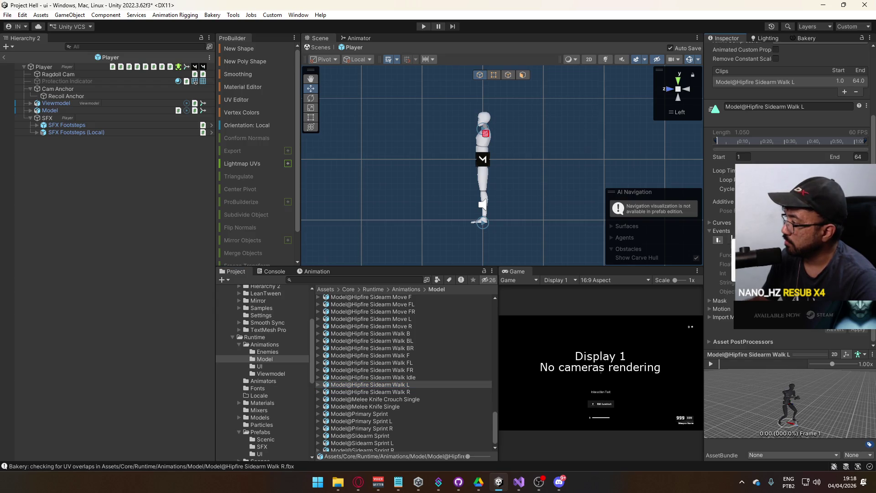
click(858, 330)
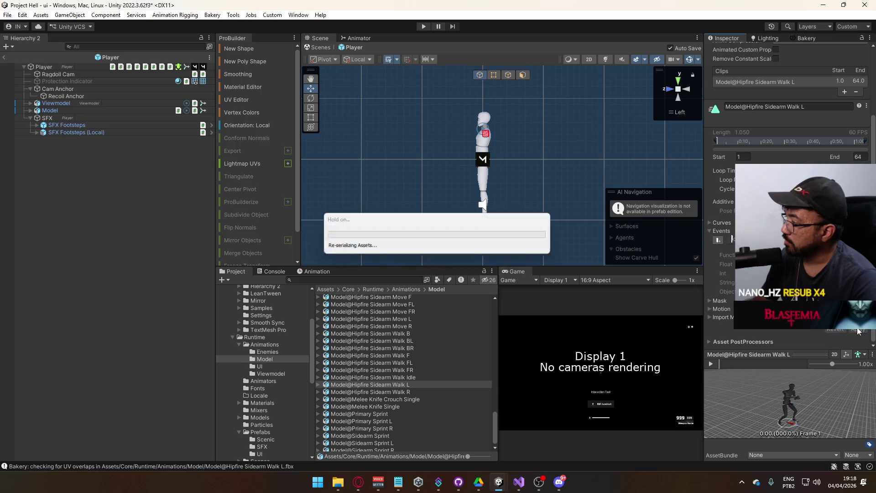
click(408, 385)
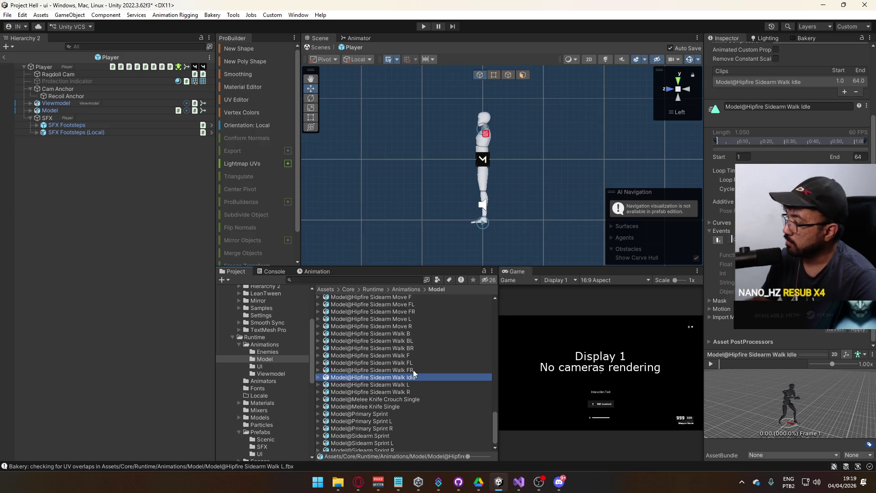
Paste the footstep event into Walk FR and Walk FL and apply the changes
click(412, 369)
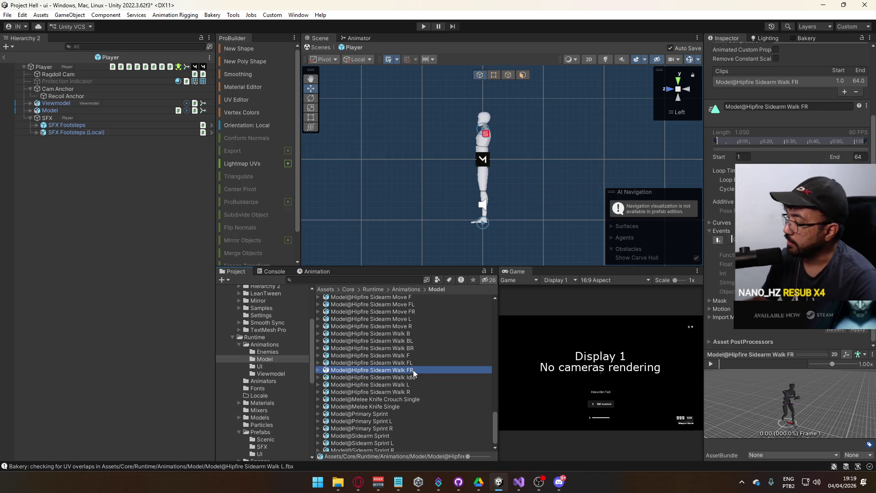
click(730, 238)
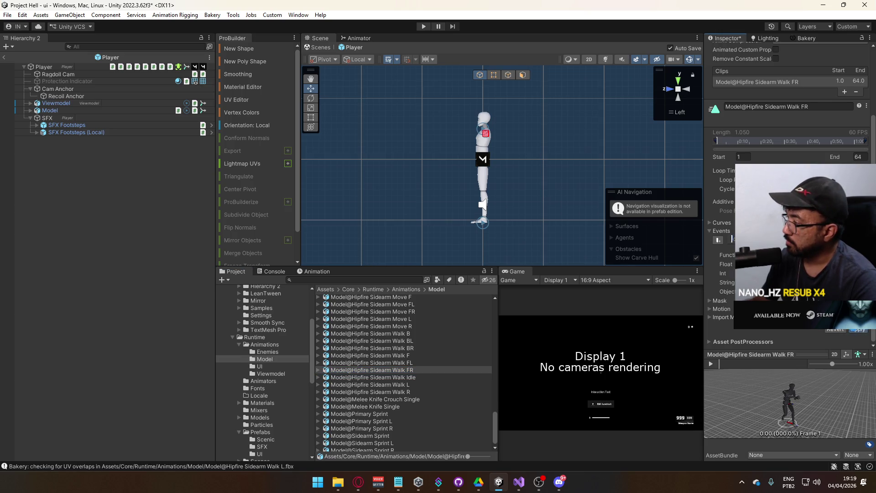
click(404, 363)
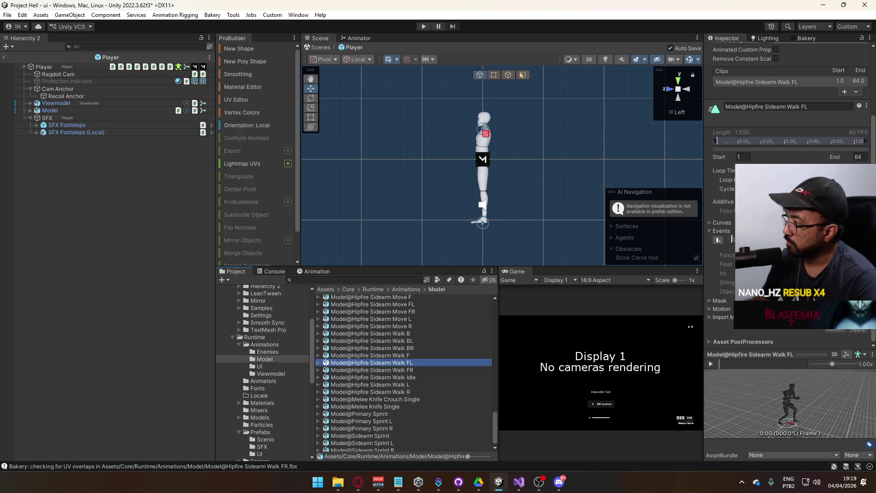
click(731, 239)
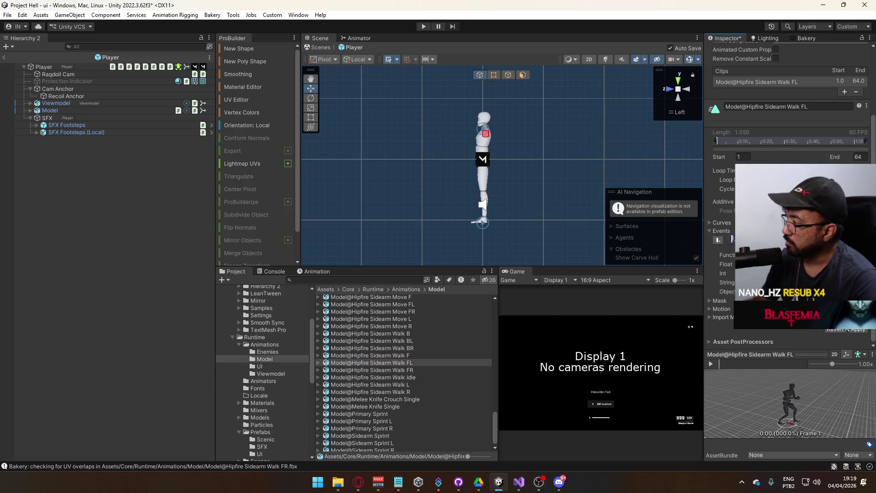
click(857, 330)
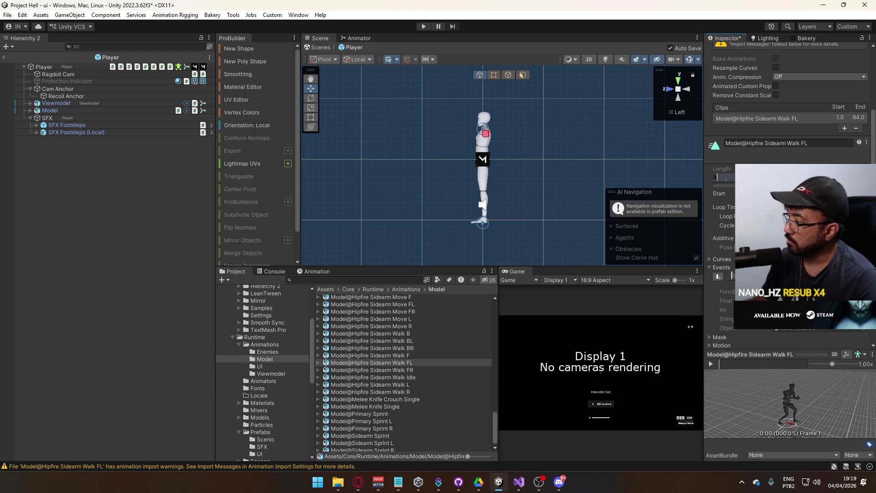
Verify Walk FL's new event, apply its pending changes, then return to Walk F
click(732, 277)
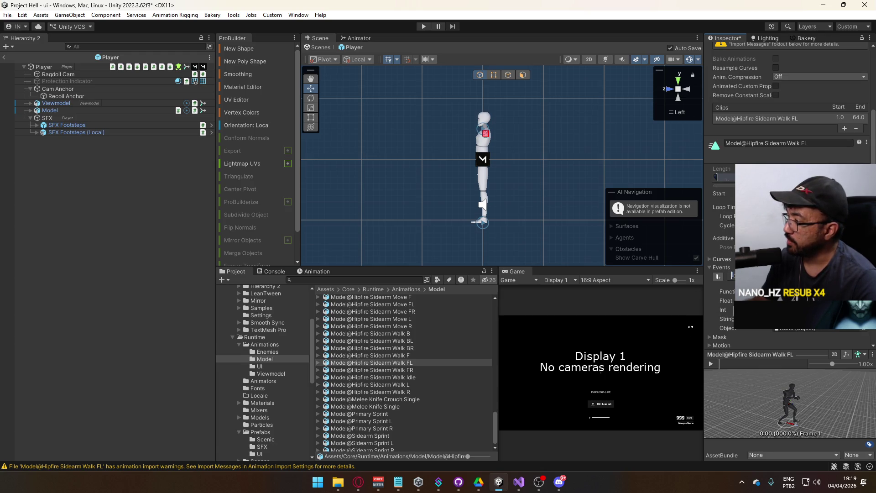
scroll(850, 319, down, 2)
click(849, 329)
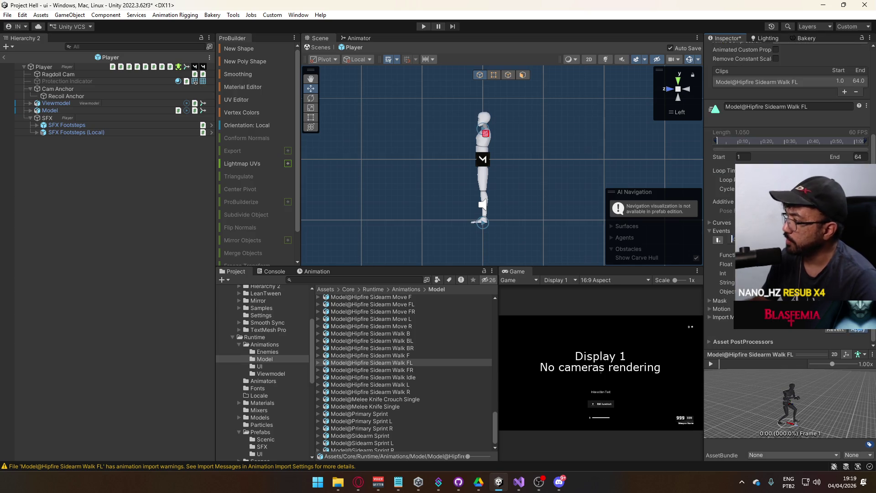
click(397, 370)
key(Up)
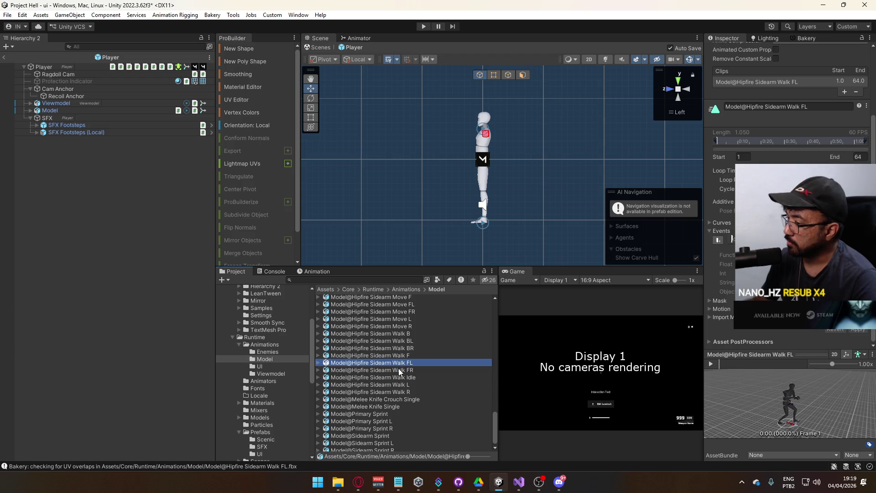
click(523, 312)
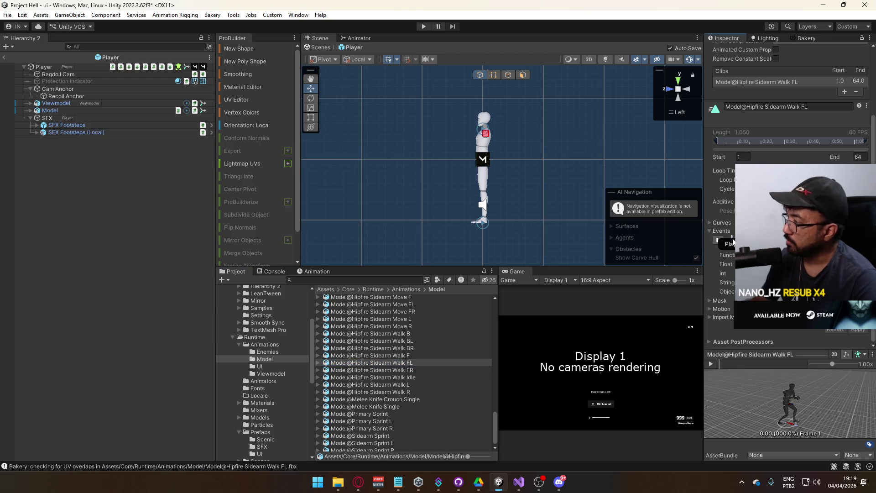
click(406, 356)
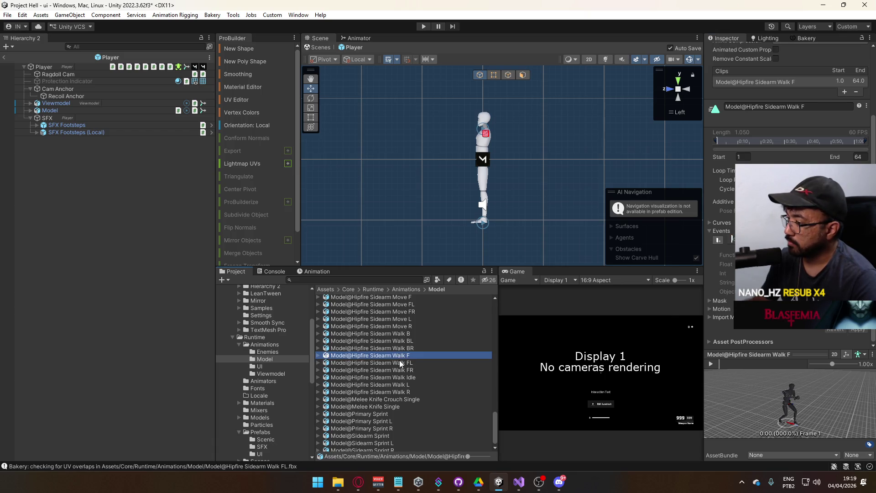
Step through the Walk L, Walk Idle, Walk FR and Walk BR clips to verify their events
click(400, 390)
click(401, 385)
click(405, 383)
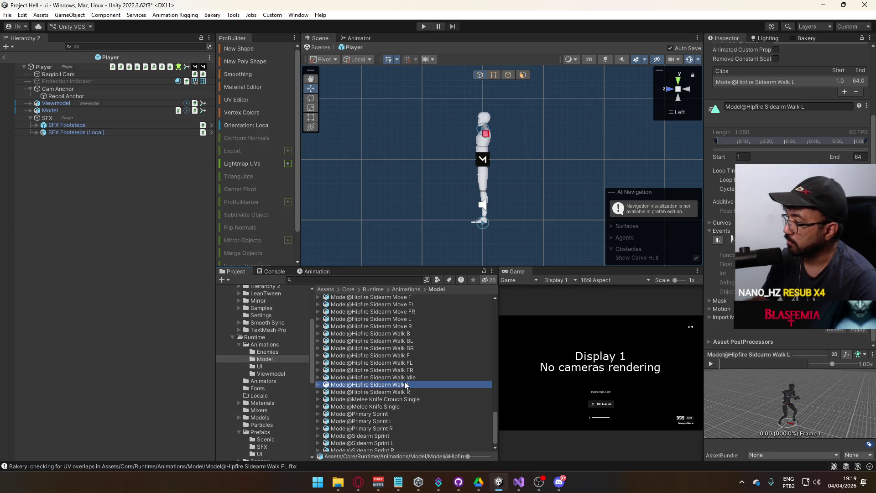
click(404, 378)
click(405, 368)
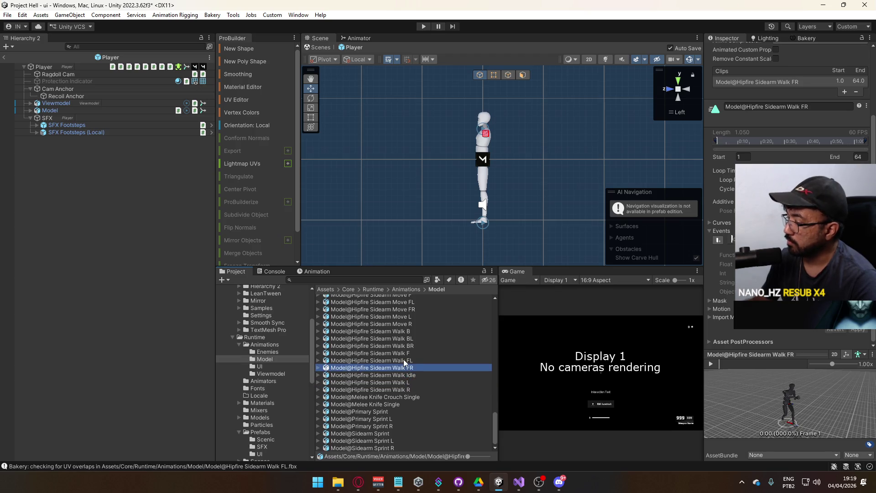
click(404, 360)
key(Up)
key(Up)
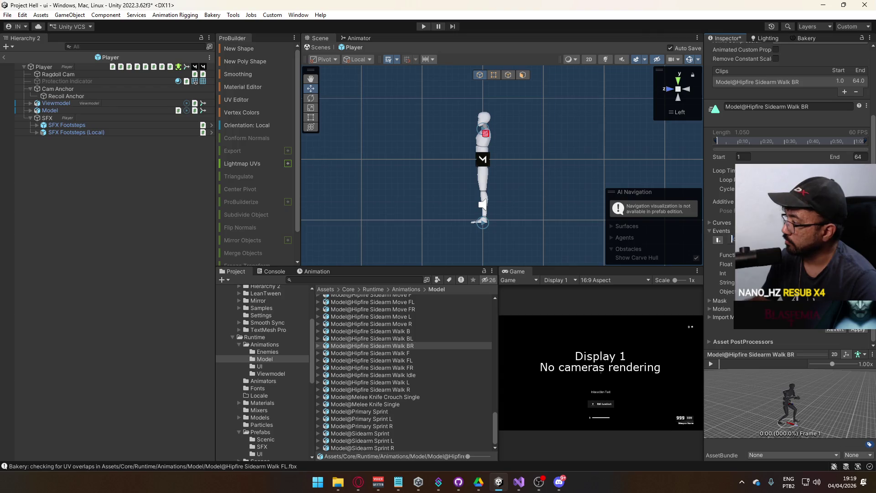
Paste the footstep event into Walk BL and Walk B, applying each import
click(411, 339)
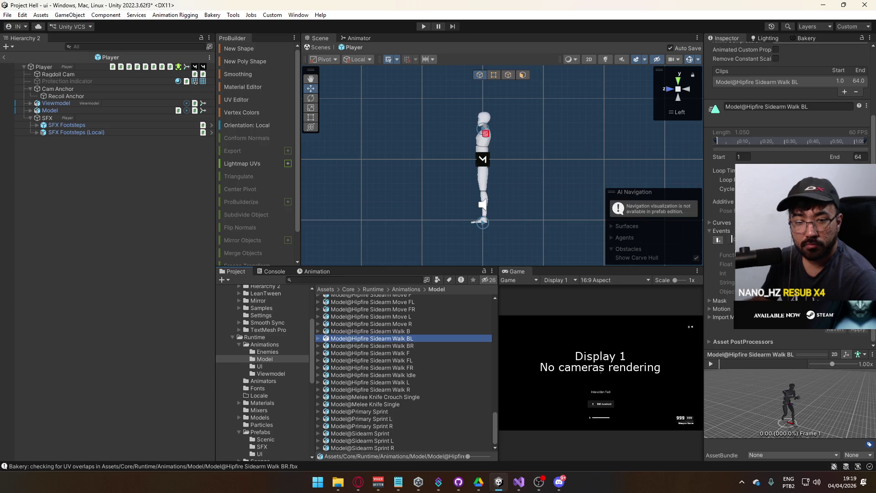
click(733, 274)
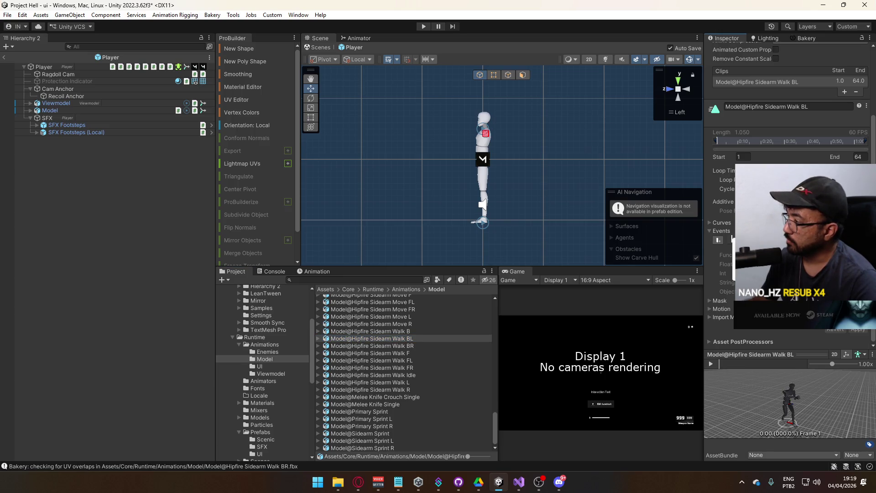
click(857, 329)
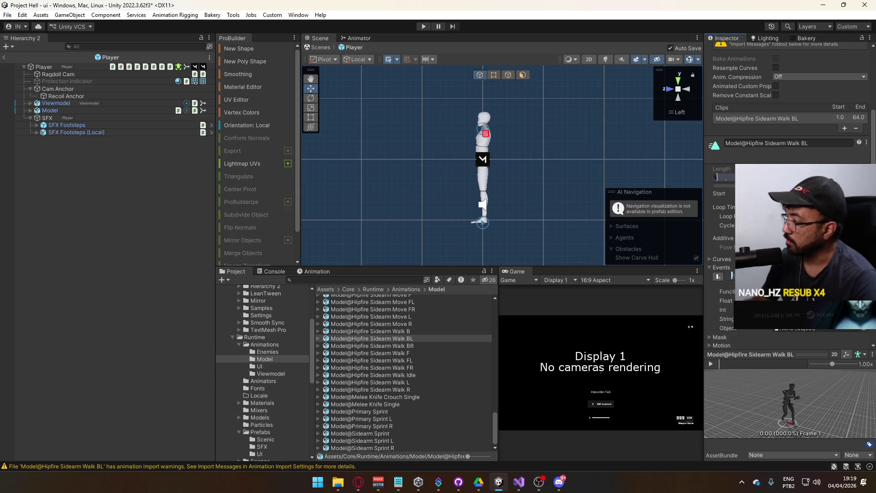
click(718, 276)
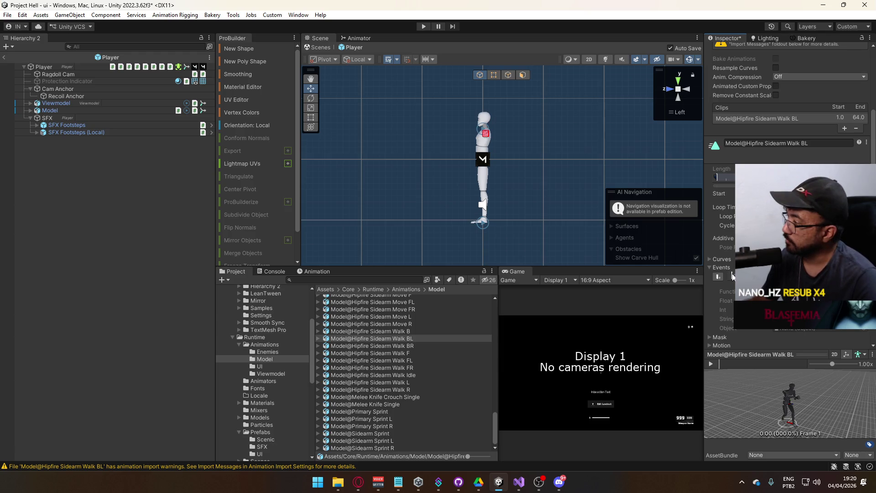
click(433, 330)
click(732, 242)
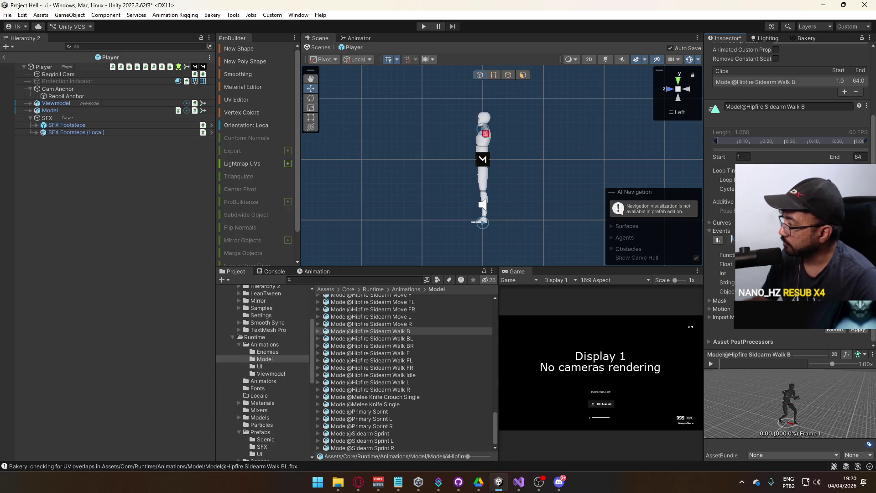
click(857, 330)
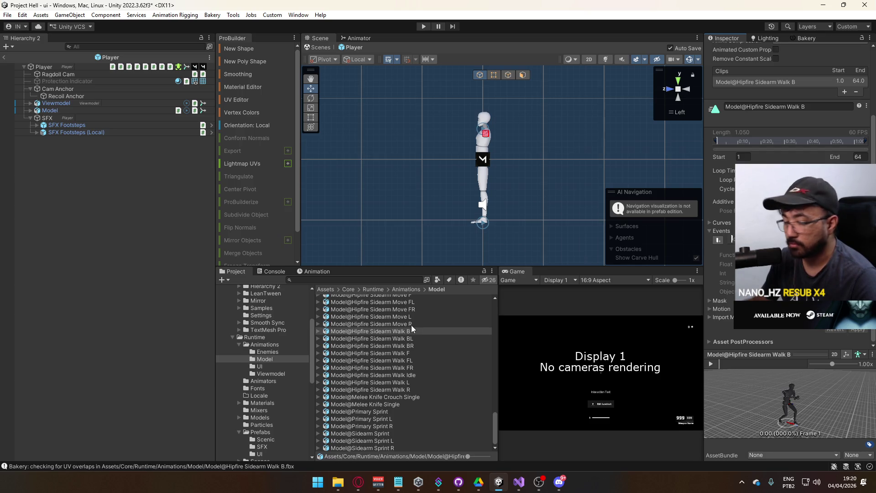
click(411, 324)
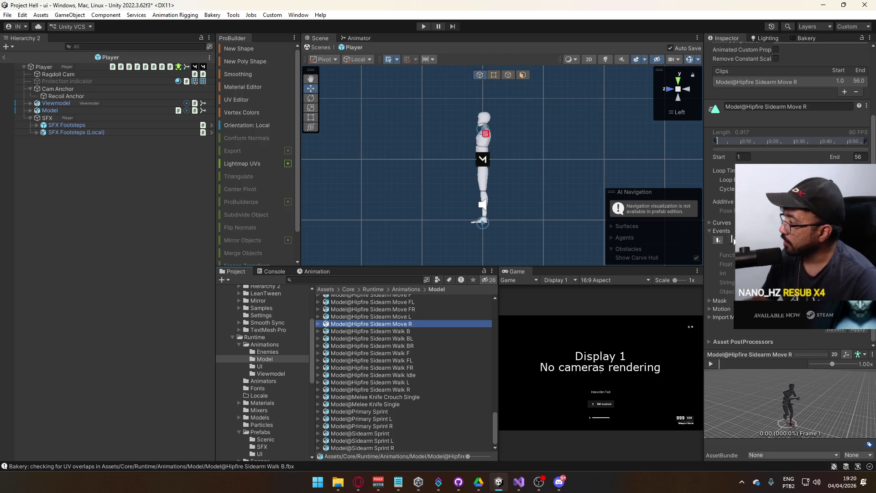
Add the footstep event to Move R, Move L, Move FR and Move FL, applying each
double_click(732, 240)
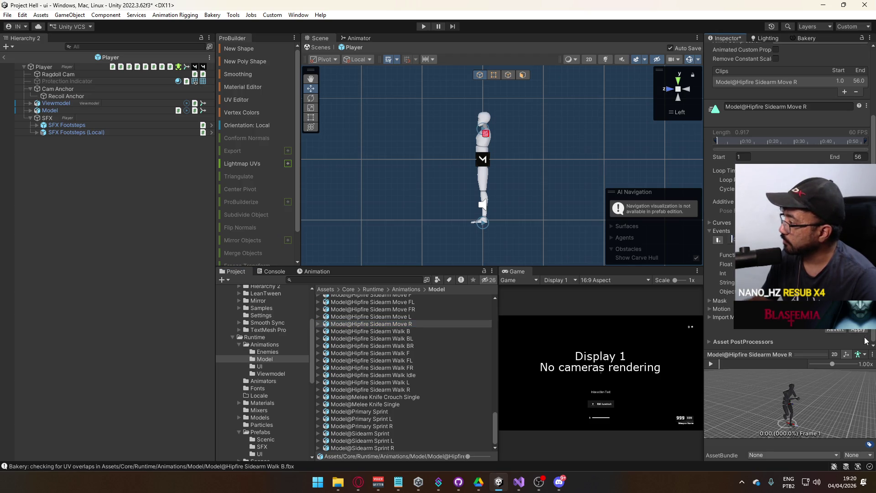
click(859, 330)
click(424, 318)
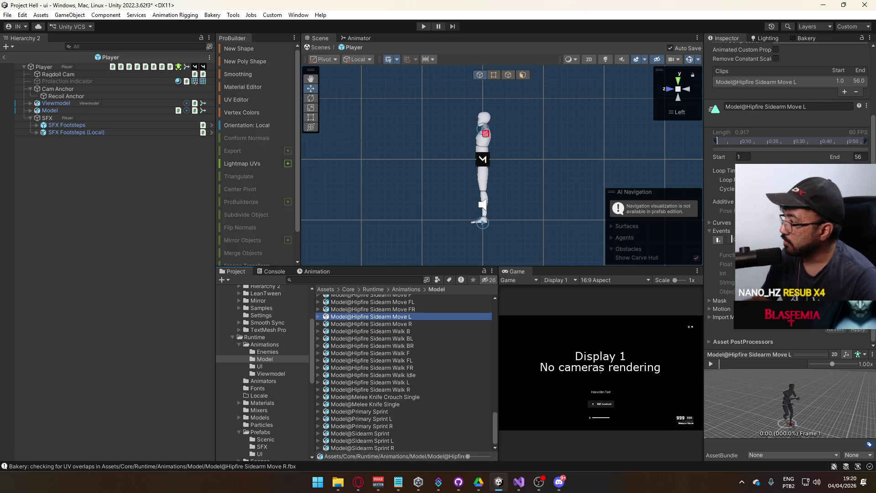
double_click(733, 240)
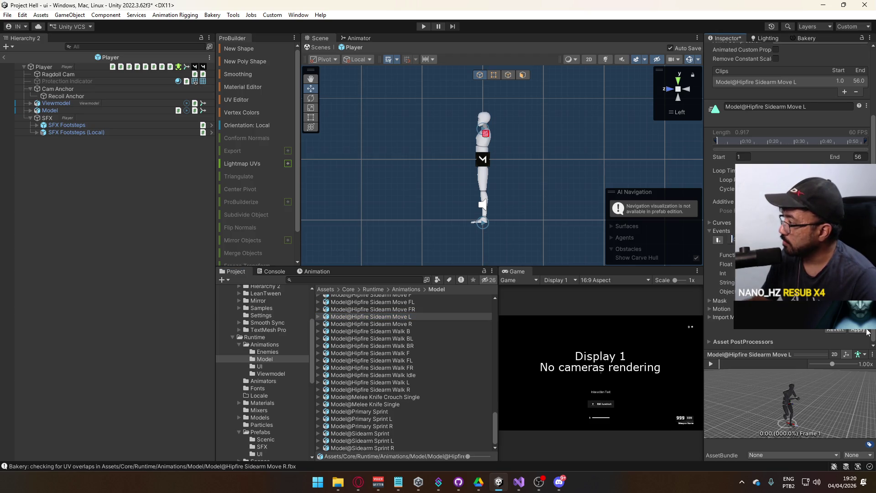
click(866, 329)
click(396, 308)
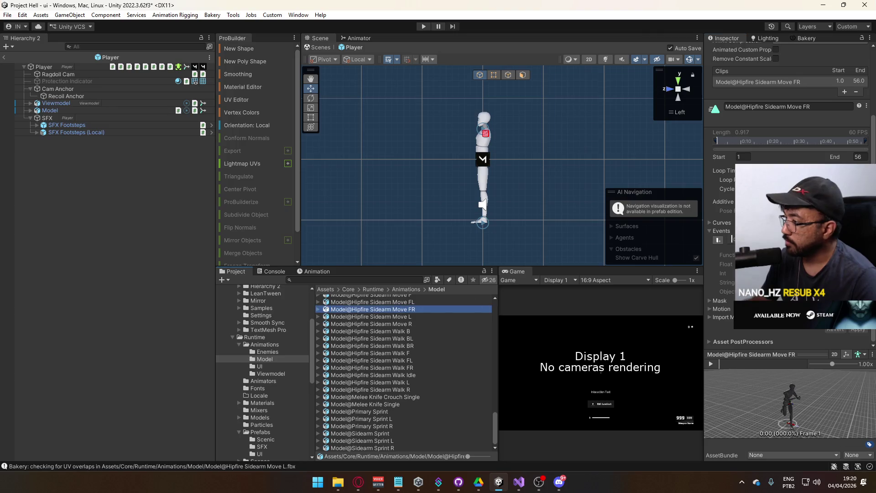
double_click(732, 239)
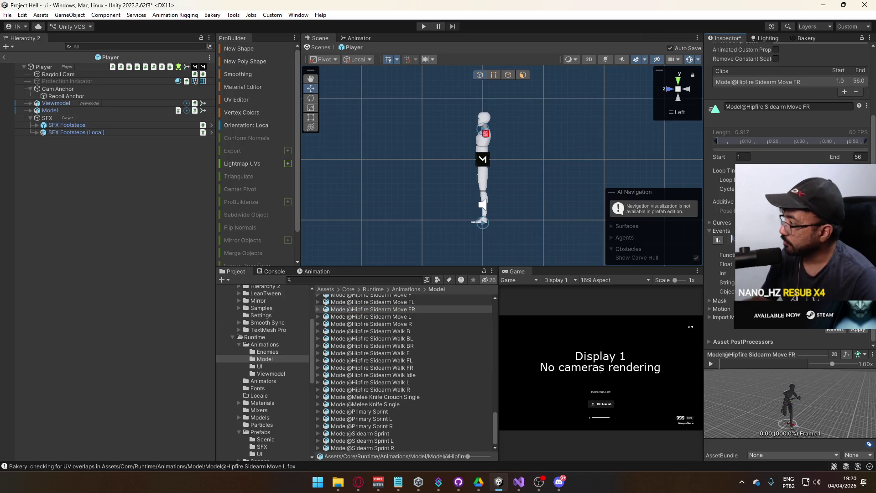
click(858, 329)
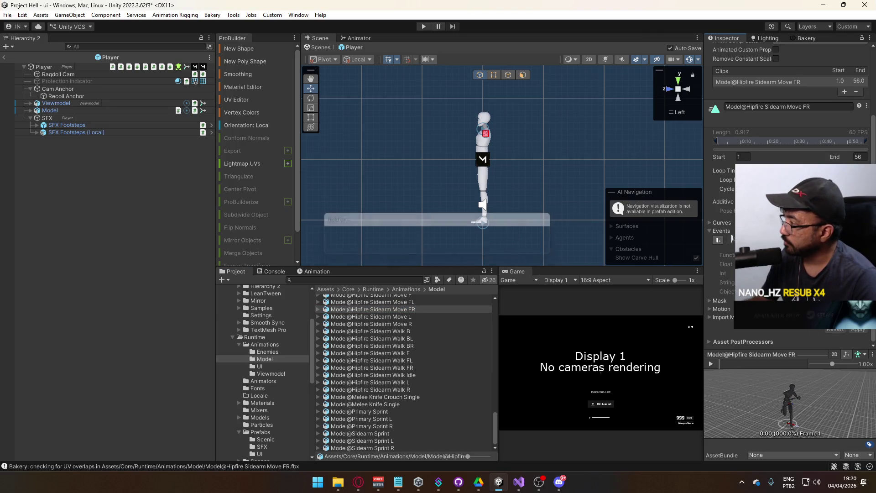
click(411, 305)
double_click(732, 240)
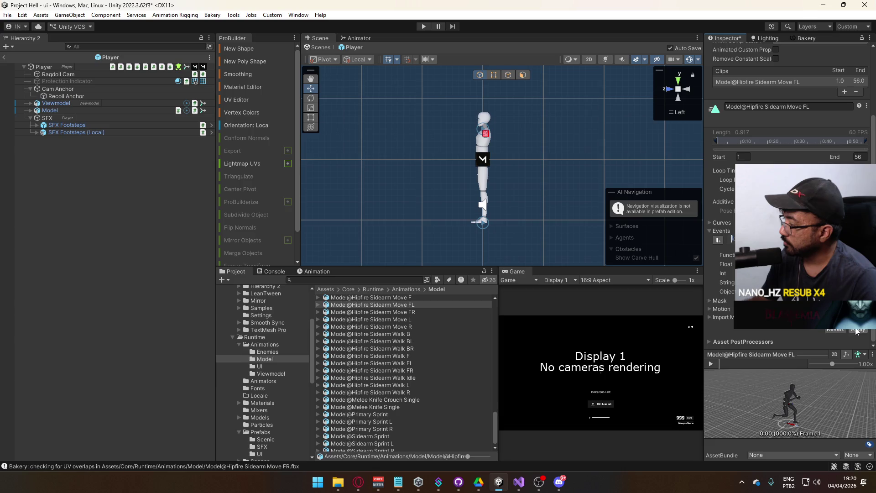
click(850, 330)
Add the footstep event to Move F, Move BR, Move BL and Move B, applying the imports
click(415, 297)
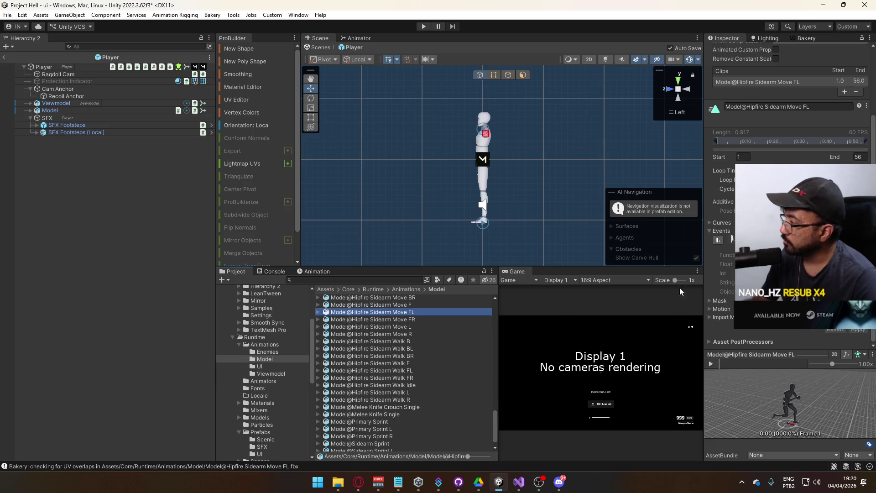
double_click(732, 240)
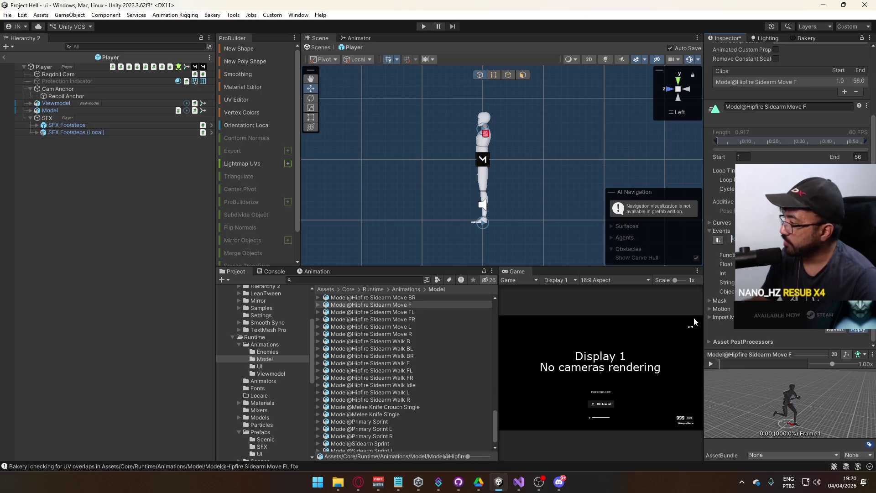
scroll(399, 328, up, 2)
click(415, 324)
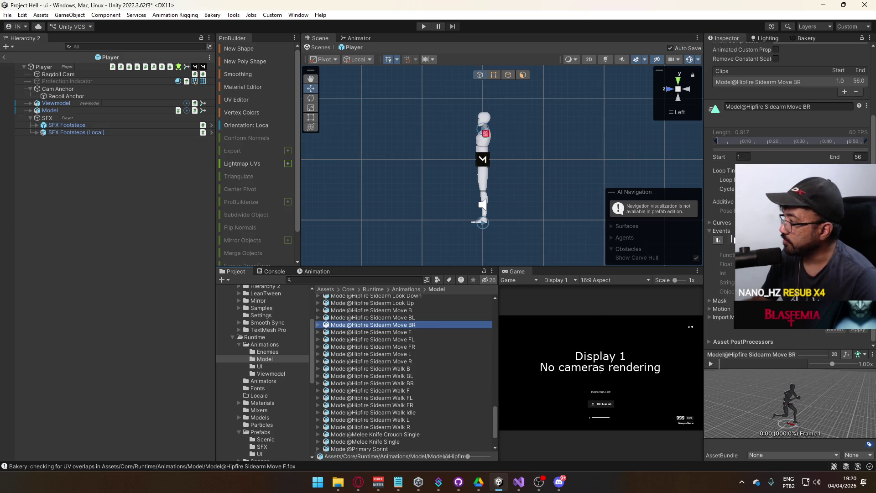
click(732, 240)
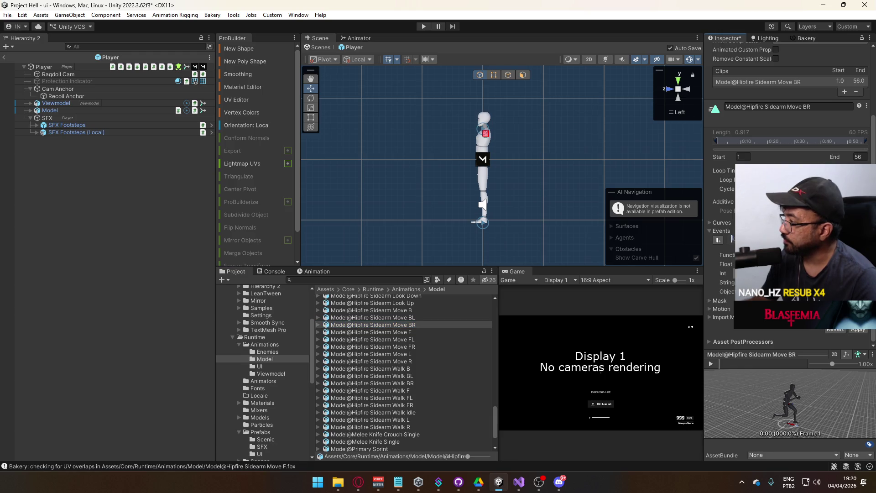
click(857, 332)
scroll(419, 325, up, 2)
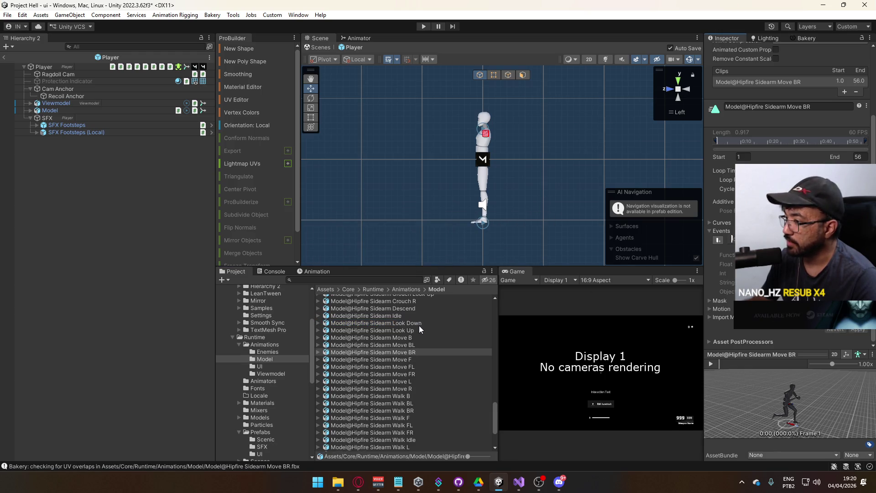
click(406, 344)
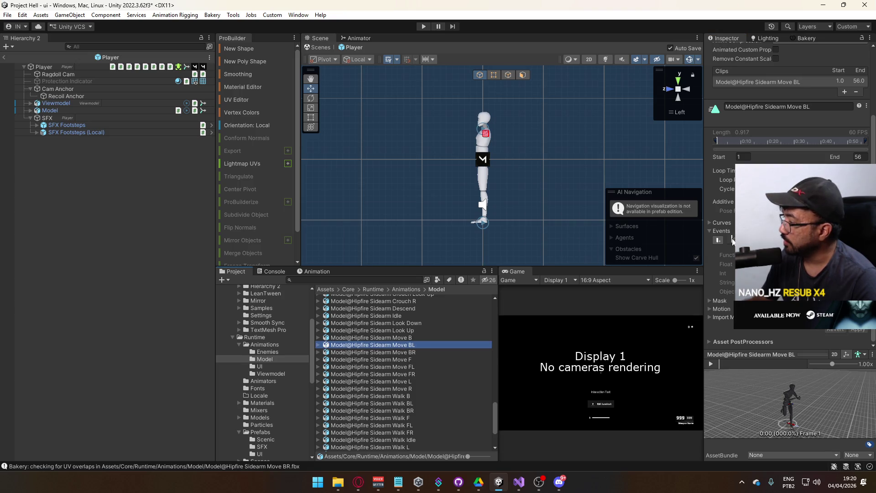
click(731, 240)
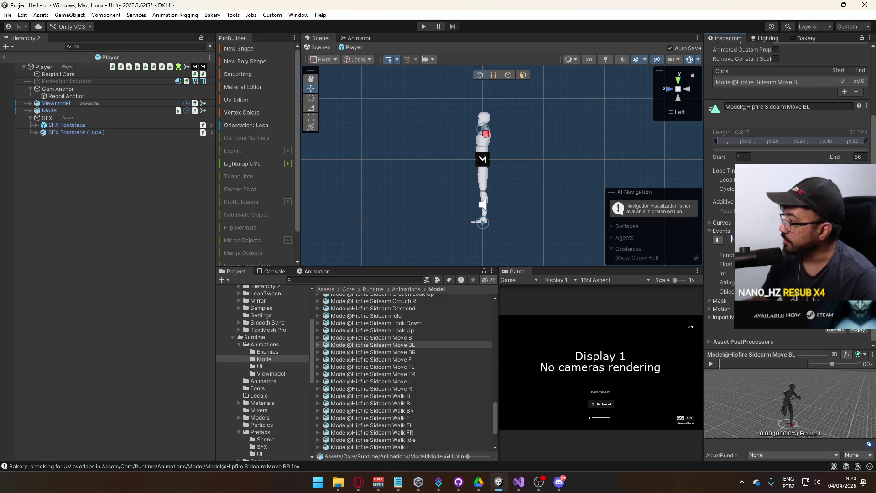
click(427, 338)
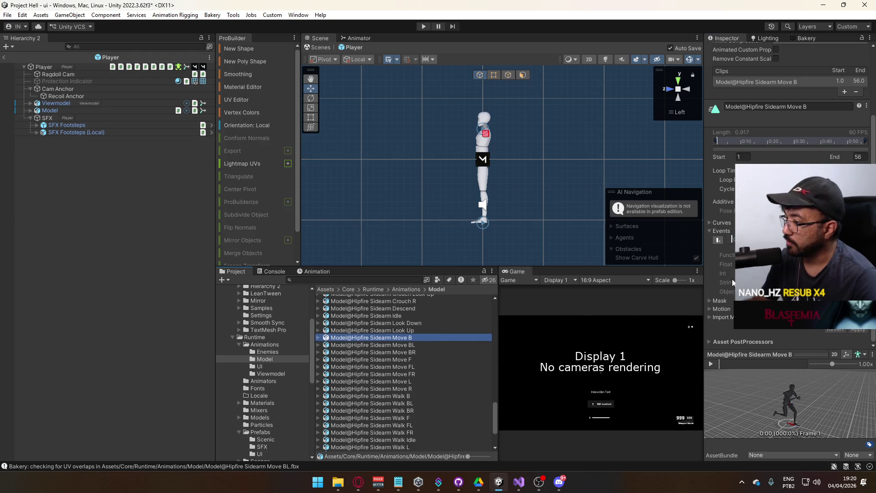
click(731, 241)
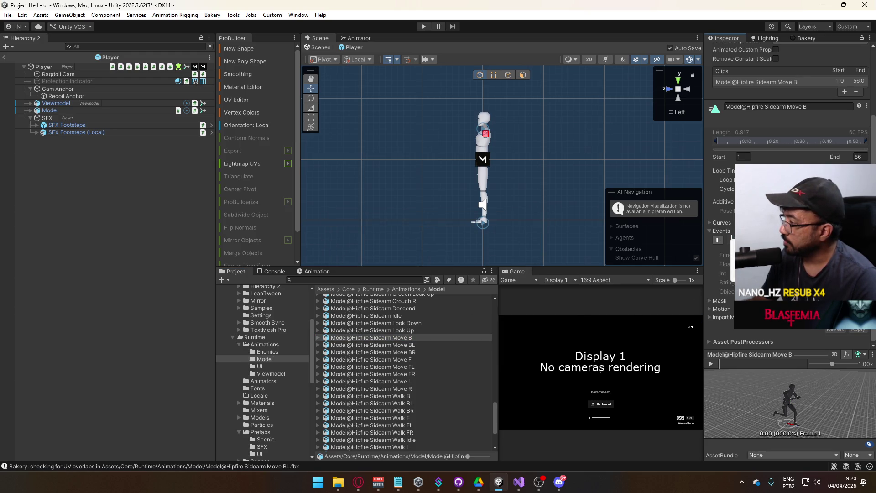
click(858, 330)
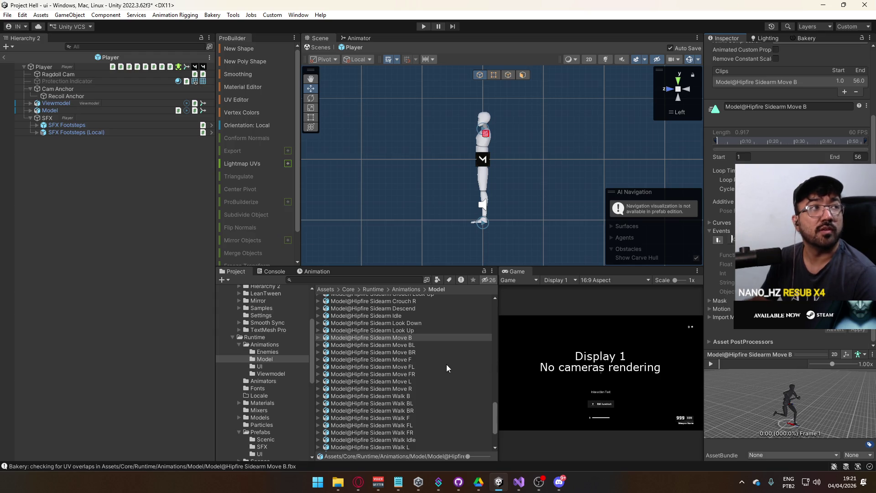
scroll(423, 360, down, 3)
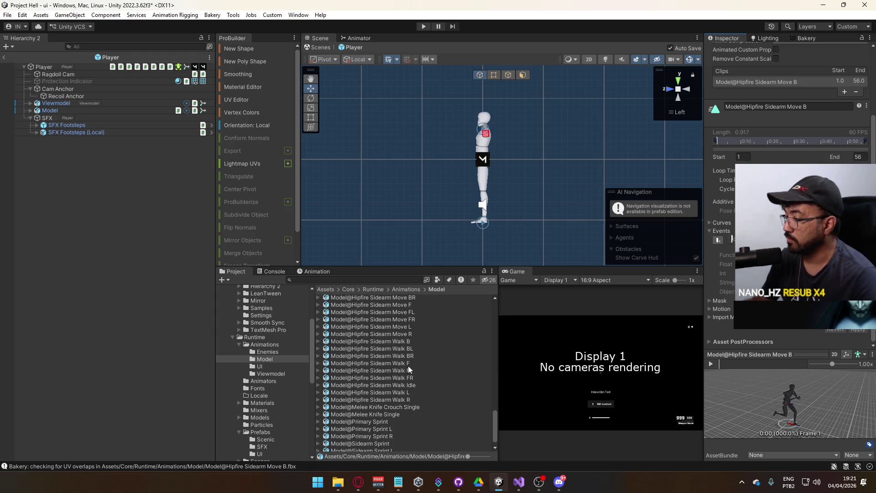
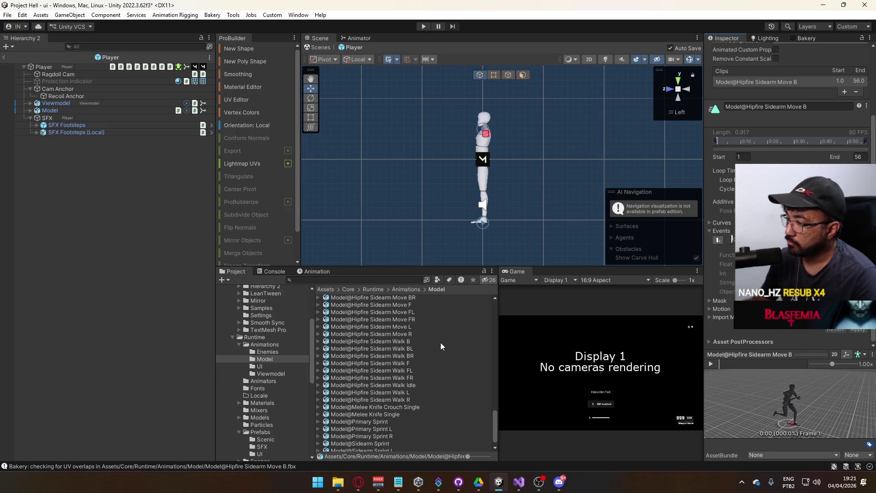
Select the Hipfire Sidearm Crouch R clip, comparing it against Sidearm Move BL
scroll(441, 346, up, 3)
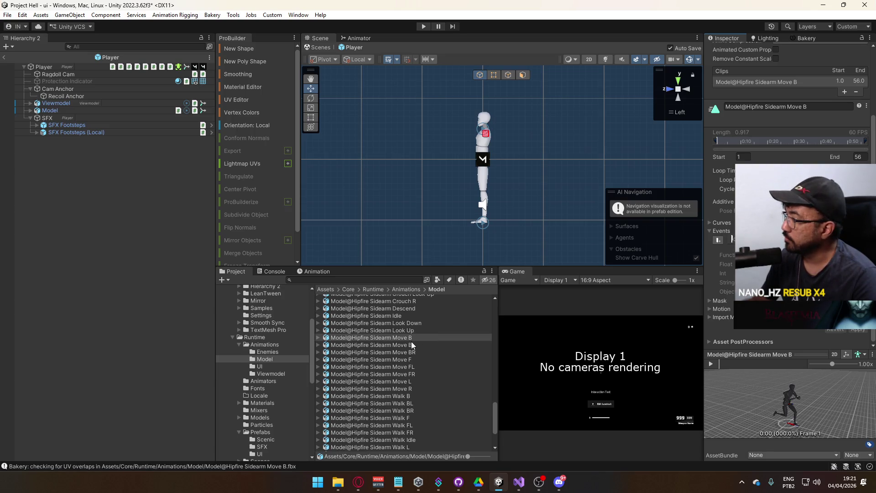
scroll(413, 340, up, 4)
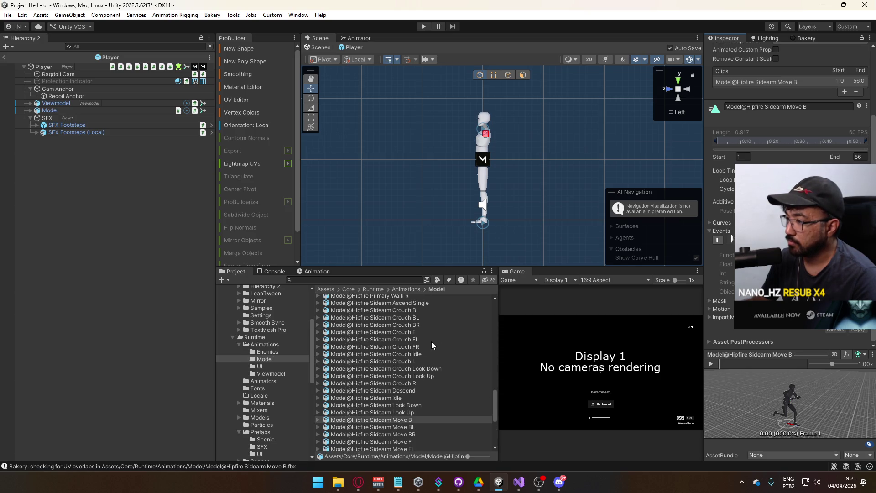
click(419, 383)
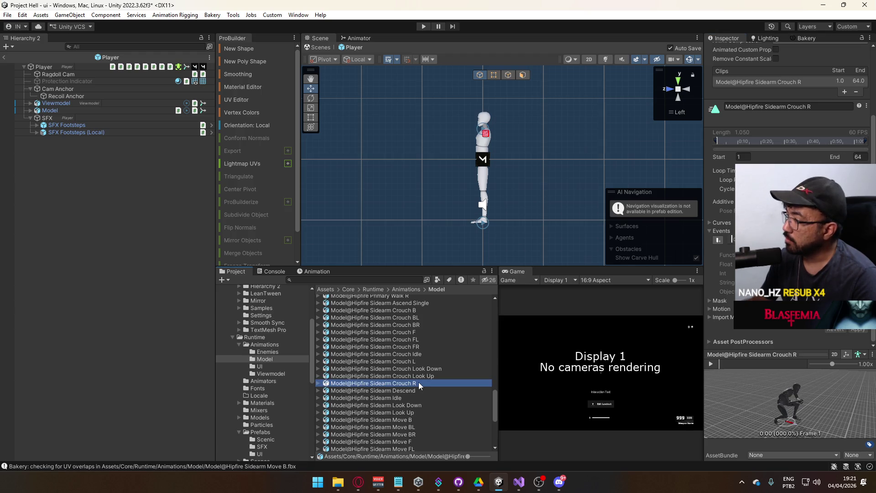
click(413, 427)
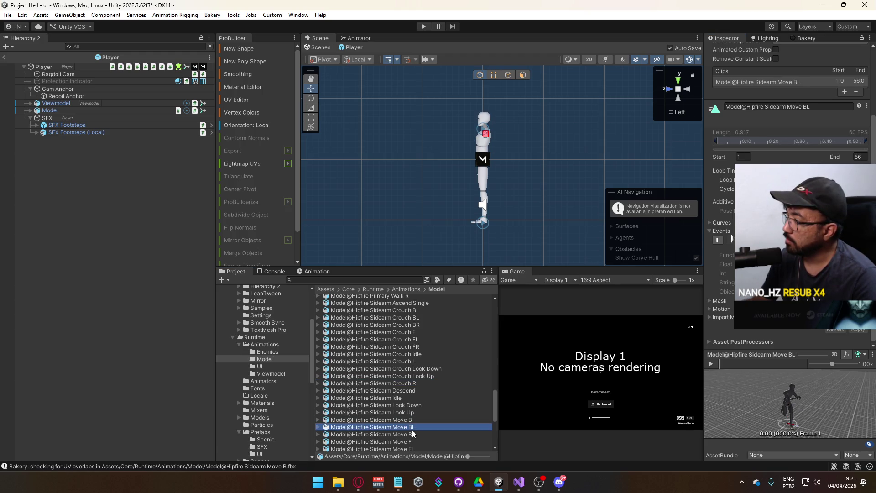
click(413, 383)
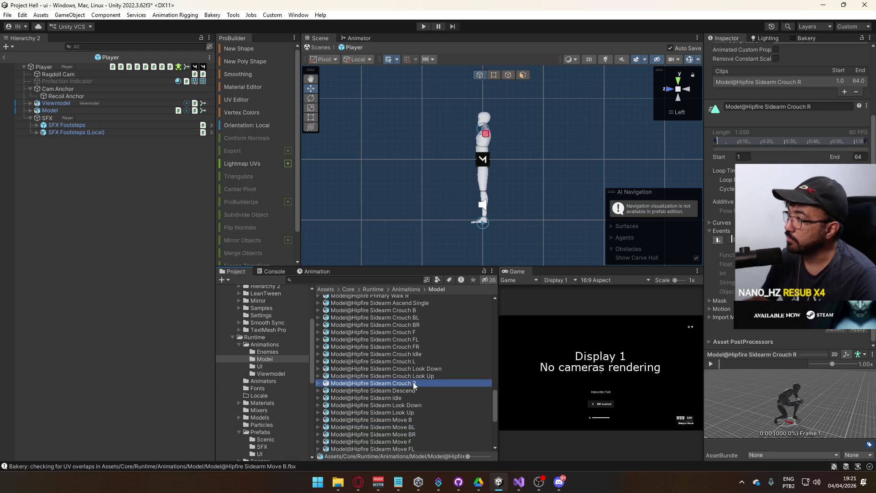
click(406, 418)
click(402, 427)
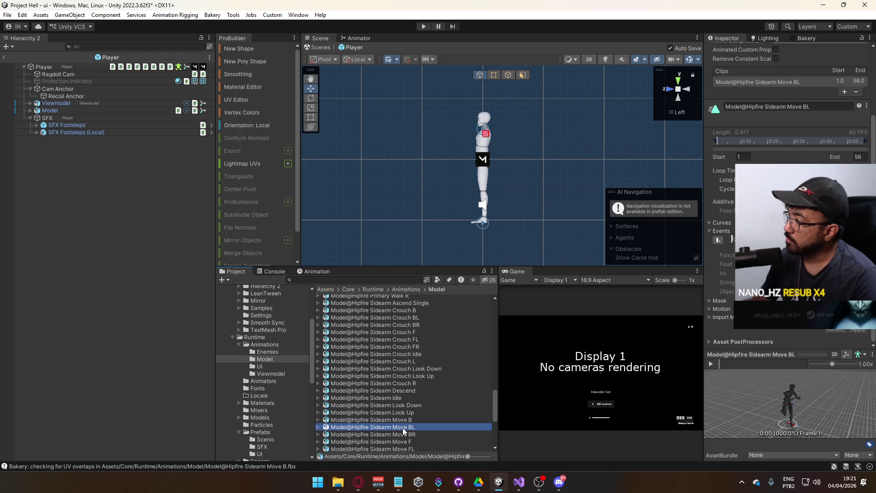
click(410, 383)
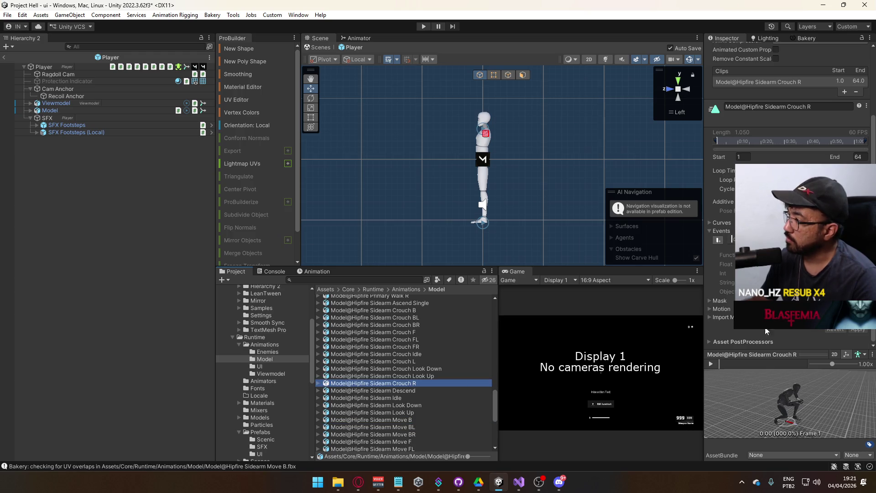
Compare the Sidearm Crouch L, Crouch FL, Move BL and Move BR clips, ending on Crouch R
click(408, 362)
click(417, 347)
click(422, 338)
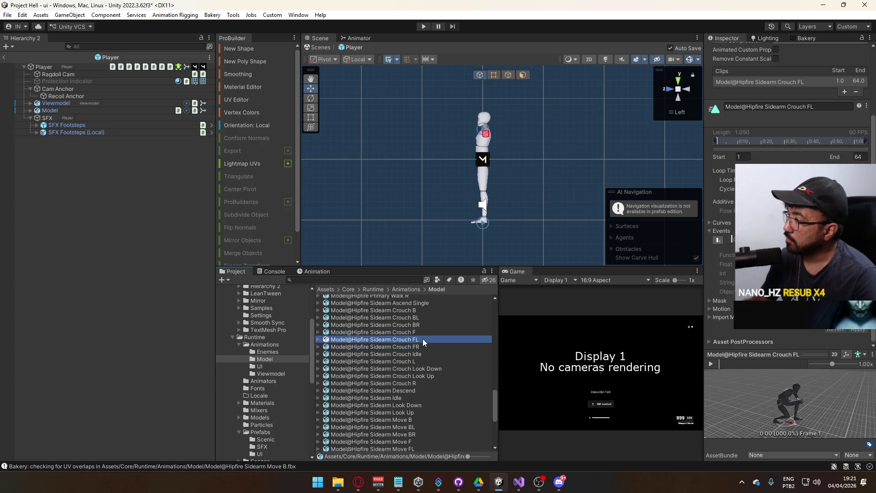
click(414, 384)
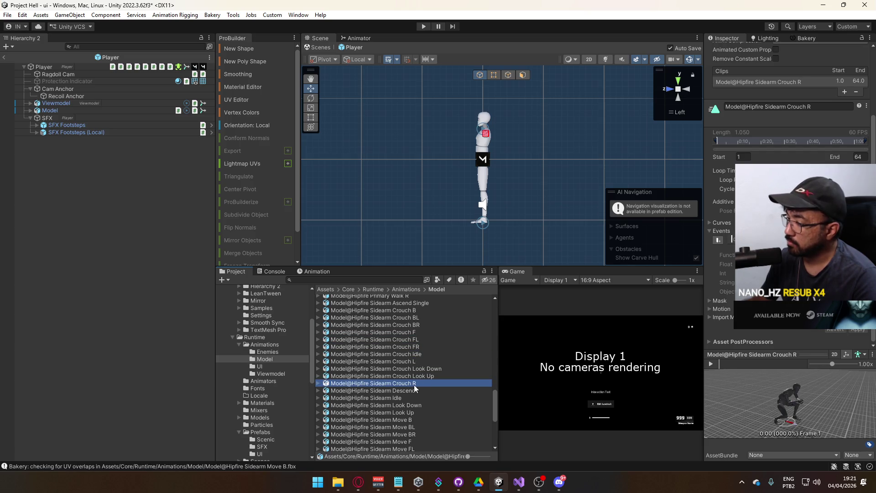
click(412, 420)
click(411, 427)
click(412, 435)
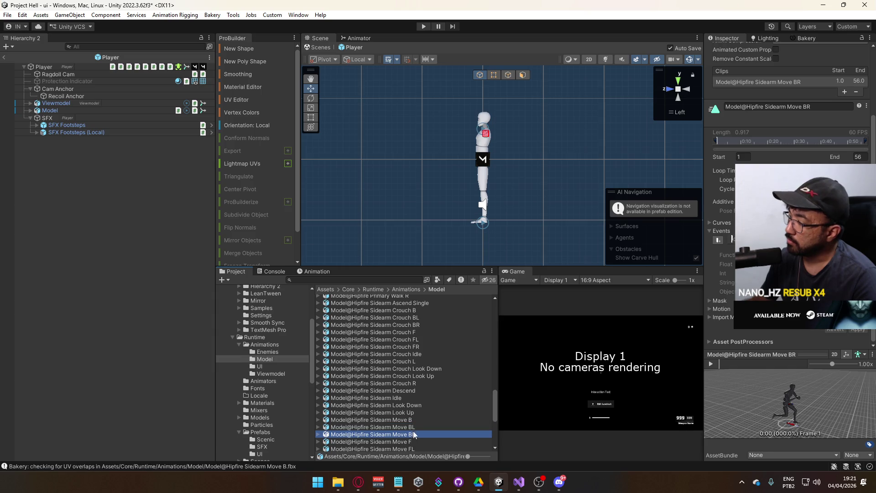
click(410, 384)
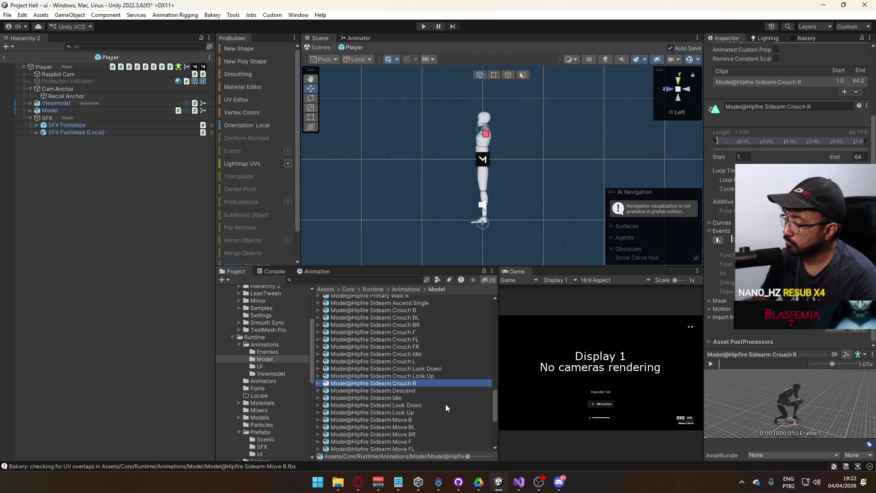
Edit Crouch R's footstep event parameter, apply it, and bring up ModelAnimatorRelay.cs
scroll(438, 374, down, 6)
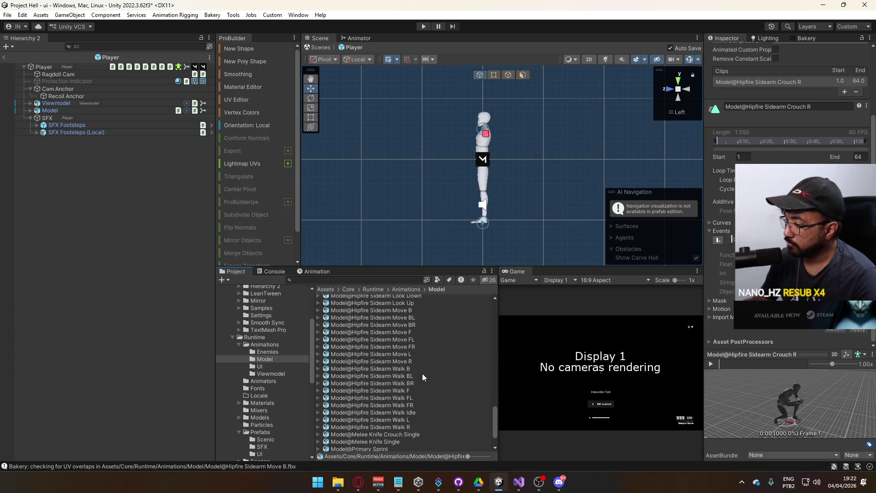
scroll(421, 379, up, 3)
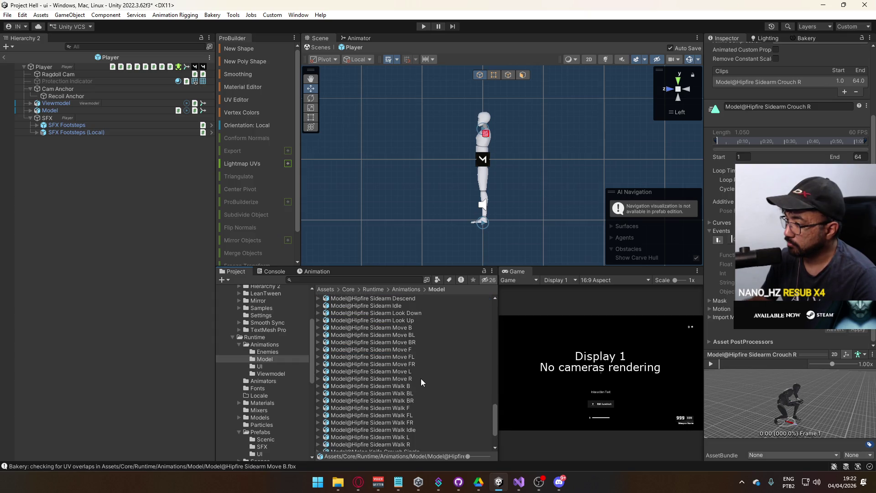
scroll(421, 378, down, 3)
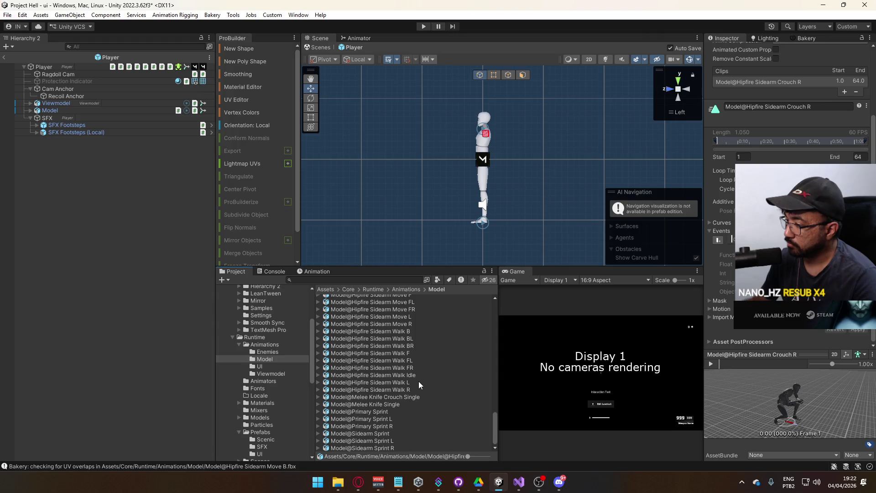
scroll(418, 382, up, 8)
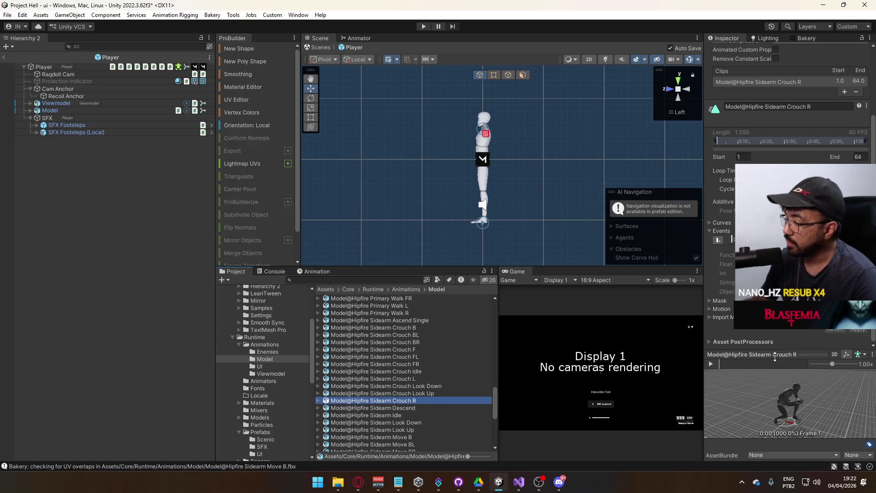
click(716, 139)
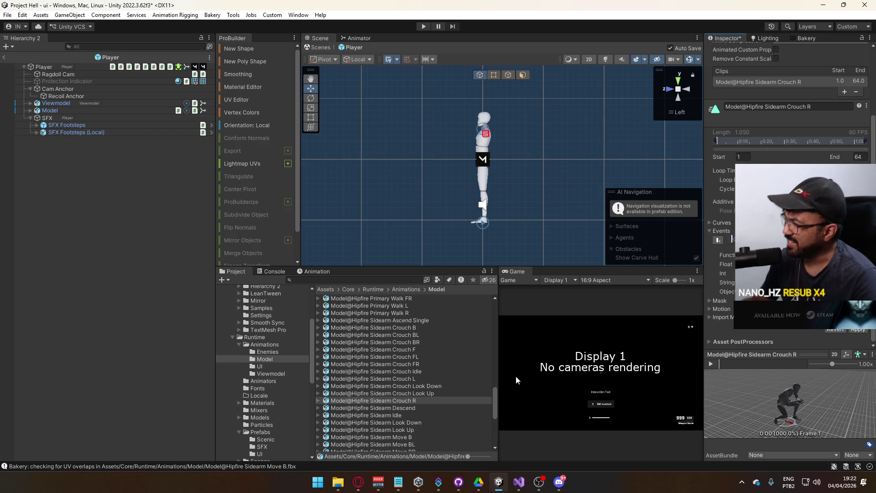
click(858, 329)
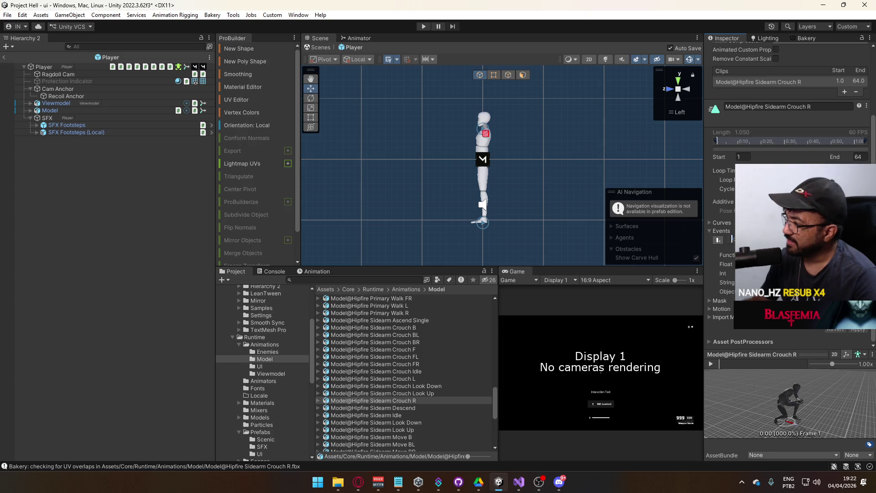
click(518, 482)
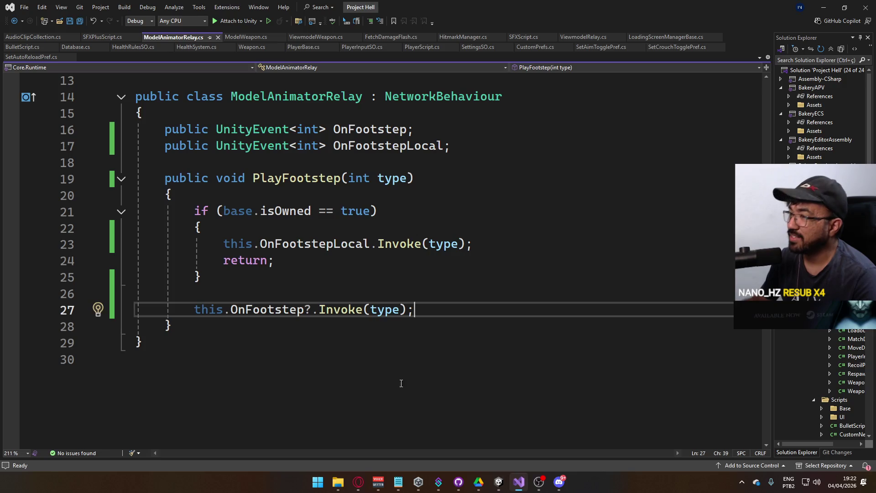
Read the FootstepType enum's Normal, Muffled and Loud entries, then go back to Unity
scroll(261, 239, up, 4)
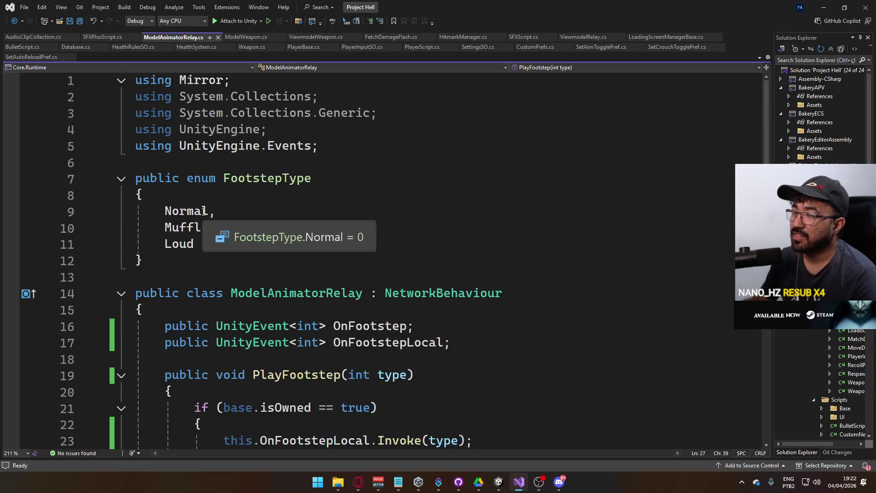
mouse_move(231, 230)
mouse_down()
mouse_move(151, 228)
mouse_move(164, 228)
mouse_up()
click(244, 211)
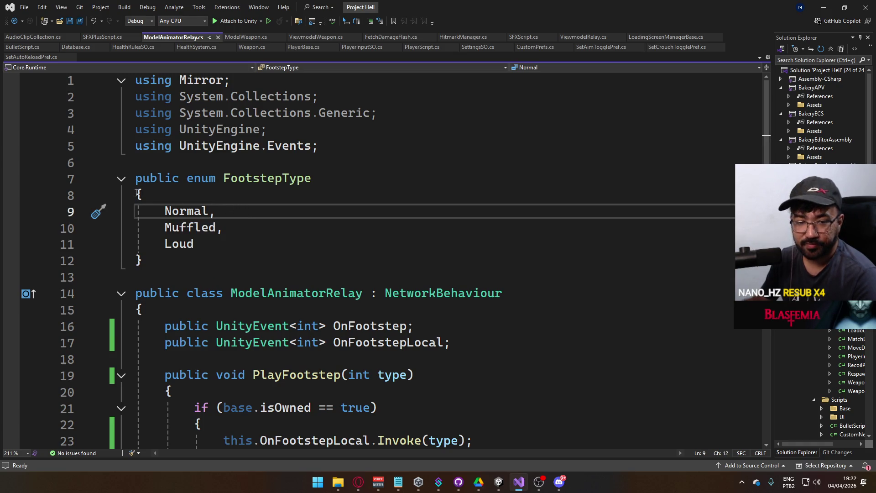
scroll(338, 239, down, 3)
scroll(338, 239, up, 3)
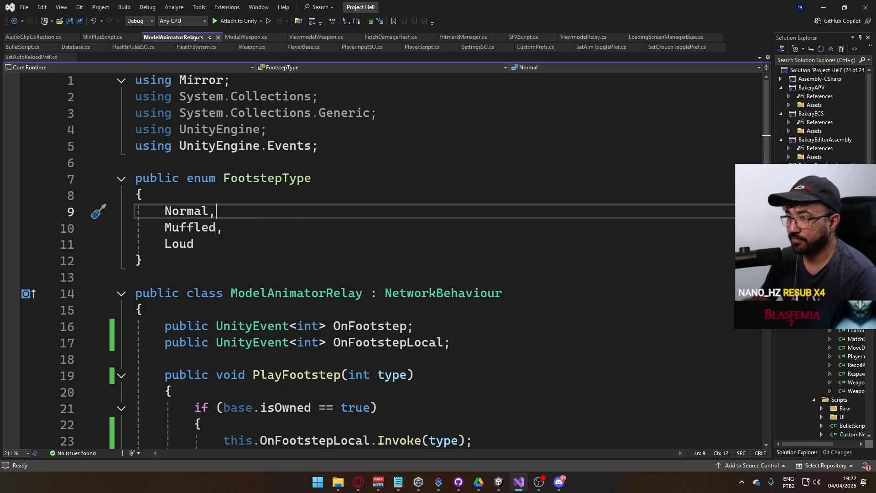
click(498, 481)
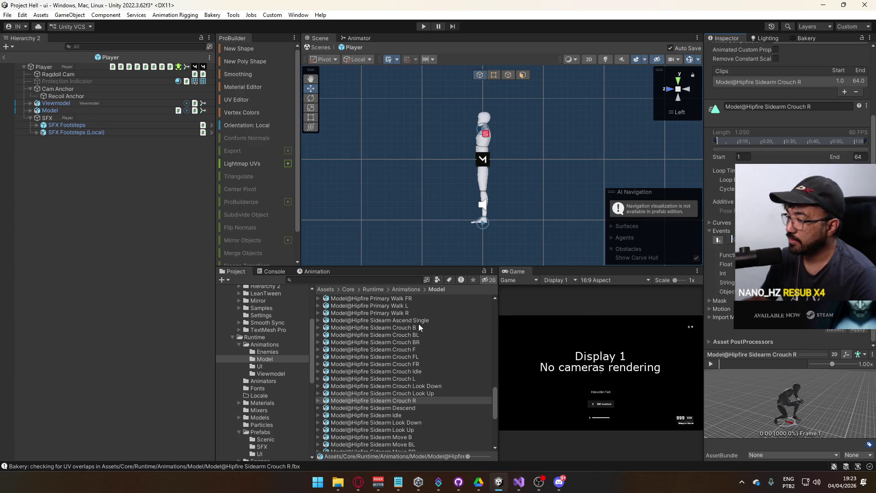
Adjust the footstep events on Sidearm Move B, BL and BR, applying Move B's change
scroll(417, 338, down, 4)
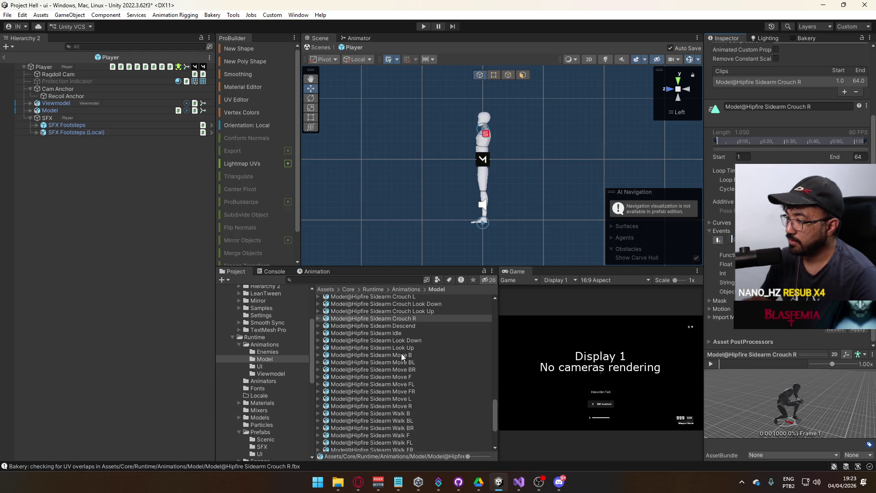
click(401, 354)
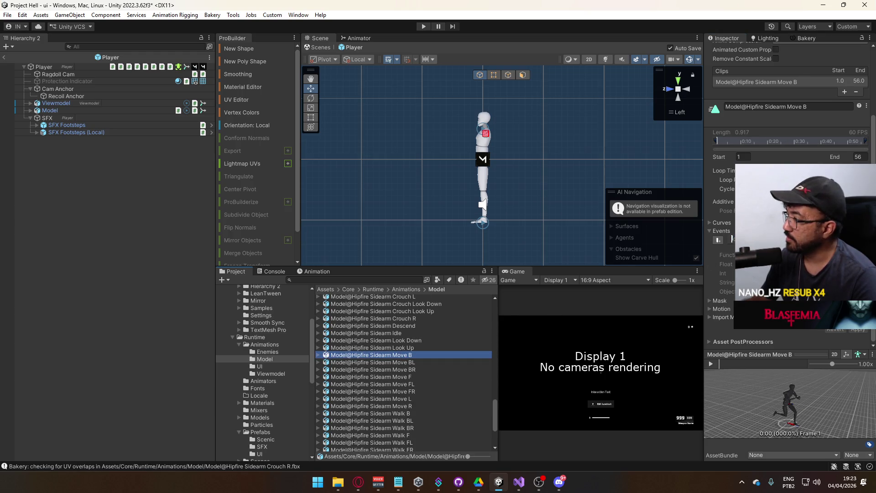
click(221, 266)
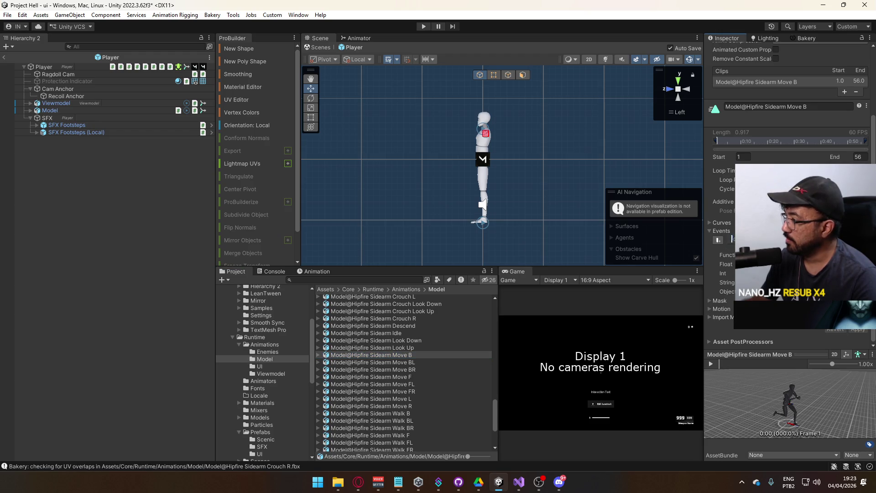
click(857, 329)
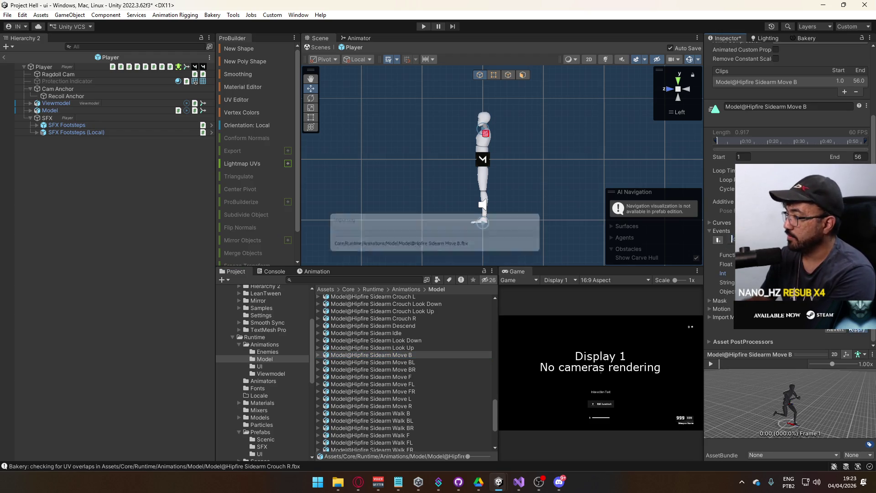
click(399, 362)
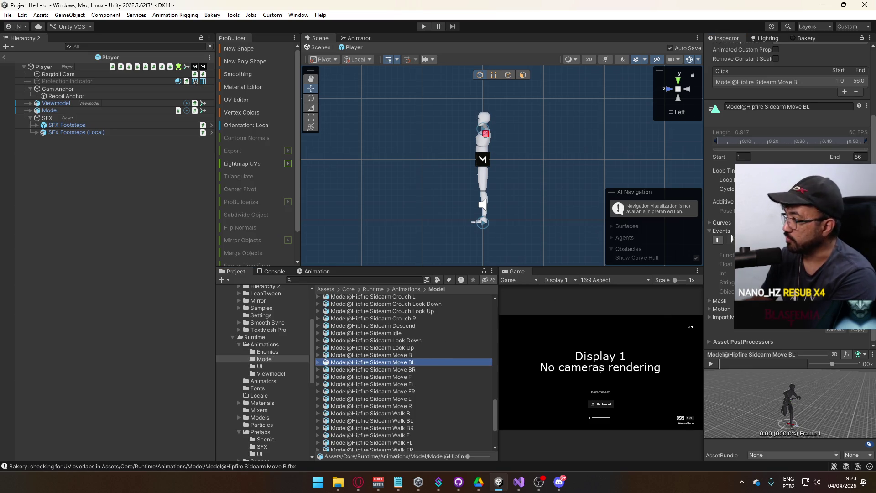
click(678, 248)
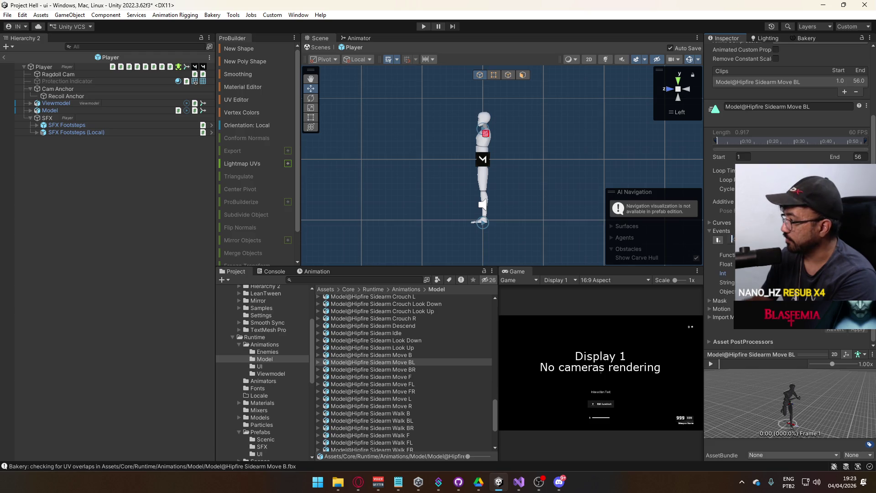
click(419, 369)
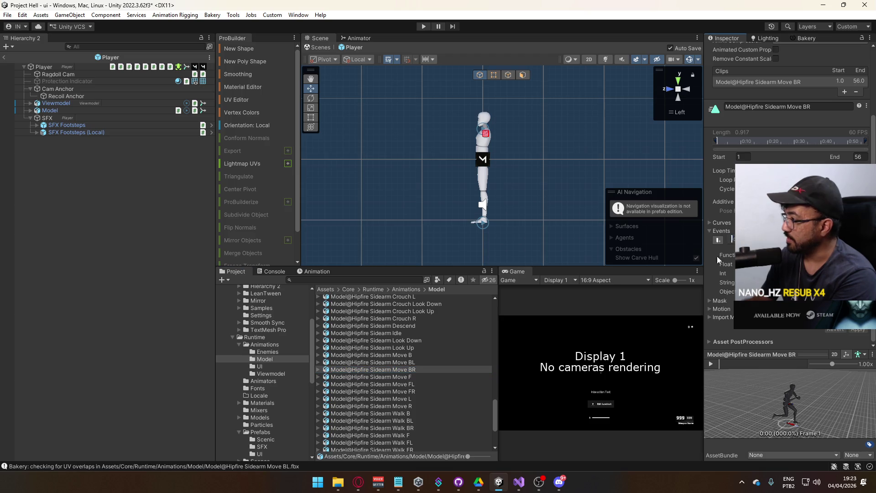
click(775, 273)
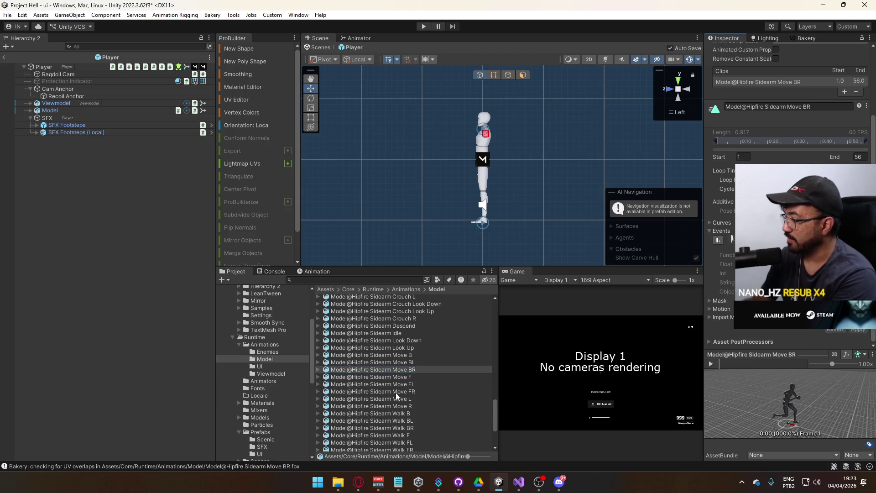
click(398, 377)
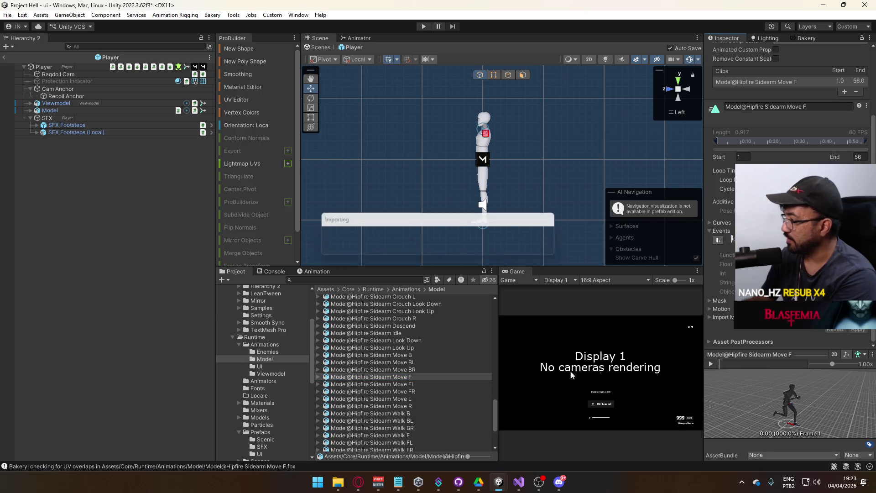
Edit the footstep event values on Sidearm Move FL and L, also viewing FR and R
click(415, 384)
click(748, 272)
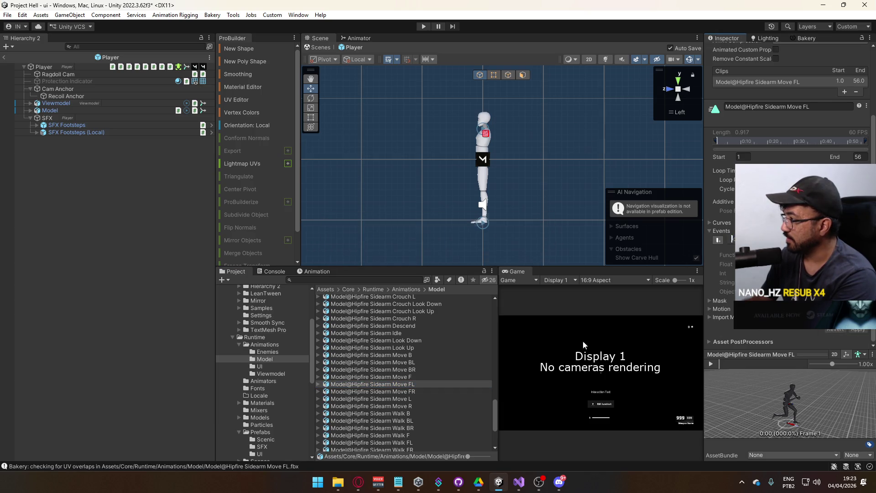
scroll(455, 390, down, 2)
click(421, 365)
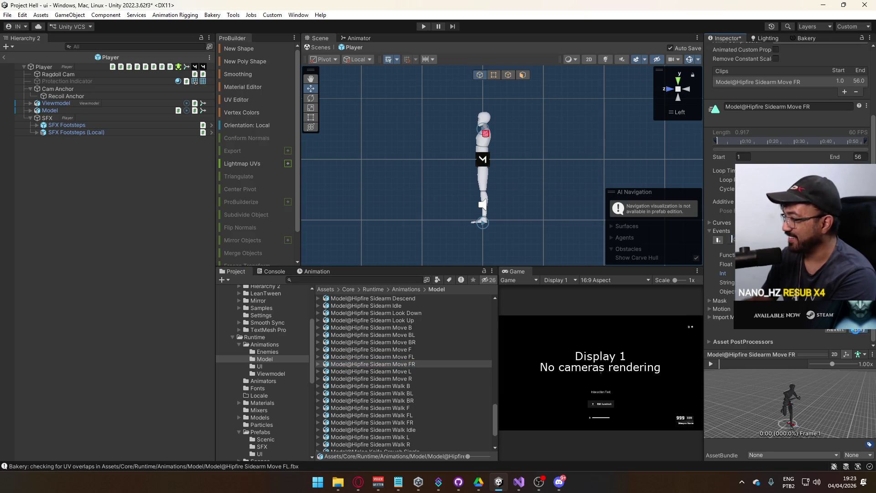
click(388, 371)
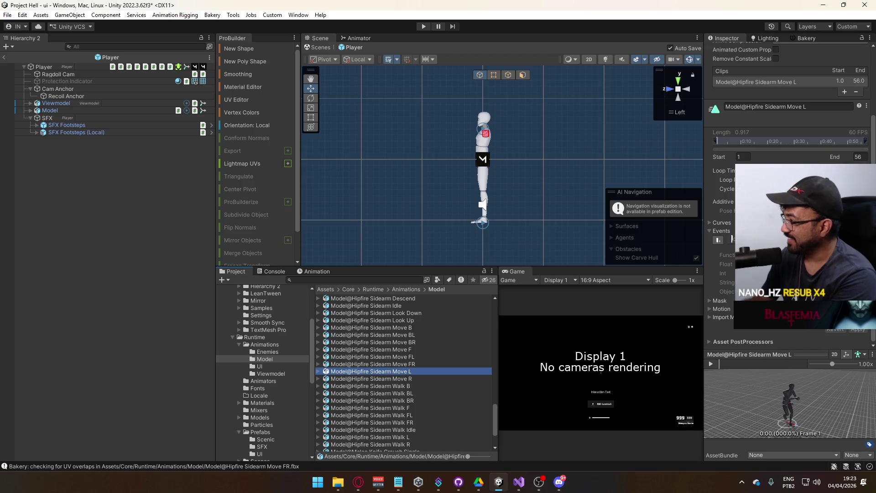
click(718, 244)
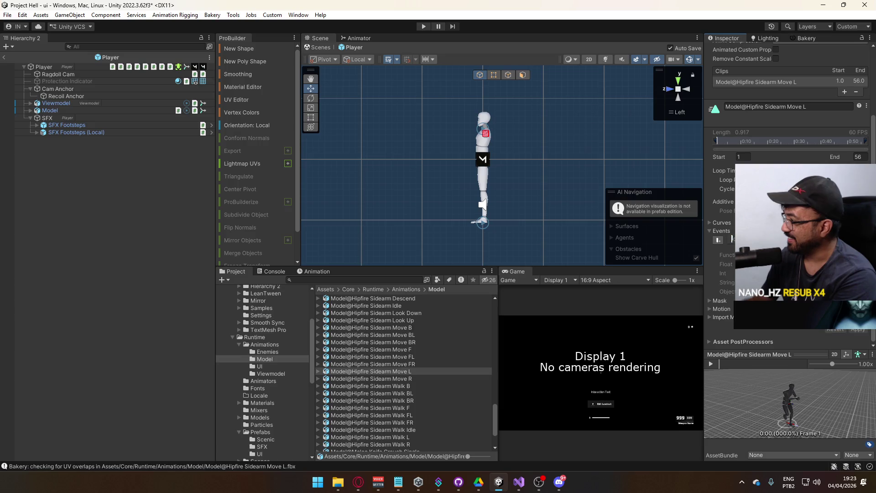
click(411, 378)
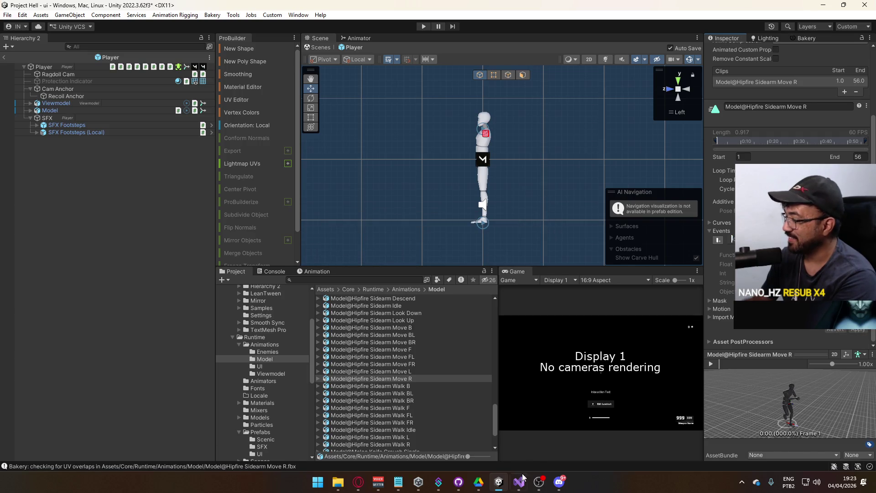
click(519, 481)
Append Walk after Loud in the FootstepType enum and save ModelAnimatorRelay.cs
click(227, 245)
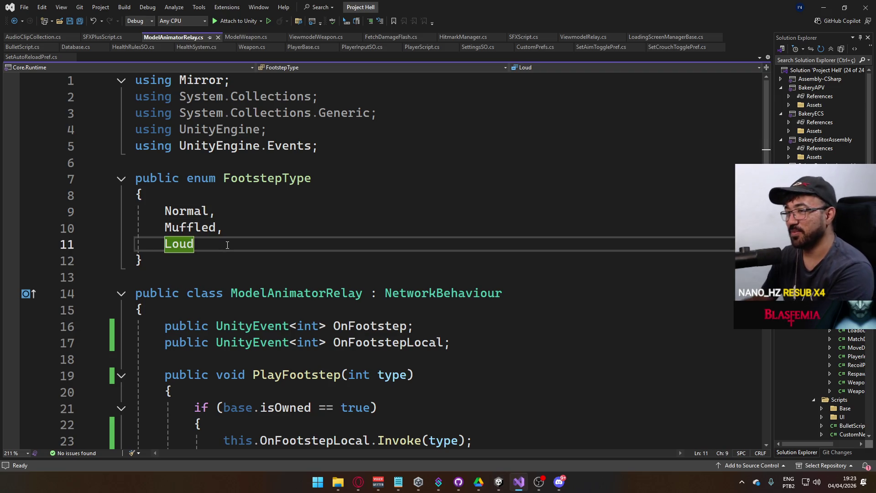
text(,)
key(Return)
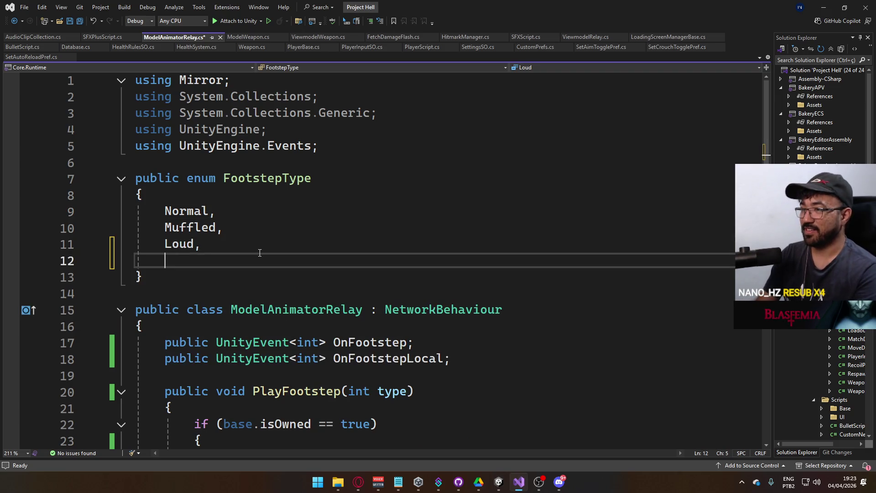
text(Walk)
key(ctrl+s)
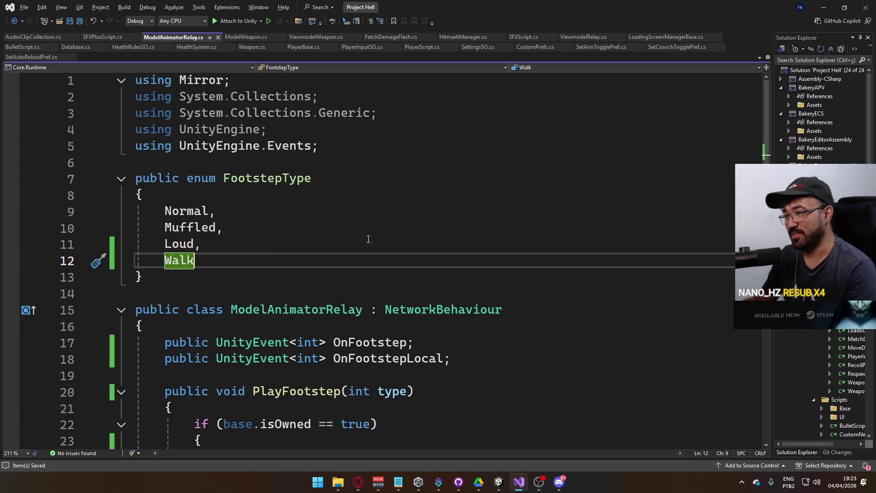
key(alt+Tab)
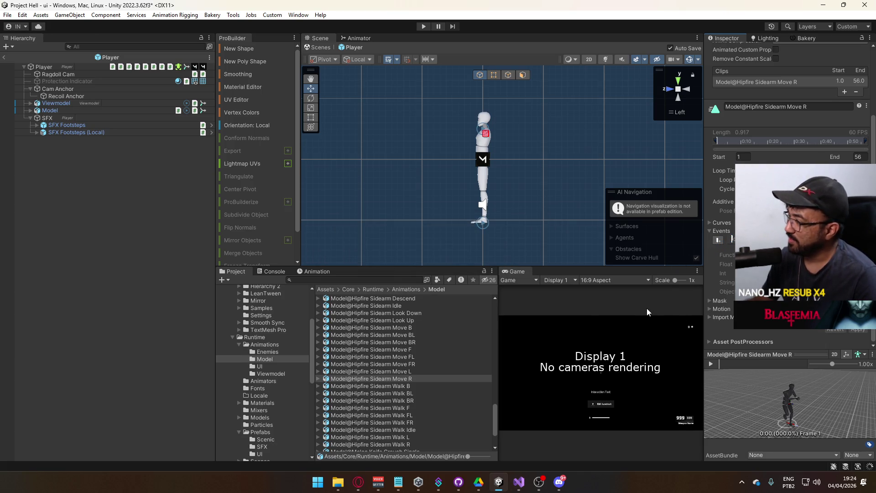
Reselect Sidearm Move R and expand its event list after recompiling
click(402, 377)
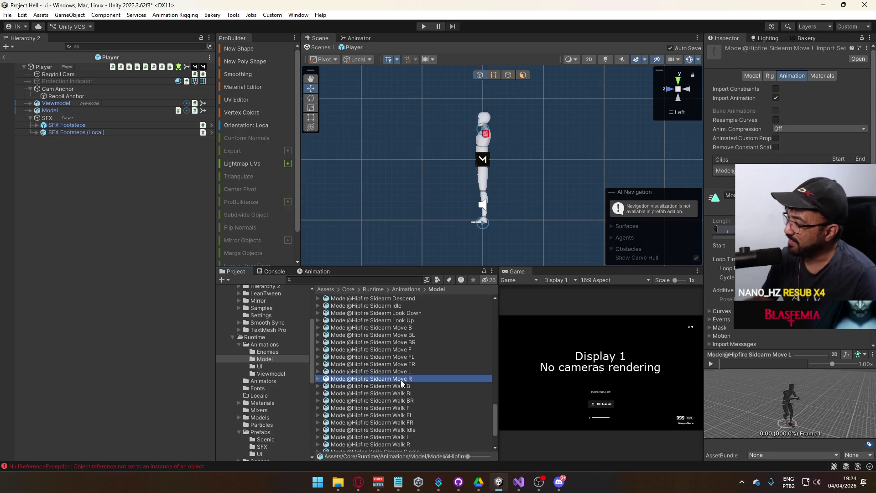
scroll(732, 324, down, 2)
click(715, 291)
scroll(715, 296, down, 2)
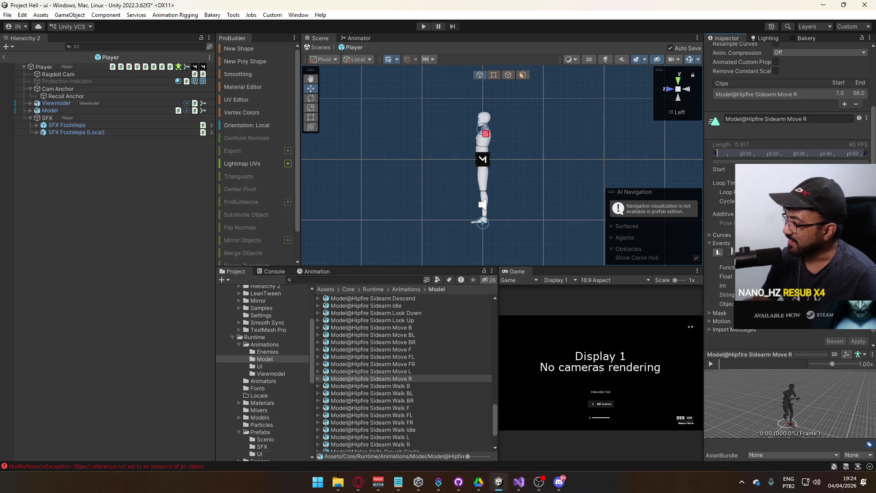
Recheck the Move L and Move FR footstep events, then select the Sidearm Walk B clip
click(414, 372)
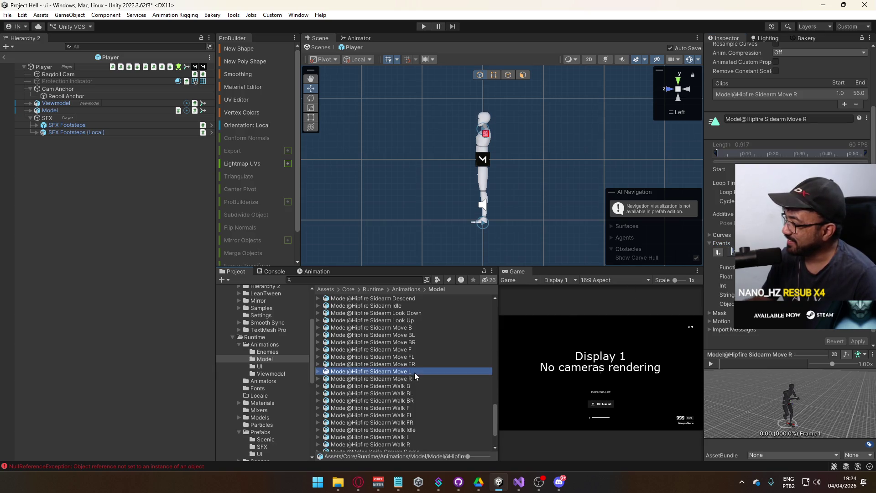
click(649, 267)
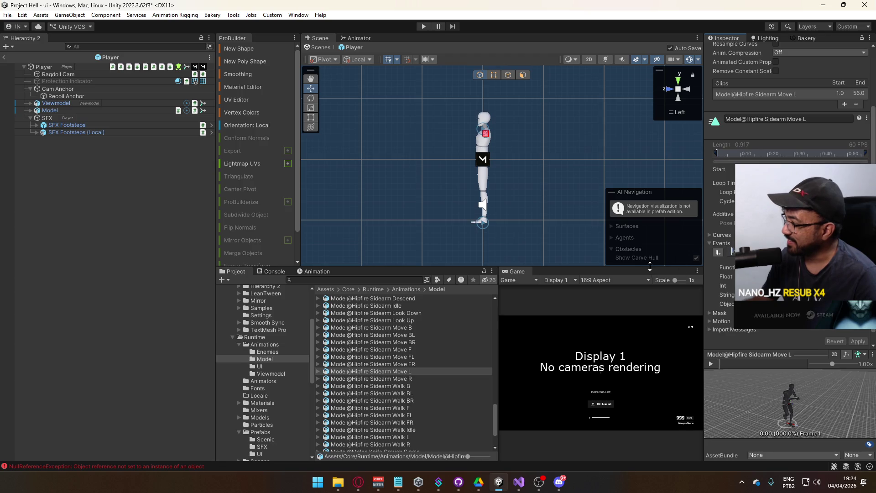
click(397, 381)
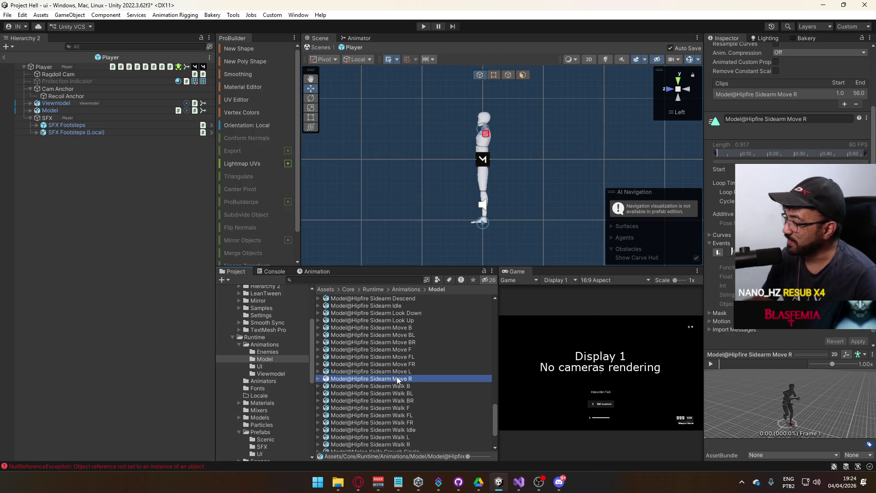
click(397, 372)
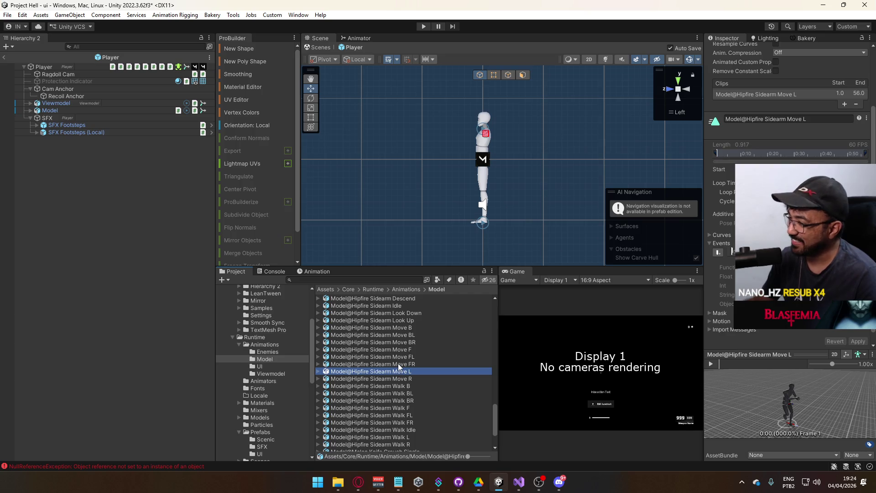
click(732, 251)
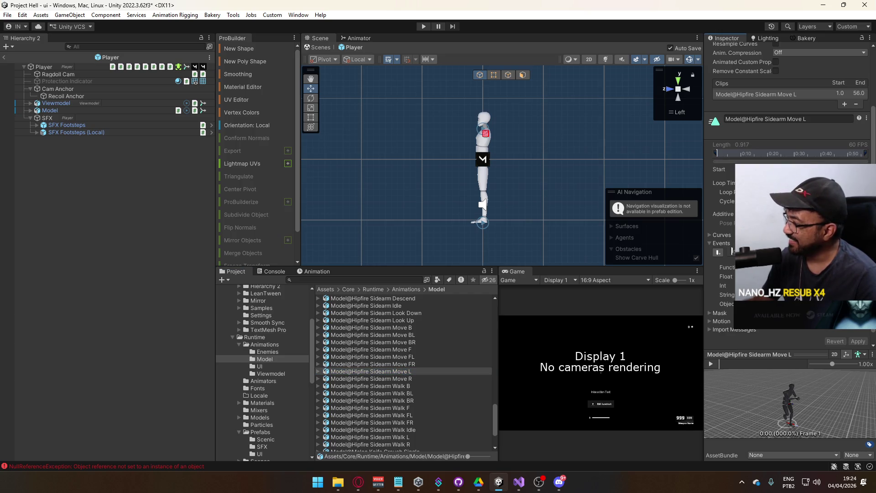
click(424, 364)
click(731, 251)
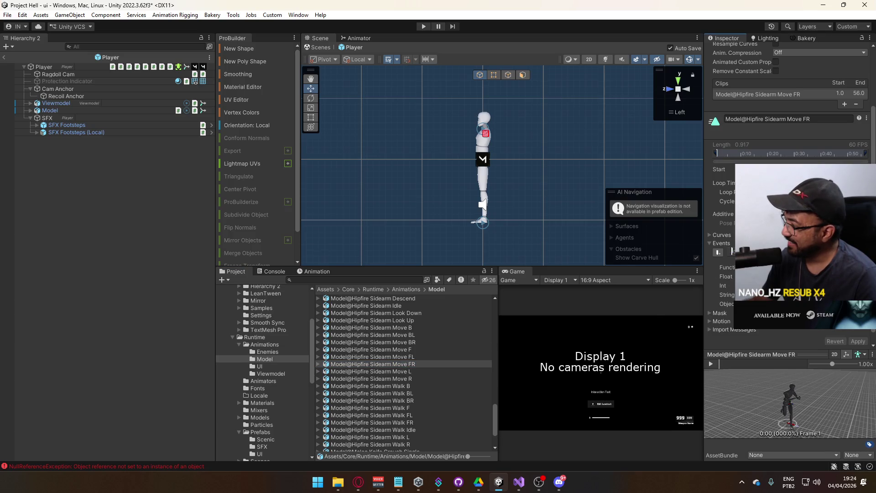
click(404, 386)
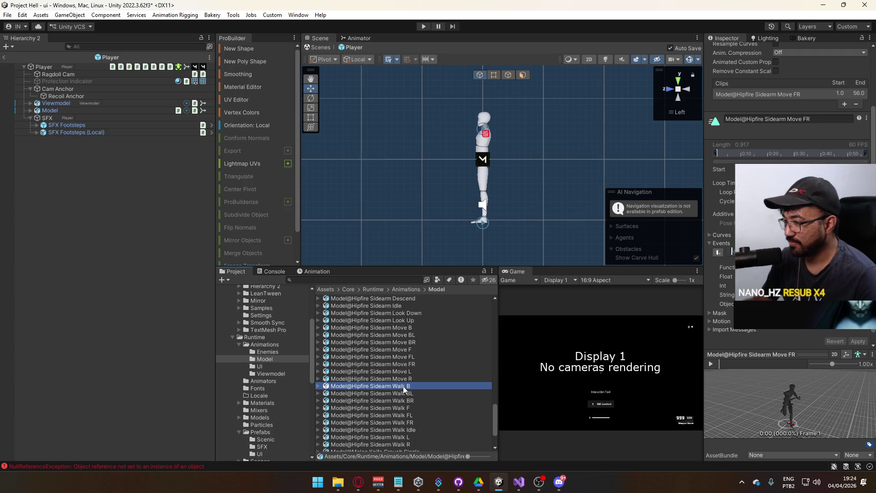
click(523, 482)
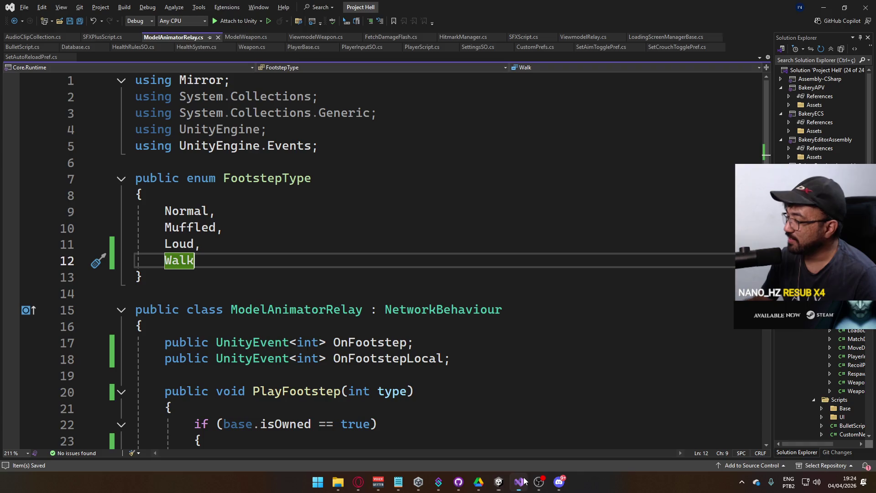
click(523, 481)
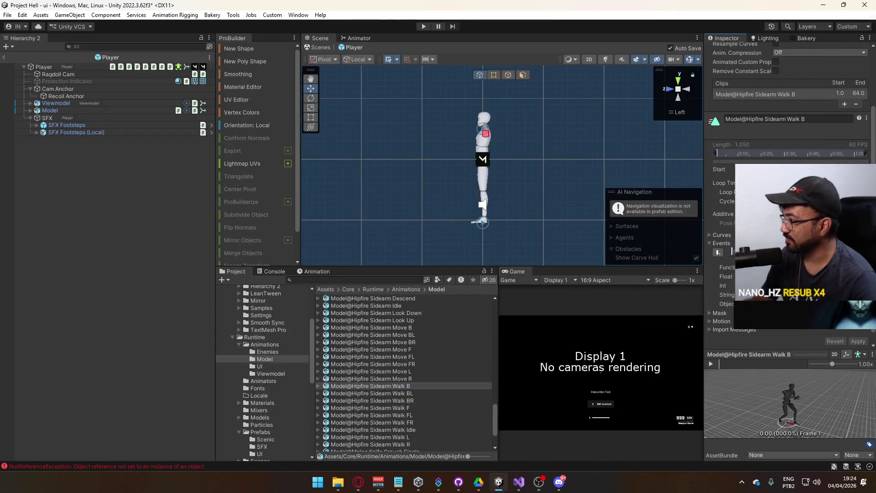
Apply event changes on Sidearm Walk B and BL, then edit and apply Walk FL's footstep event
click(859, 342)
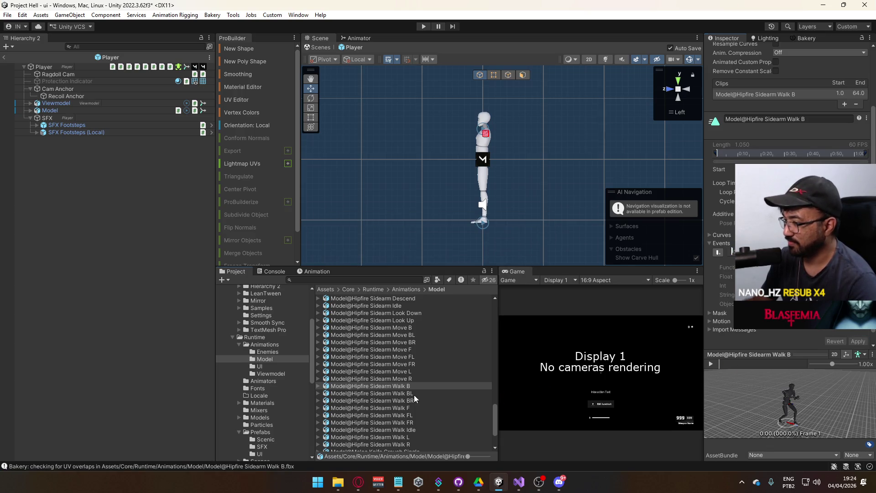
click(411, 394)
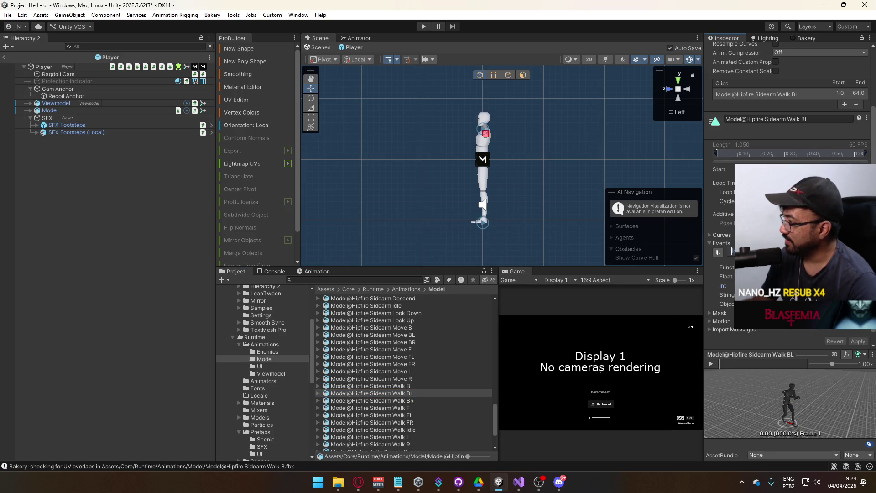
click(858, 341)
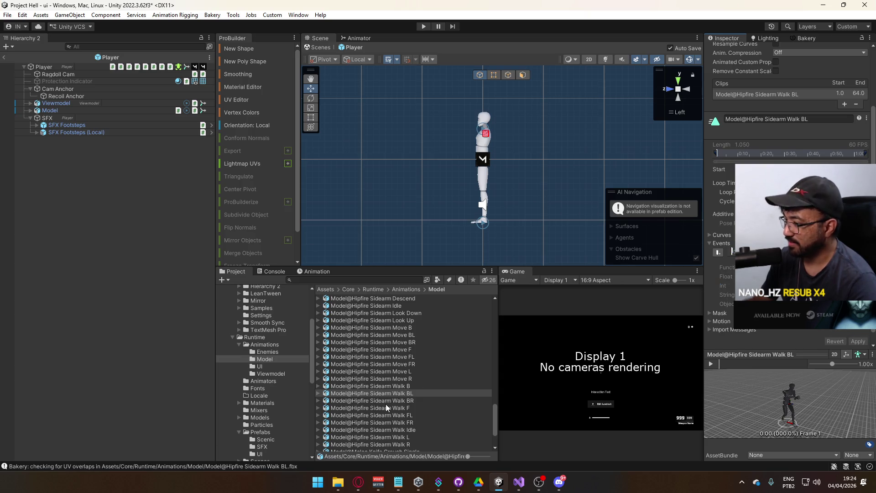
click(383, 407)
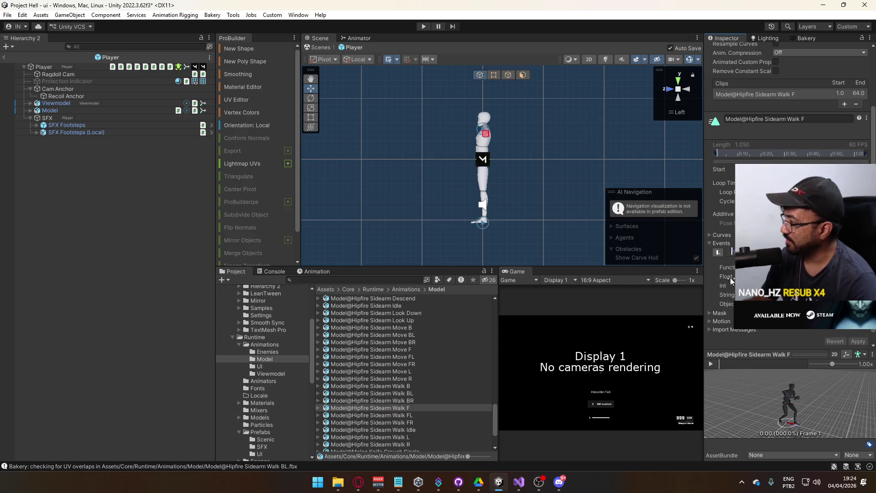
click(424, 422)
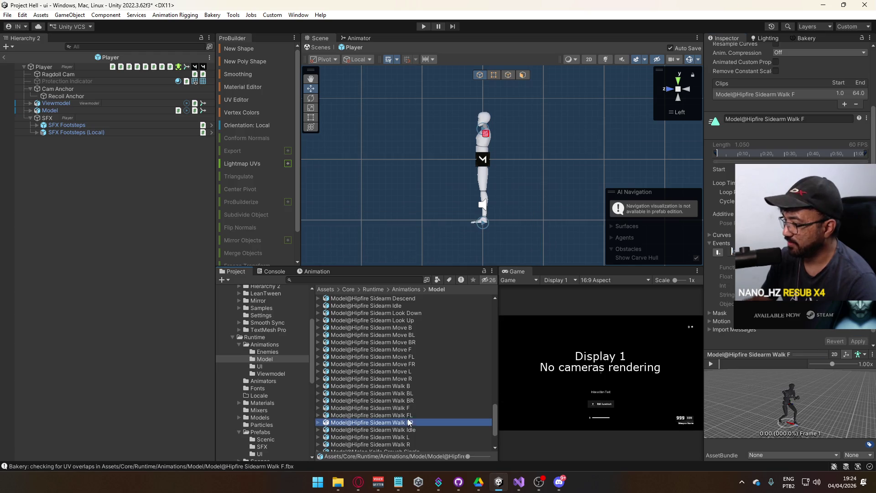
click(424, 414)
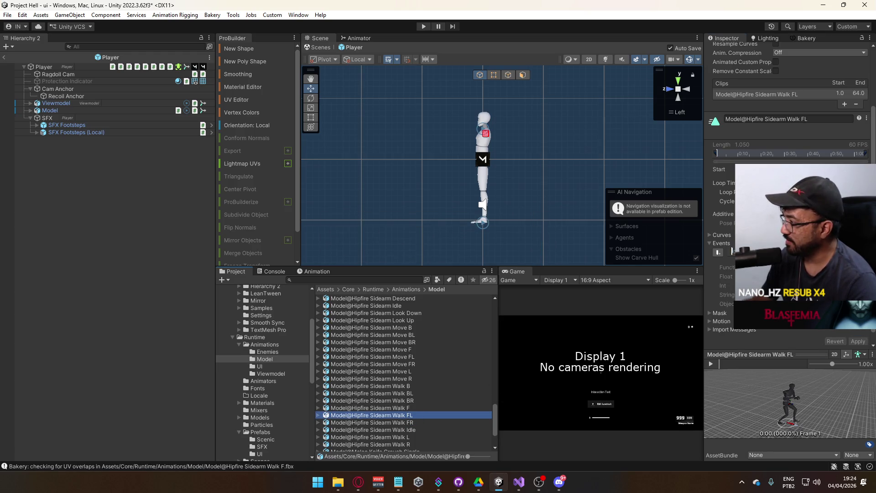
click(732, 250)
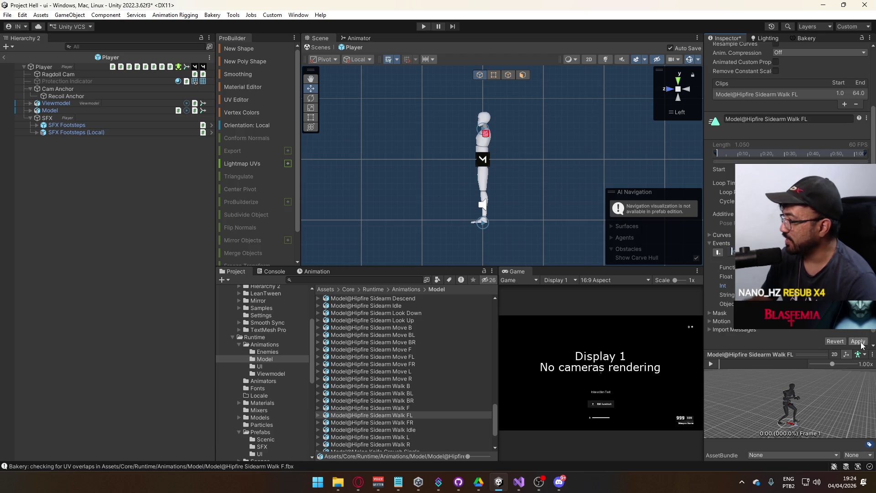
click(858, 341)
Edit the footstep event values on Sidearm Walk FR, L and R, then revisit Walk B and Move R
click(387, 422)
click(728, 295)
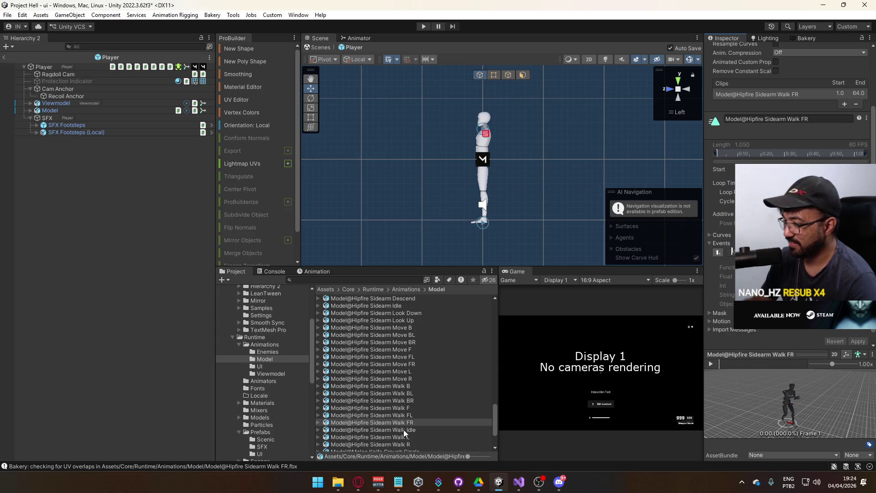
click(404, 437)
click(739, 285)
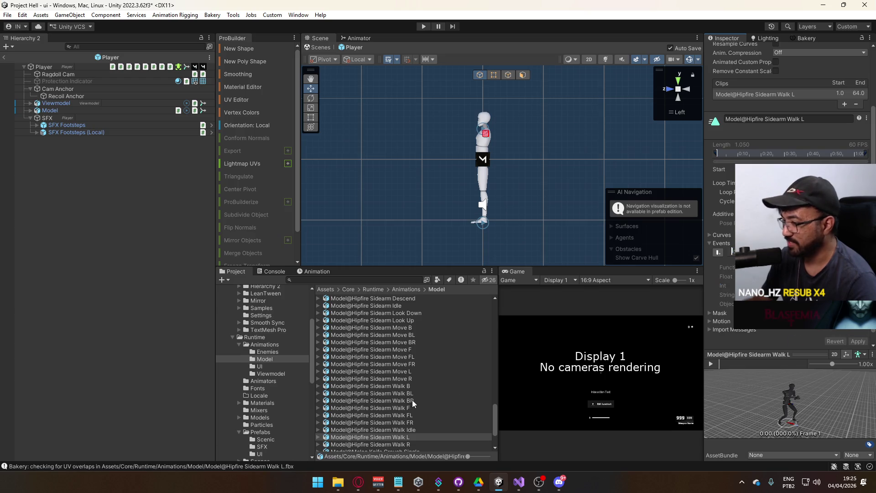
scroll(401, 402, down, 3)
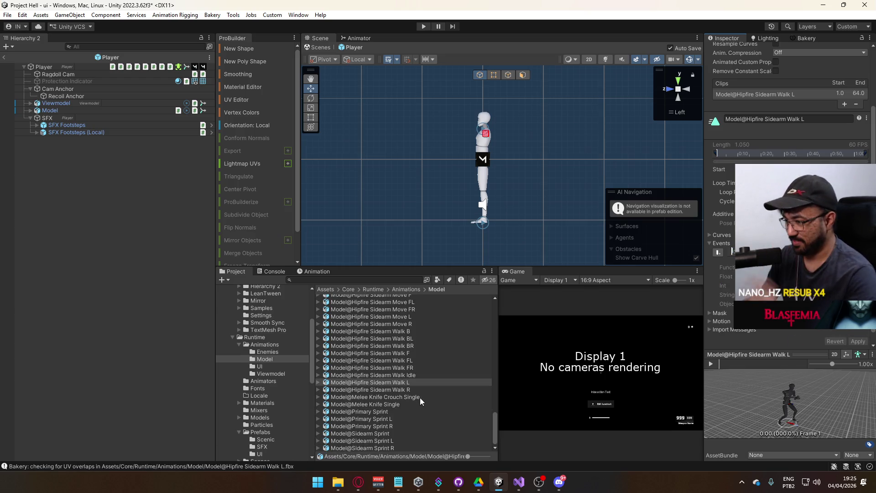
click(410, 390)
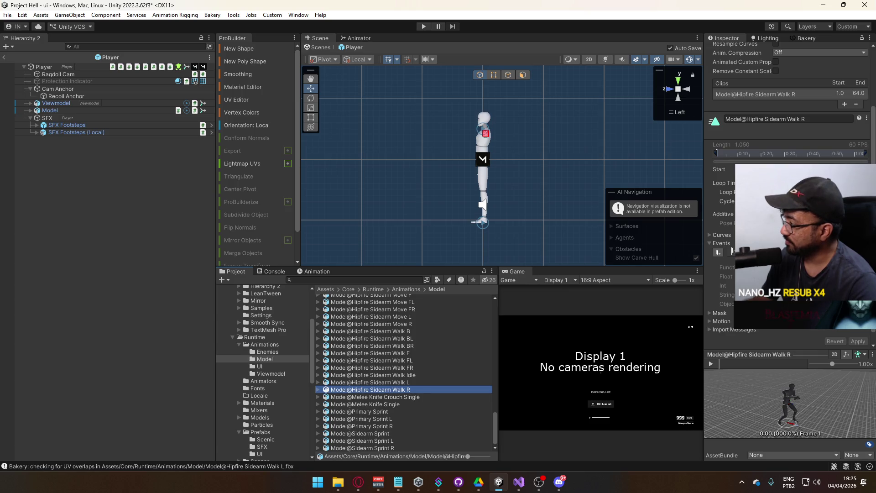
click(731, 251)
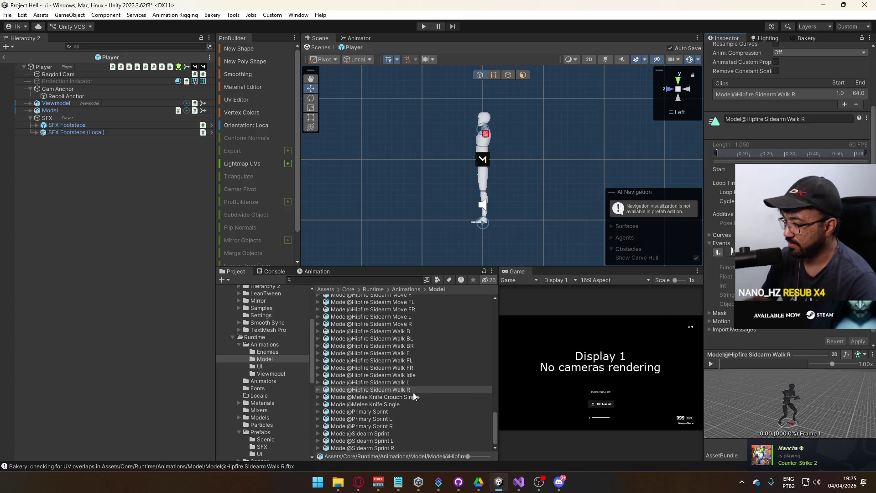
scroll(410, 377, up, 2)
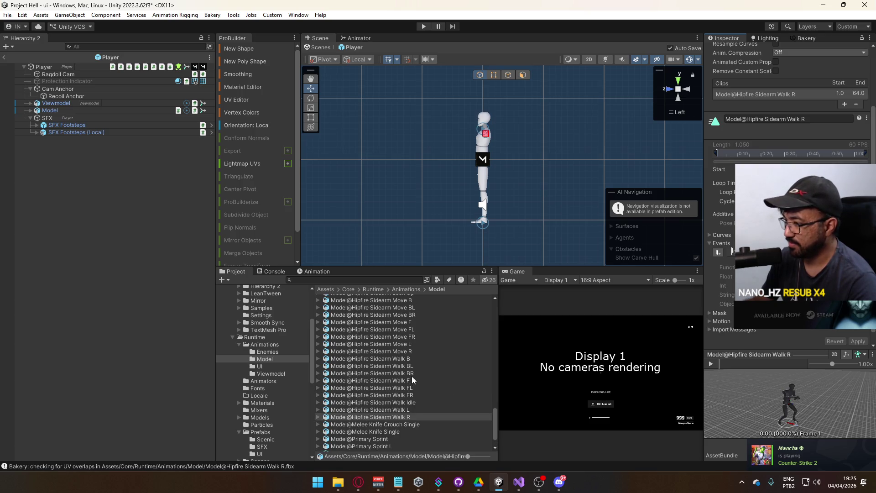
scroll(411, 376, up, 2)
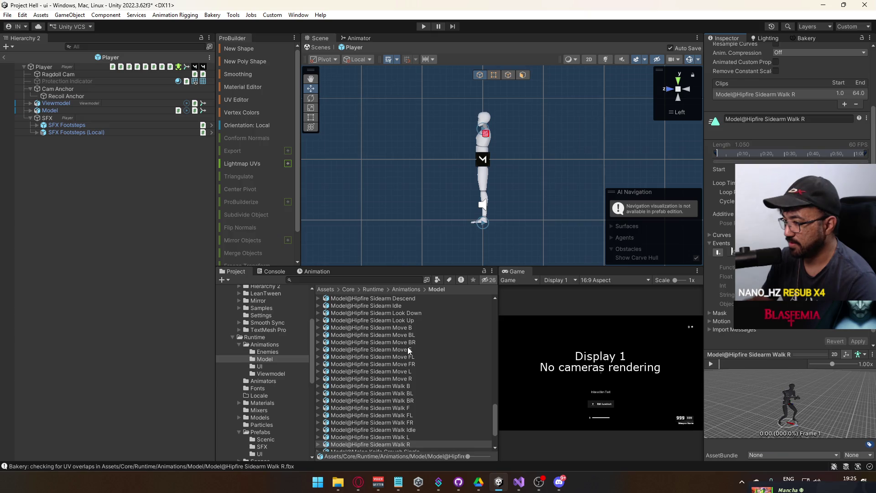
click(403, 386)
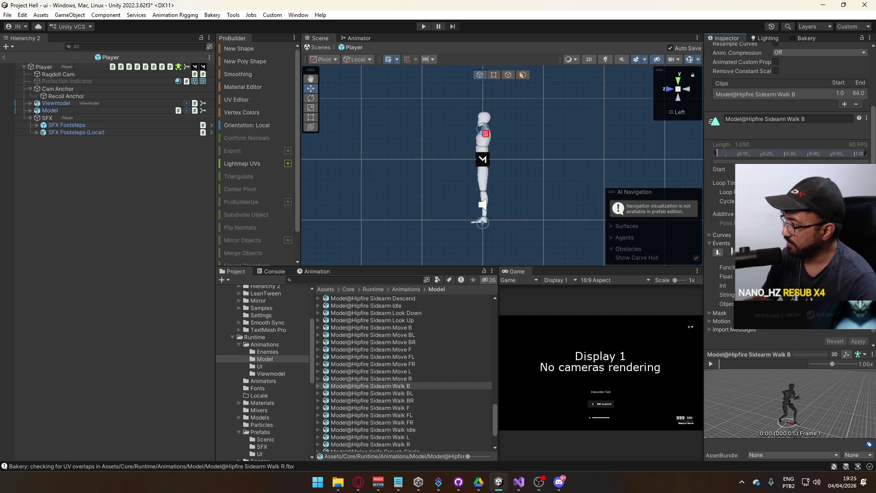
click(409, 378)
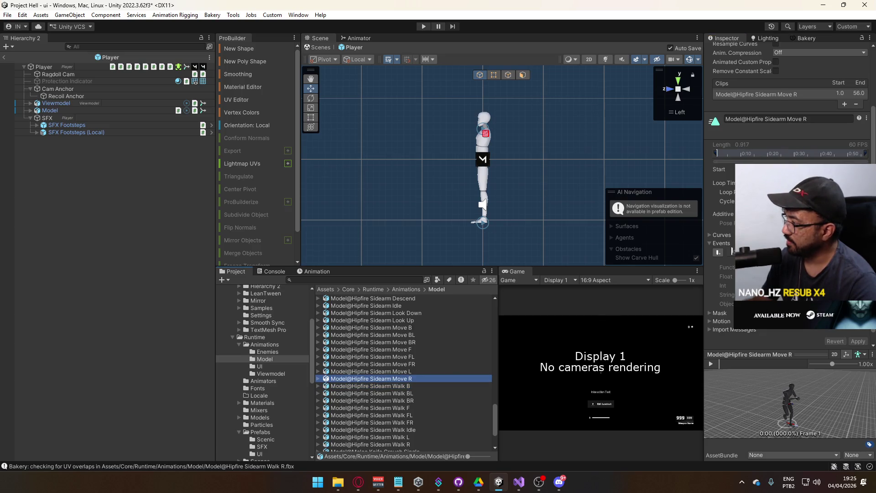
scroll(403, 359, up, 2)
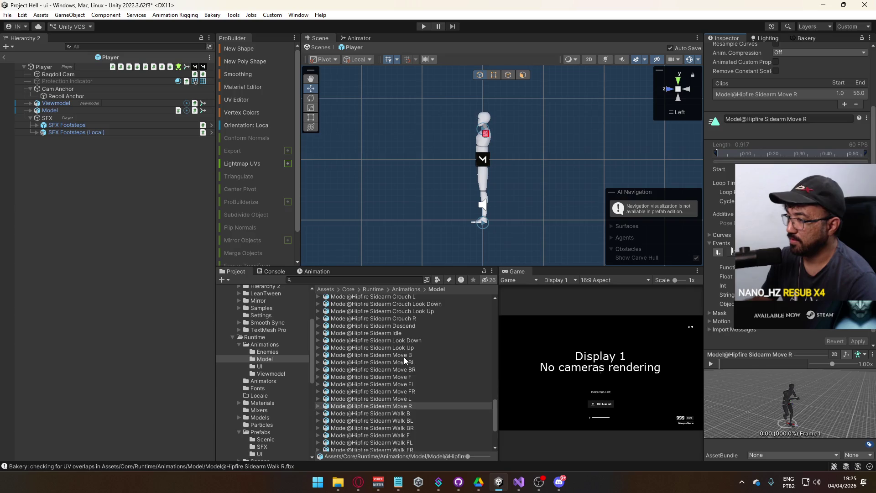
Add events to the Sidearm Crouch R, L and FR clips, applying L and FR
scroll(414, 368, up, 2)
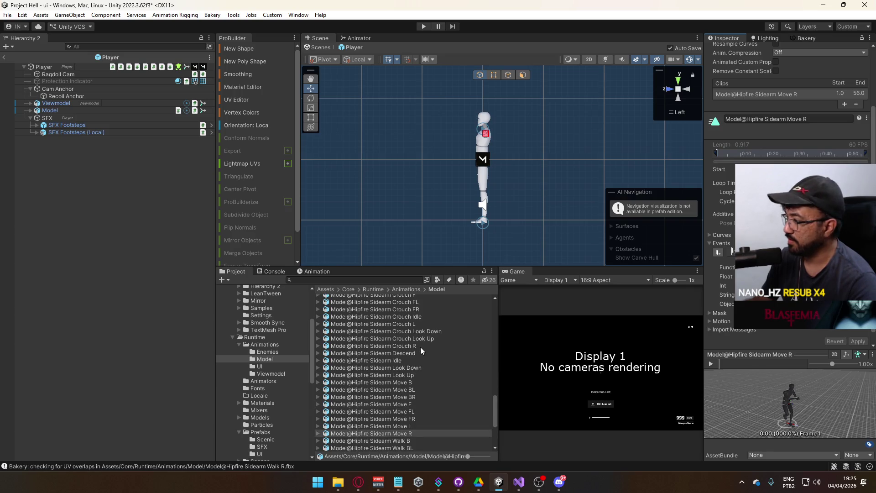
click(420, 346)
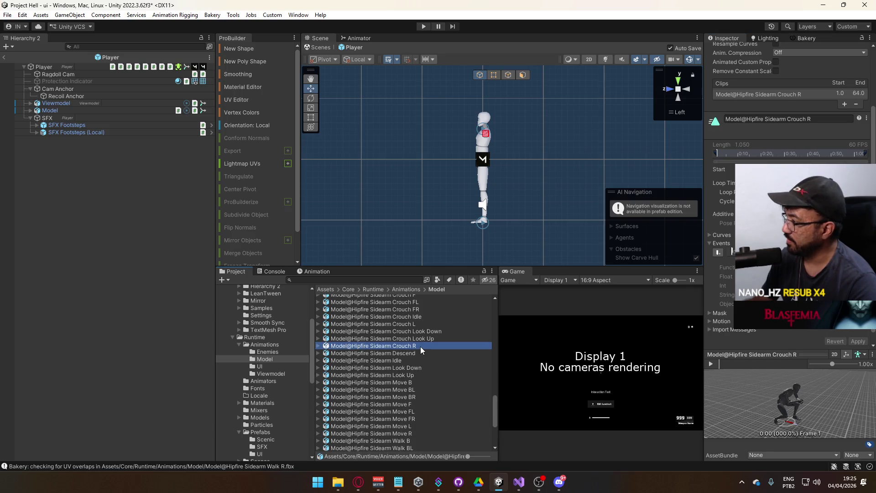
click(719, 252)
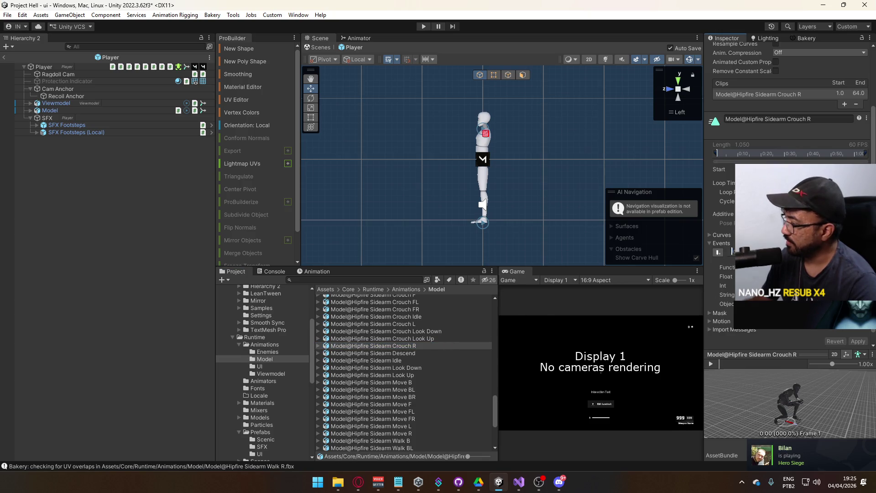
click(423, 324)
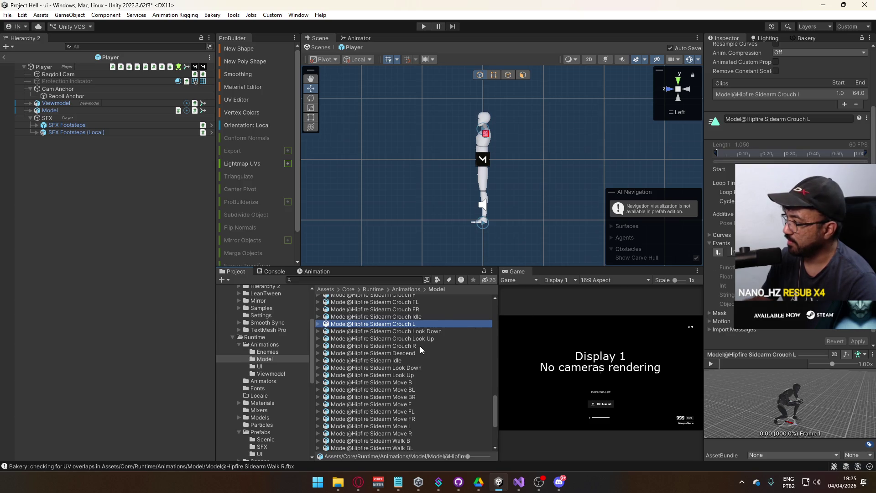
click(729, 251)
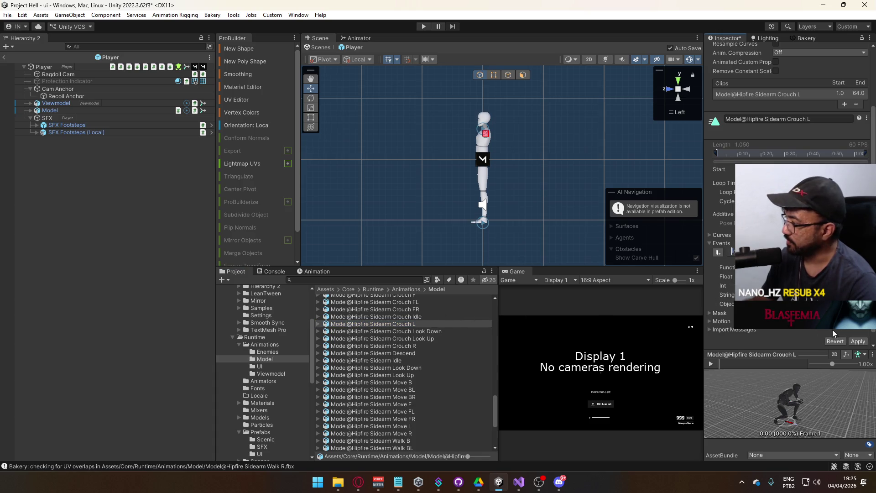
click(857, 341)
click(424, 310)
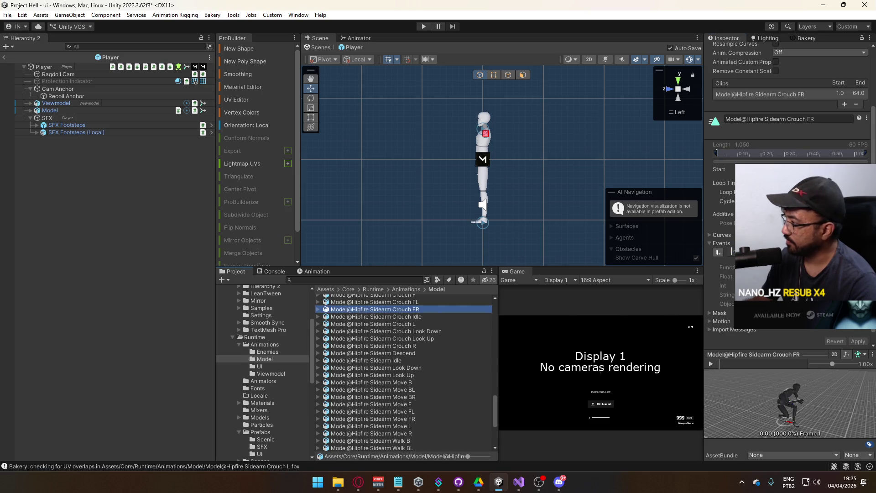
click(731, 252)
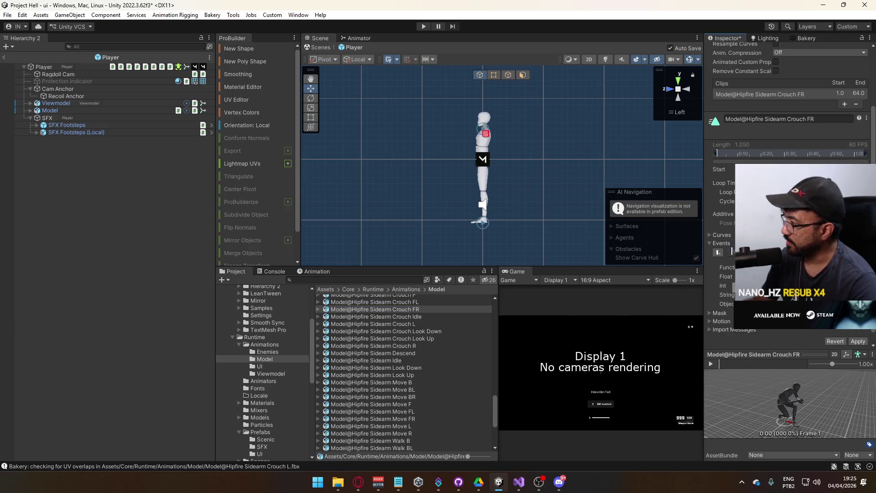
click(852, 342)
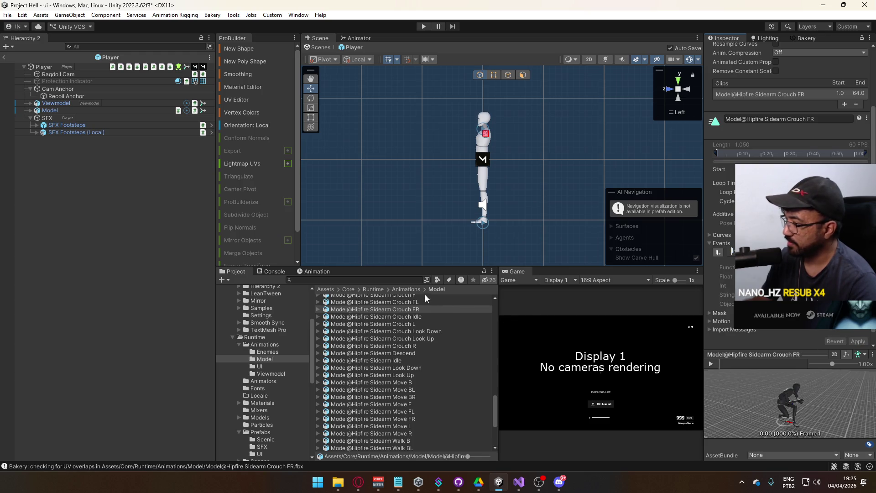
Add and apply events on the Sidearm Crouch FL and F clips
click(412, 300)
click(730, 251)
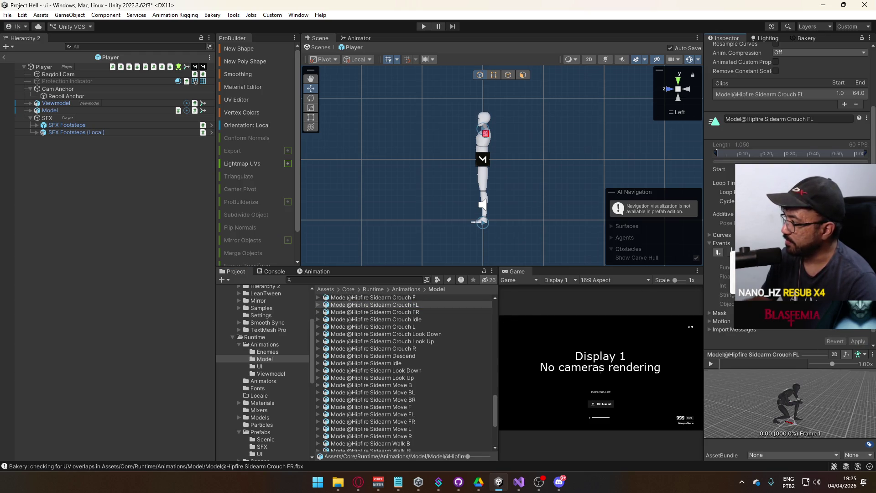
click(857, 341)
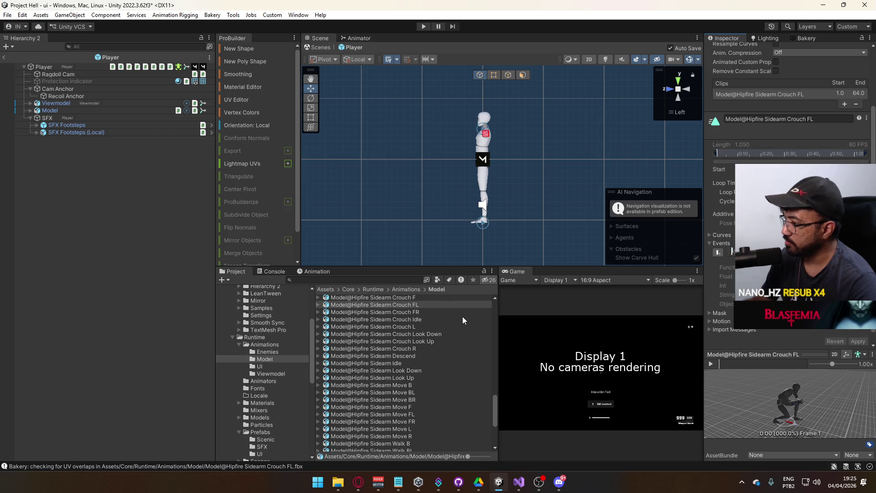
click(439, 301)
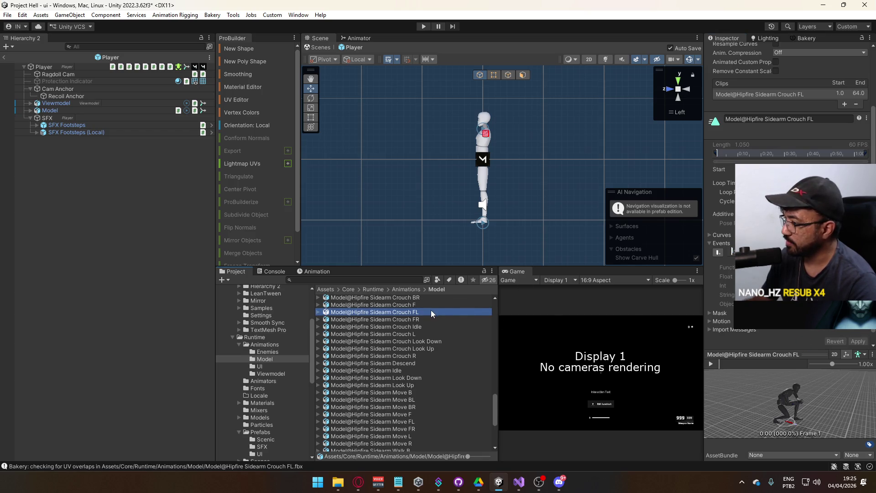
click(430, 304)
click(732, 254)
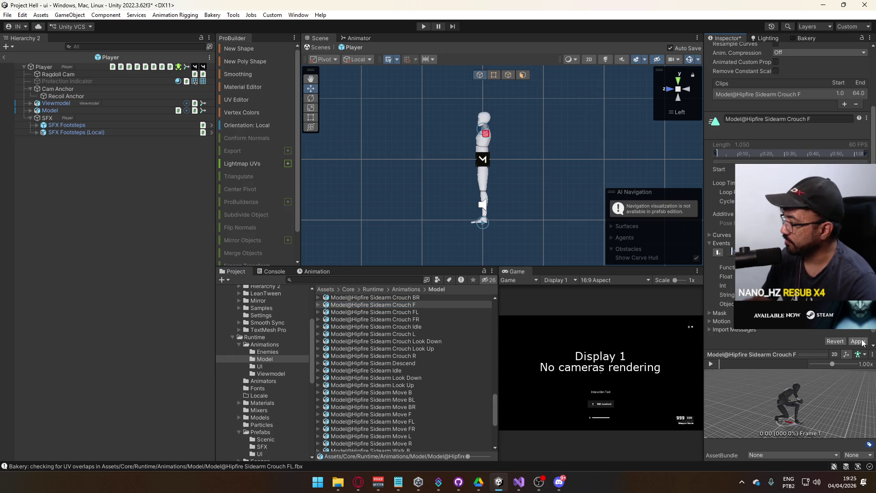
click(862, 342)
Add and apply events on the Sidearm Crouch BR, BL and B clips
scroll(439, 346, up, 2)
click(427, 324)
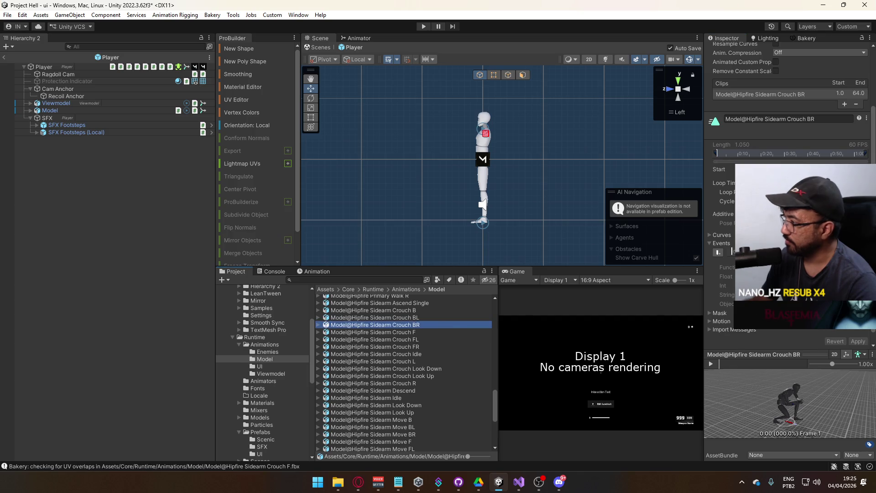
click(730, 251)
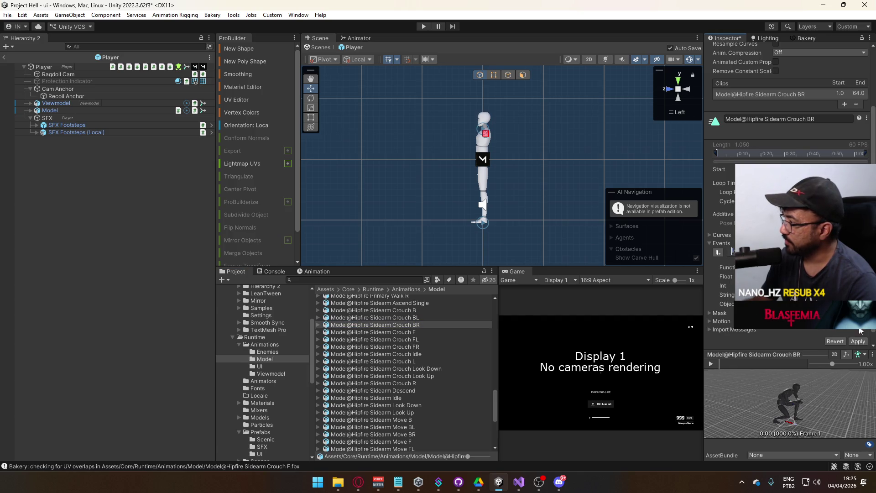
click(858, 342)
click(427, 317)
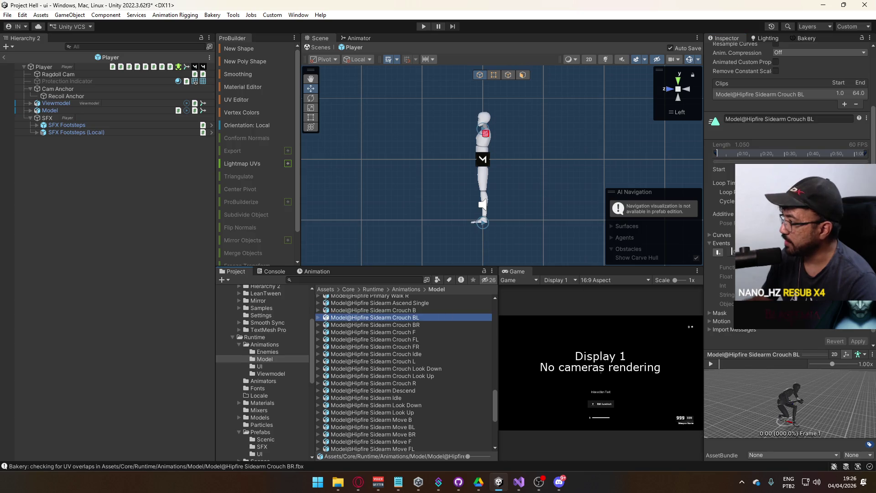
click(731, 251)
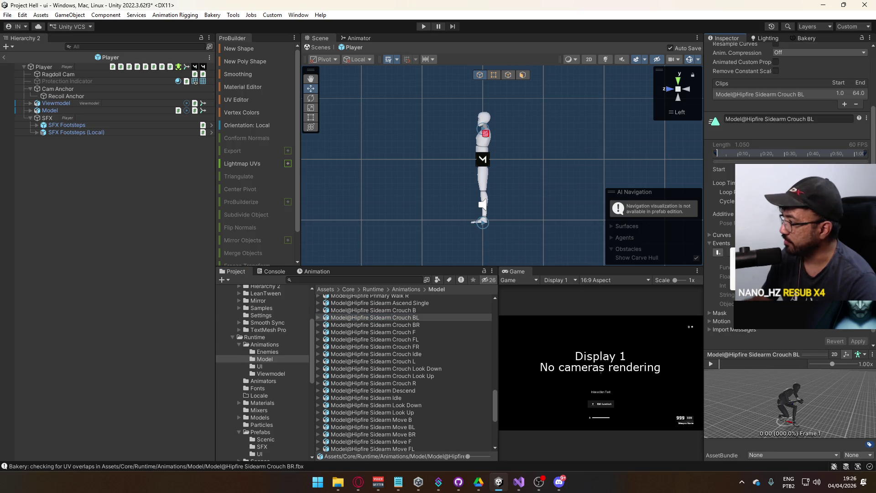
click(858, 341)
click(437, 310)
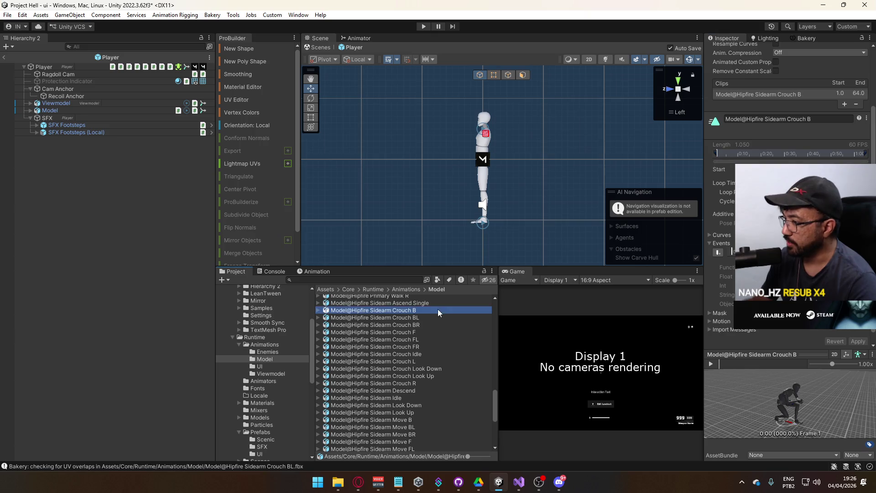
click(732, 252)
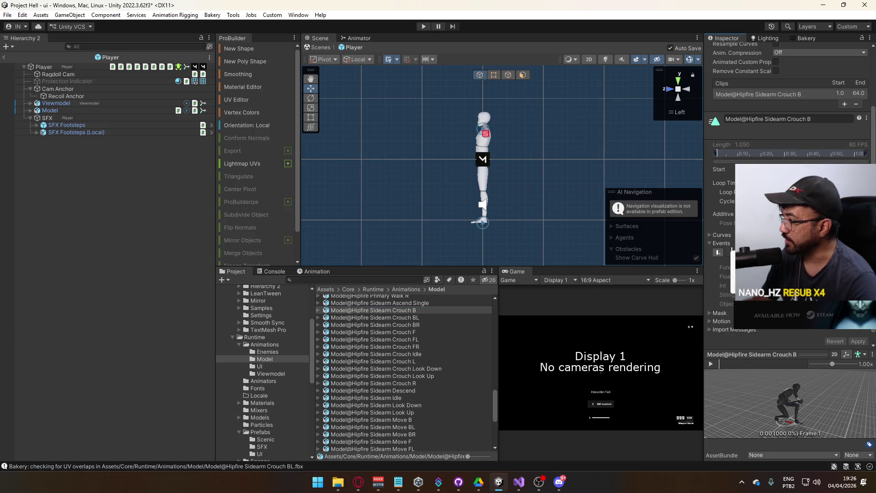
click(850, 343)
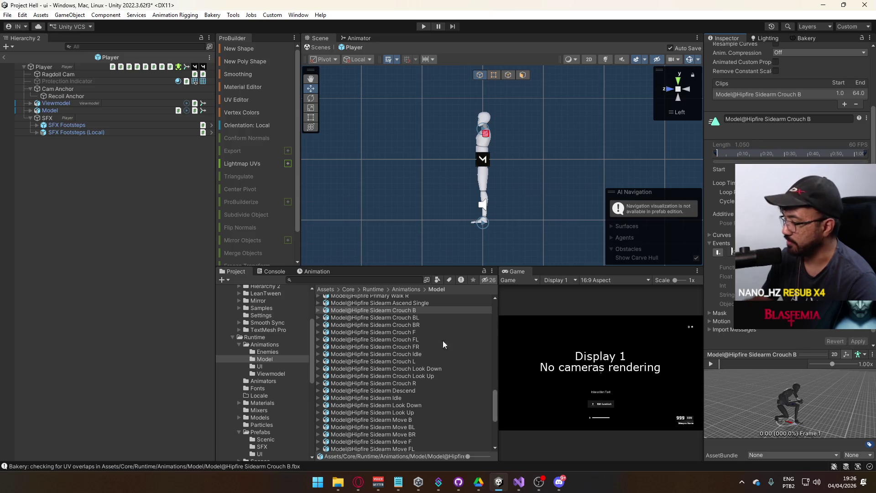
scroll(414, 342, up, 3)
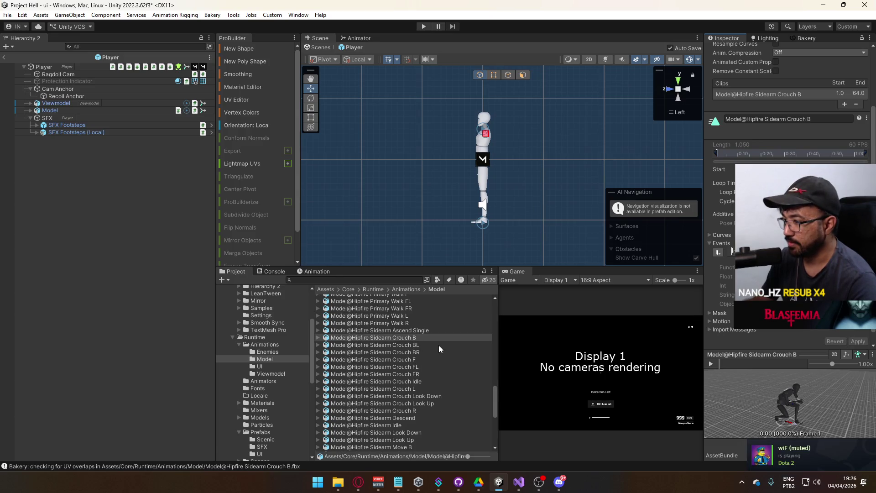
Select the Hipfire Primary Walk R clip and add a footstep event to it
scroll(439, 346, down, 15)
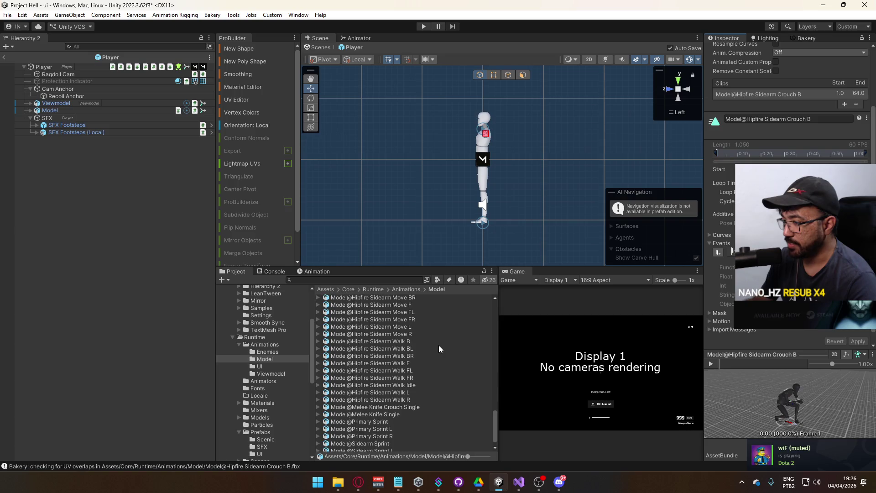
scroll(432, 360, up, 12)
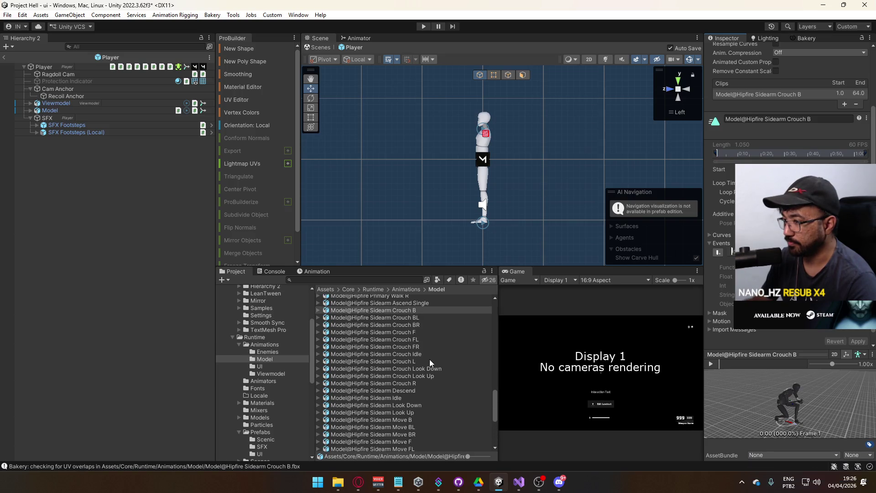
scroll(429, 357, down, 10)
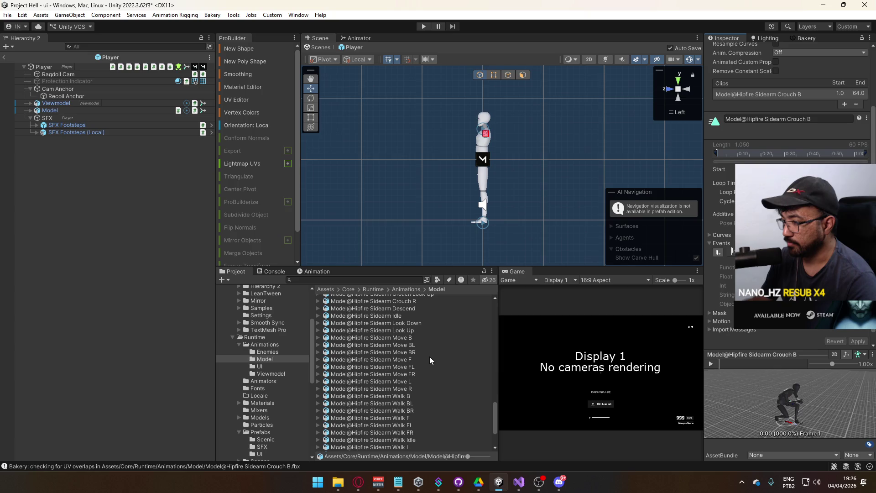
click(412, 368)
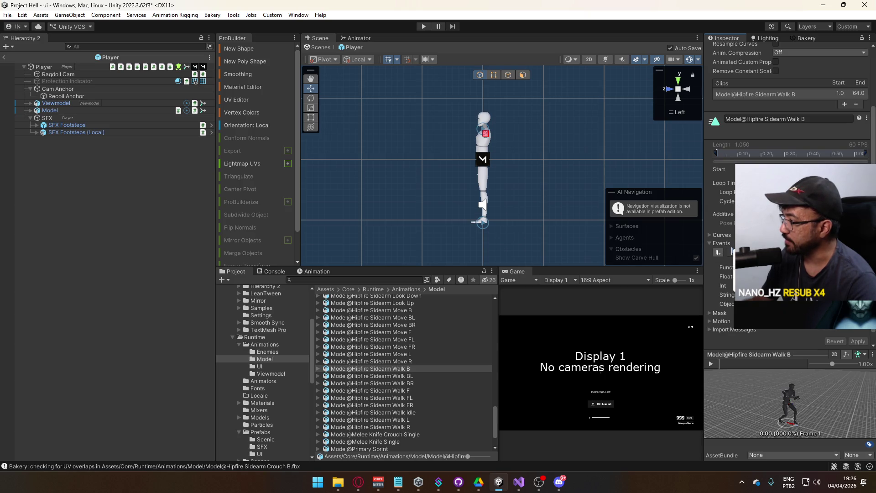
scroll(393, 374, up, 10)
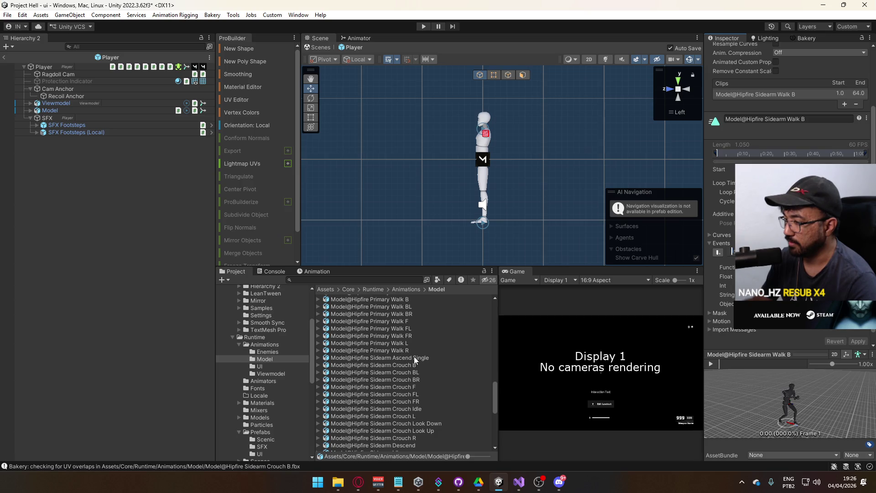
scroll(413, 360, up, 3)
click(400, 405)
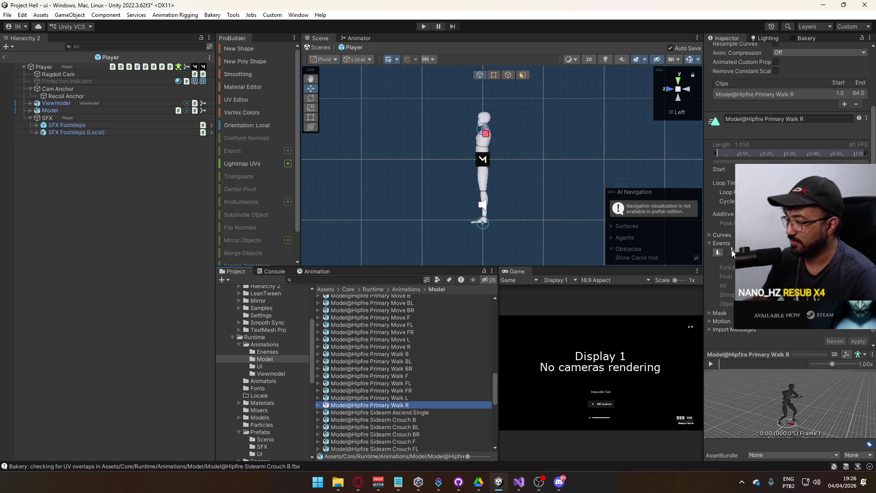
click(732, 253)
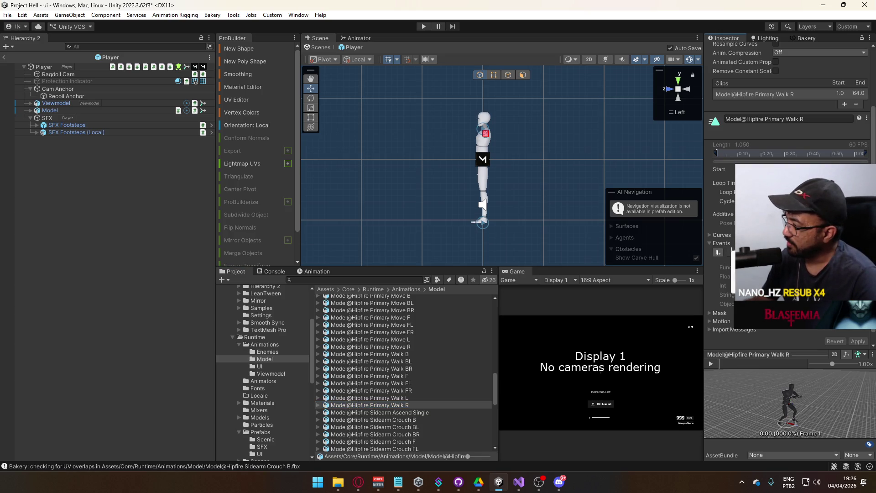
Apply Walk R's event, then add and apply footstep events on Primary Walk L and FR
click(859, 341)
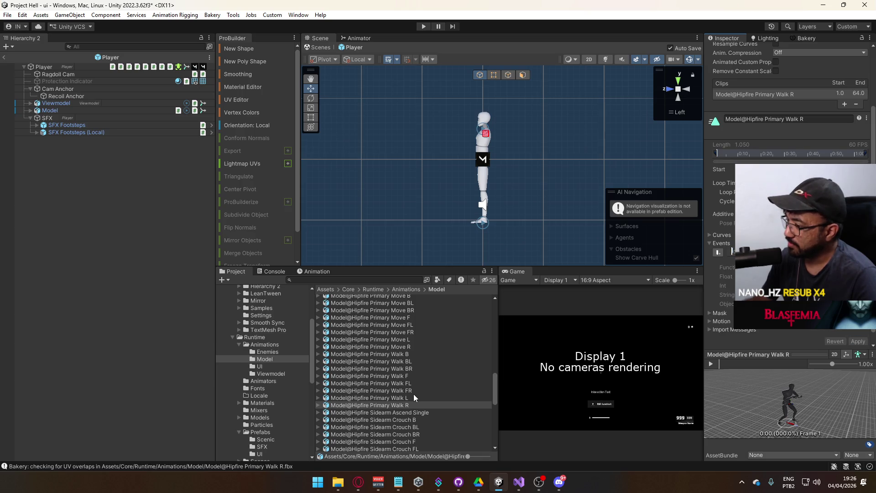
click(410, 397)
click(732, 252)
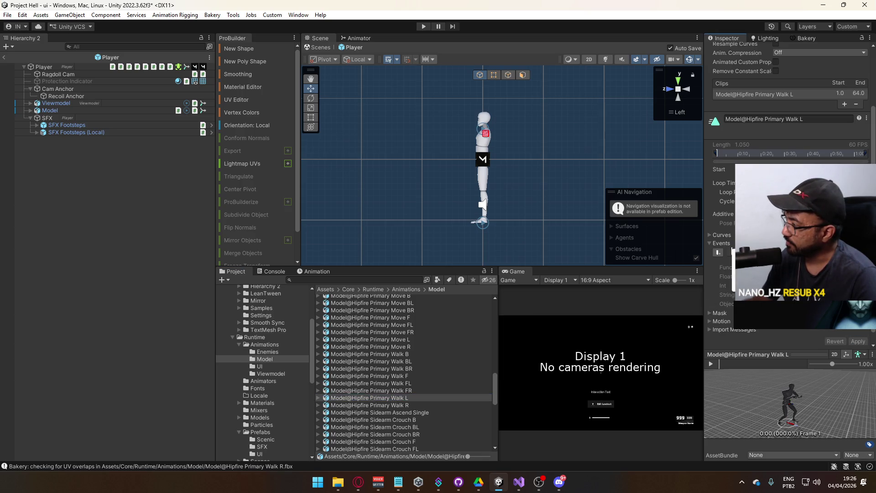
click(731, 252)
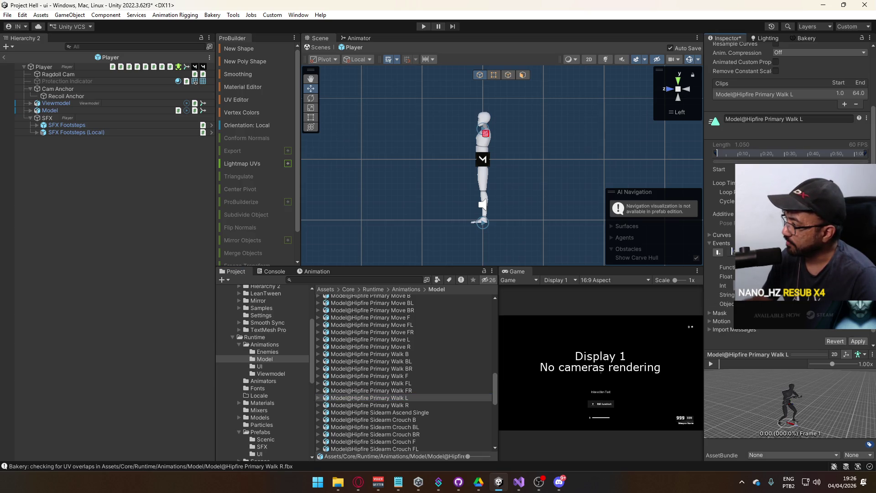
click(858, 341)
click(404, 391)
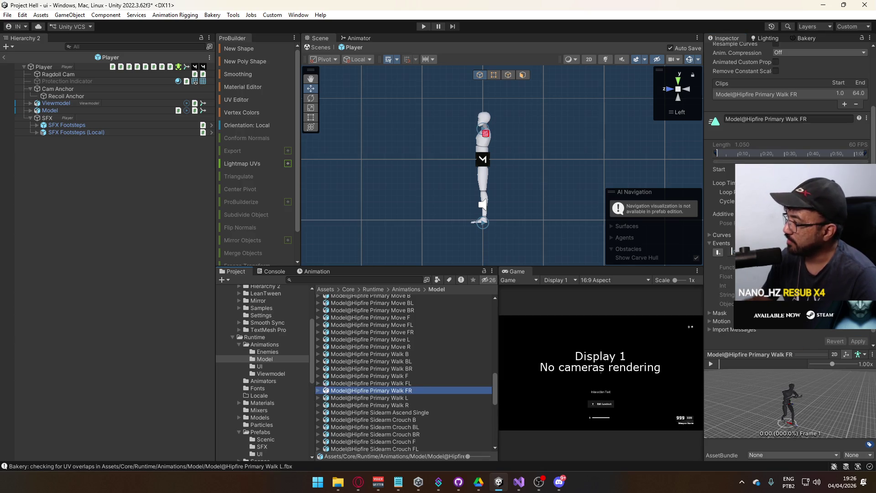
click(732, 252)
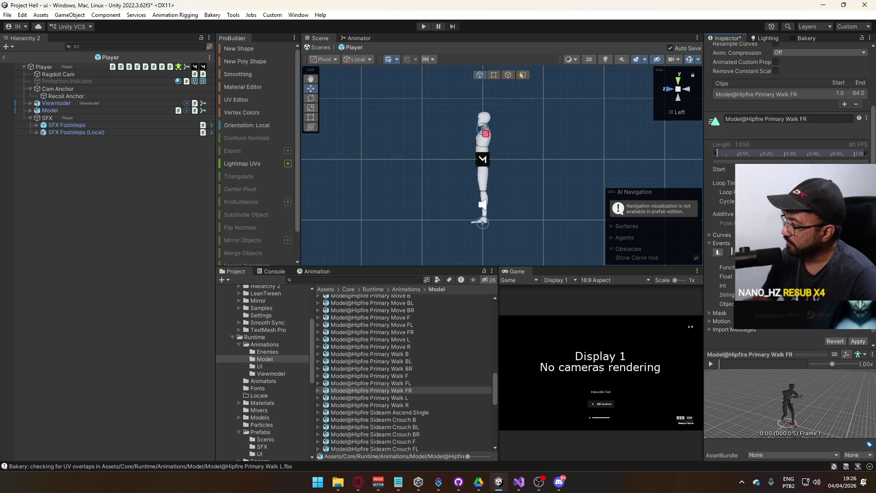
click(862, 341)
Add footstep events to Primary Walk FL, F, BR and B, applying FL and B
click(431, 382)
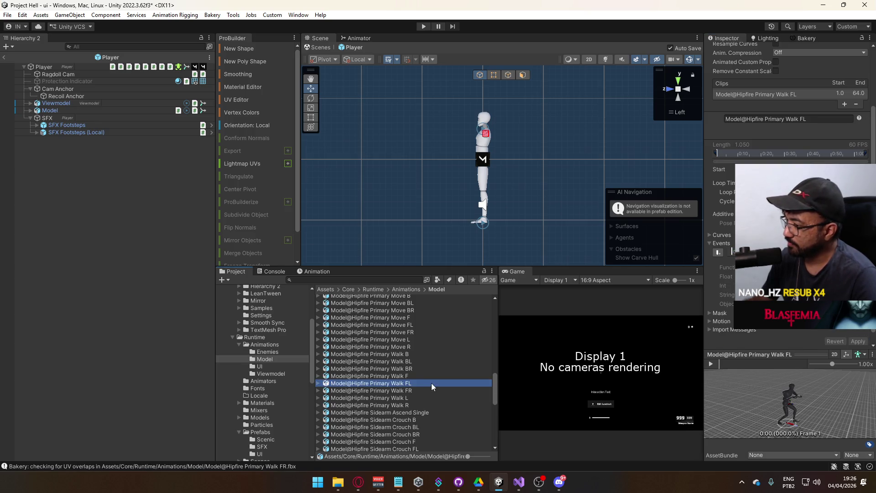
click(732, 251)
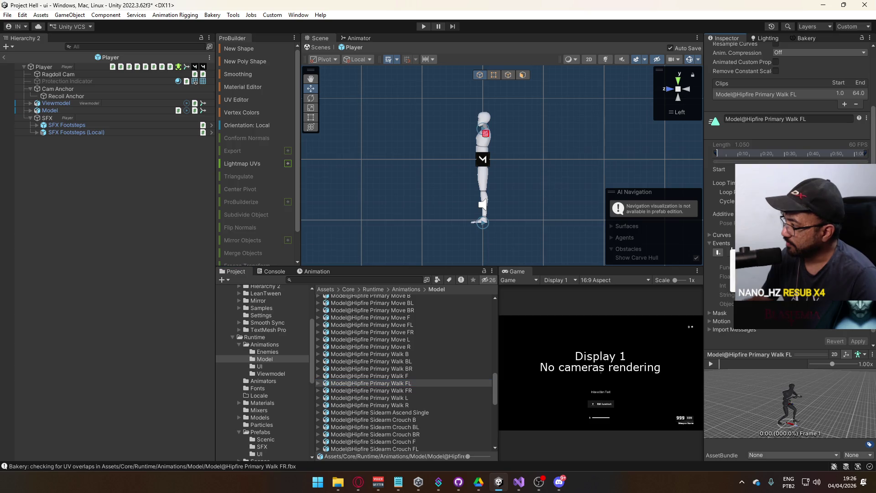
click(858, 342)
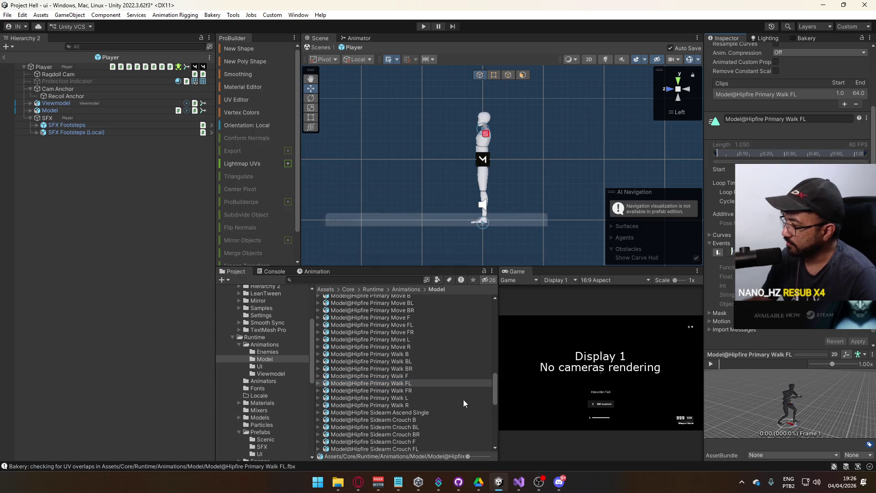
click(440, 376)
click(731, 252)
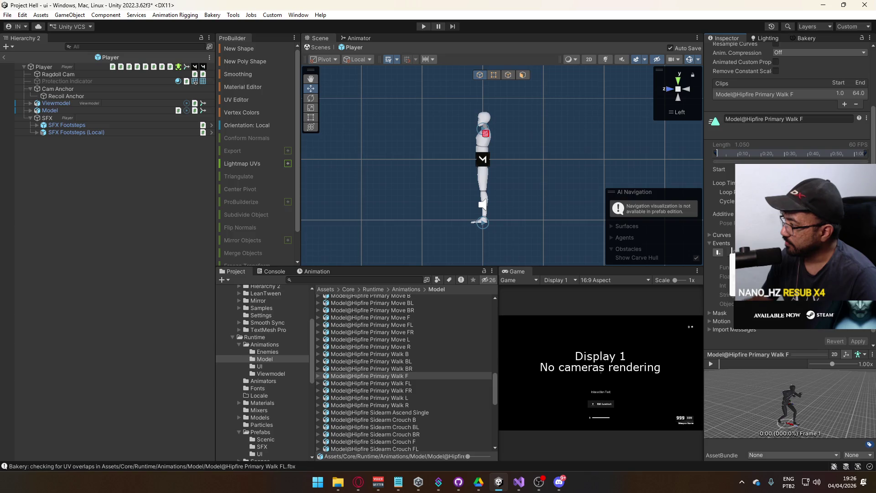
click(461, 368)
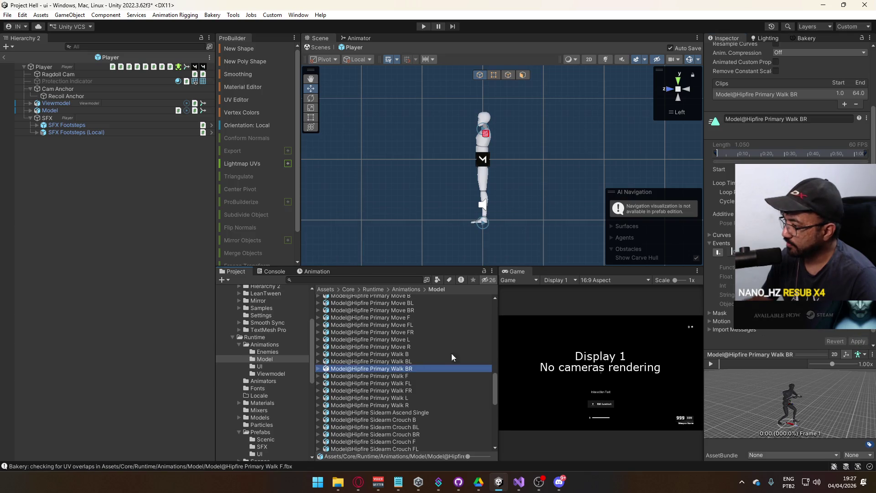
click(730, 252)
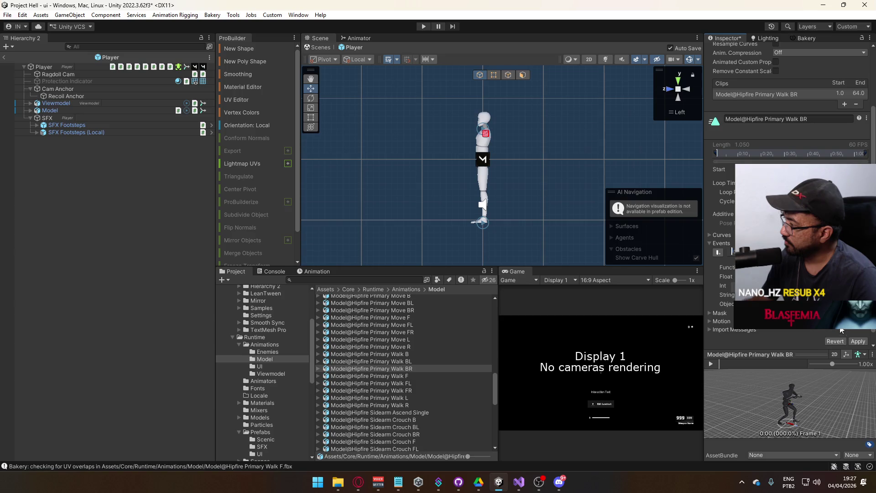
click(444, 360)
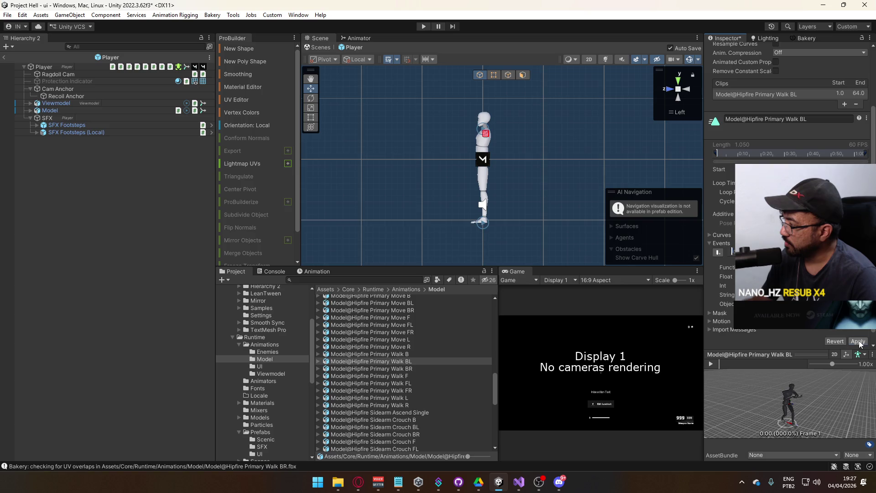
click(435, 354)
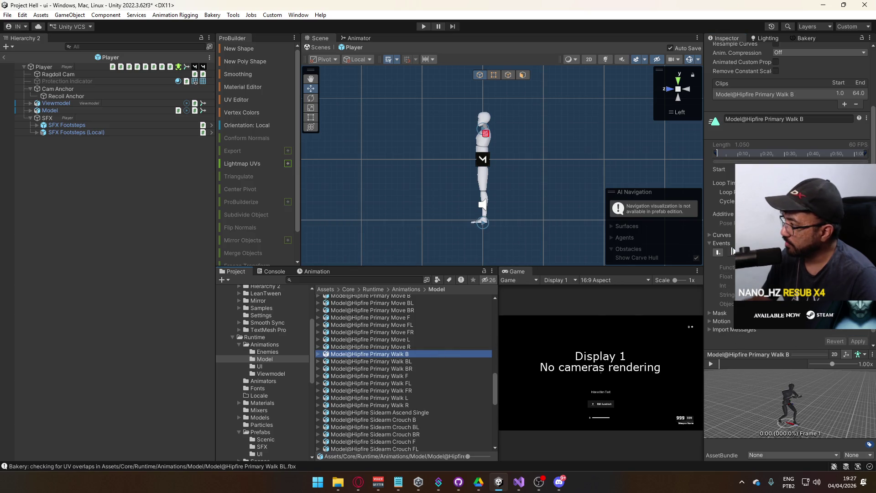
click(732, 250)
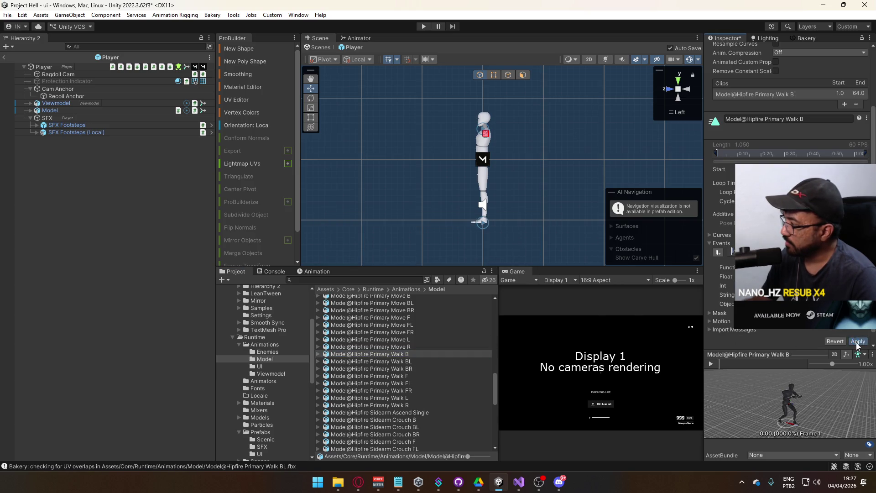
click(857, 341)
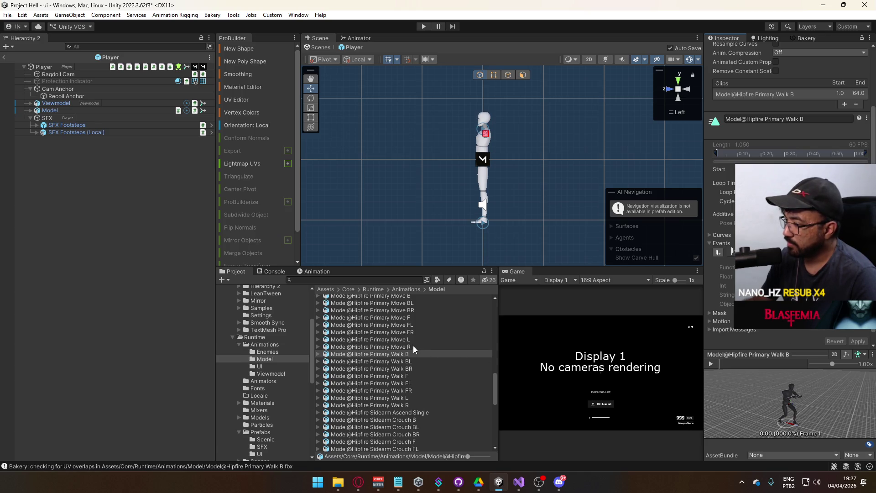
Inspect the existing footstep event on the Hipfire Sidearm Walk R clip
scroll(420, 348, down, 9)
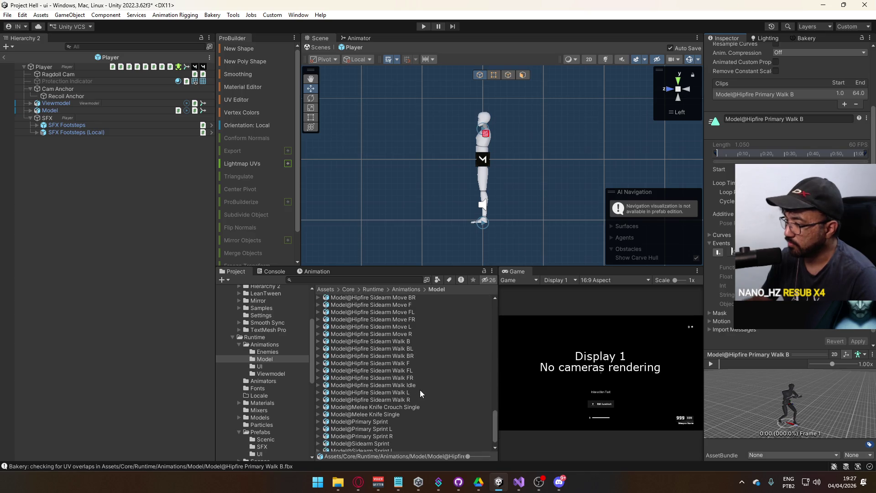
click(410, 398)
click(731, 251)
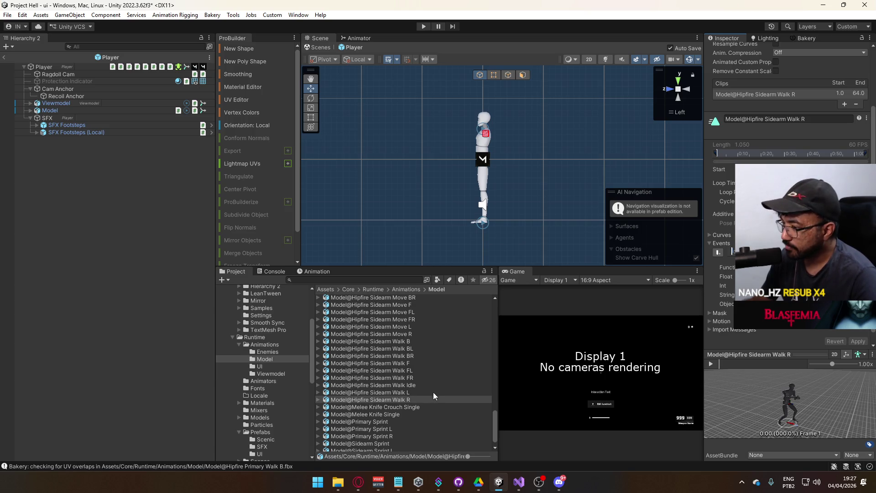
scroll(423, 375, up, 3)
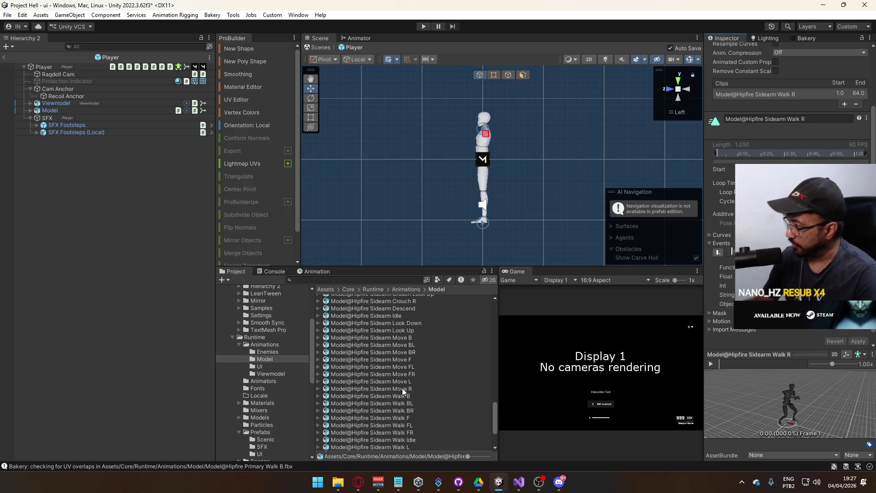
scroll(395, 388, down, 3)
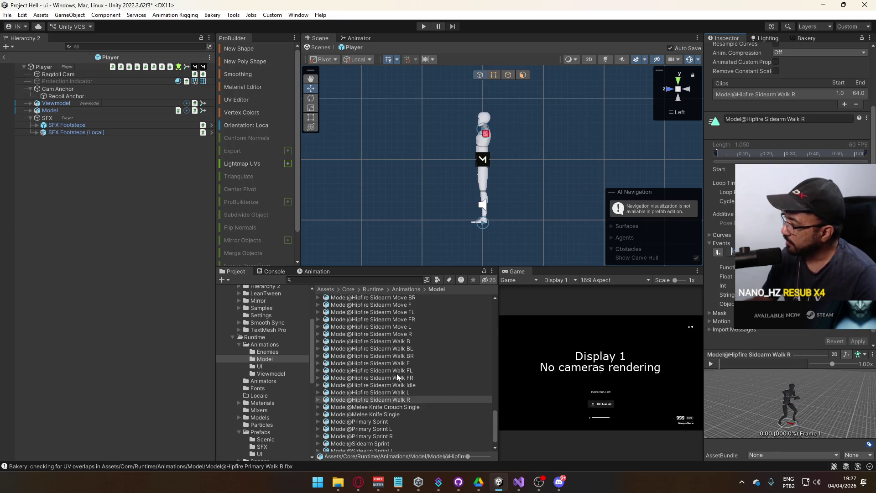
scroll(396, 377, up, 9)
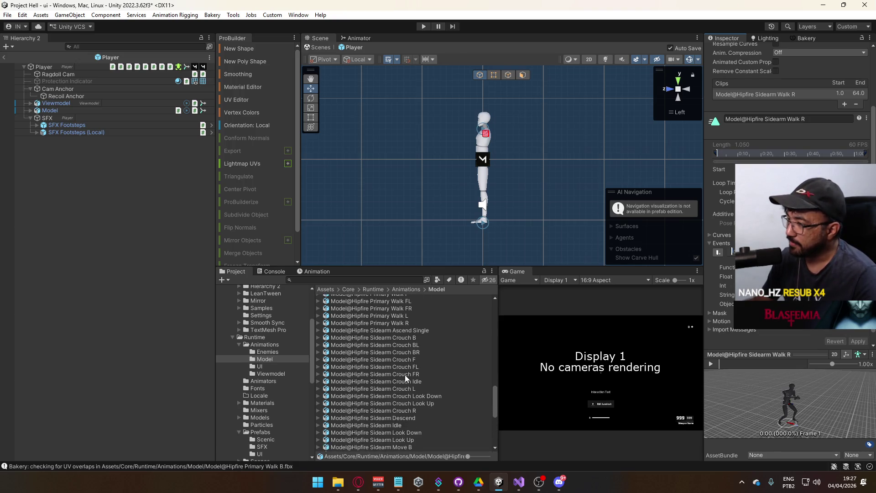
scroll(404, 374, up, 5)
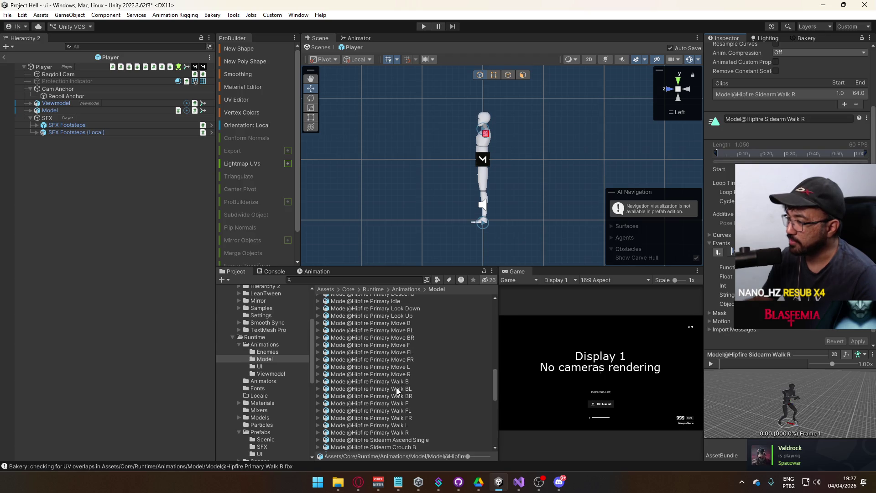
scroll(396, 388, up, 4)
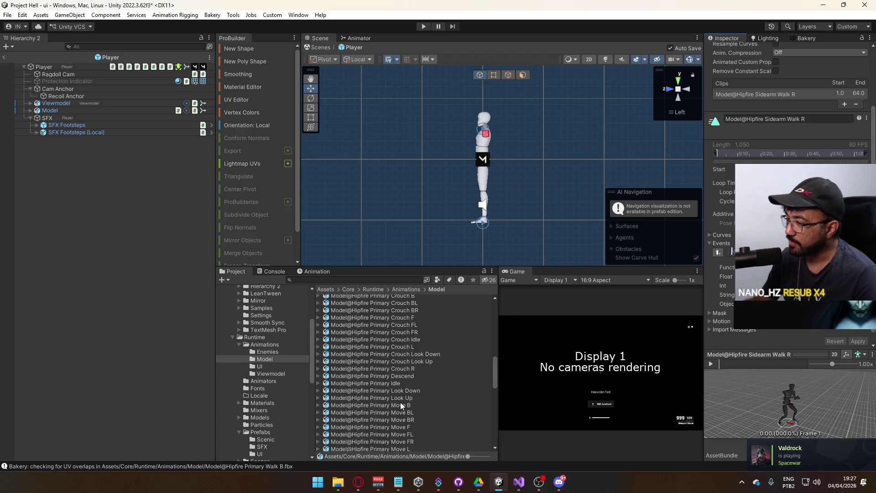
scroll(400, 404, up, 5)
scroll(398, 397, up, 2)
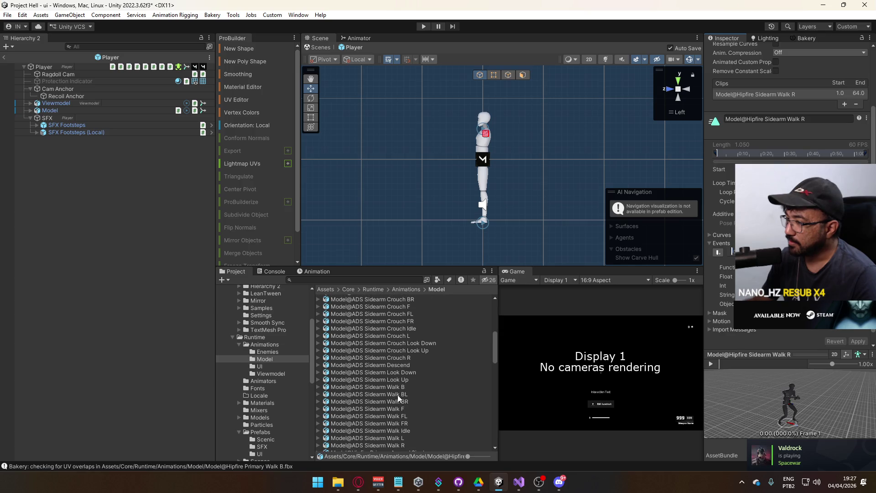
scroll(397, 395, up, 4)
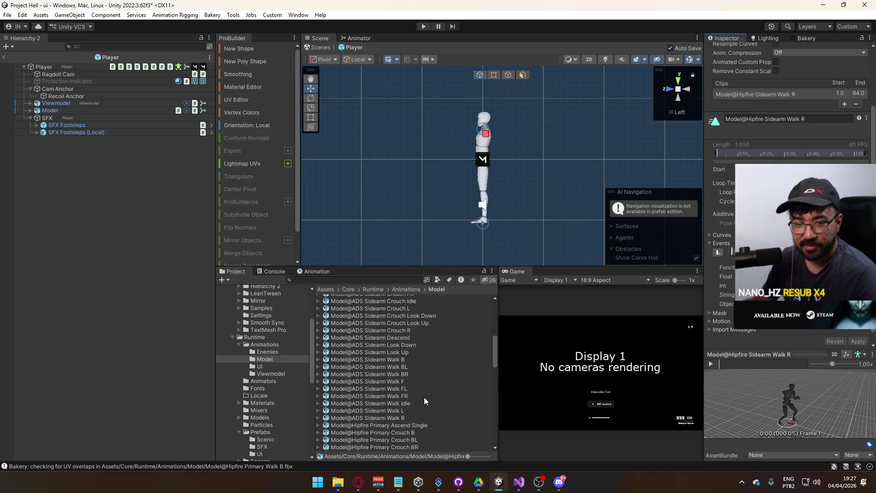
scroll(423, 397, down, 15)
scroll(400, 355, down, 3)
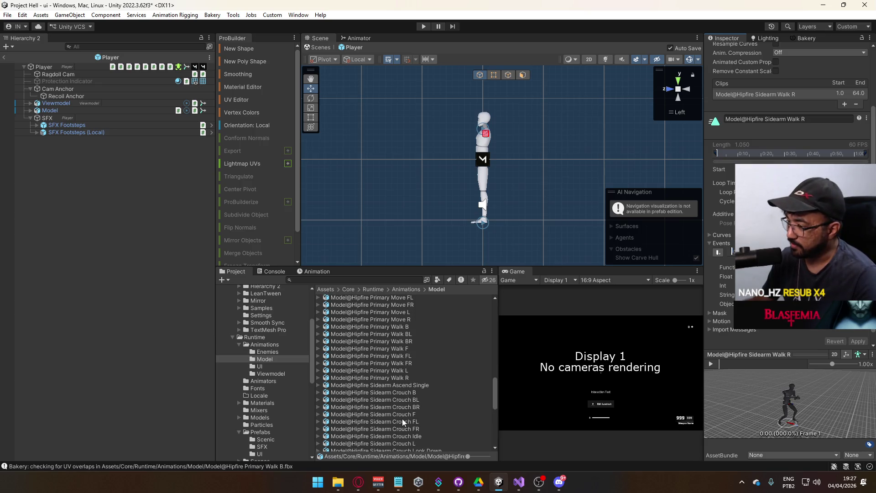
Step through the Sidearm Crouch and Move clips, from Crouch BR down to Move L
click(405, 407)
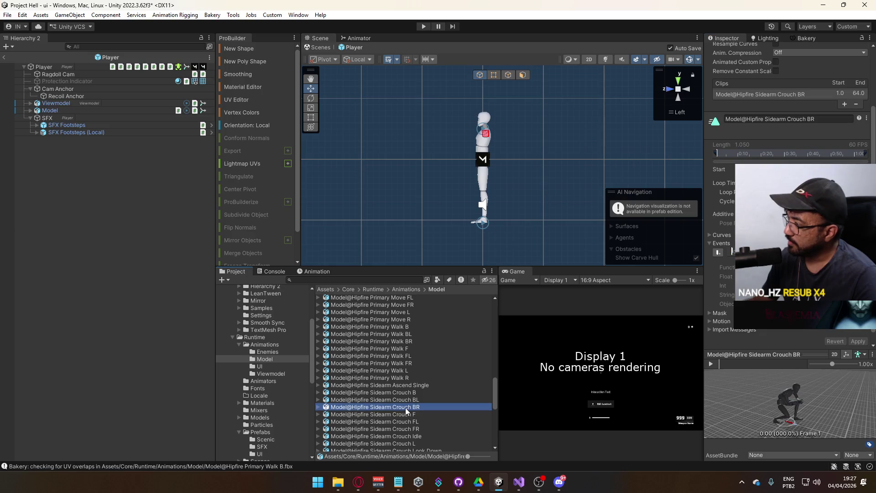
scroll(408, 392, down, 3)
click(409, 390)
click(410, 380)
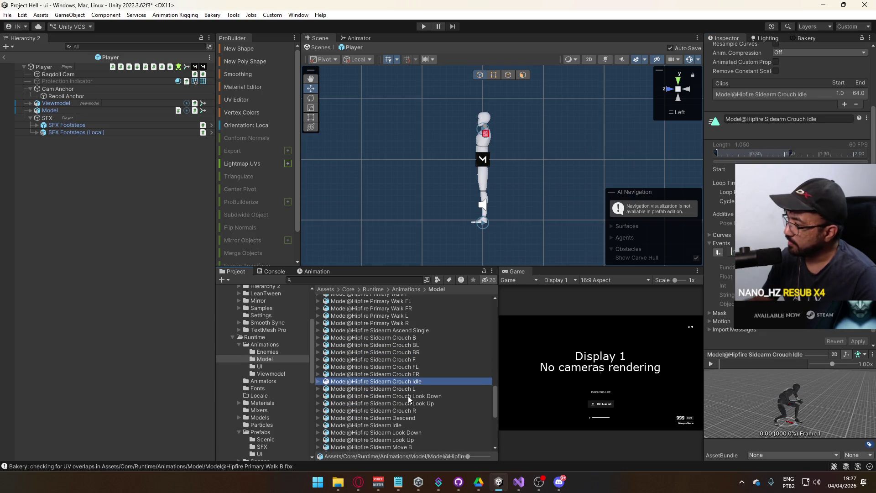
click(408, 395)
scroll(413, 397, down, 2)
click(405, 420)
click(404, 433)
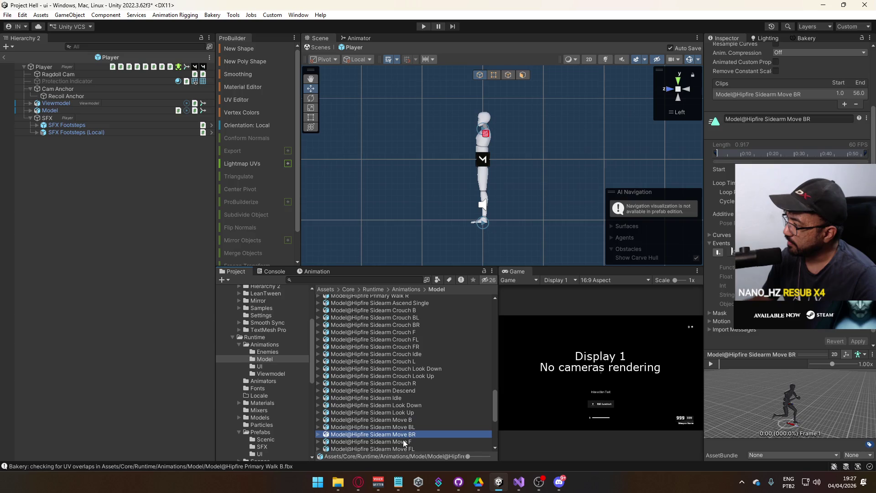
click(404, 441)
scroll(404, 429, down, 3)
click(401, 409)
Review the Sidearm Walk BL, FR and FL clips' import settings
click(403, 429)
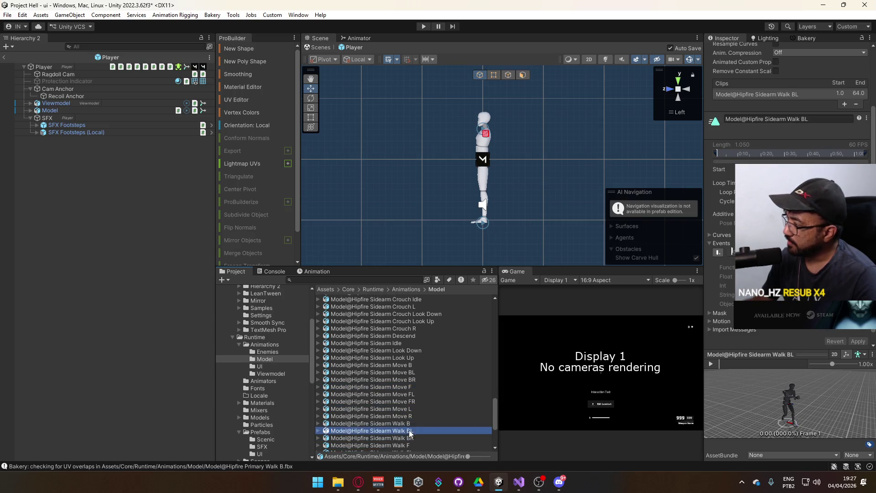
scroll(411, 428, down, 5)
click(402, 378)
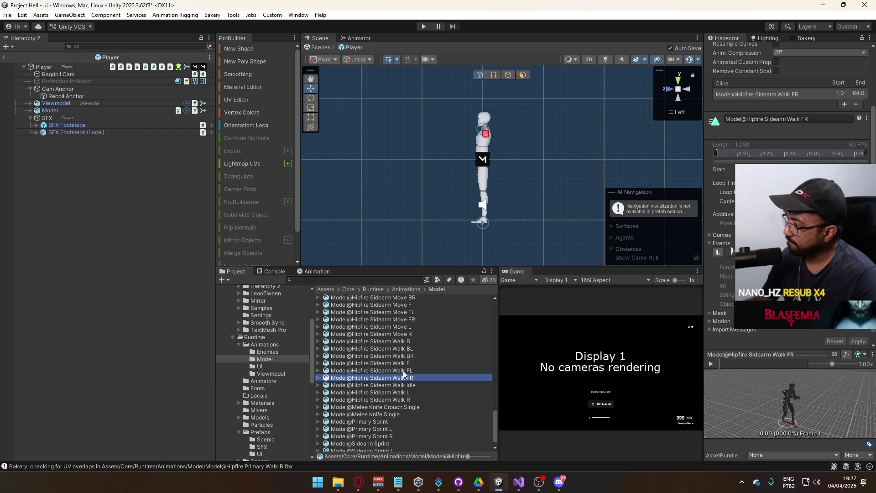
click(405, 371)
scroll(433, 384, up, 5)
scroll(429, 383, up, 3)
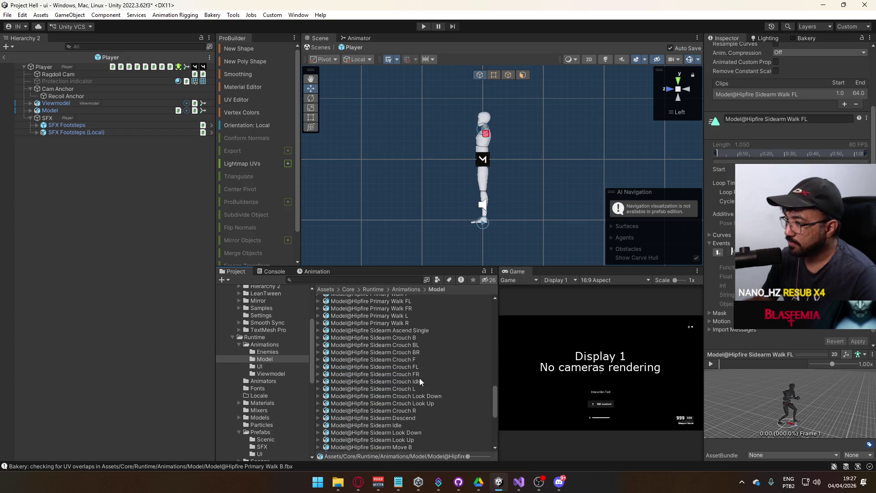
Review the Sidearm Crouch L, FR, F, BR, BL and B clips' settings
click(407, 389)
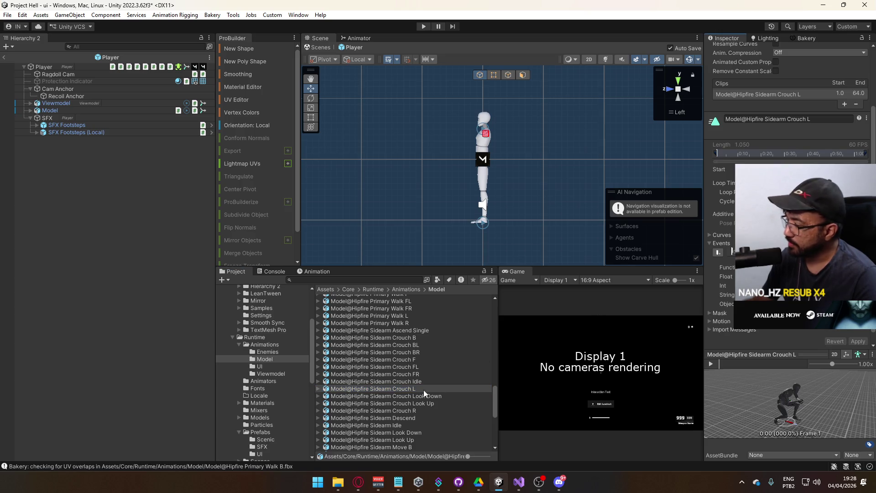
click(416, 374)
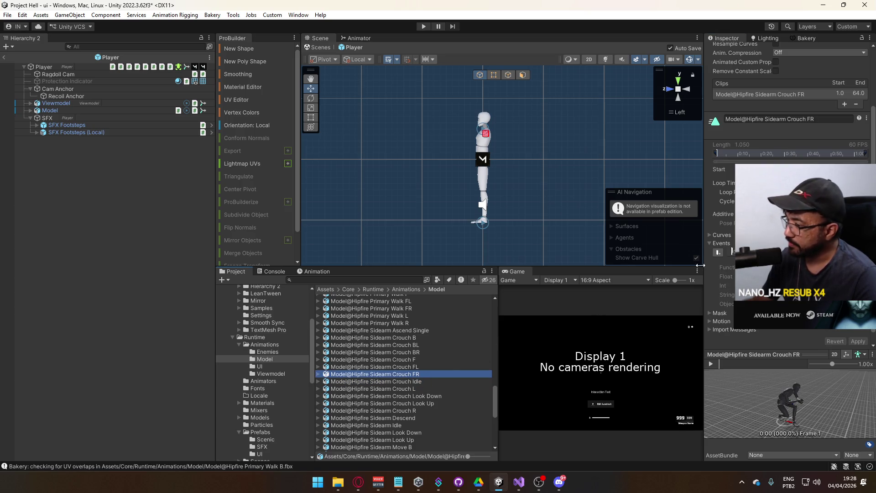
click(417, 359)
click(417, 352)
click(417, 345)
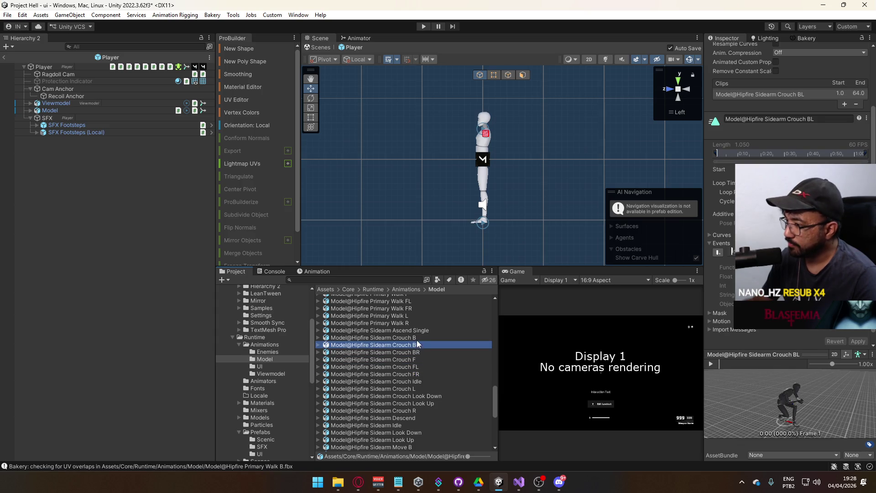
click(416, 338)
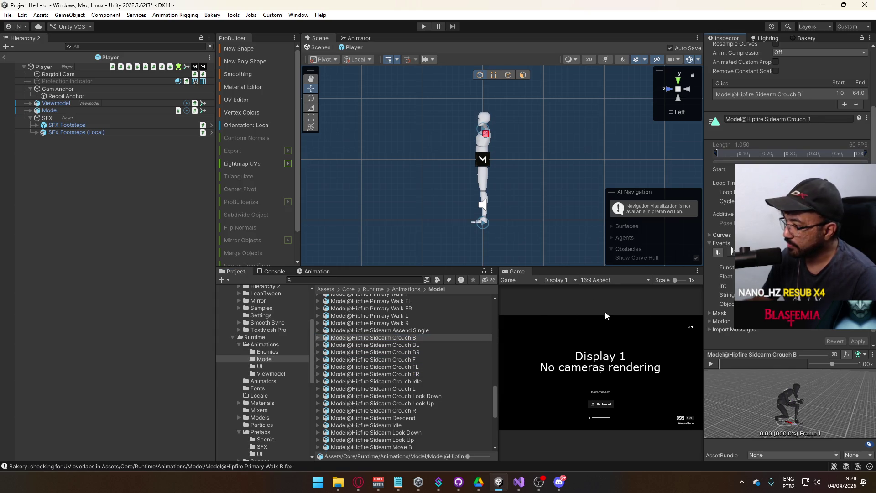
Check the FootstepType code in ModelAnimatorRelay.cs in Visual Studio, then return to Unity
click(519, 481)
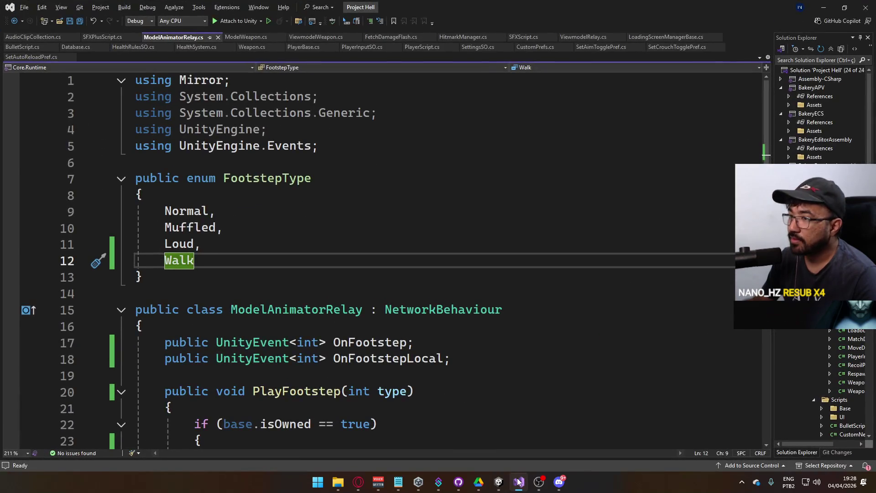
click(518, 481)
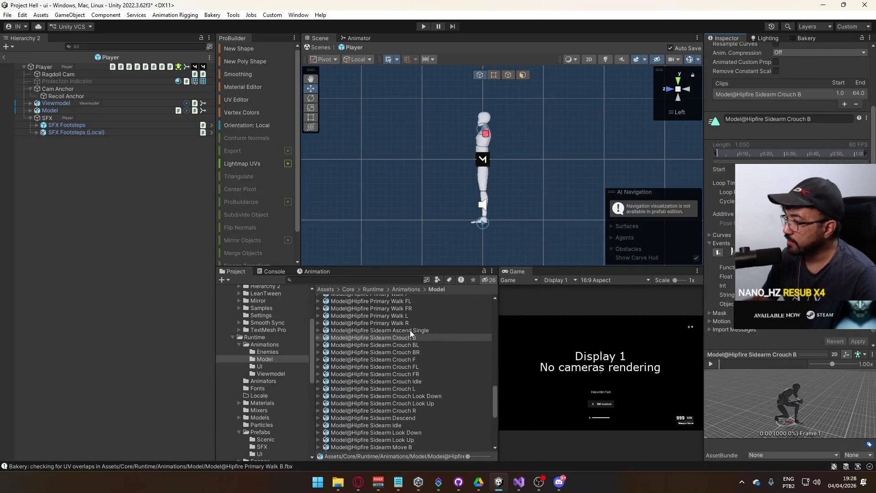
scroll(443, 371, up, 2)
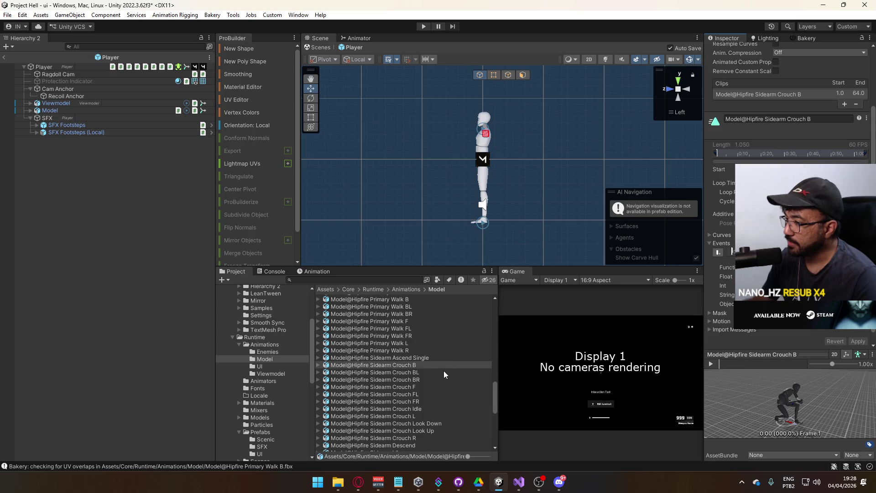
Undo the accidental footstep event edit on Primary Walk R and move to Walk L
click(413, 351)
click(732, 250)
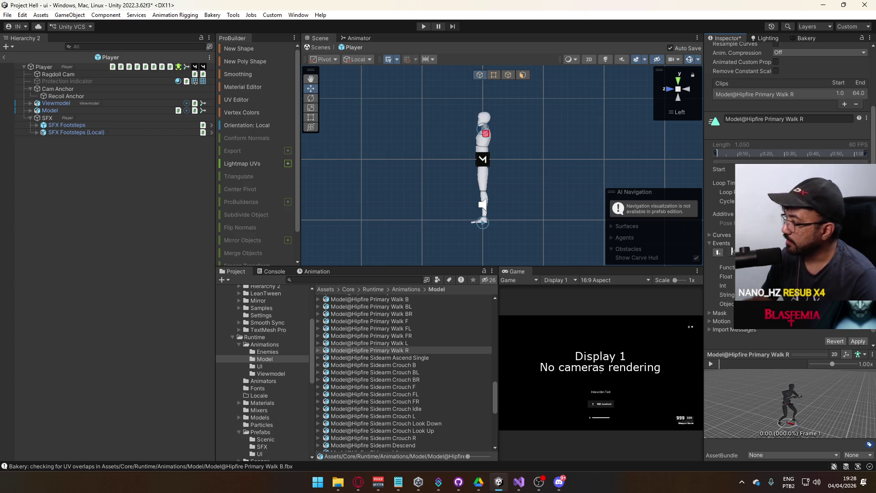
key(ctrl+z)
key(ctrl+y)
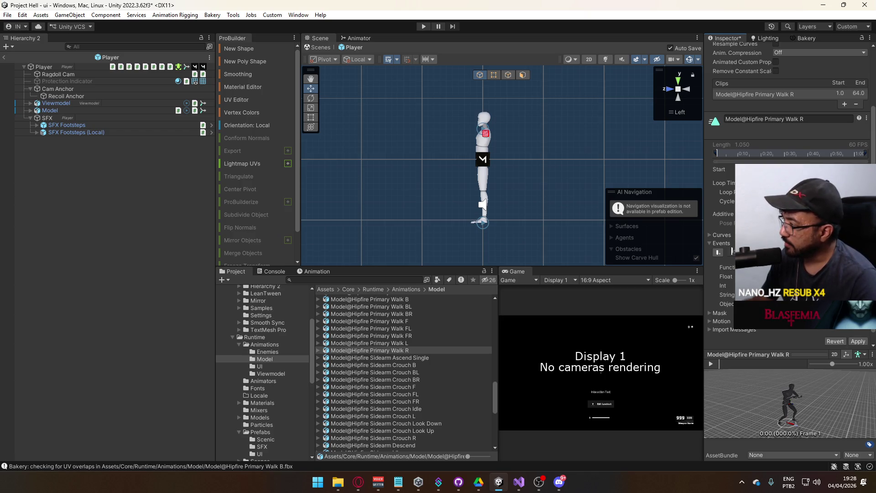
key(ctrl+z)
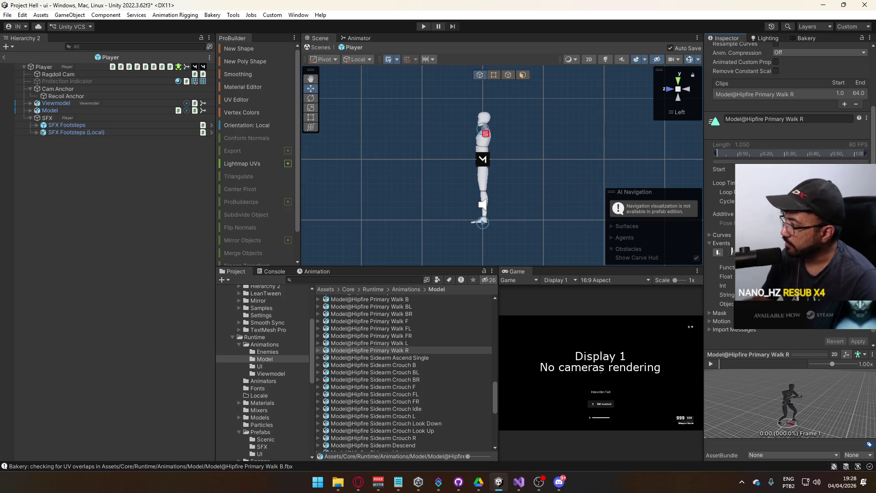
key(Up)
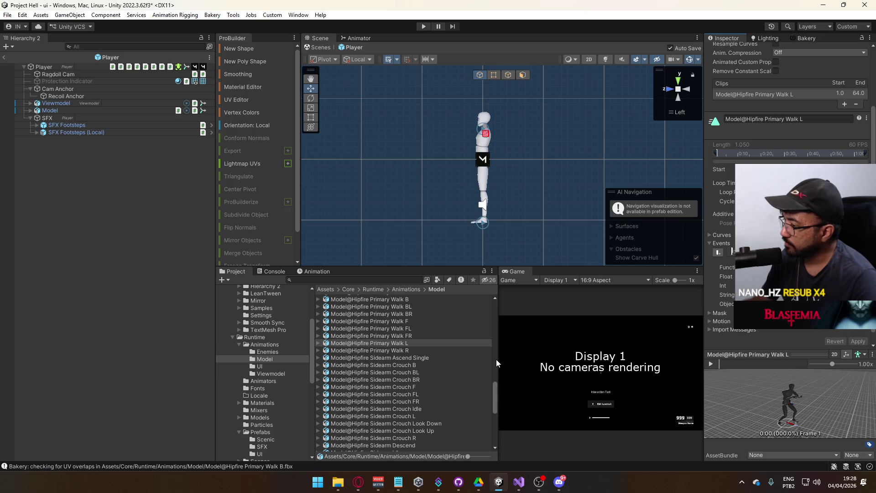
Review the Primary Walk FR, FL, F, BR, BL and B clips, ending on Move L
scroll(412, 342, up, 2)
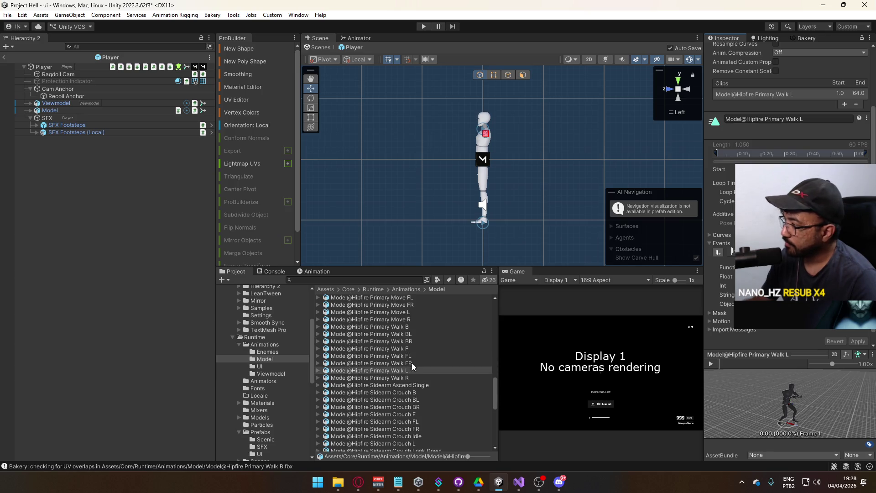
click(418, 362)
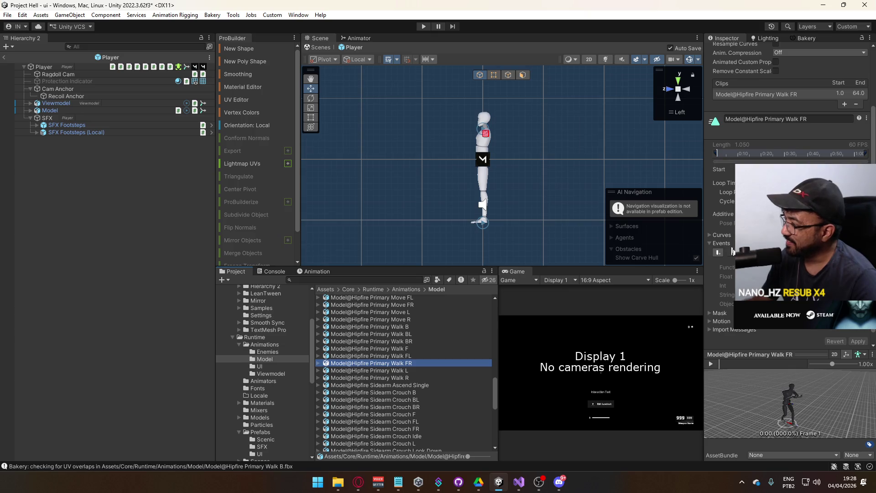
click(733, 253)
click(418, 355)
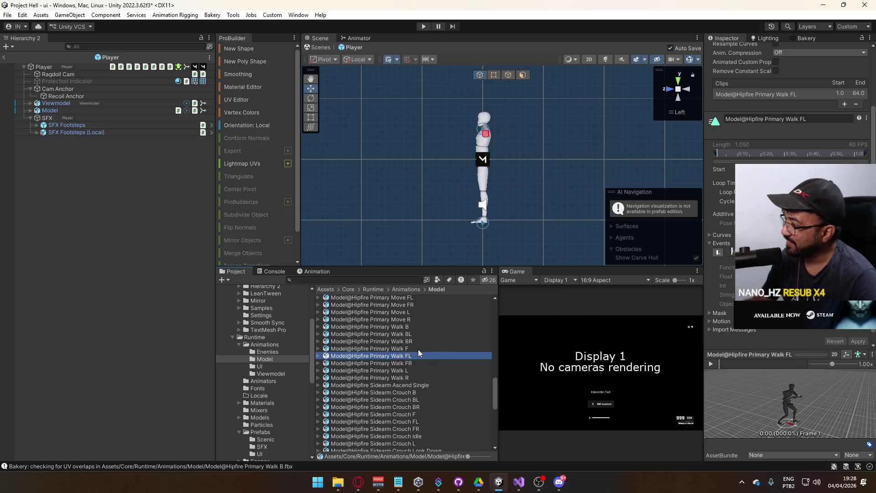
click(417, 348)
click(413, 342)
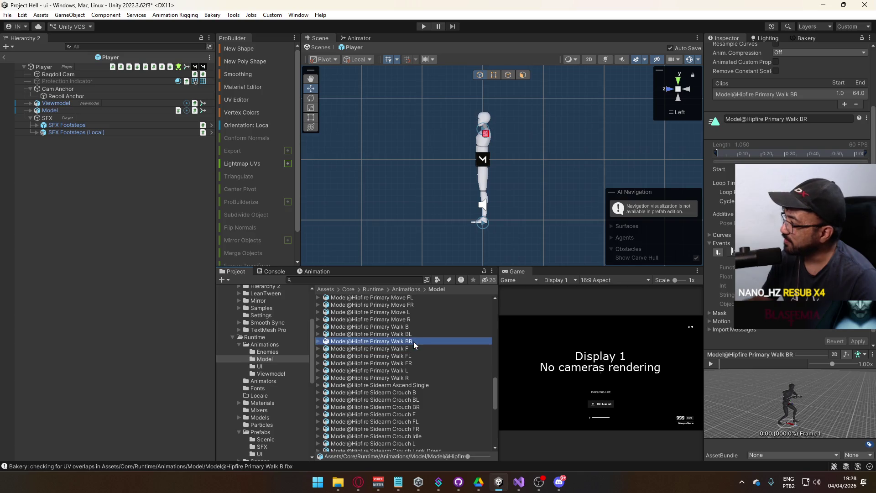
click(417, 336)
click(417, 327)
click(423, 313)
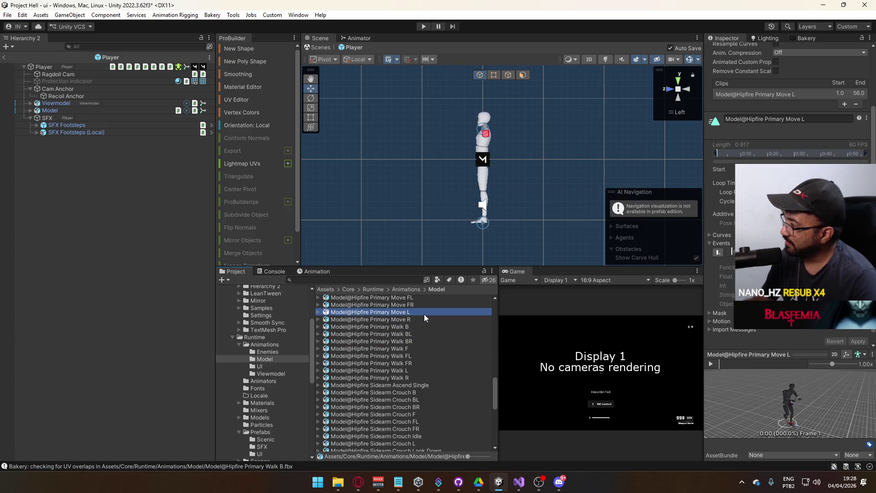
Add footstep events to the Primary Move FR and FL clips and apply each
click(731, 253)
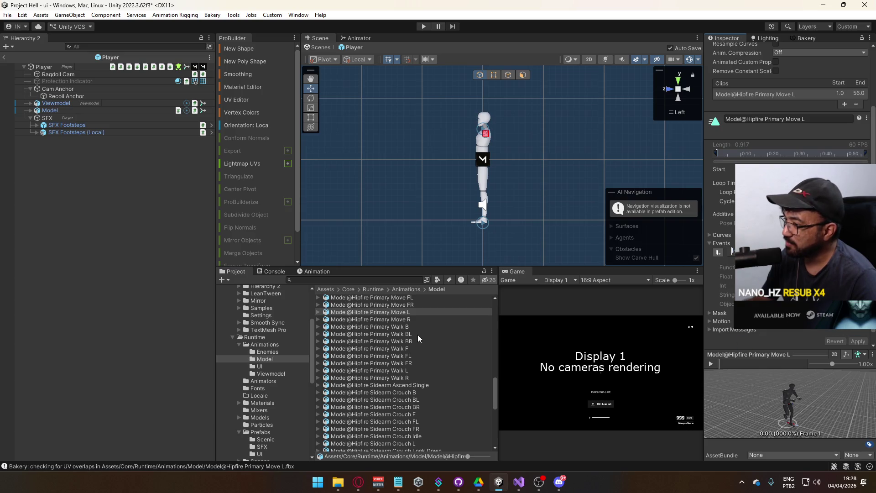
scroll(417, 335, up, 3)
click(411, 360)
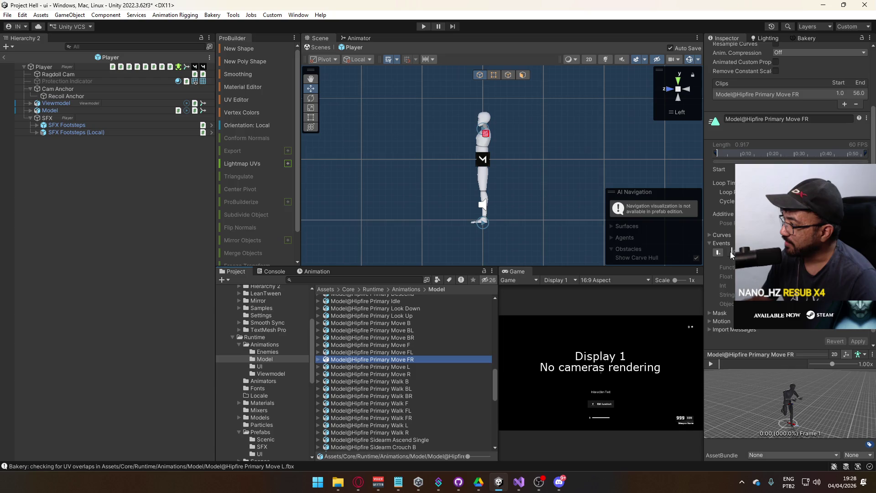
click(857, 341)
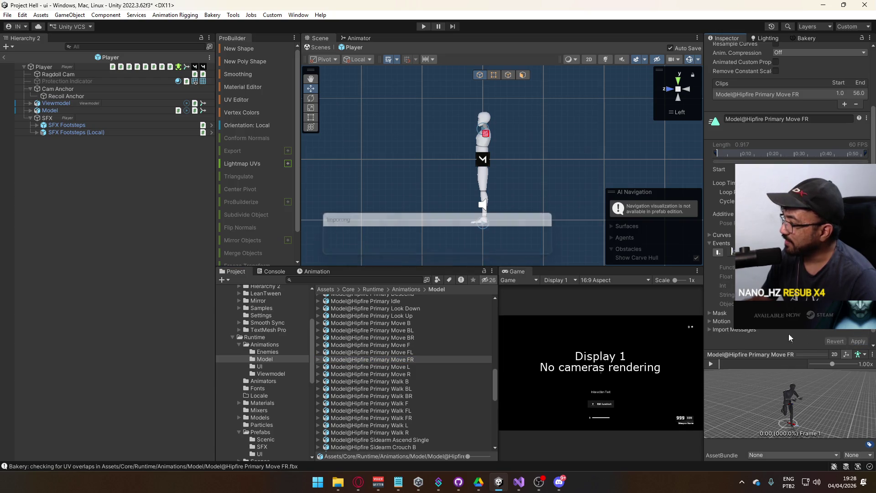
click(410, 352)
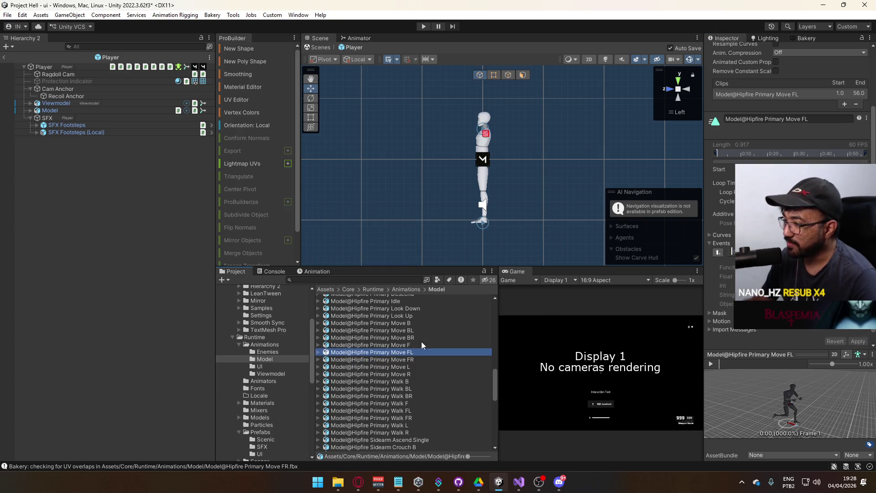
click(731, 250)
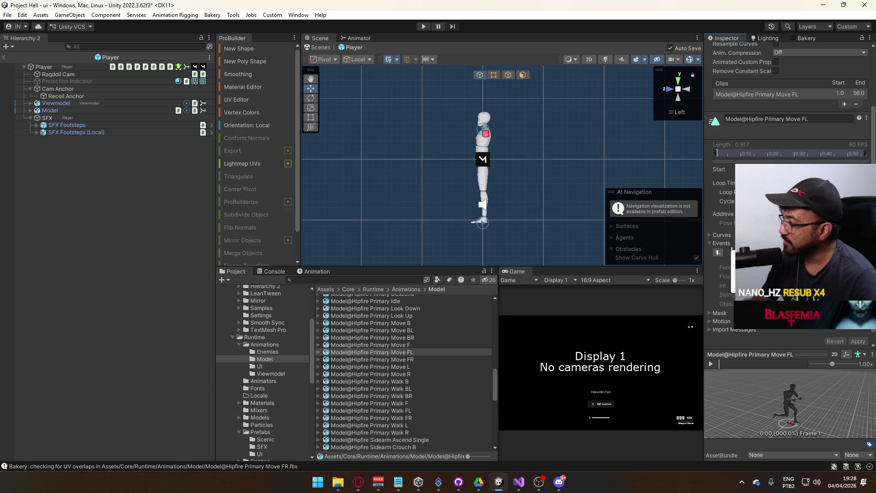
click(858, 341)
Add and apply a footstep event on Primary Move F, then view the FootstepType code in ModelAnimatorRelay.cs
click(414, 344)
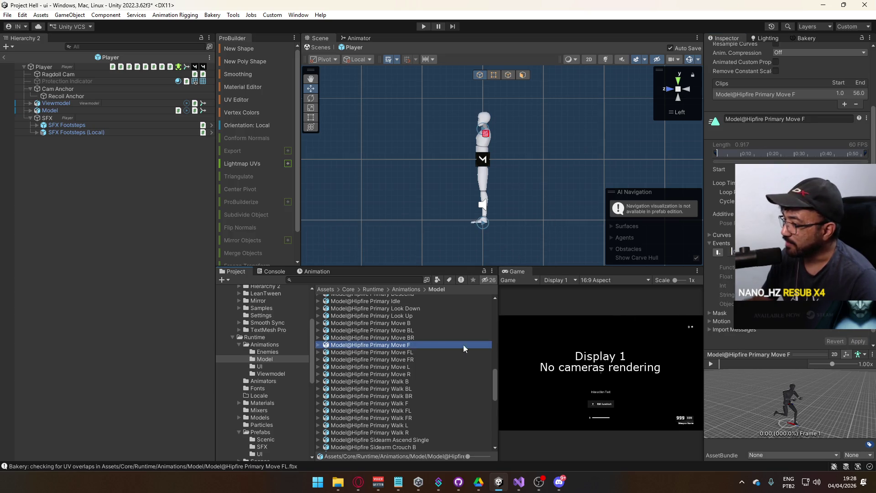
click(731, 251)
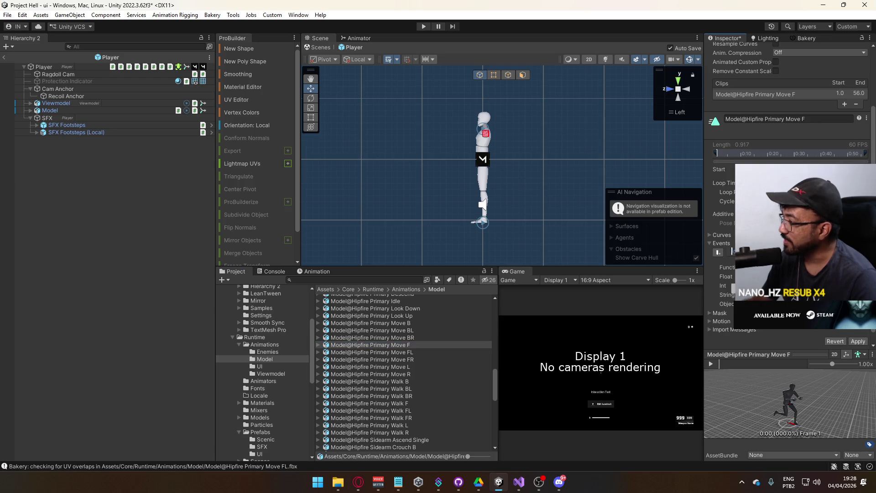
click(858, 342)
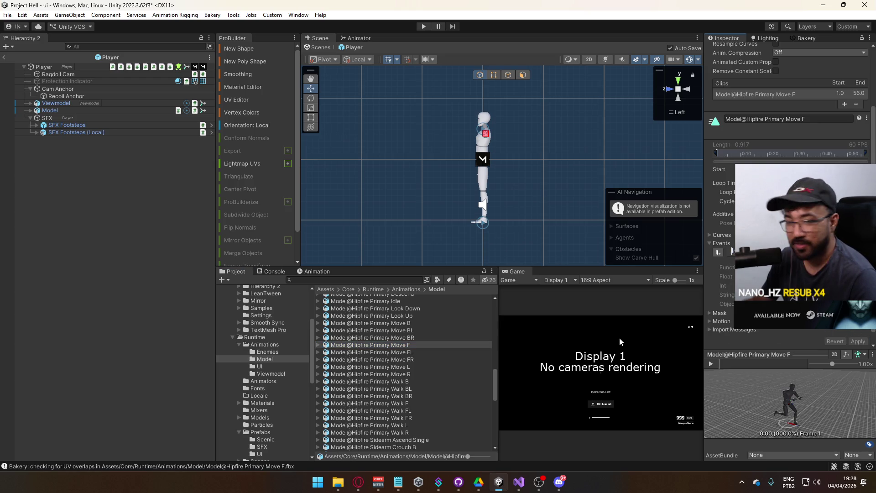
click(405, 337)
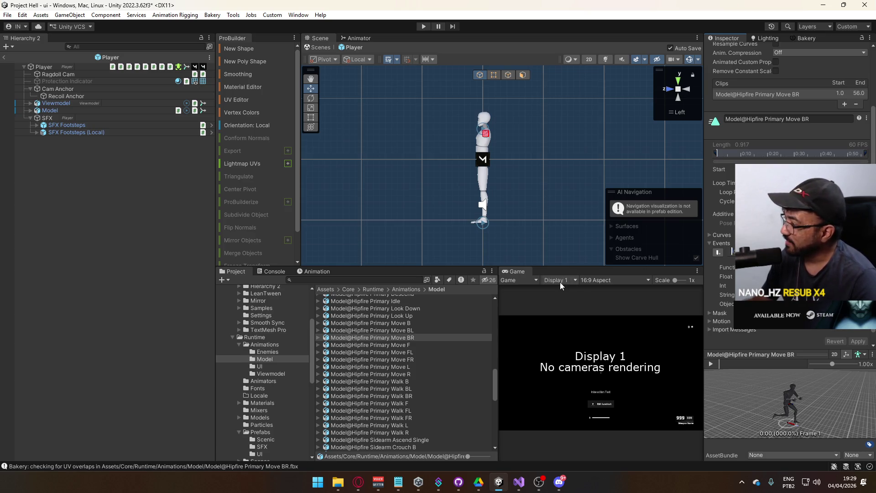
click(519, 482)
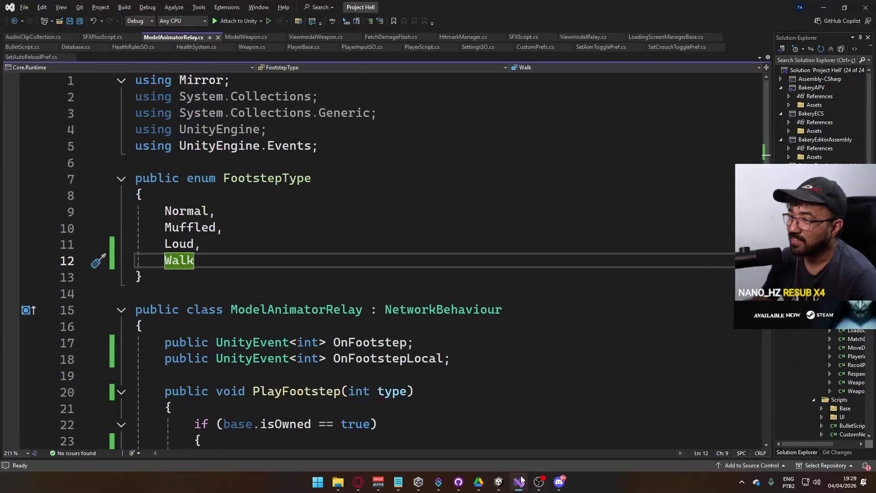
Add a footstep event to Primary Move BL, apply it, and check Move B's events
click(499, 481)
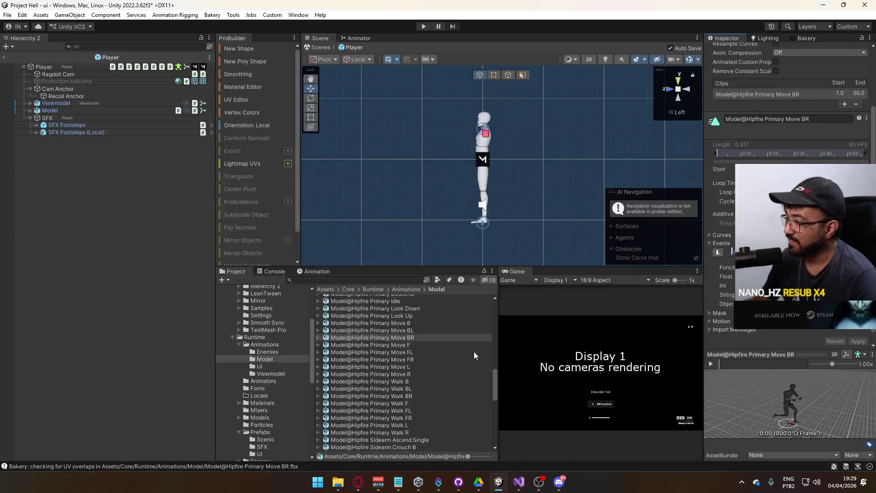
click(413, 329)
click(733, 253)
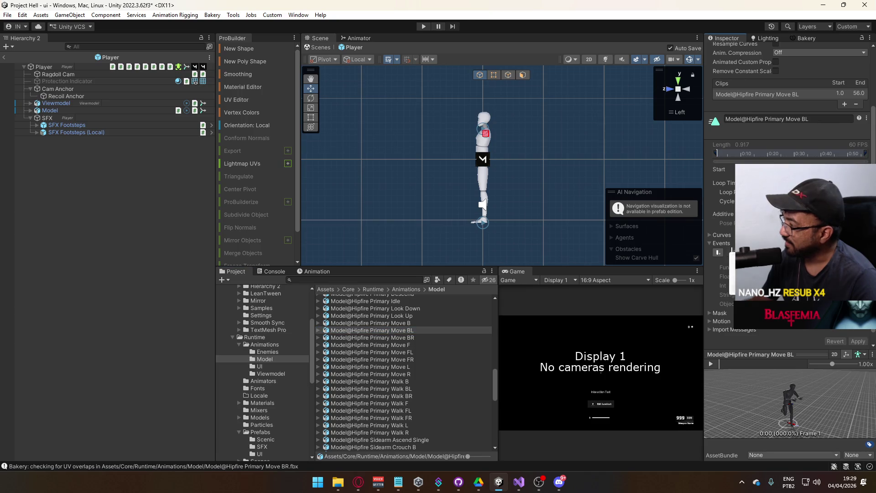
click(858, 341)
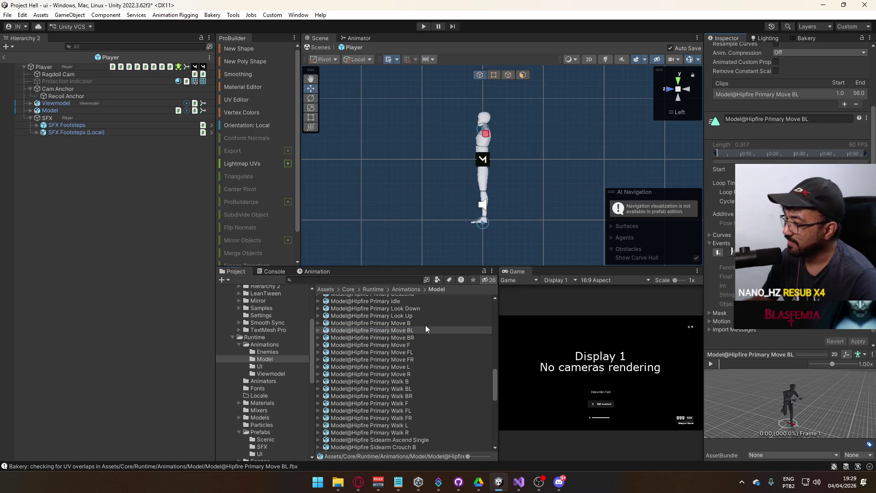
click(411, 323)
click(732, 254)
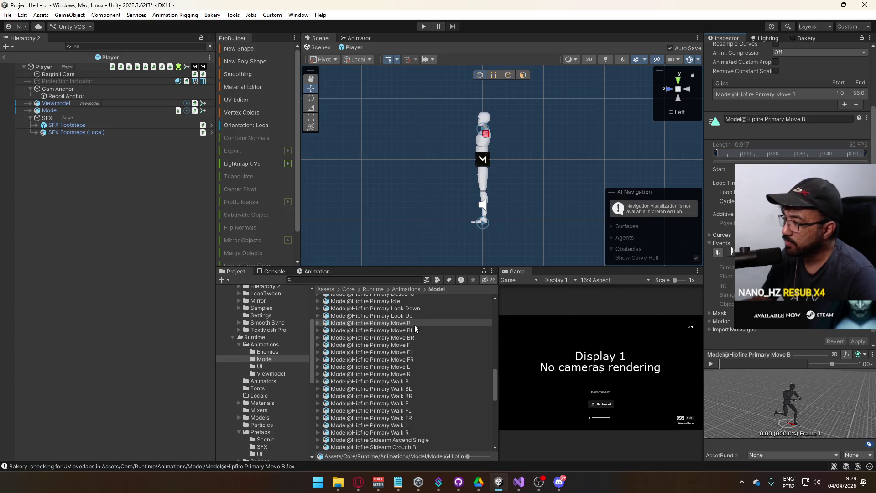
Compare the Move BL, BR, FL and F clips' events, ending on Move F
click(403, 329)
click(401, 337)
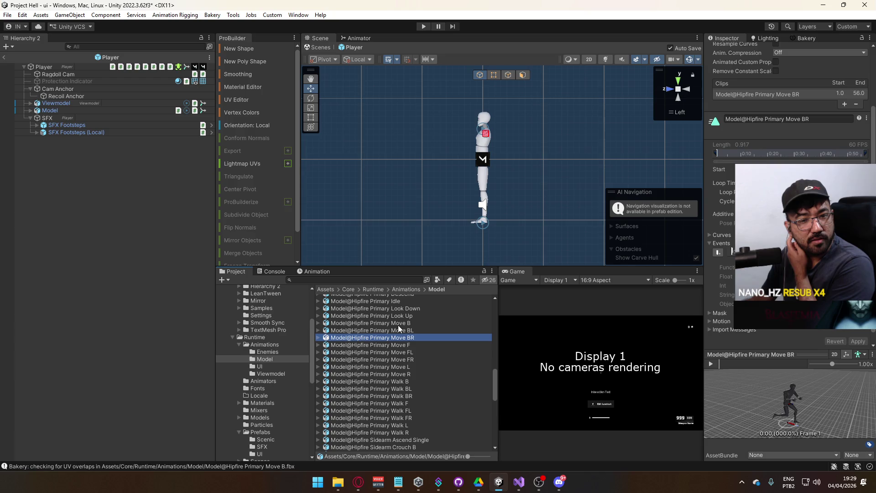
click(396, 350)
click(409, 346)
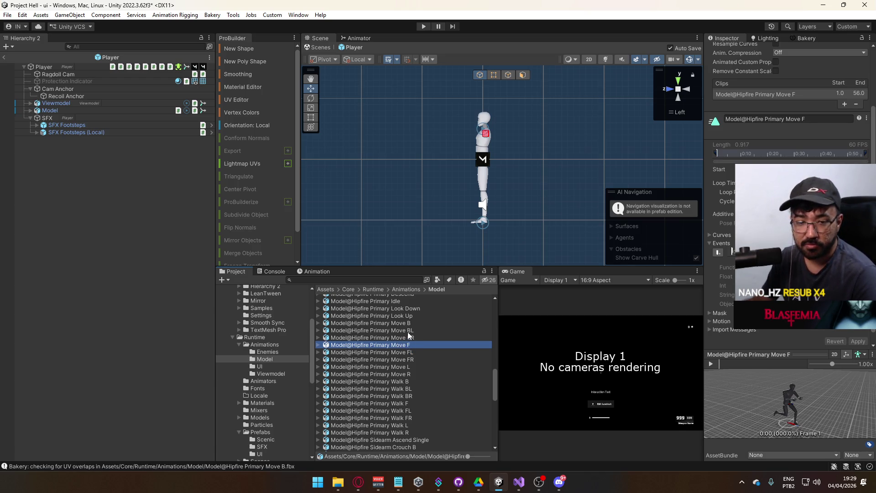
click(407, 333)
click(404, 345)
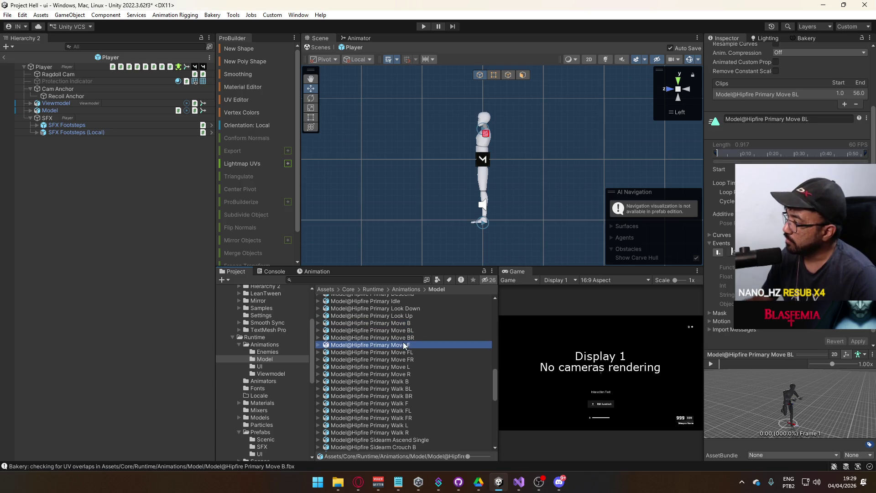
scroll(420, 371, up, 2)
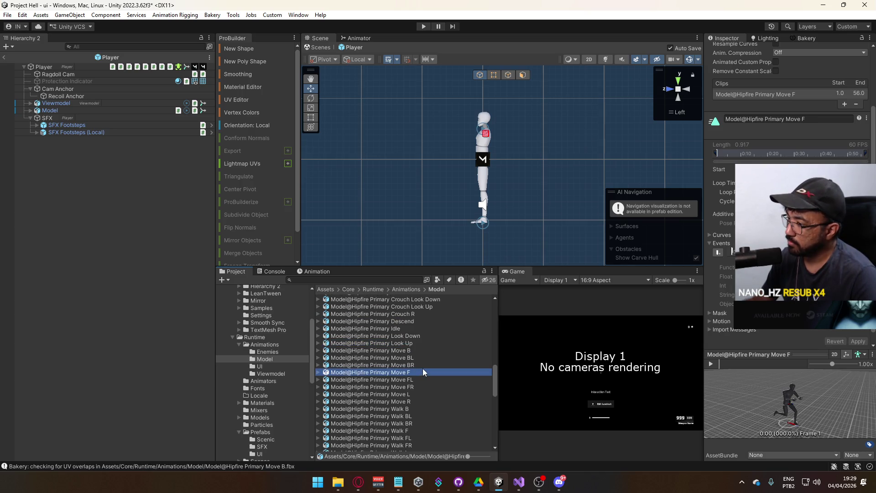
Edit and apply footstep events on the Hipfire Primary Crouch R and Crouch L clips
scroll(424, 372, up, 2)
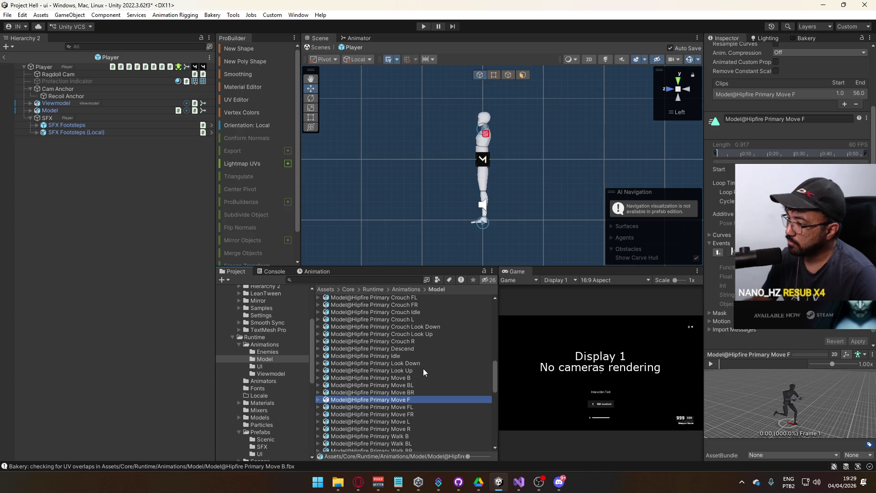
click(417, 341)
click(733, 253)
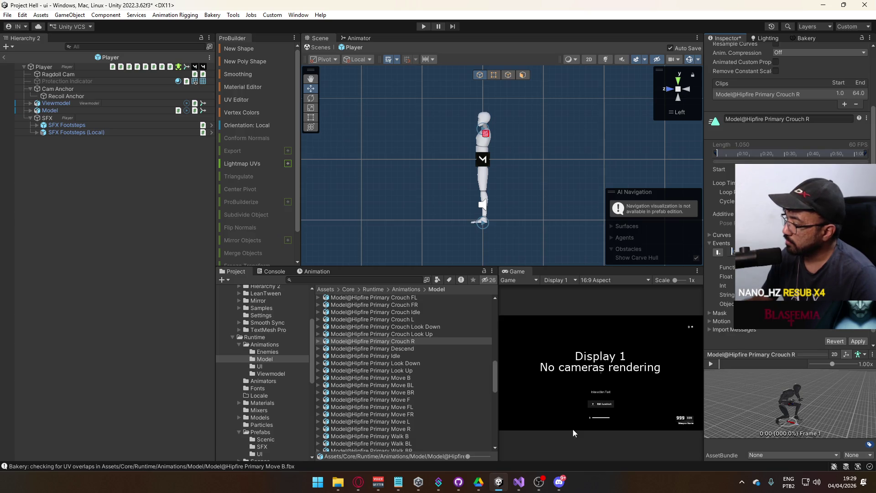
click(519, 482)
click(519, 481)
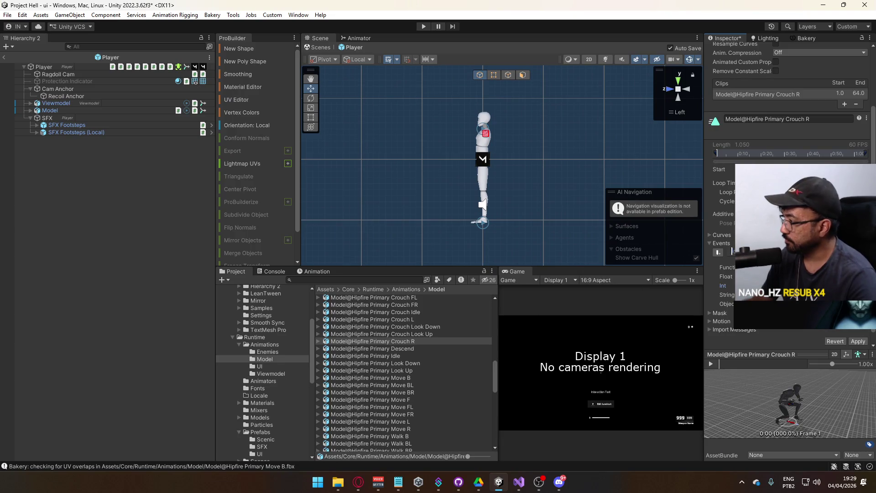
click(857, 341)
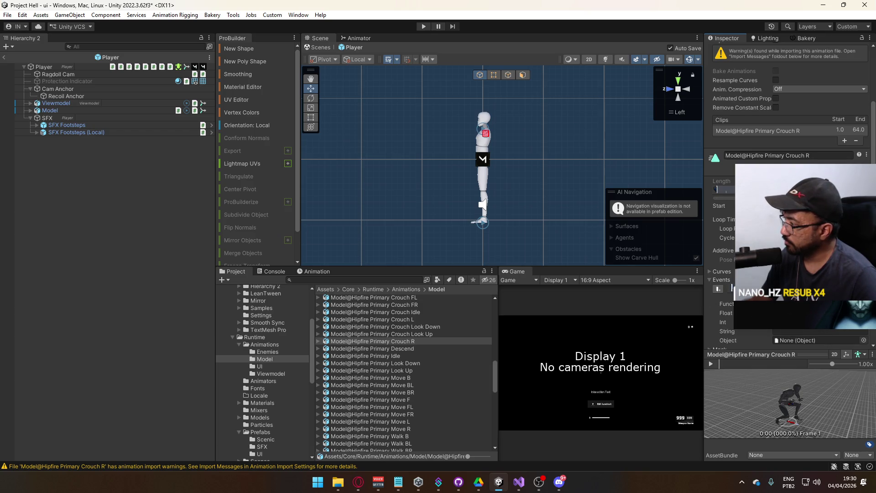
click(412, 320)
click(733, 252)
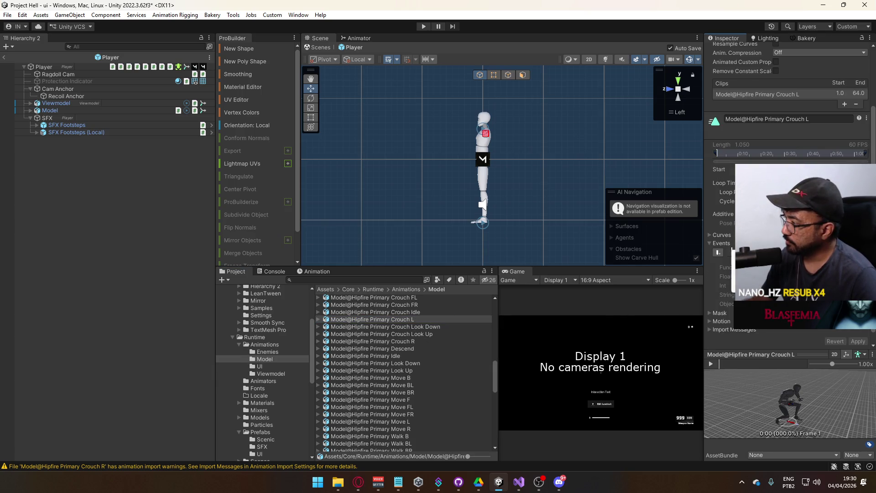
click(857, 342)
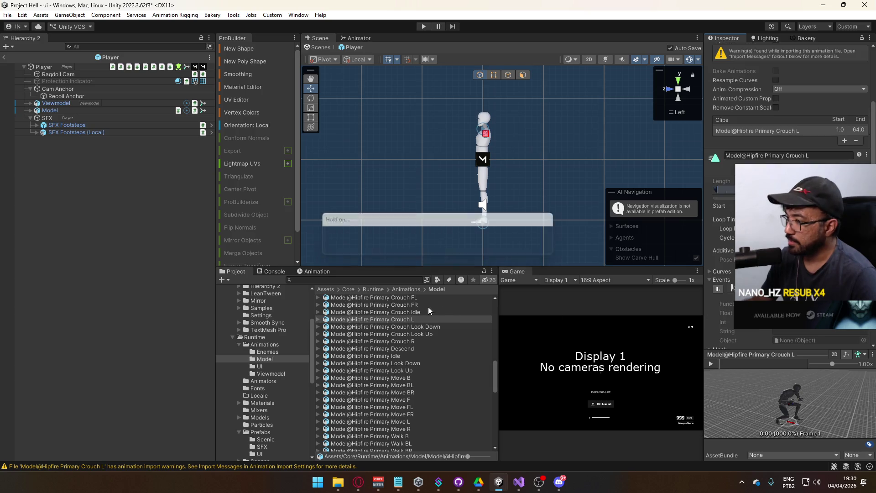
Apply footstep event changes on Primary Crouch FR, FL and F
scroll(427, 319, up, 2)
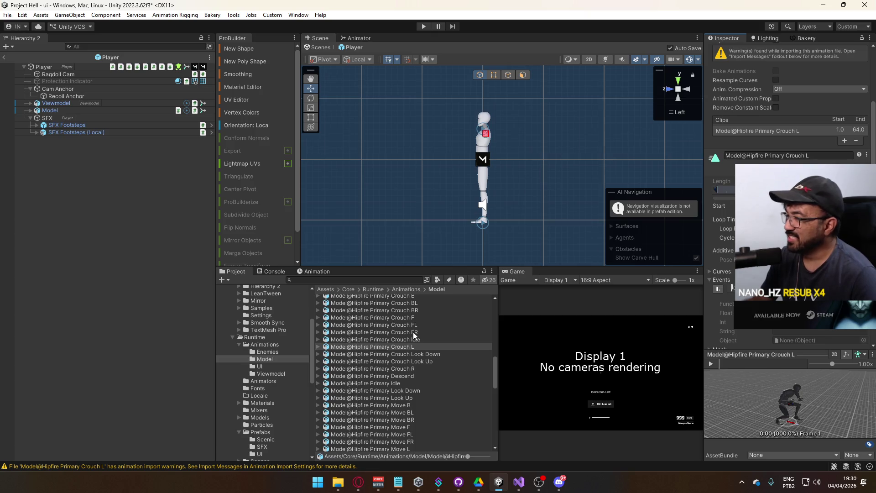
click(412, 332)
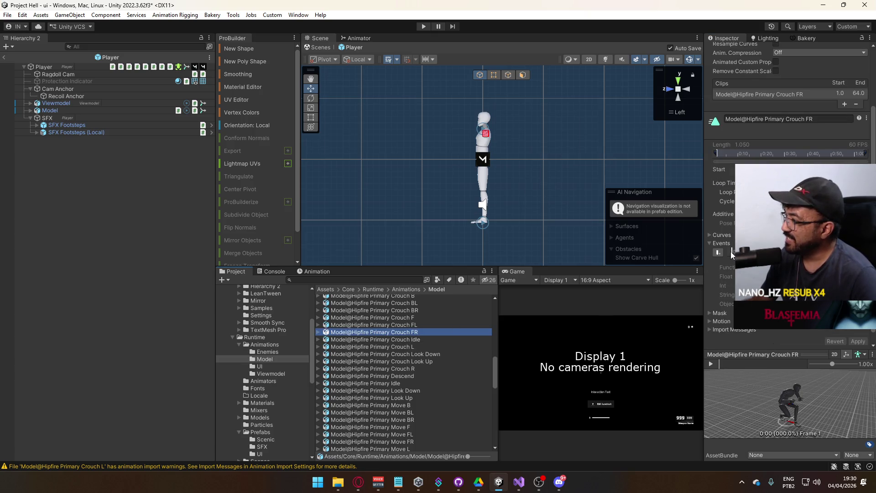
click(858, 341)
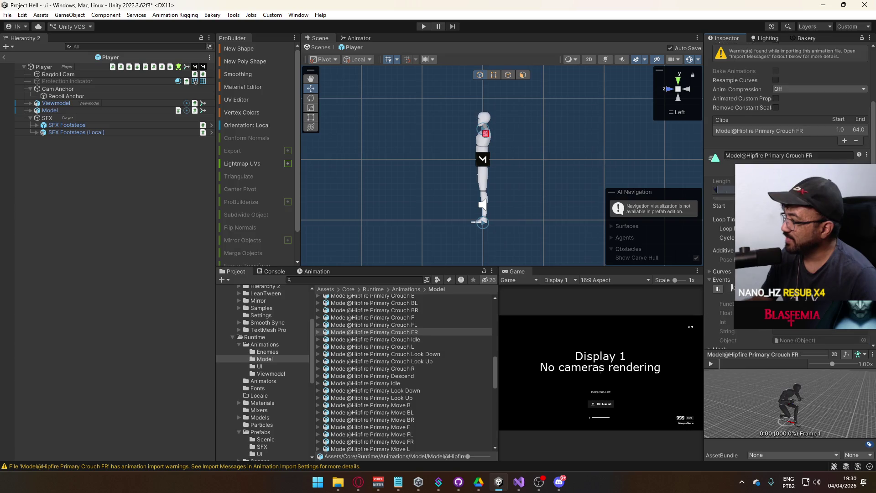
click(413, 325)
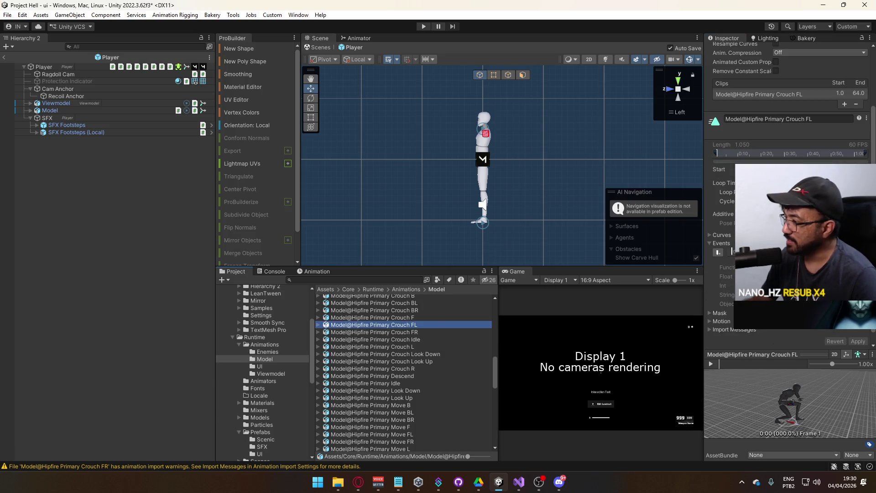
click(857, 341)
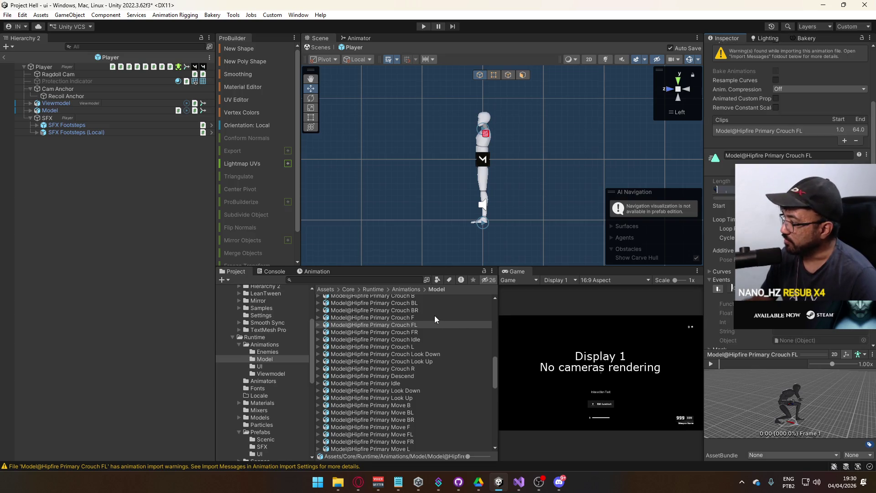
click(399, 317)
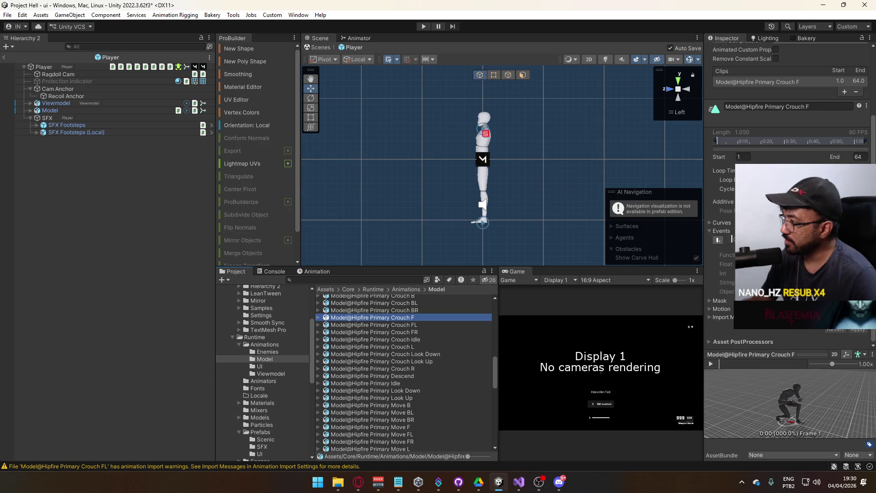
click(776, 171)
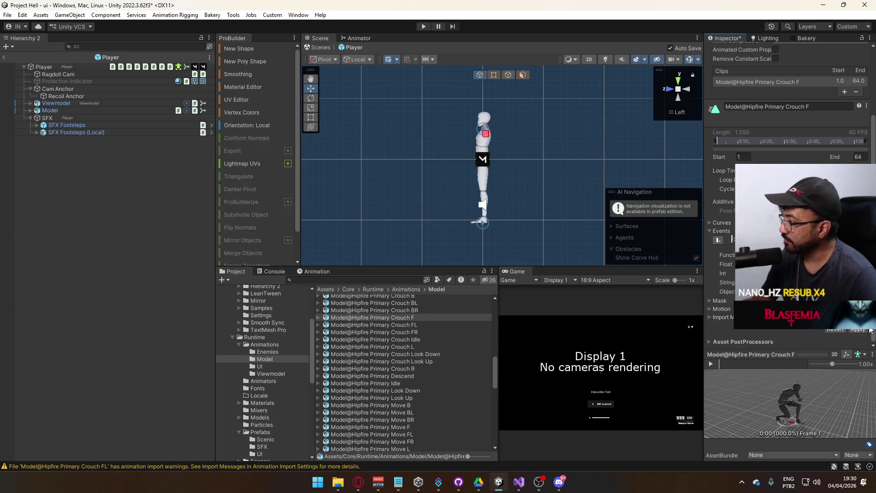
click(858, 329)
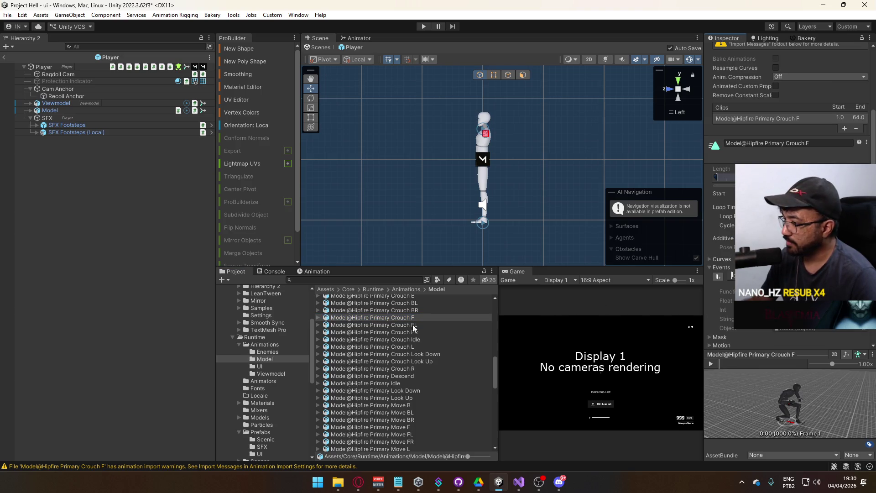
Add footstep events to Primary Crouch BR, BL and B, applying Crouch B
scroll(431, 322, up, 3)
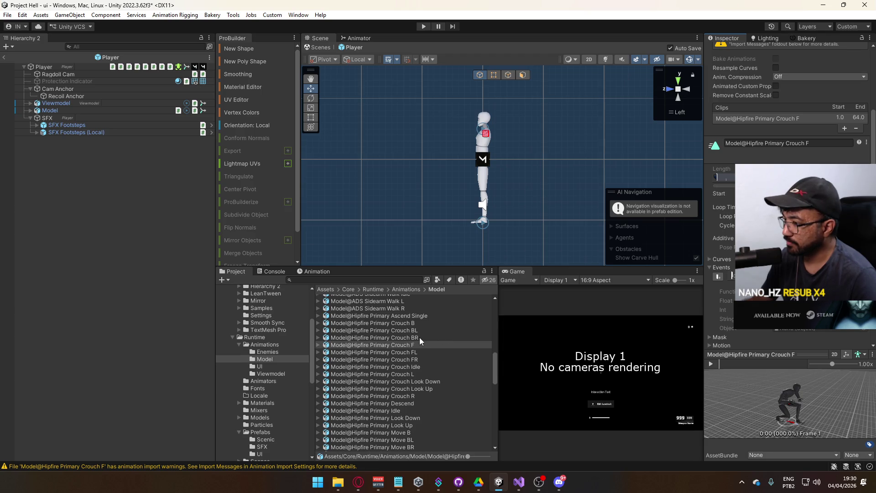
click(420, 337)
click(730, 269)
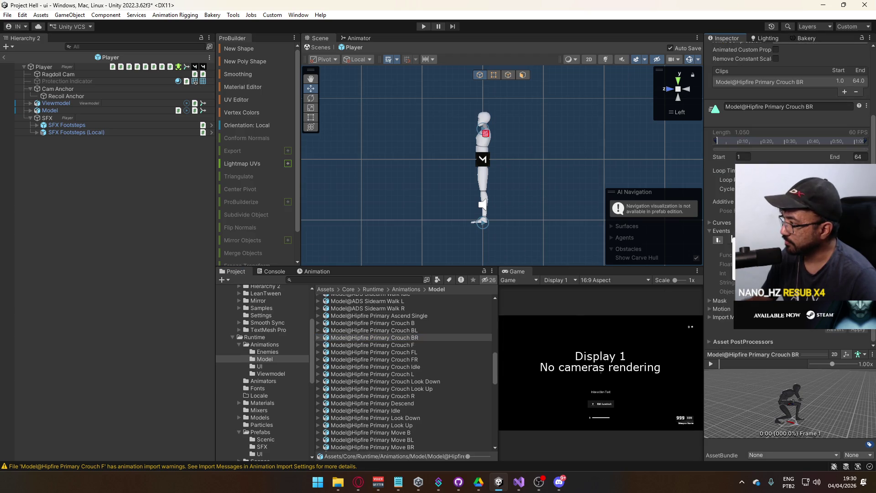
double_click(732, 238)
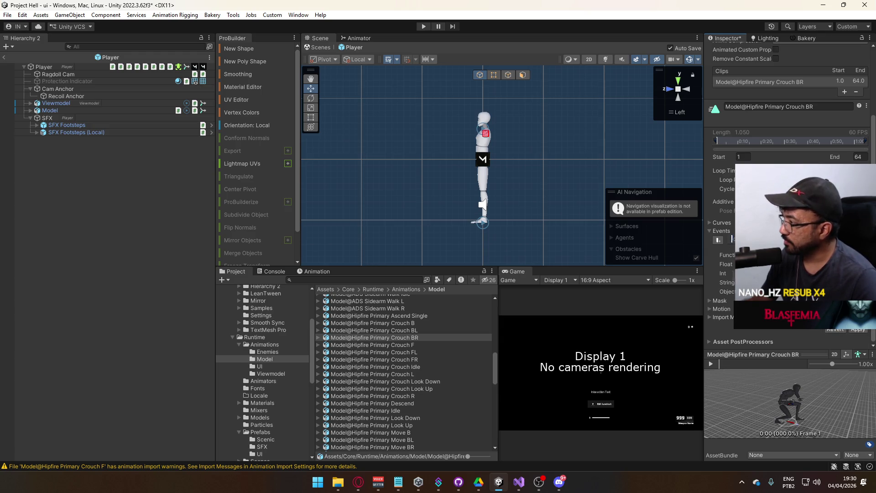
click(428, 330)
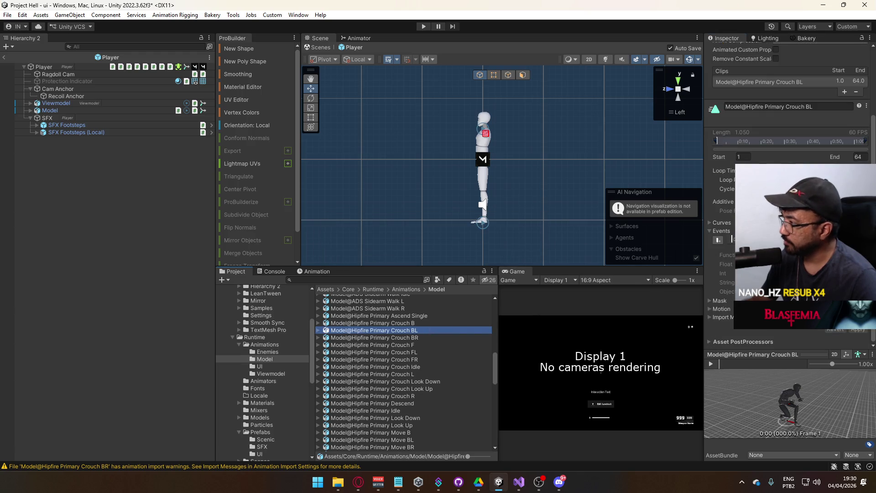
click(729, 236)
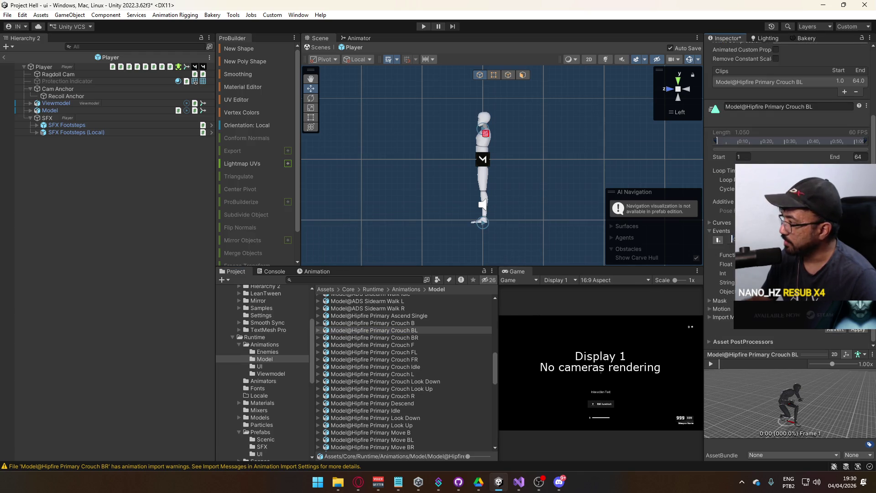
click(422, 322)
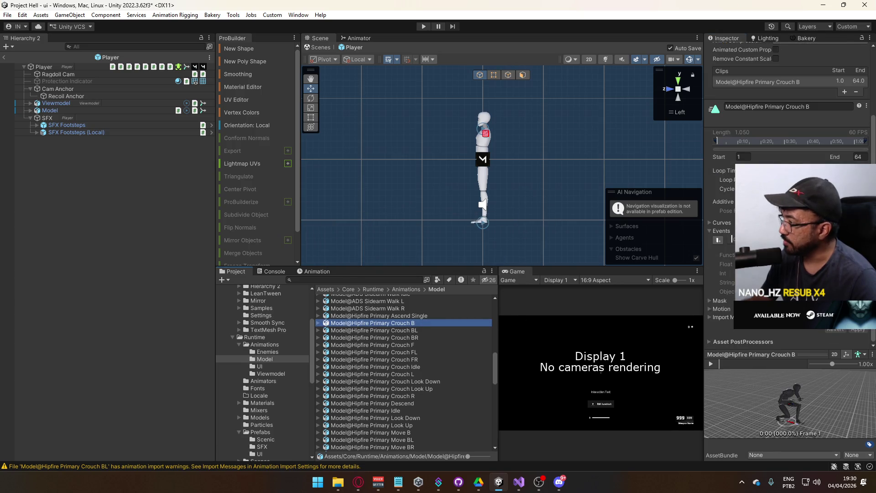
click(733, 240)
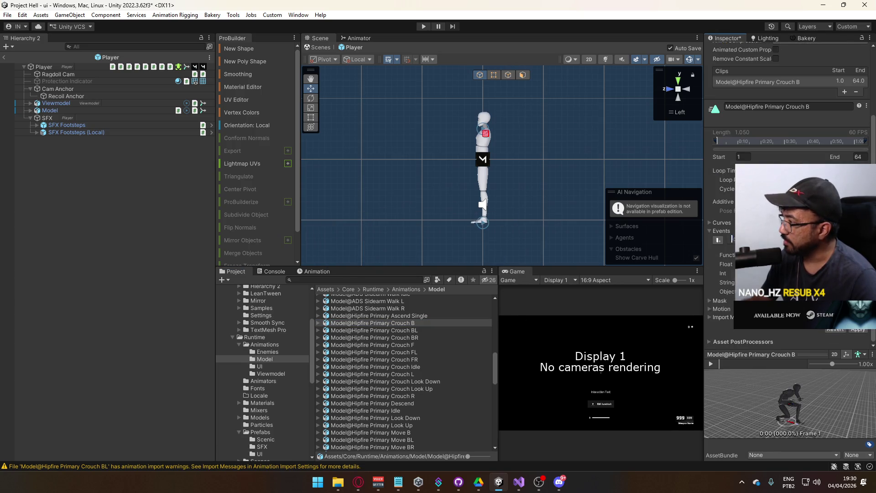
click(858, 329)
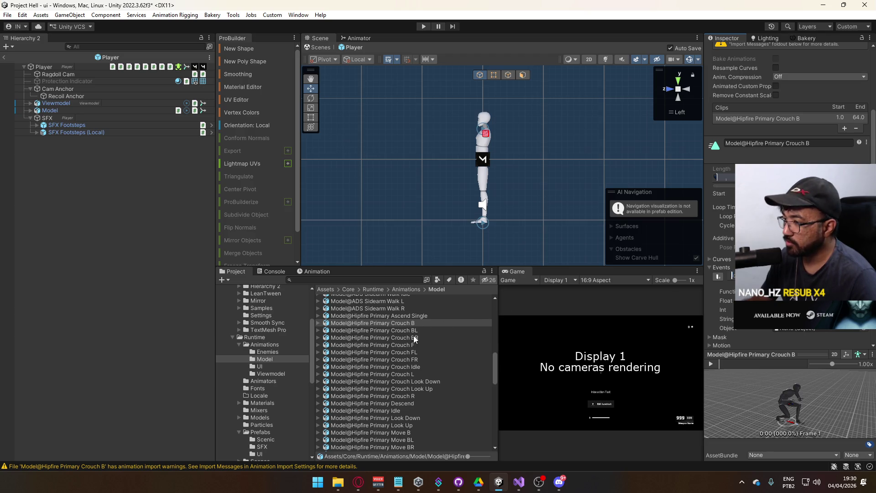
Reselect Hipfire Primary Walk R, then scroll up toward the Model@ADS Sidearm clips
scroll(413, 339, up, 2)
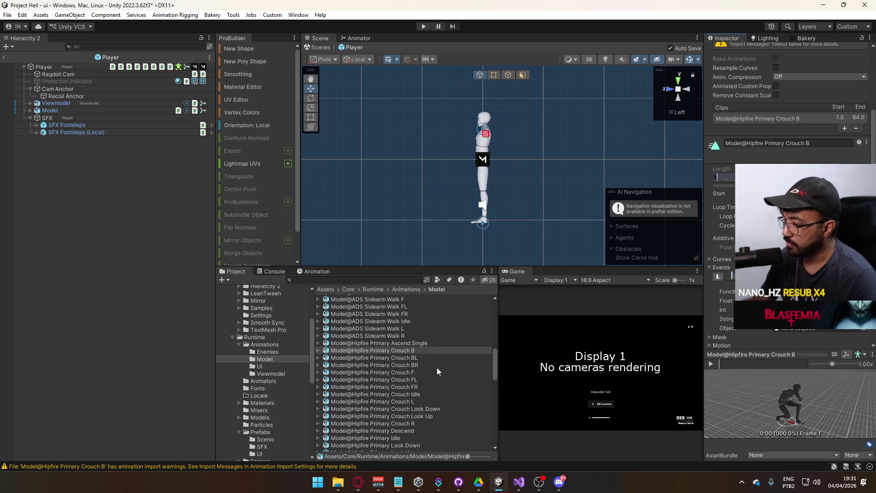
scroll(437, 370, down, 10)
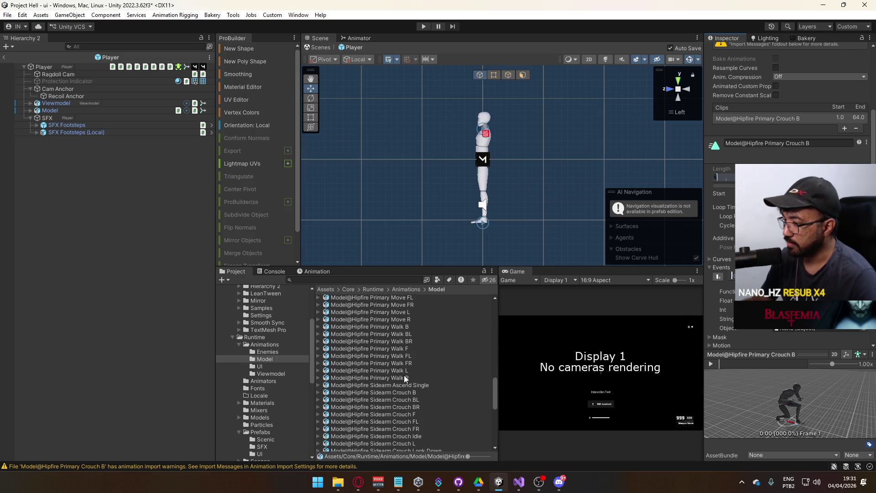
click(403, 378)
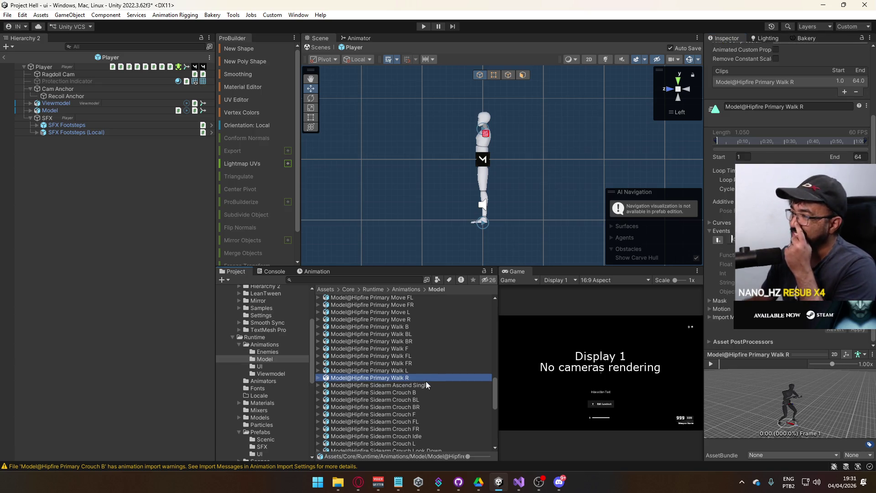
scroll(420, 378, up, 3)
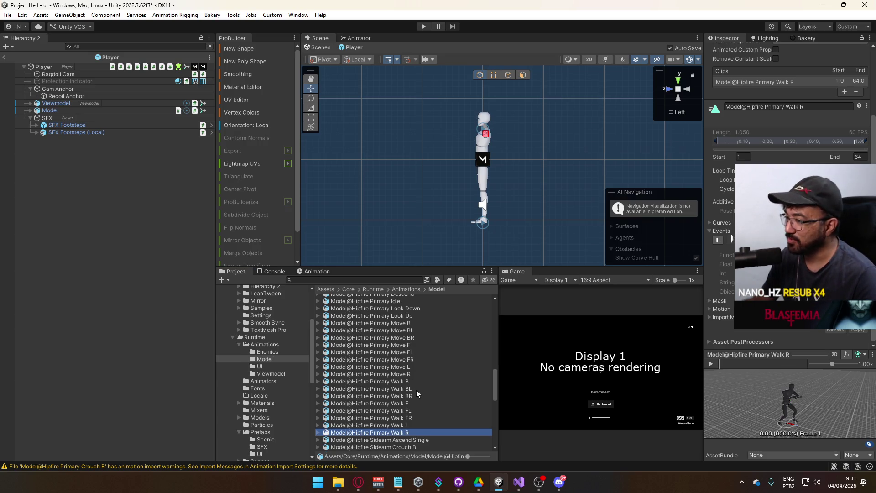
click(600, 370)
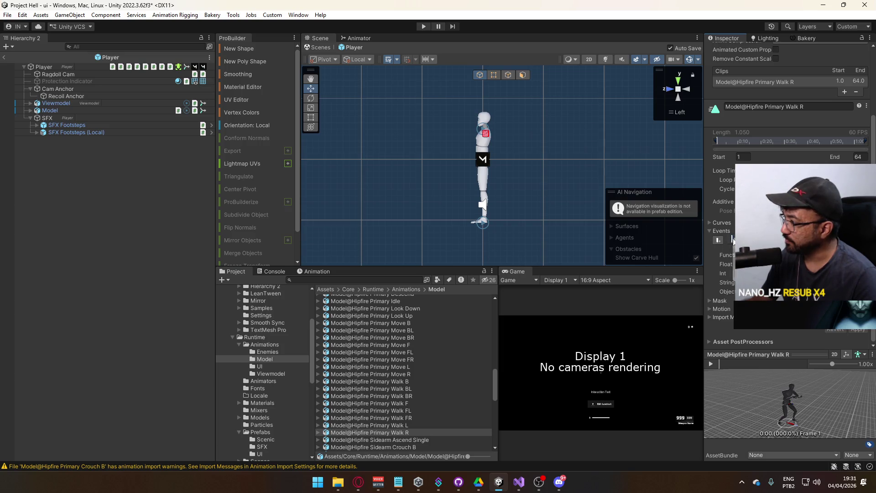
scroll(425, 374, up, 10)
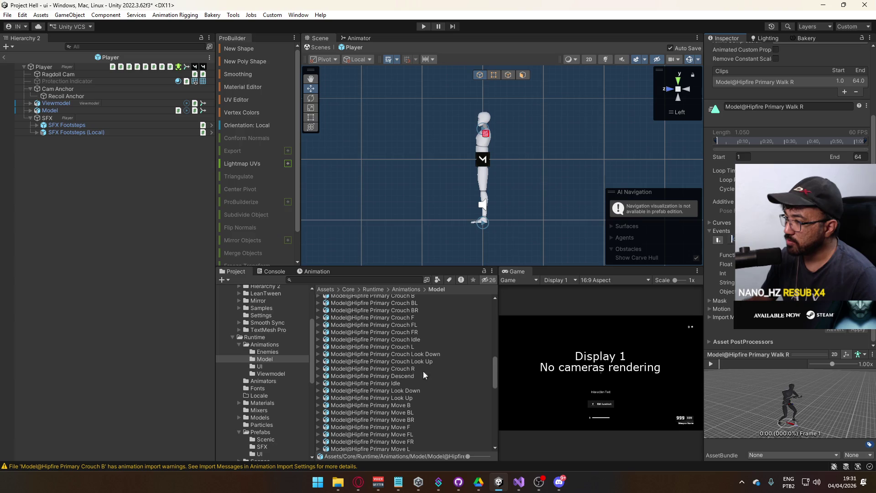
scroll(407, 357, up, 4)
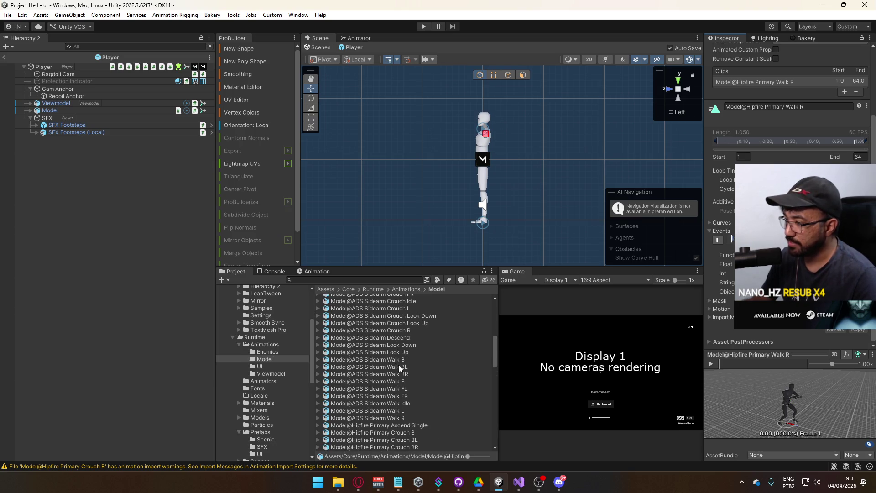
Add and apply footstep events on the ADS Sidearm Walk R, L and FR clips
click(402, 418)
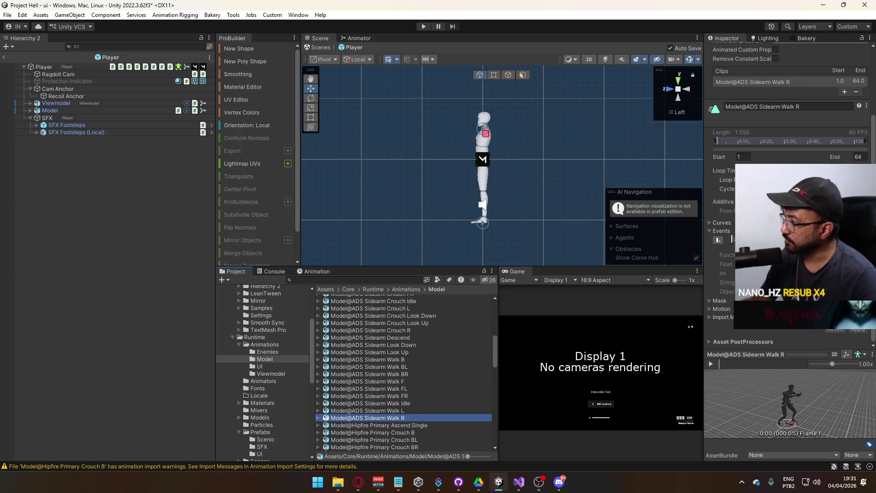
click(731, 239)
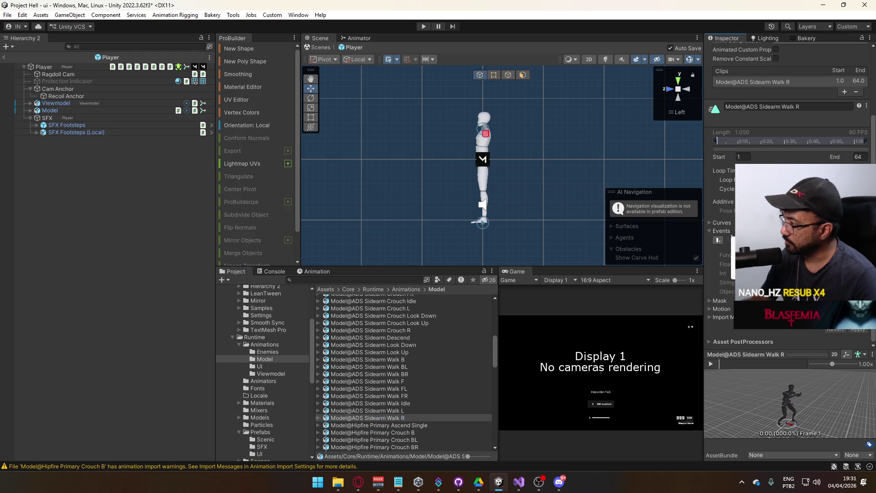
click(857, 329)
click(396, 410)
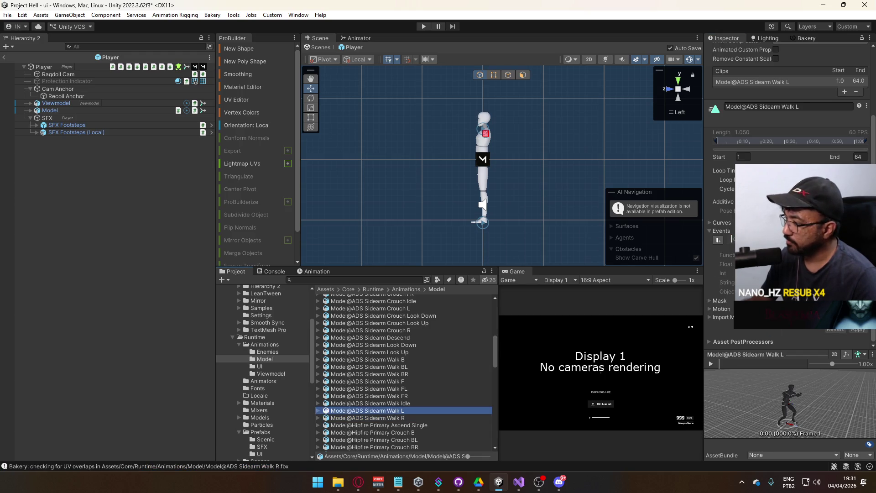
click(729, 240)
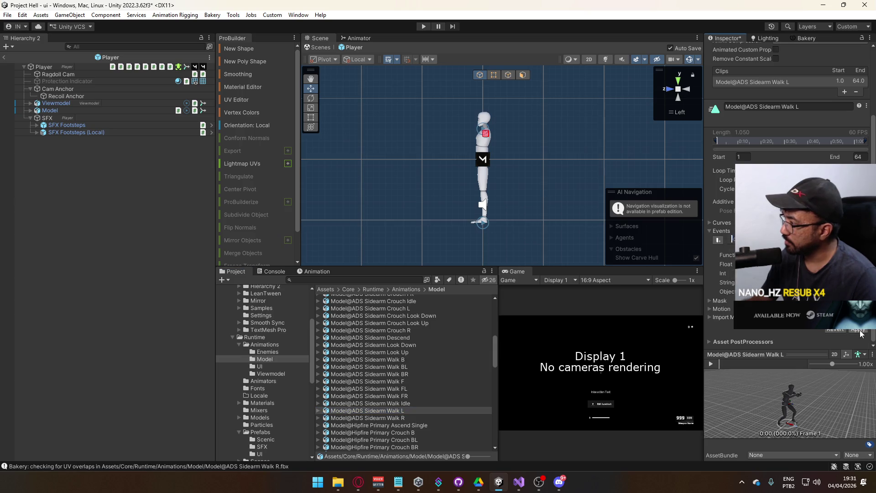
click(857, 330)
click(406, 396)
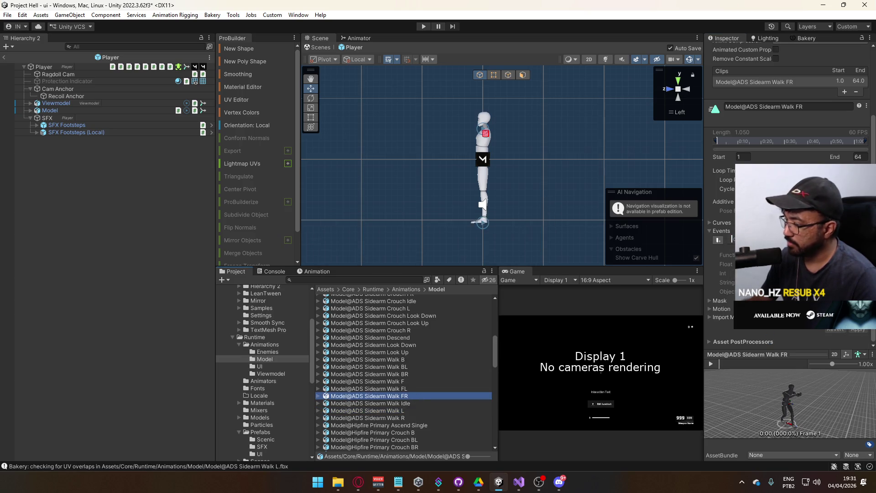
click(730, 240)
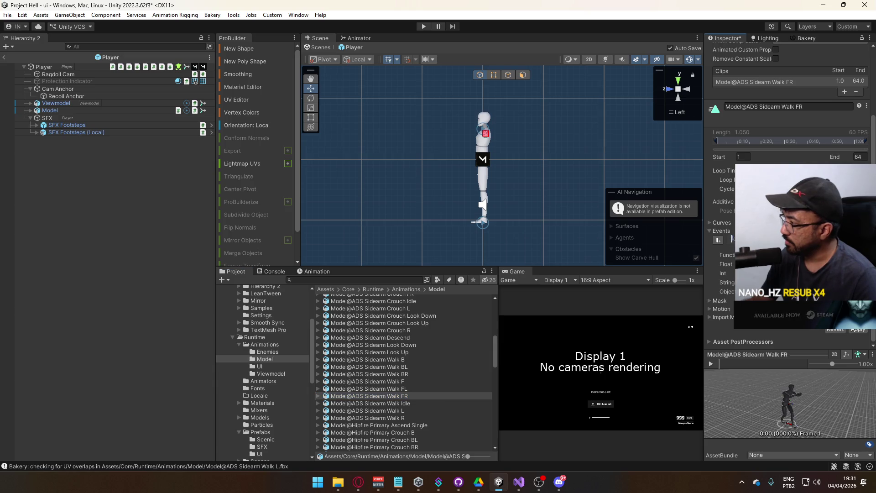
click(857, 329)
Add and apply footstep events on the ADS Sidearm Walk FL, F and BR clips
click(401, 388)
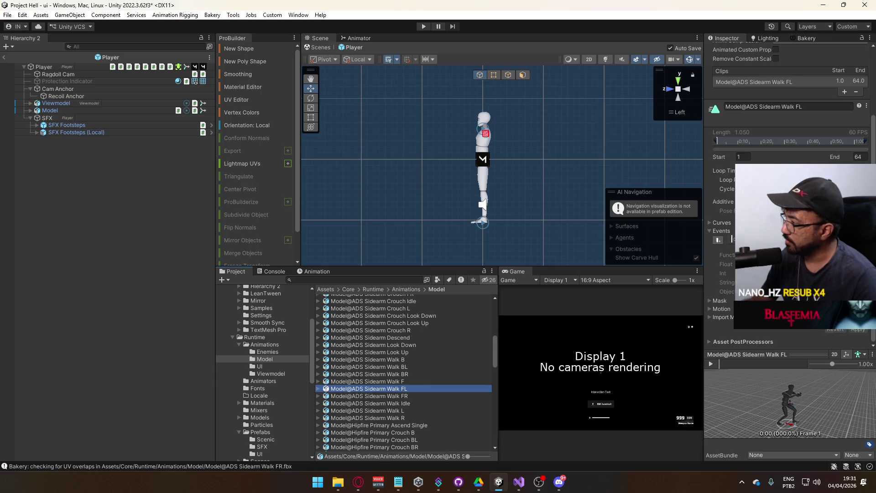
click(731, 239)
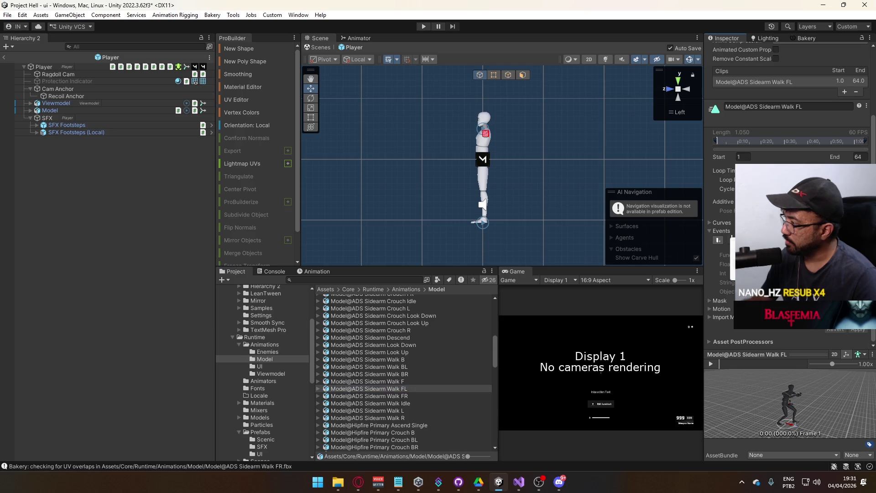
click(863, 329)
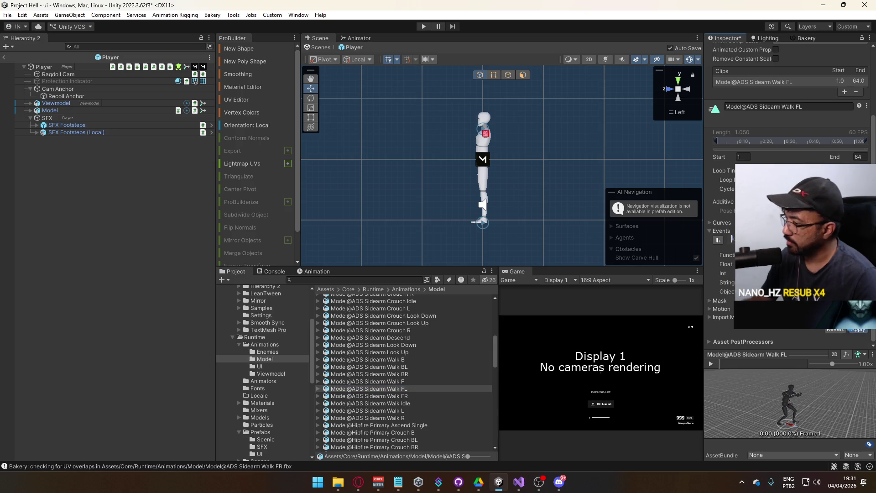
click(396, 383)
click(732, 240)
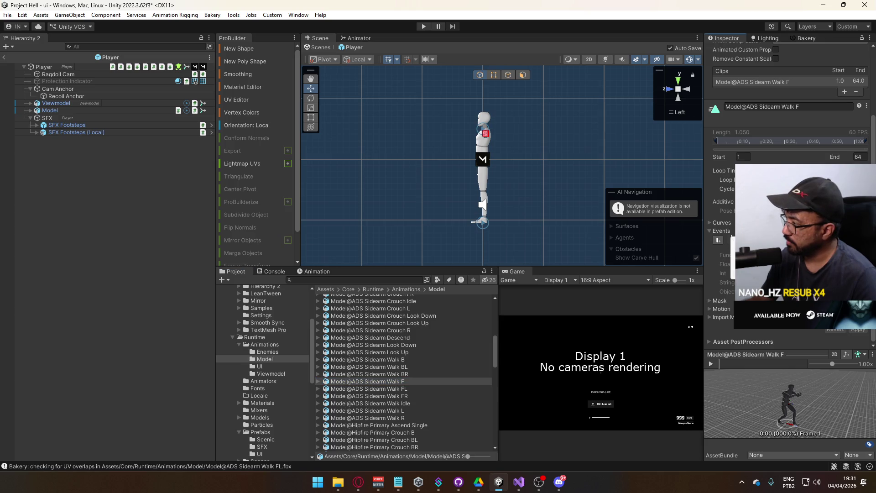
click(863, 329)
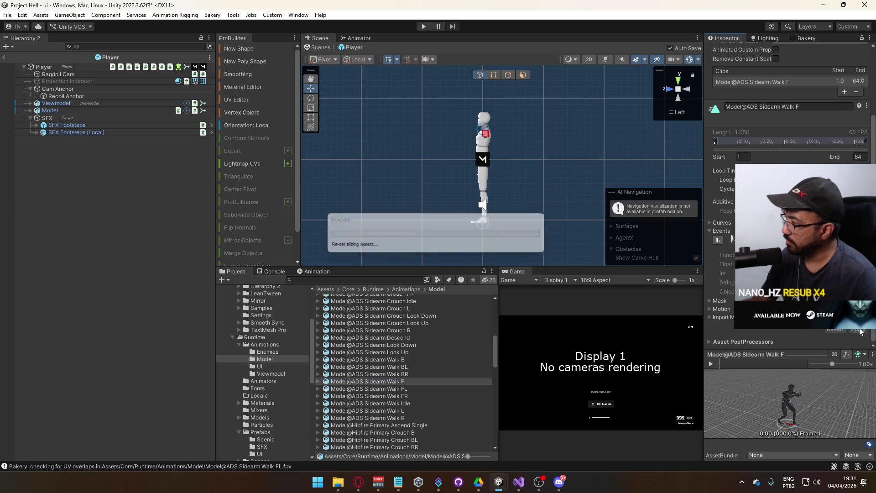
click(407, 373)
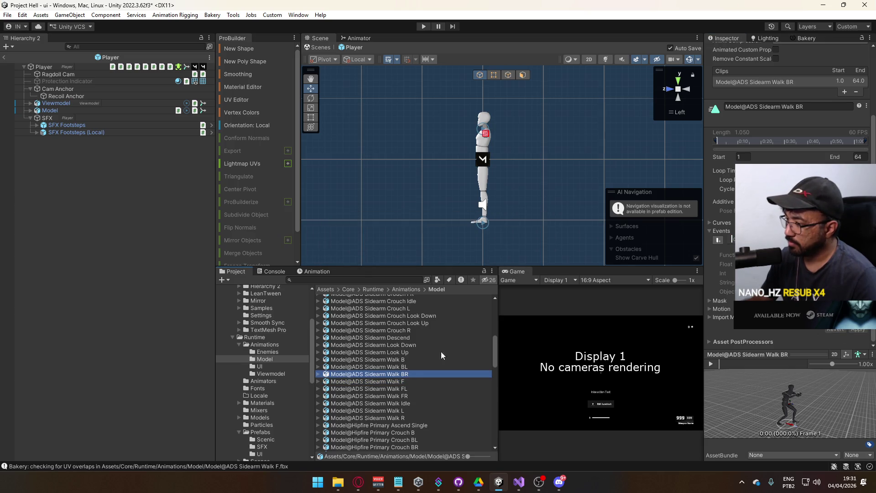
click(733, 240)
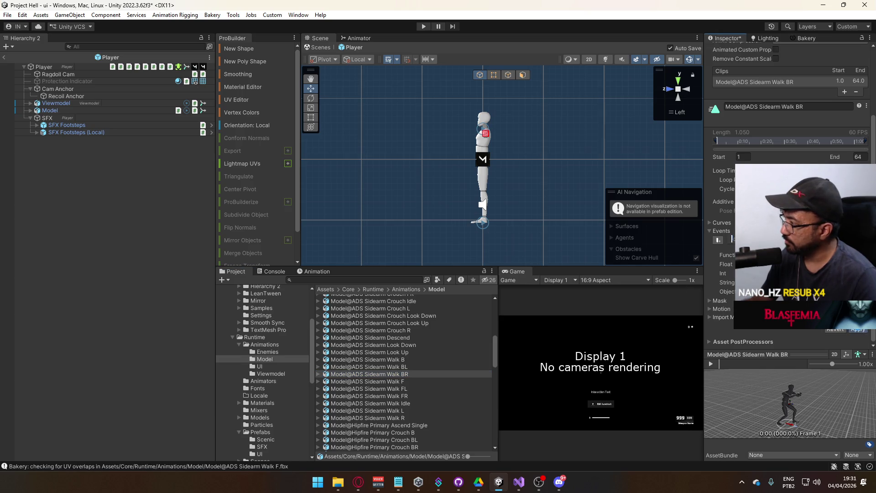
click(858, 330)
Add footstep events to the ADS Sidearm Walk BL and B clips
click(410, 367)
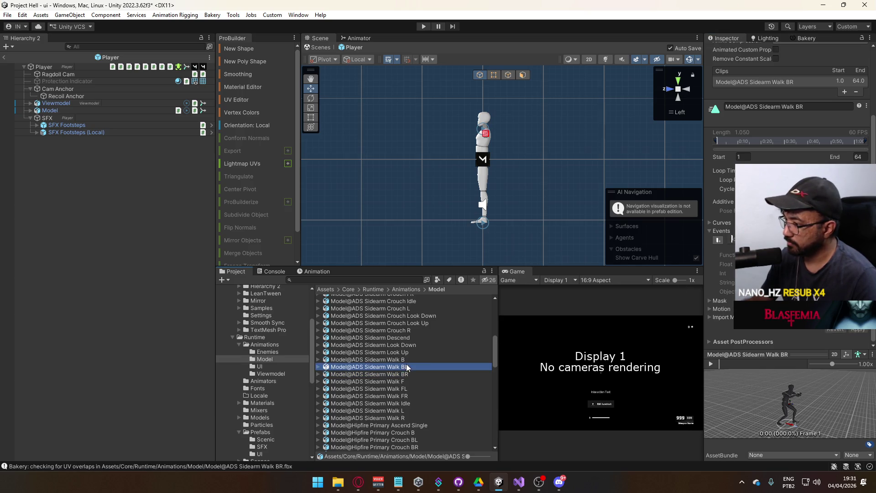
click(731, 240)
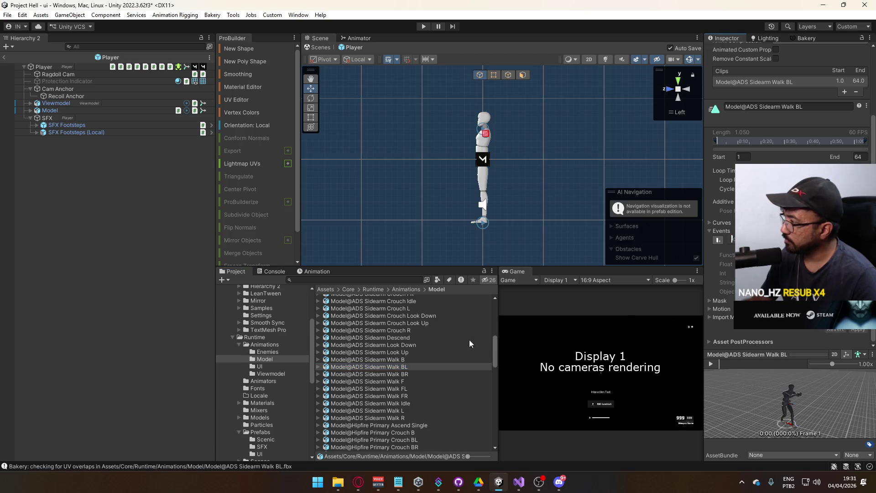
click(412, 360)
click(731, 240)
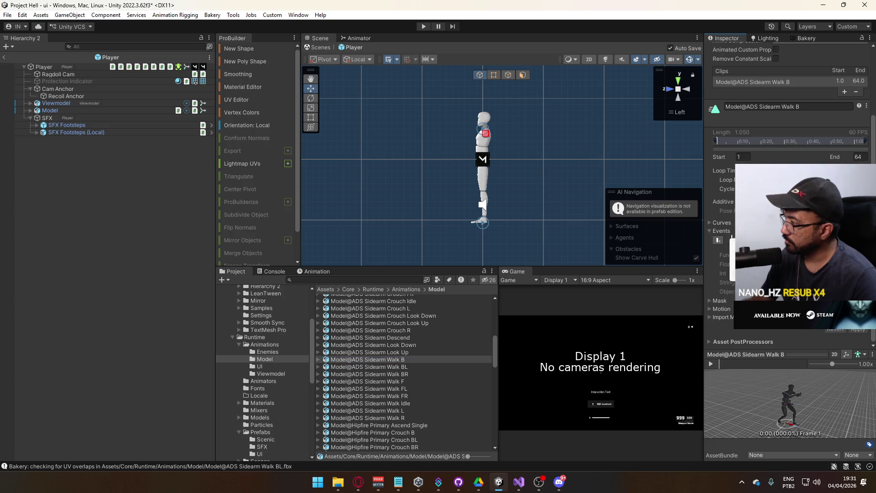
Apply the Walk B changes, then add a footstep event to ADS Sidearm Crouch R and apply
click(858, 329)
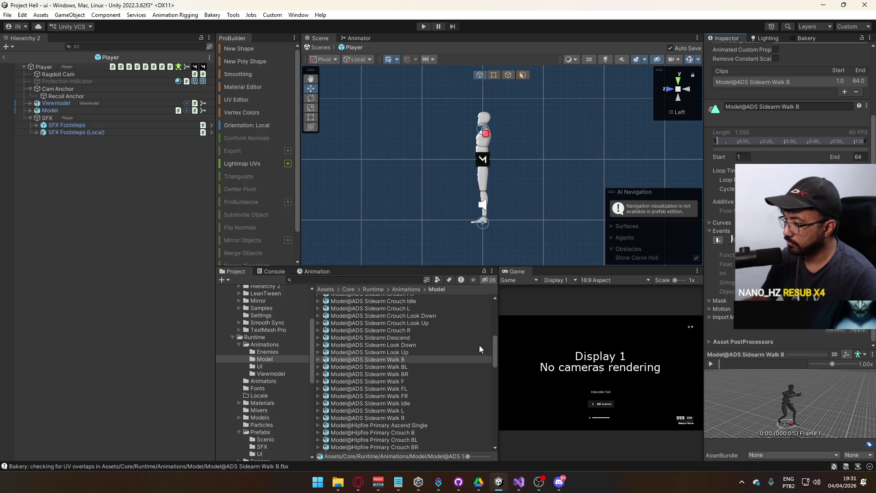
scroll(412, 351, up, 3)
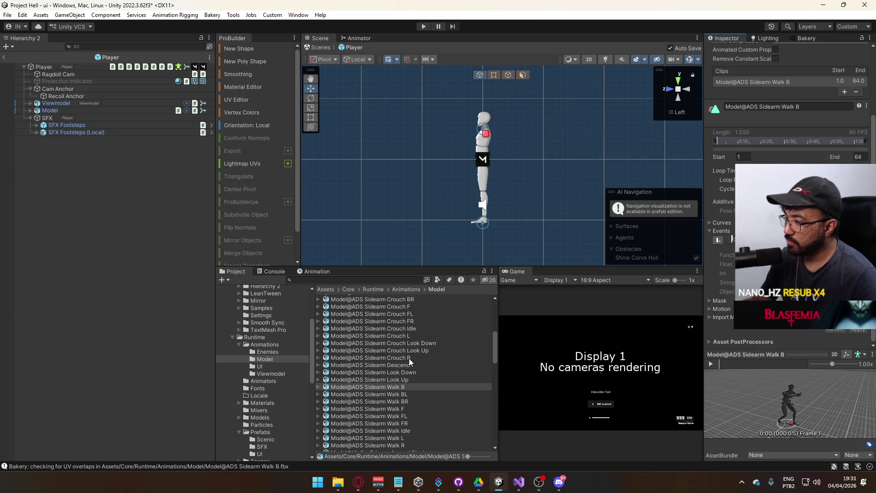
click(409, 358)
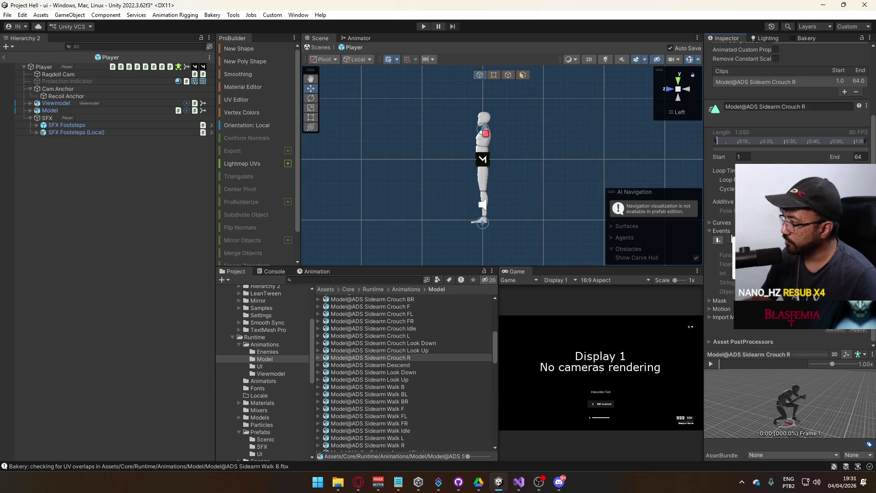
click(731, 240)
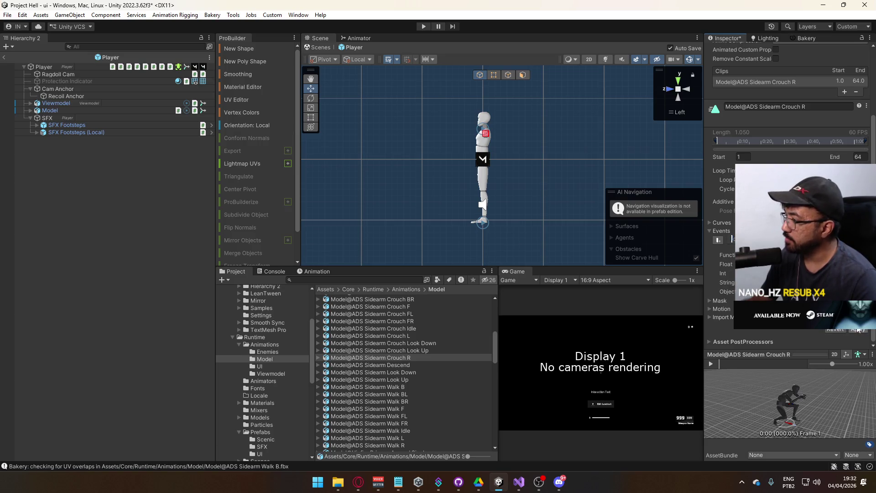
click(858, 329)
Apply the ADS Sidearm Crouch FR changes and give Crouch F a footstep event, applied
click(415, 336)
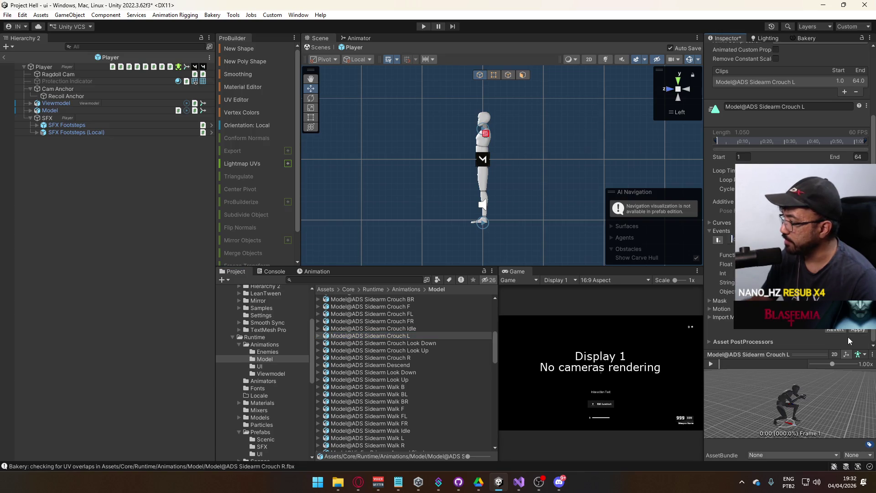
click(419, 322)
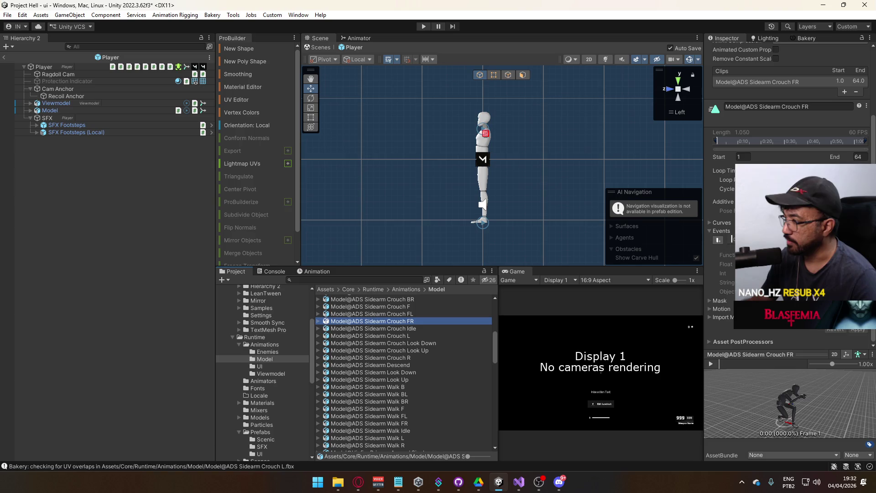
click(859, 328)
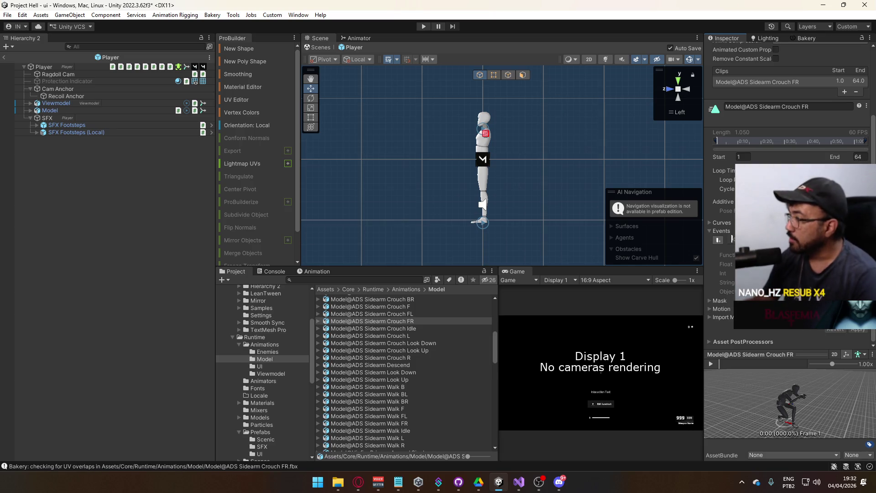
click(429, 313)
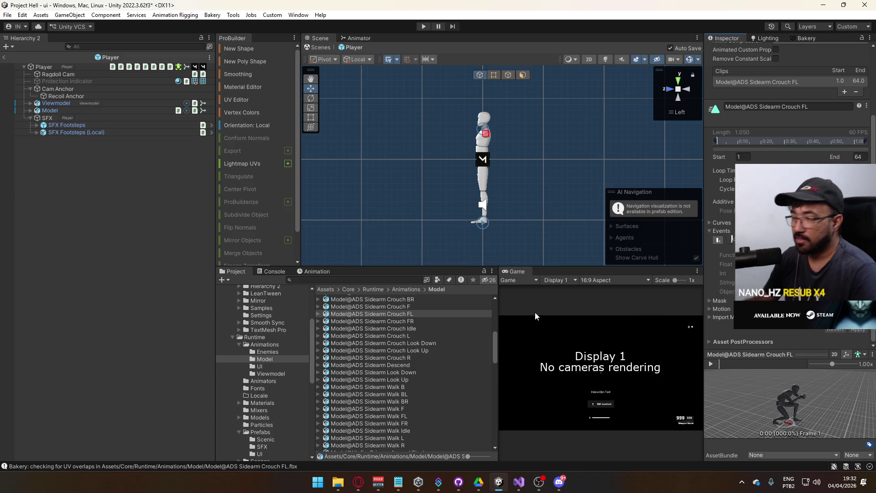
click(413, 306)
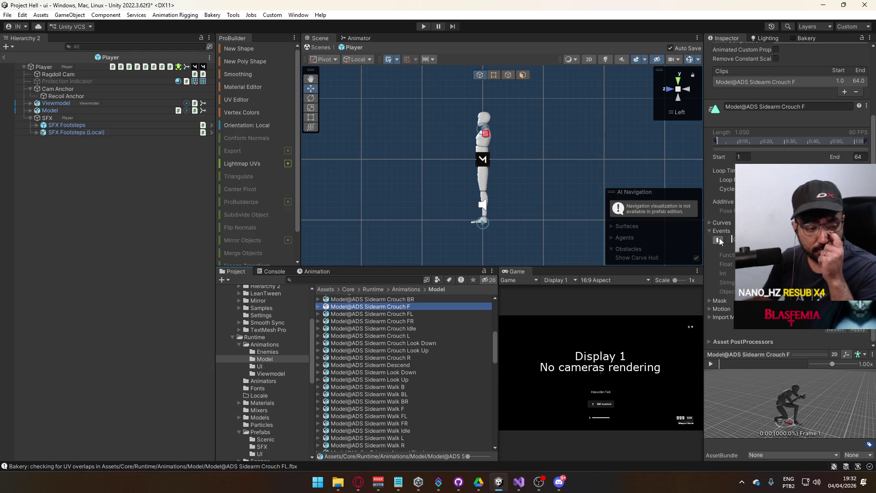
click(720, 240)
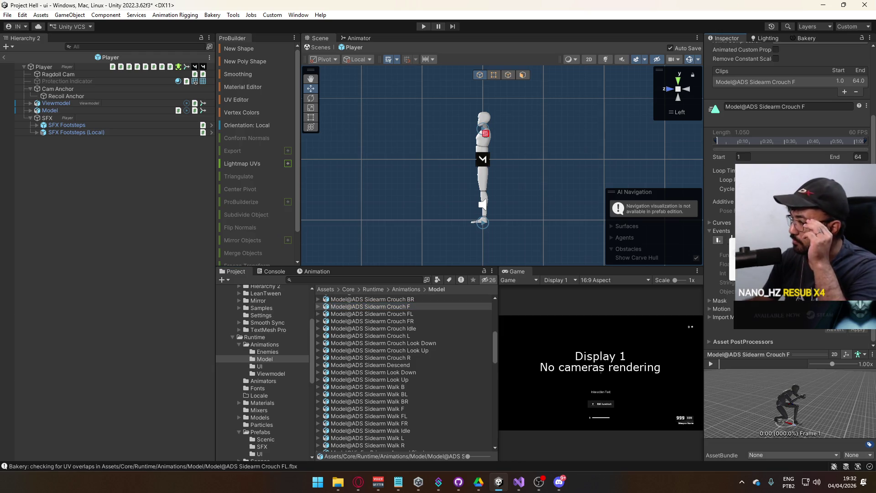
click(866, 330)
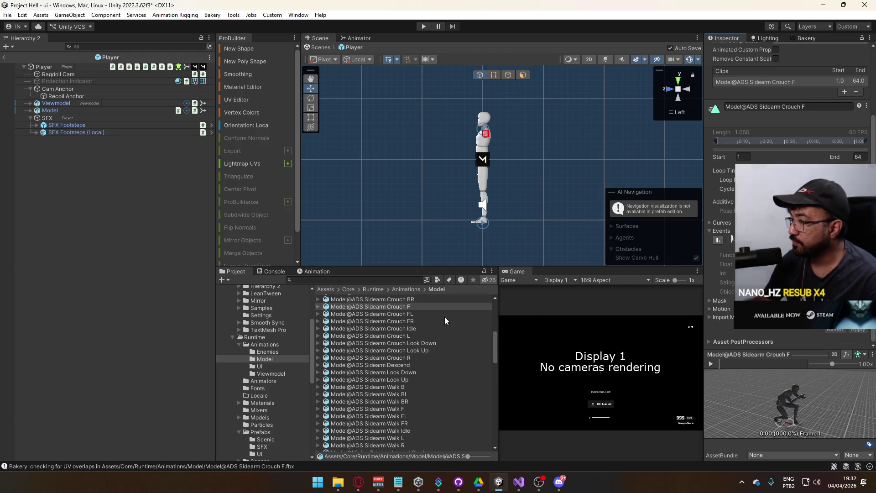
Add and apply footstep events on Sidearm Crouch BR and BL, then bring up Crouch B
scroll(432, 332, up, 3)
click(428, 327)
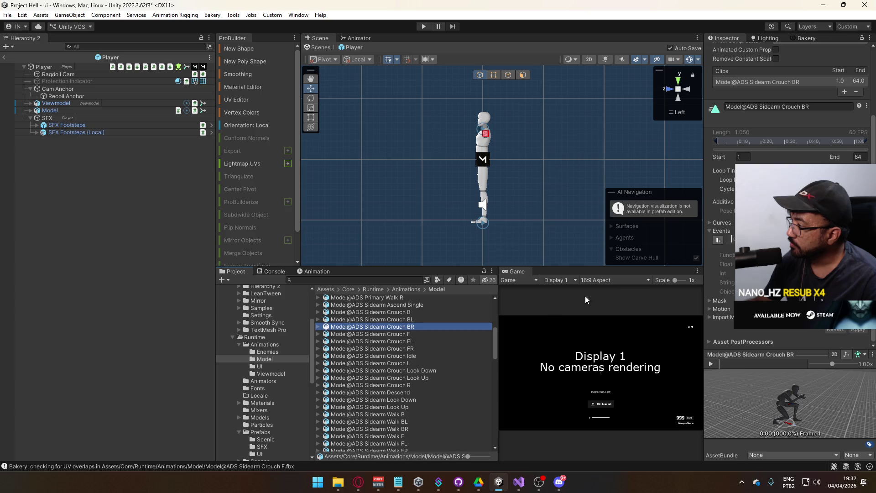
click(724, 244)
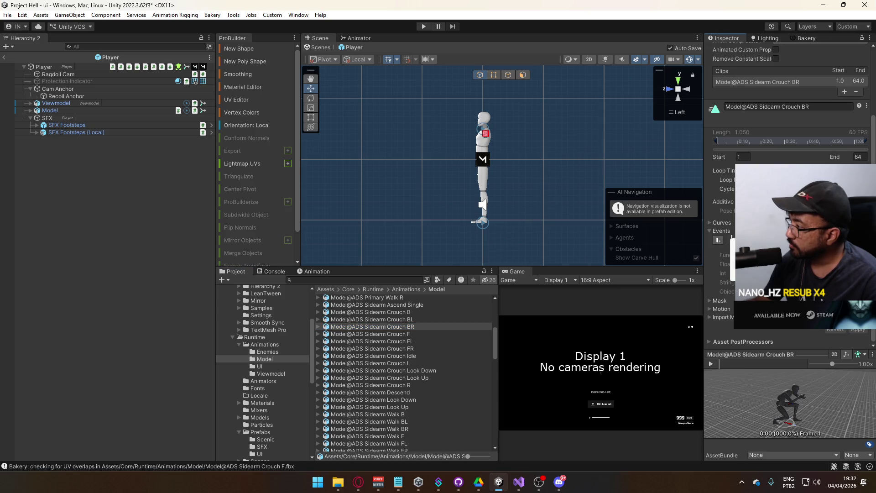
click(856, 330)
click(423, 319)
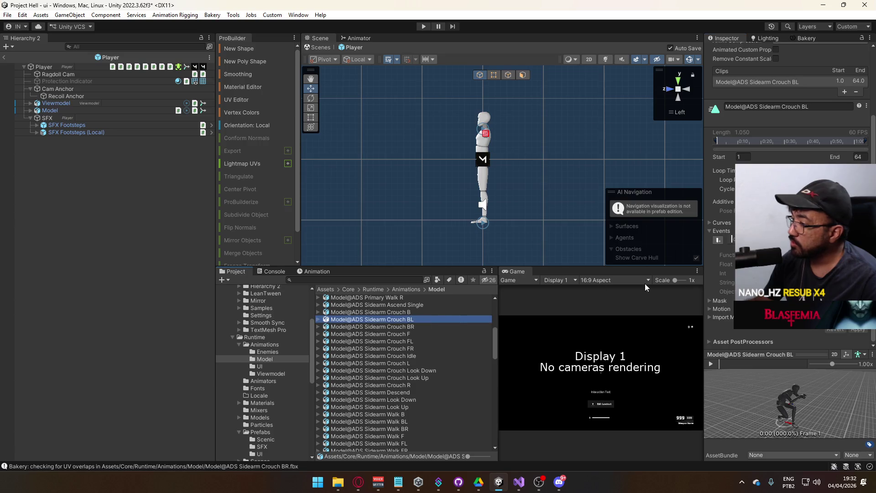
click(728, 245)
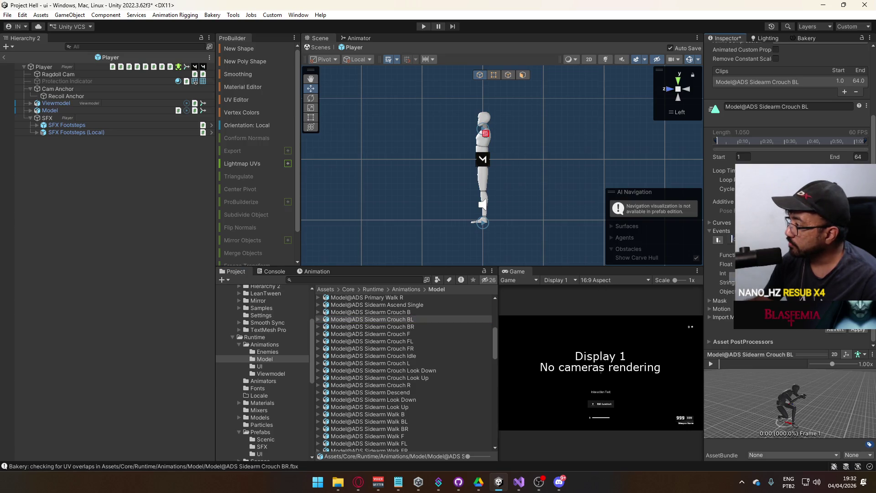
click(856, 332)
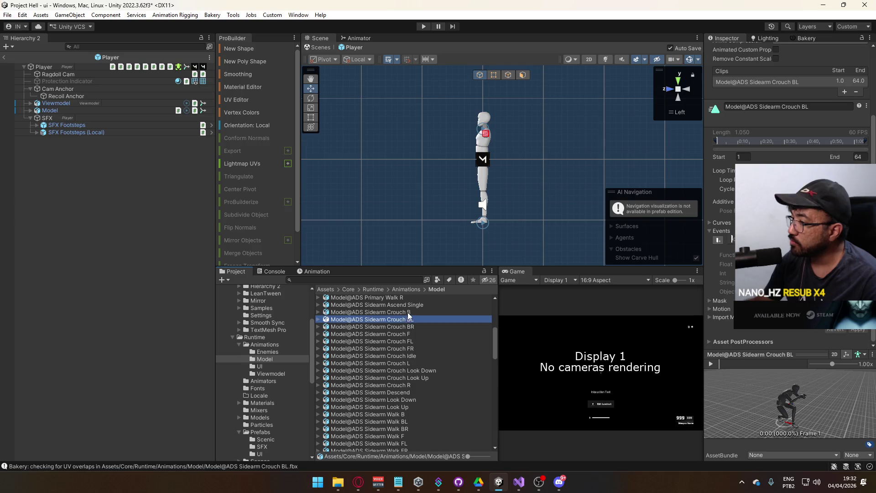
click(370, 311)
click(732, 237)
scroll(403, 318, up, 3)
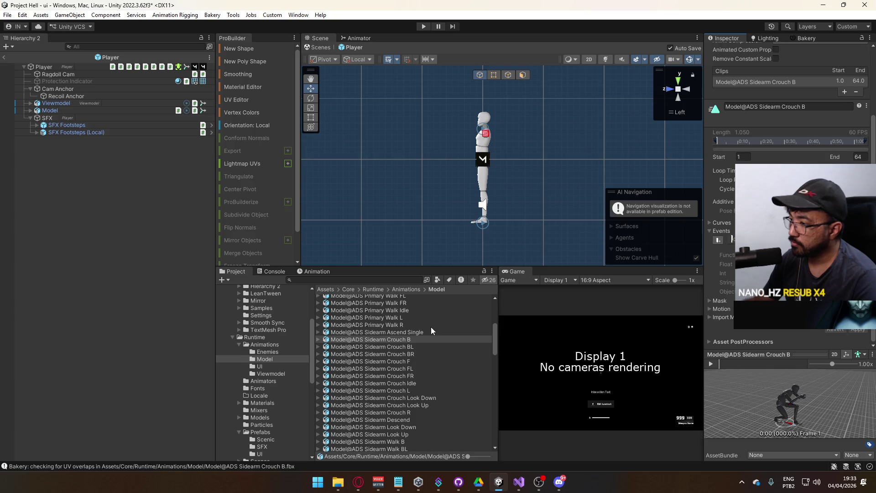
Add footstep events to the Primary Walk R and Walk L clips and apply them
click(389, 324)
click(731, 239)
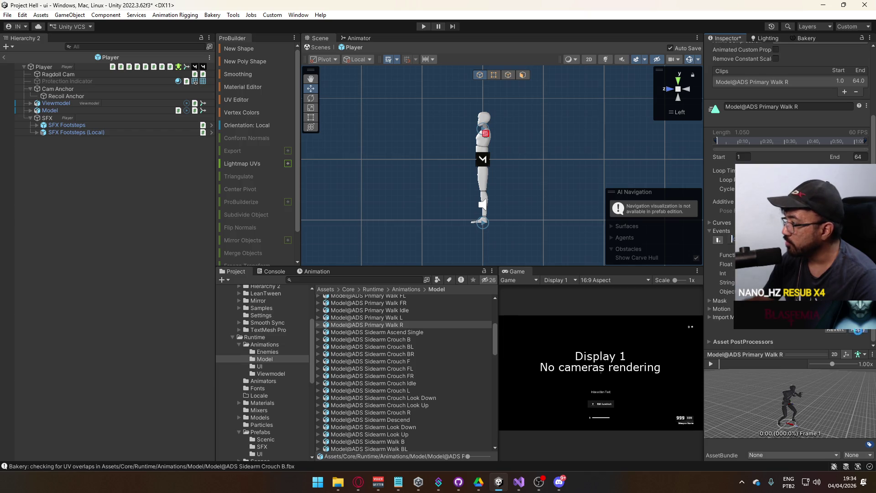
click(410, 318)
click(730, 243)
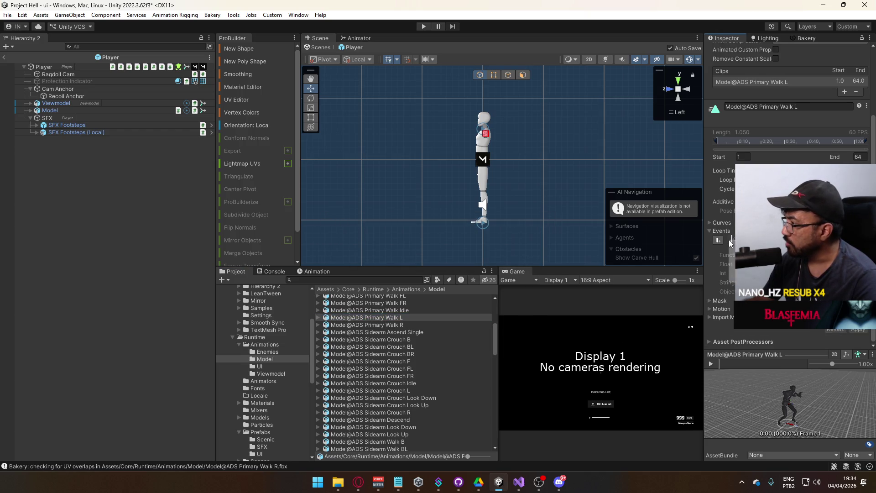
click(730, 242)
click(857, 330)
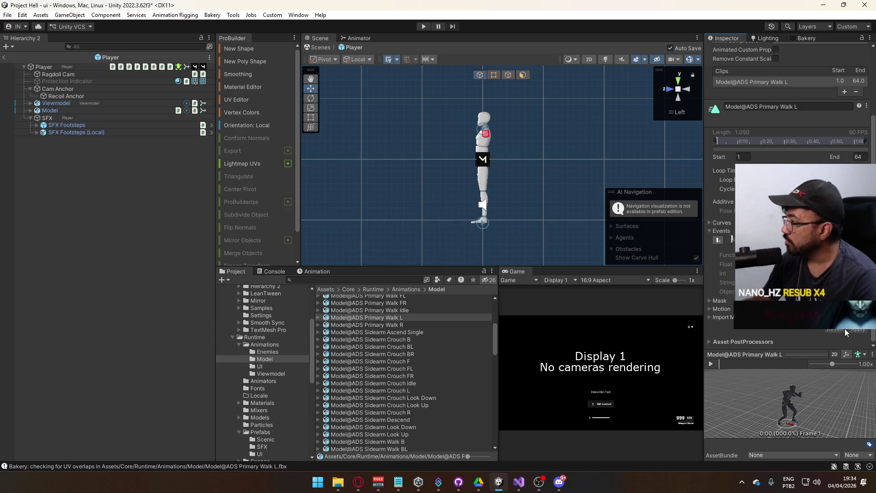
scroll(408, 353, up, 3)
Add footstep events to Primary Walk FR, FL and F, applying FR and FL
click(405, 359)
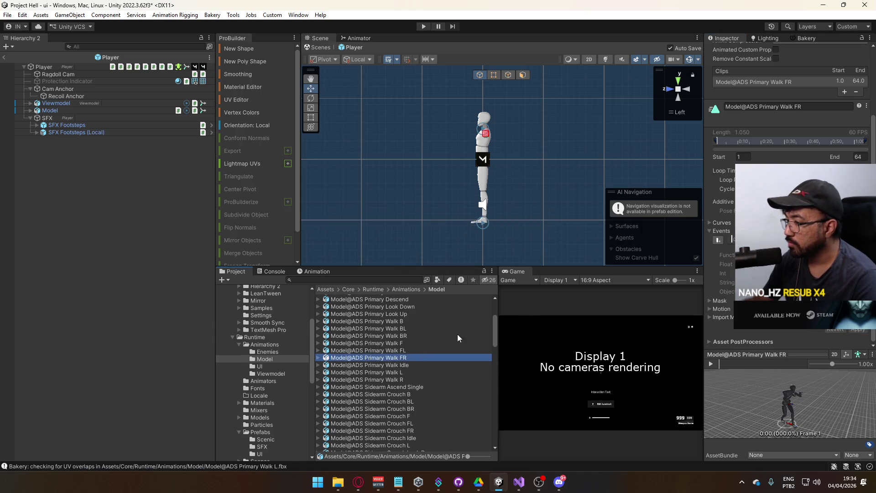
click(730, 241)
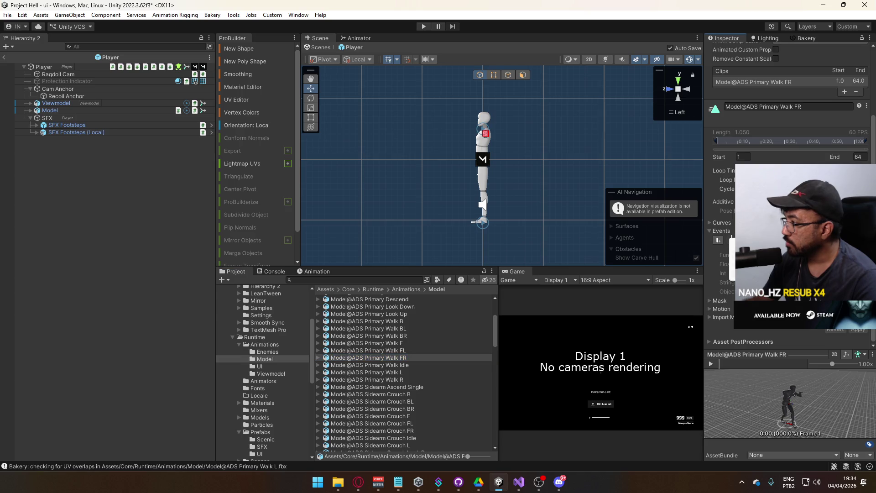
click(858, 330)
click(402, 351)
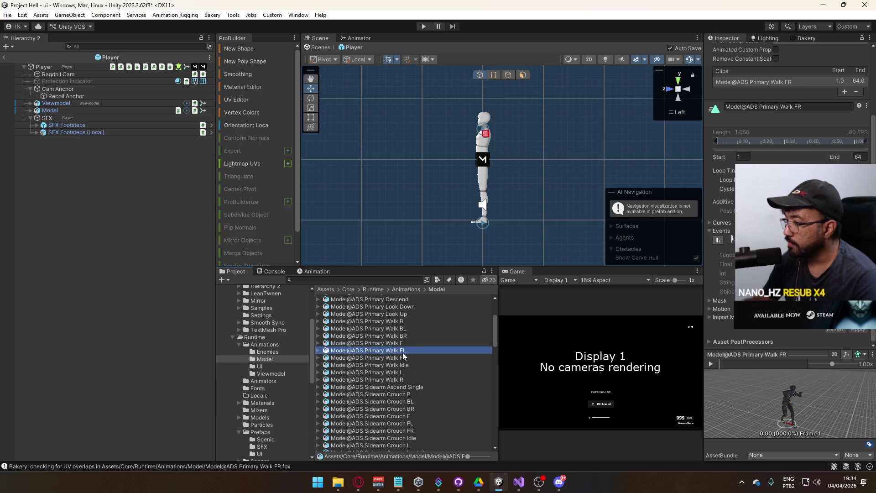
click(731, 241)
click(857, 330)
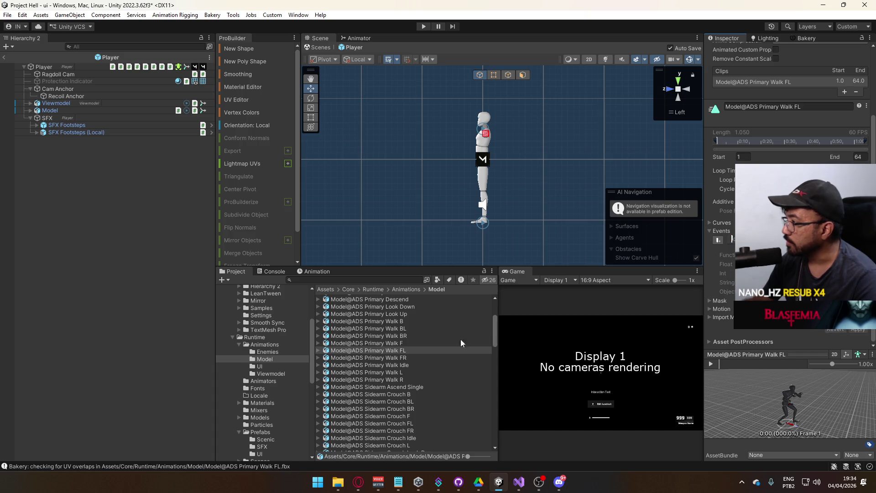
click(392, 343)
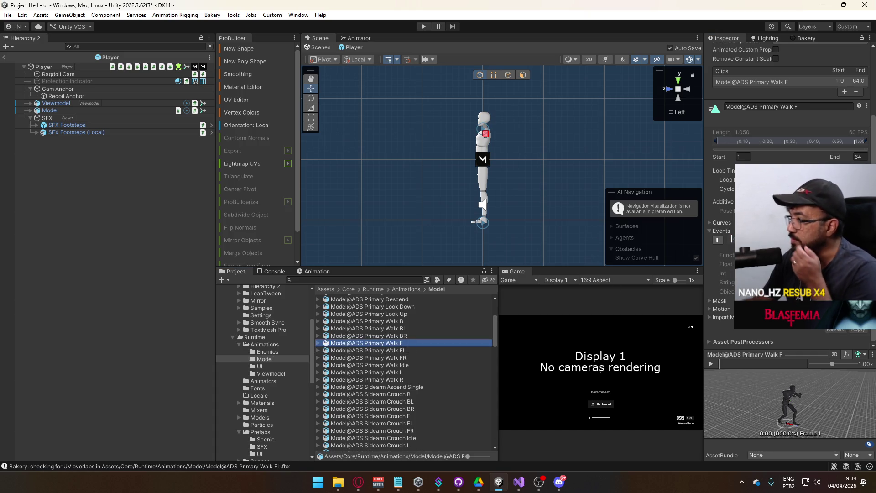
click(730, 241)
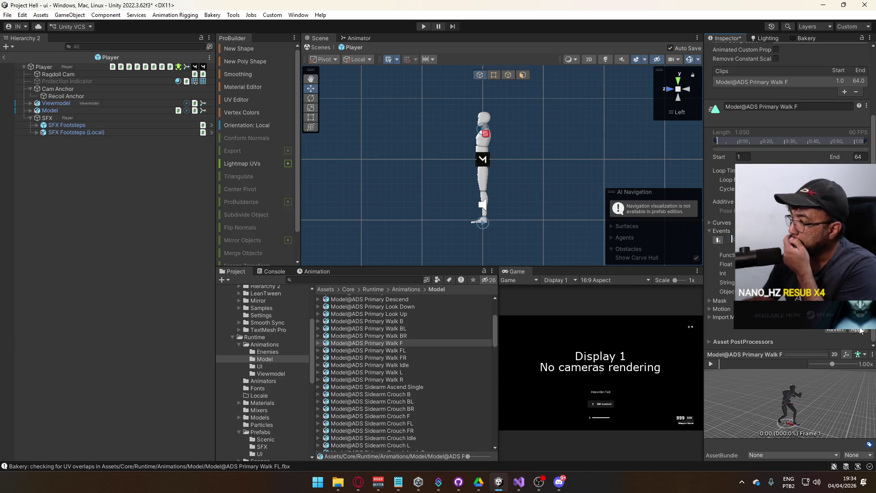
Add footstep events to Primary Walk BR and BL, apply, and bring up Walk B
click(410, 337)
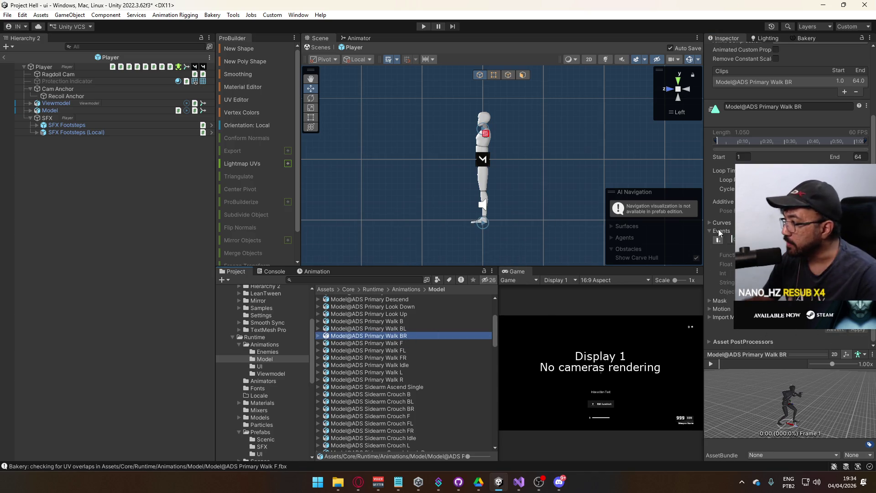
click(731, 241)
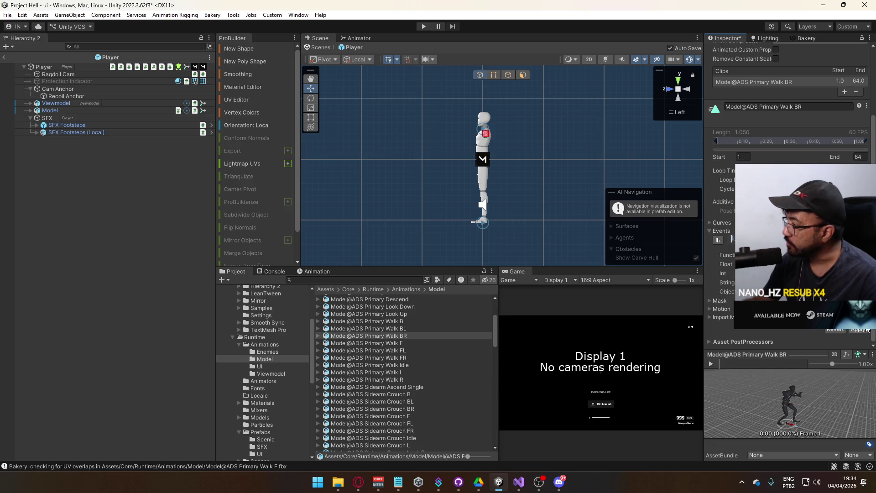
click(409, 328)
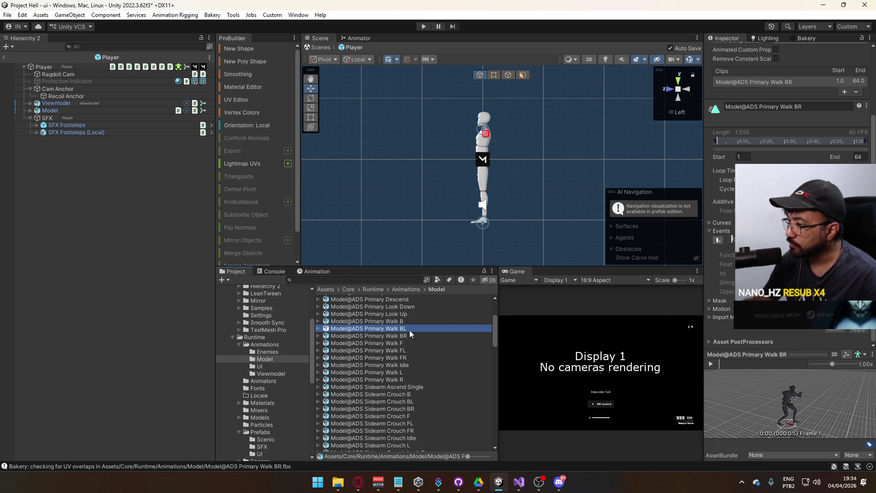
click(732, 238)
click(864, 329)
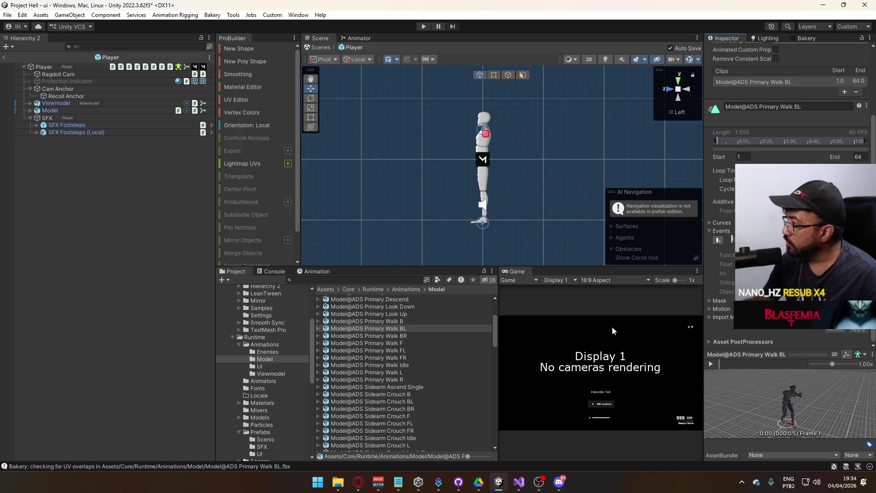
click(392, 322)
click(729, 245)
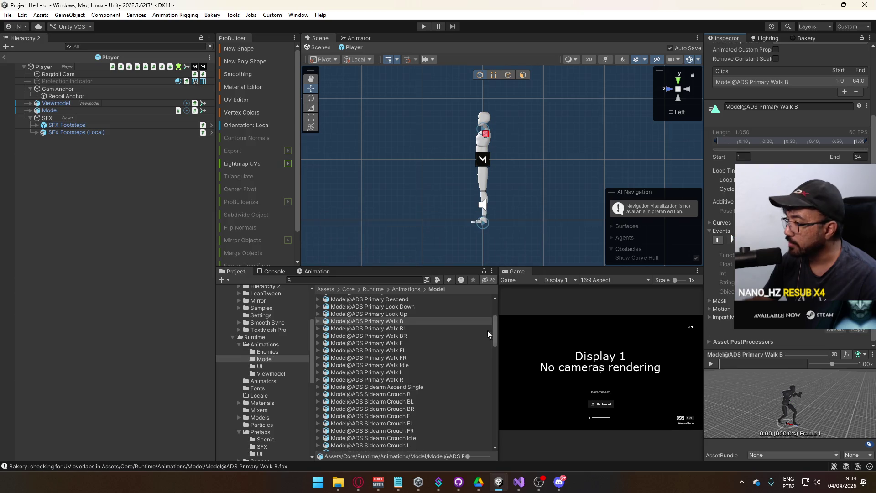
scroll(457, 340, up, 2)
scroll(447, 345, up, 2)
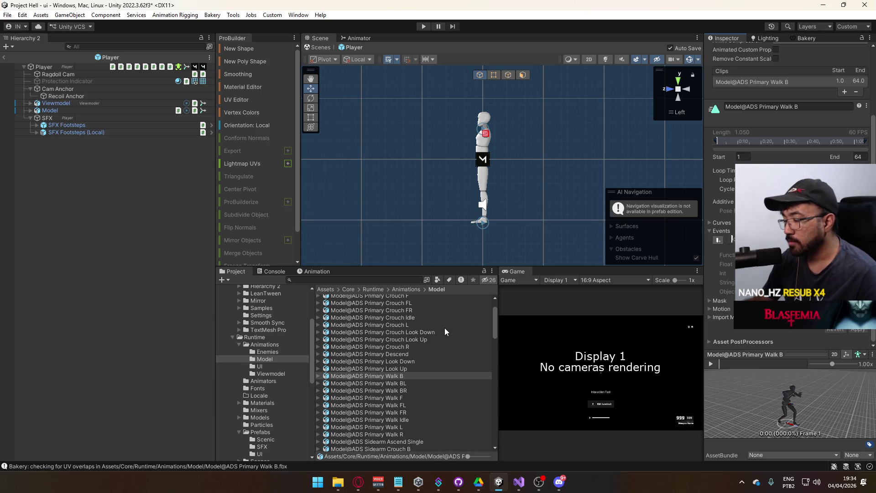
scroll(445, 330, up, 2)
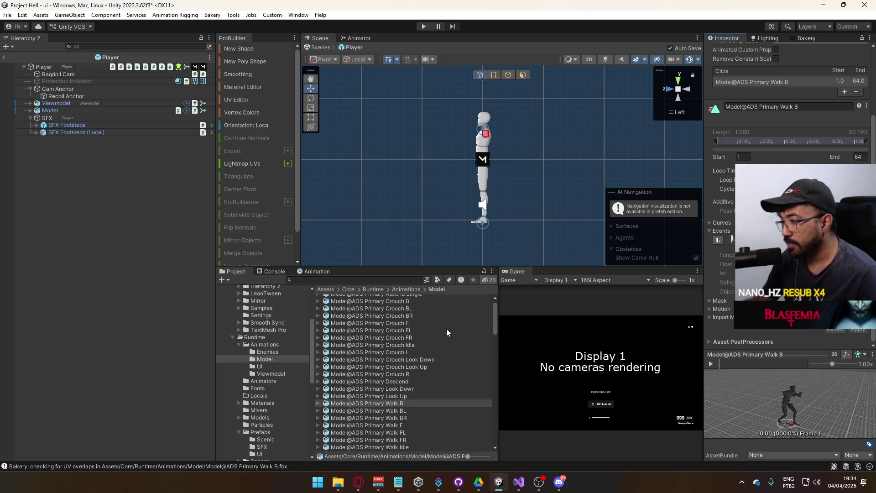
Add a footstep event to Model@ADS Primary Crouch R, checking the FootstepType enum in Visual Studio
click(417, 373)
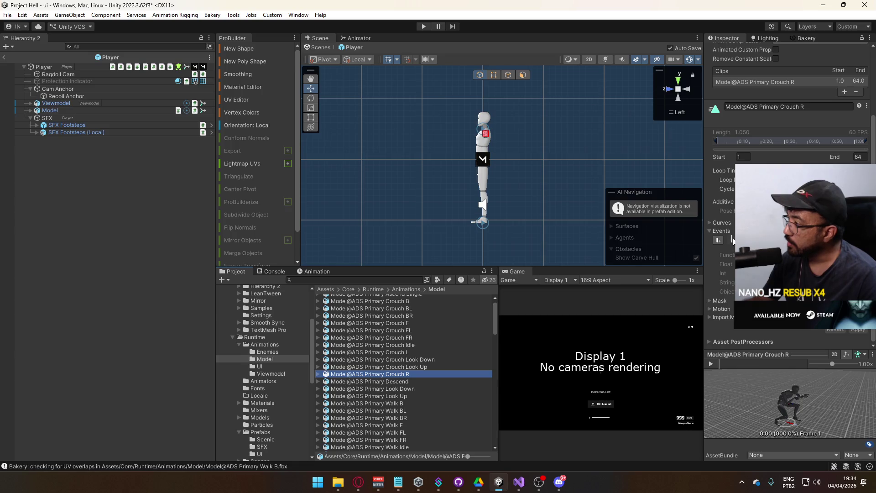
click(732, 239)
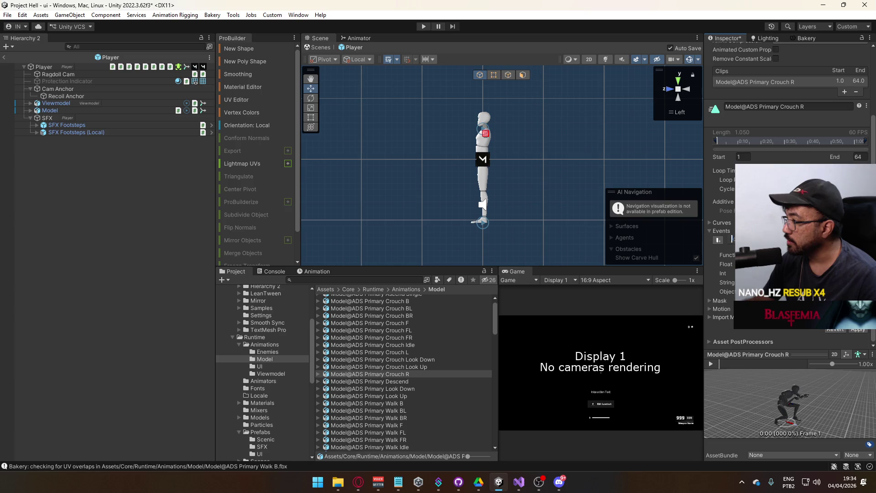
click(519, 483)
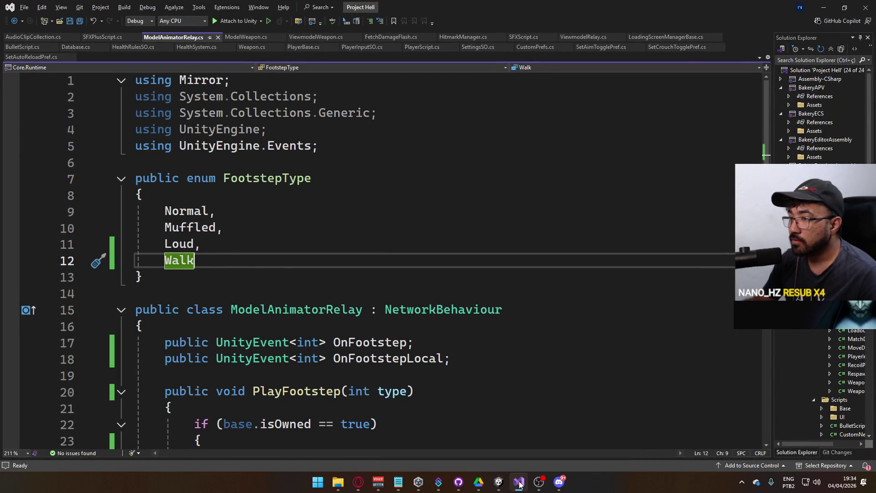
click(519, 482)
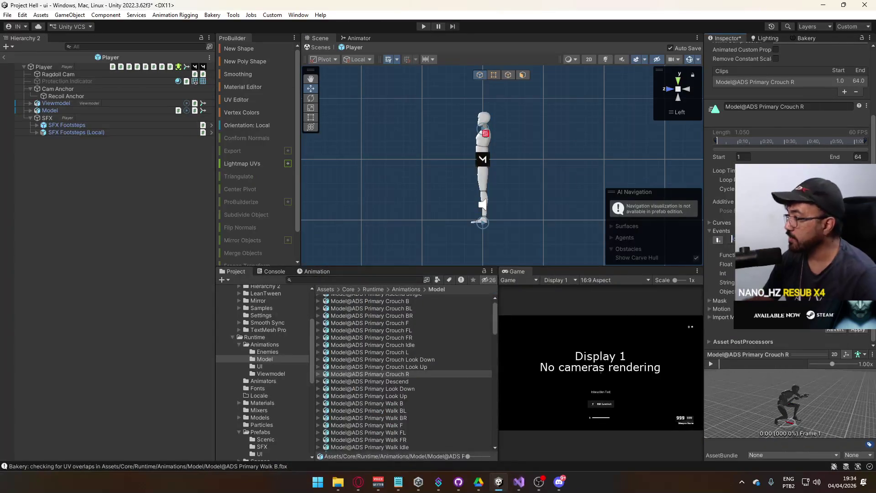
Apply the Primary Crouch R event, then add a footstep event to Model@ADS Primary Crouch L
click(864, 331)
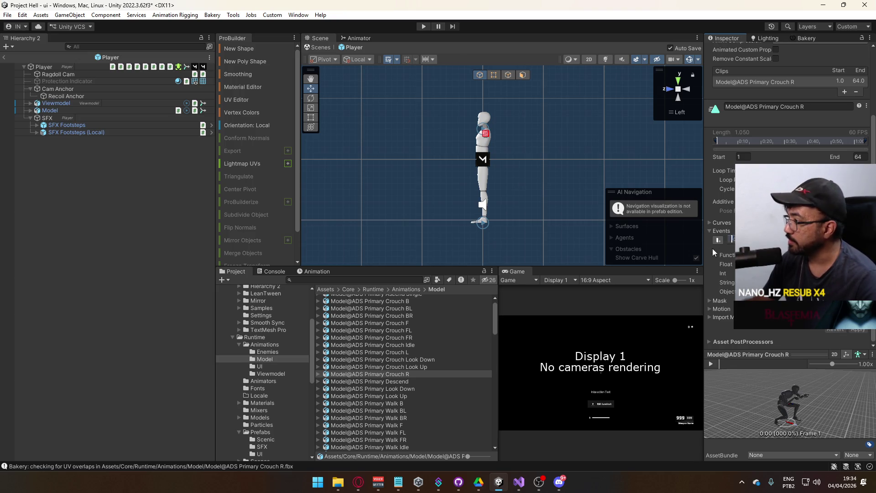
click(412, 352)
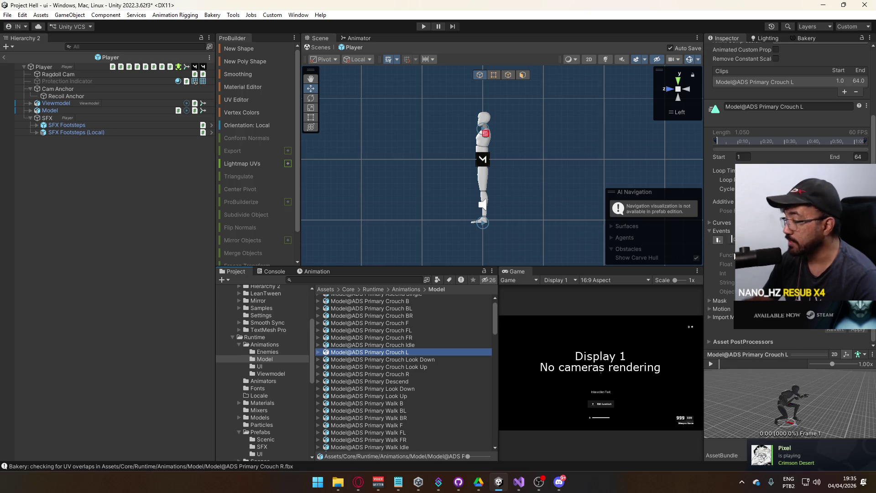
click(718, 240)
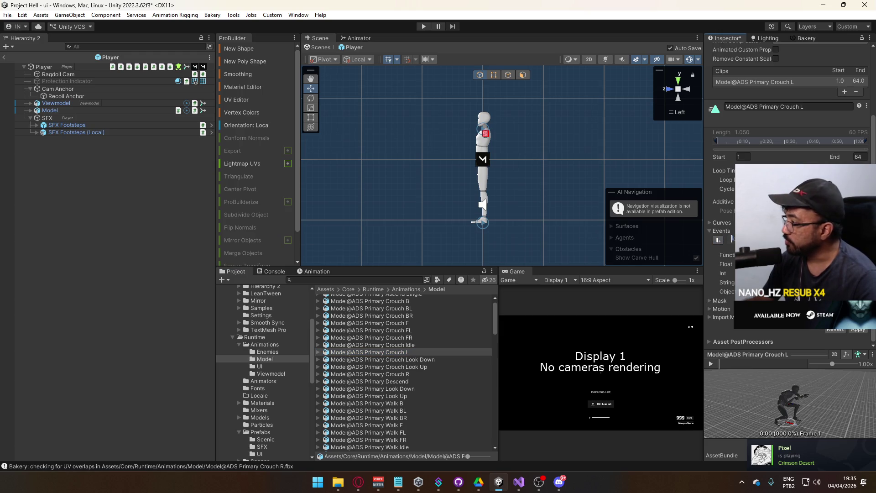
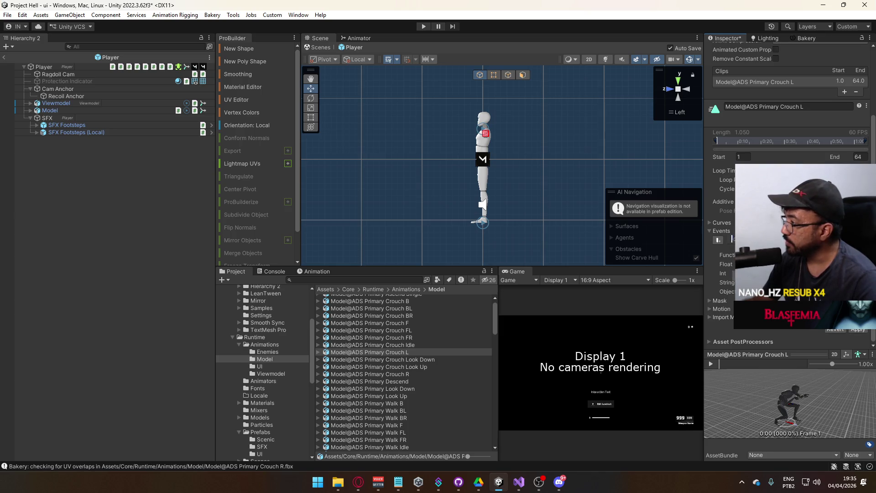
Apply the Crouch L changes, then add an event to Crouch FR and FL and apply each
click(858, 329)
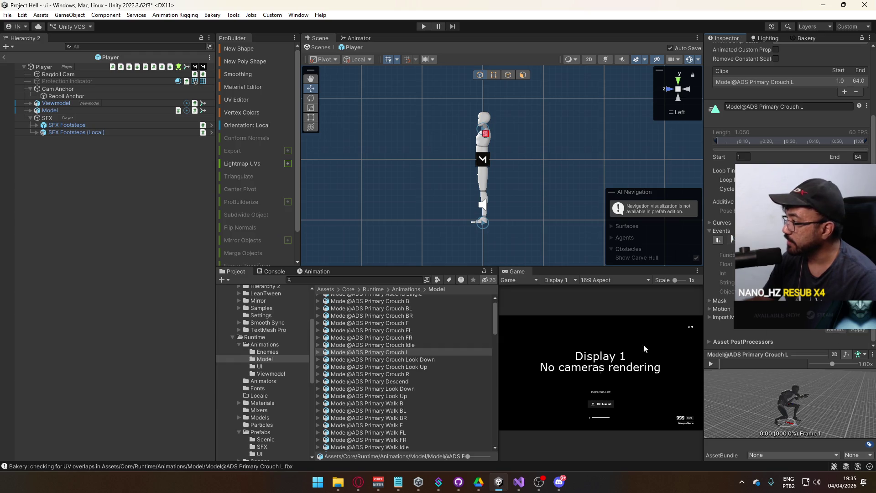
click(417, 338)
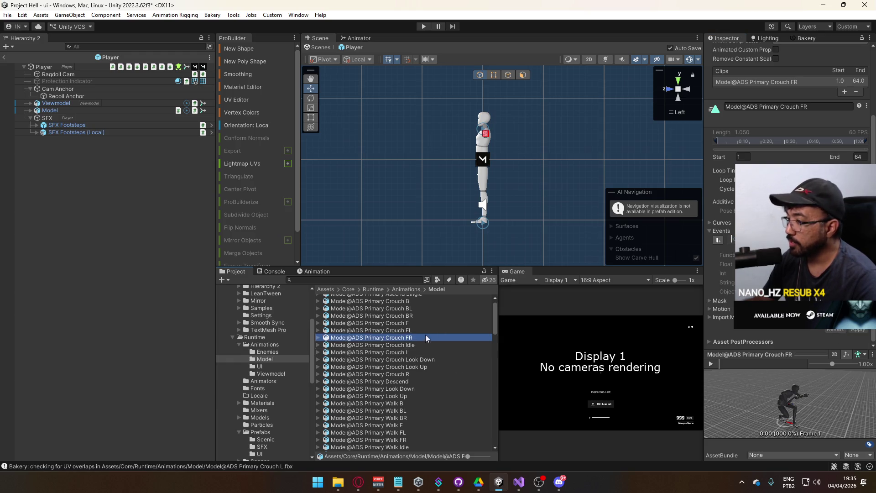
click(731, 241)
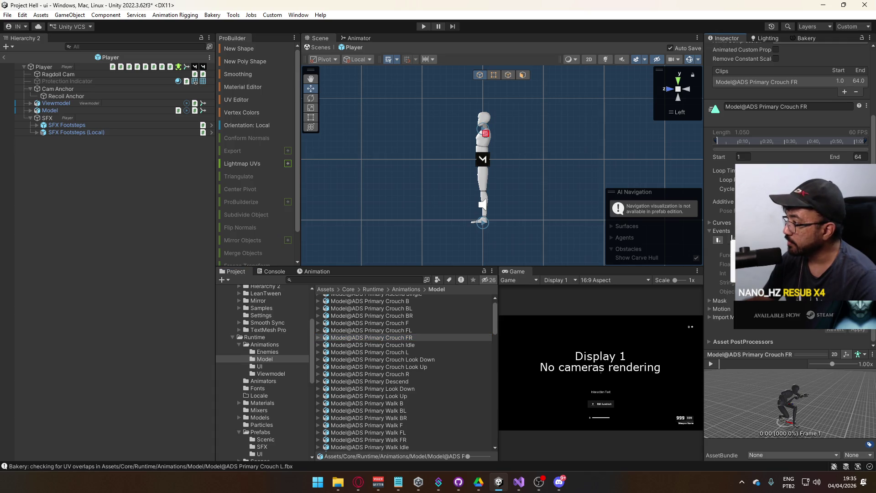
click(858, 332)
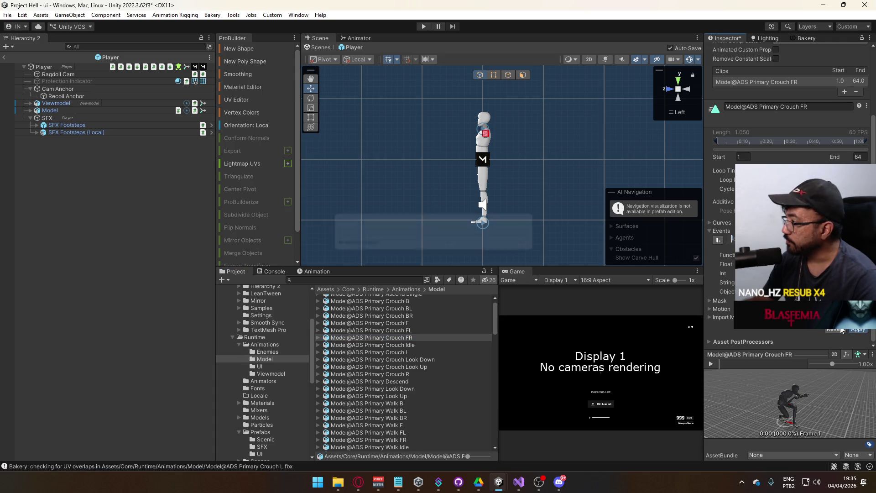
click(414, 329)
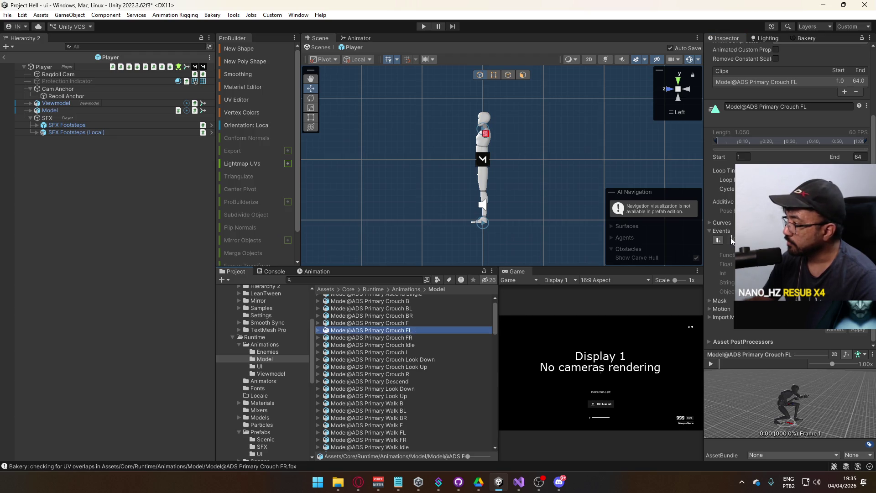
click(732, 239)
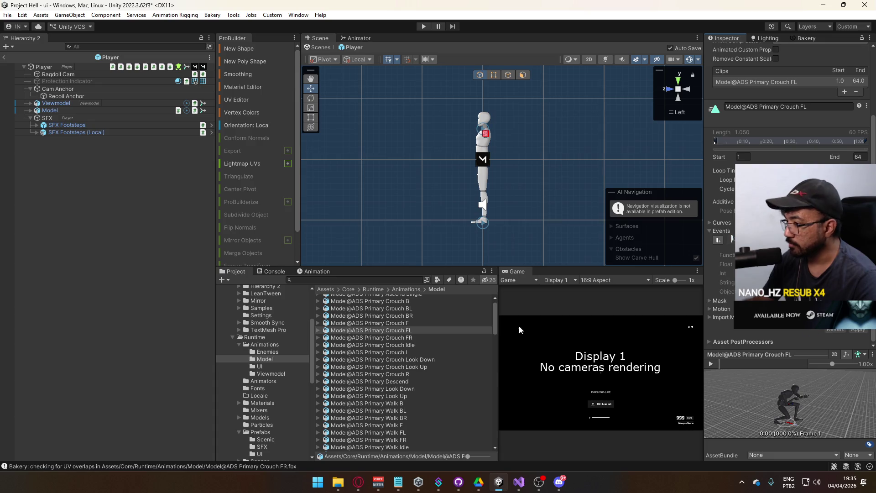
scroll(435, 349, up, 1)
click(409, 334)
Add an animation event to Crouch F, BR and BL, apply each, then select the Loud footstep source
click(418, 328)
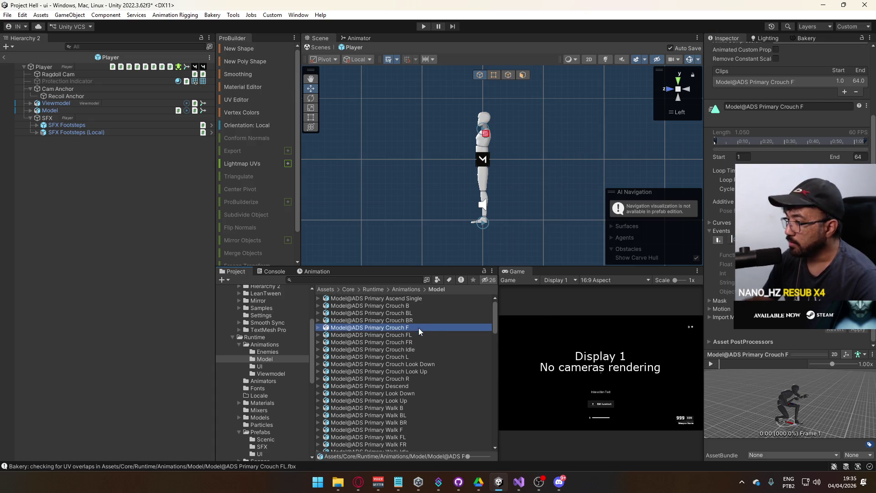
click(731, 238)
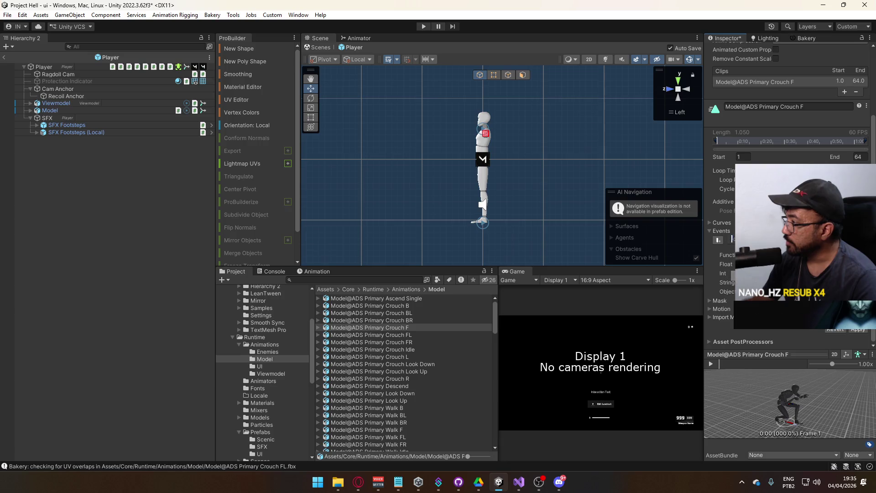
click(859, 330)
click(389, 320)
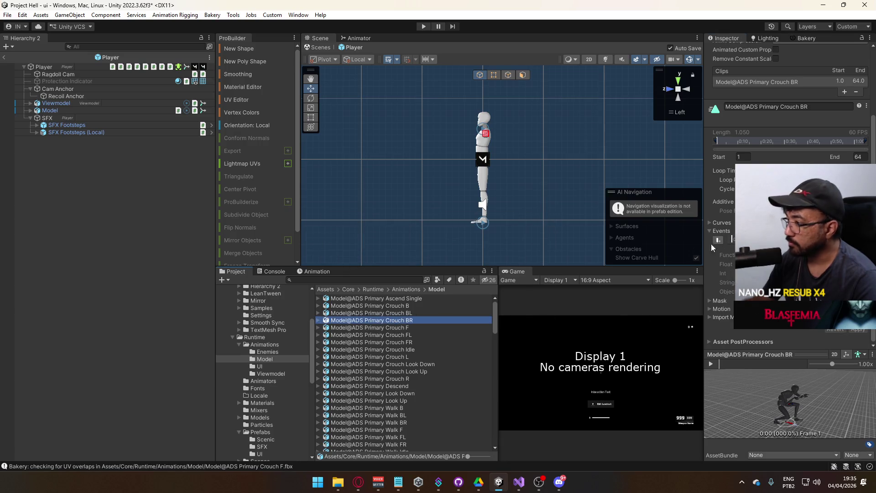
click(729, 239)
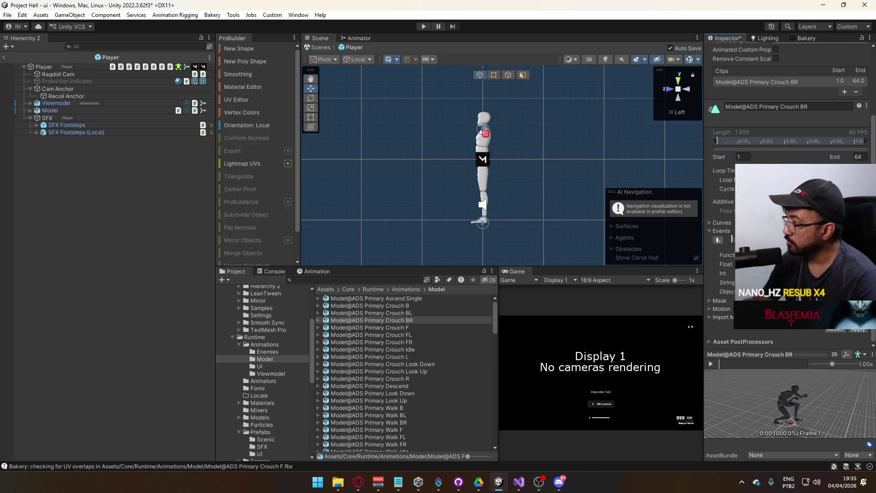
click(858, 330)
click(406, 313)
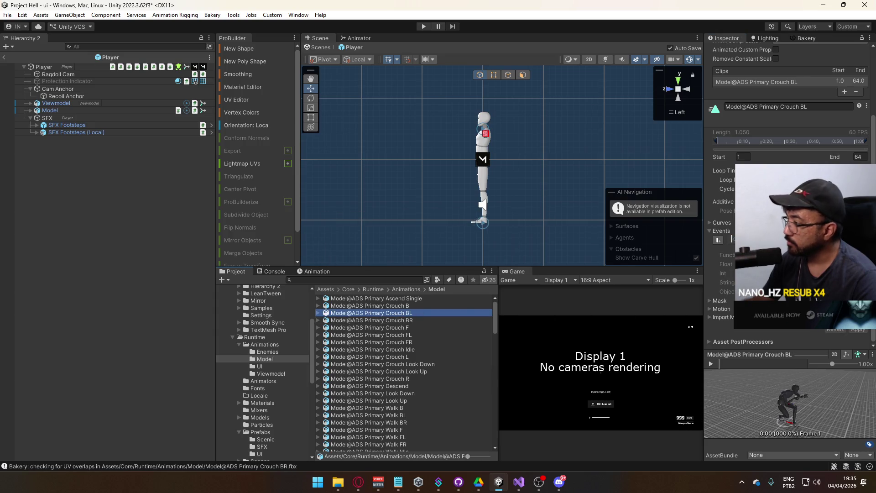
click(732, 239)
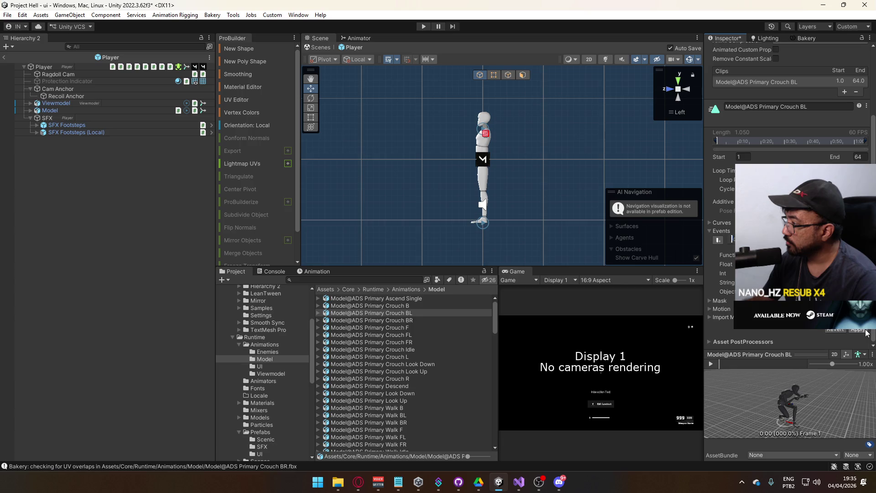
click(865, 332)
click(37, 125)
click(80, 147)
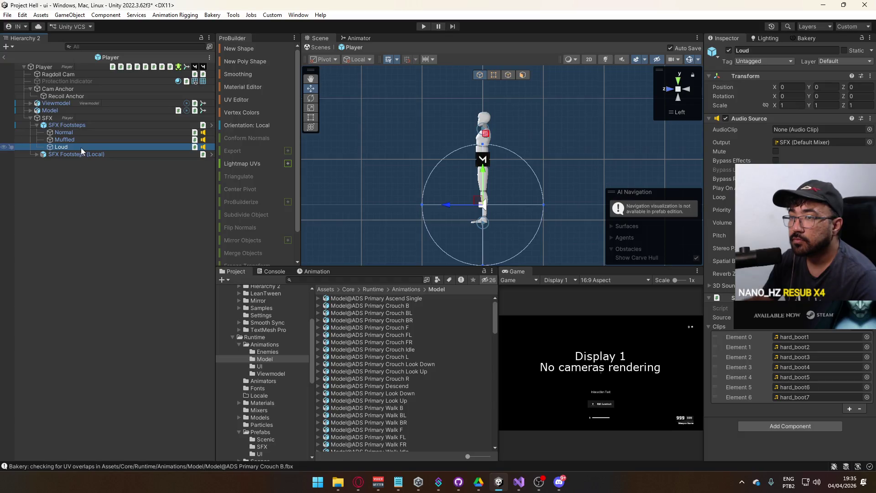
Duplicate the Loud footstep source and name the copy Walk
key(ctrl+d)
key(F2)
text(Walk)
key(Return)
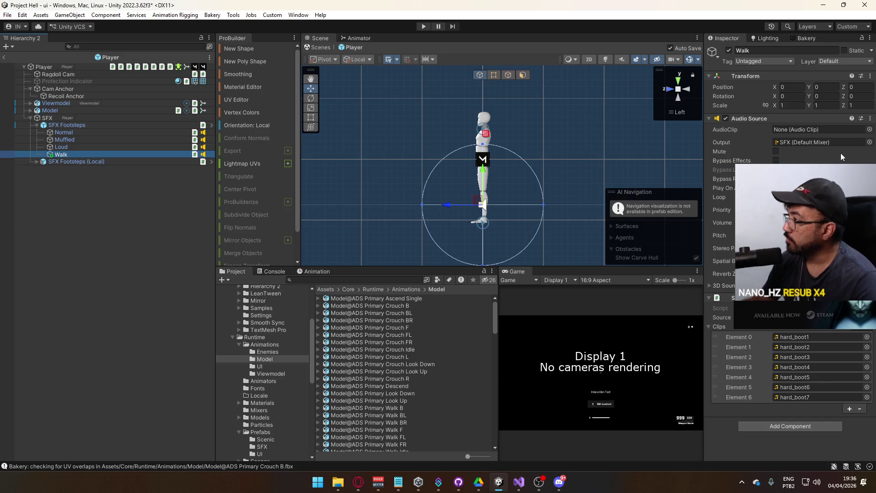
Drag the Loud source's Audio Source volume down to 0.4
click(94, 139)
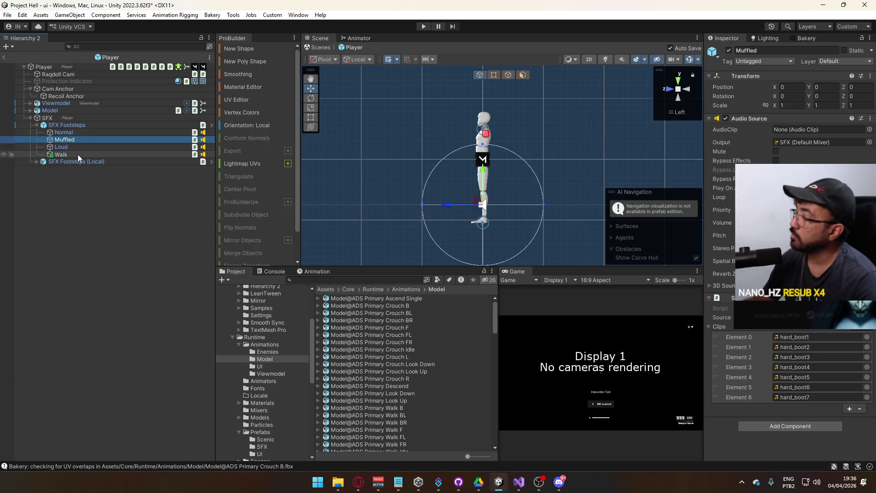
click(79, 148)
drag(722, 222, 753, 222)
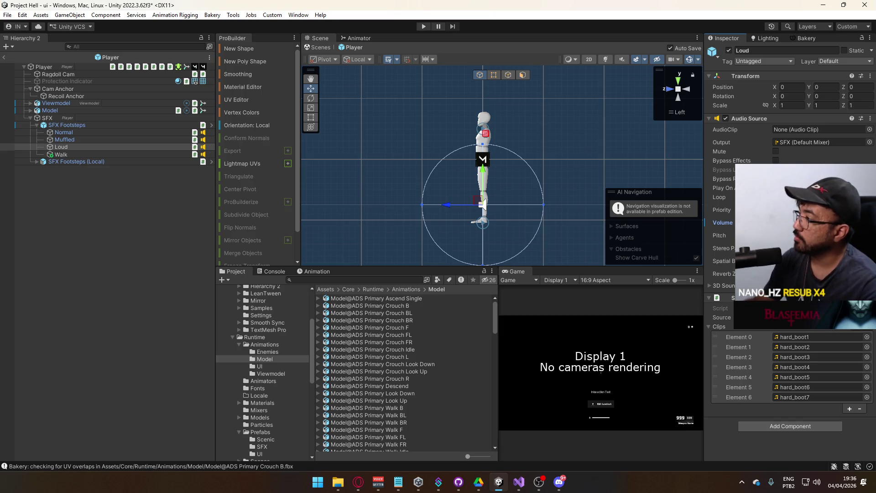
click(75, 126)
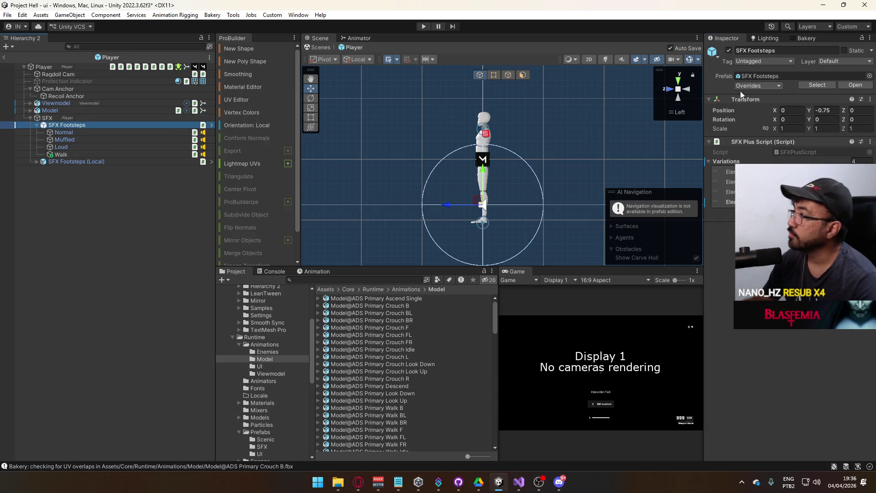
Review the SFX Footsteps prefab overrides: the added Walk object and Loud's changed audio settings
click(744, 85)
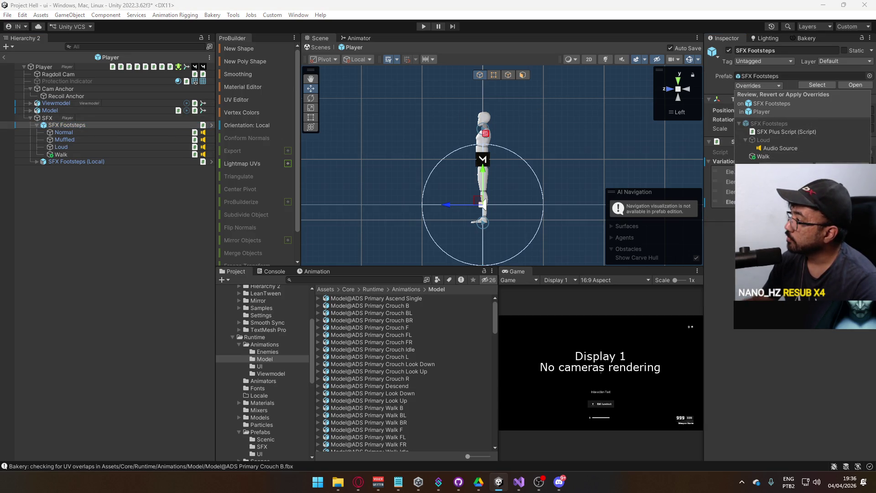
click(776, 158)
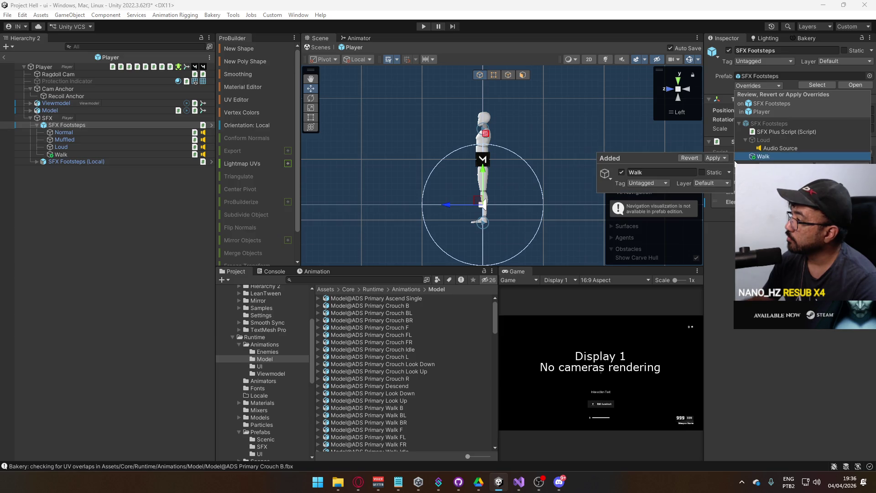
click(786, 147)
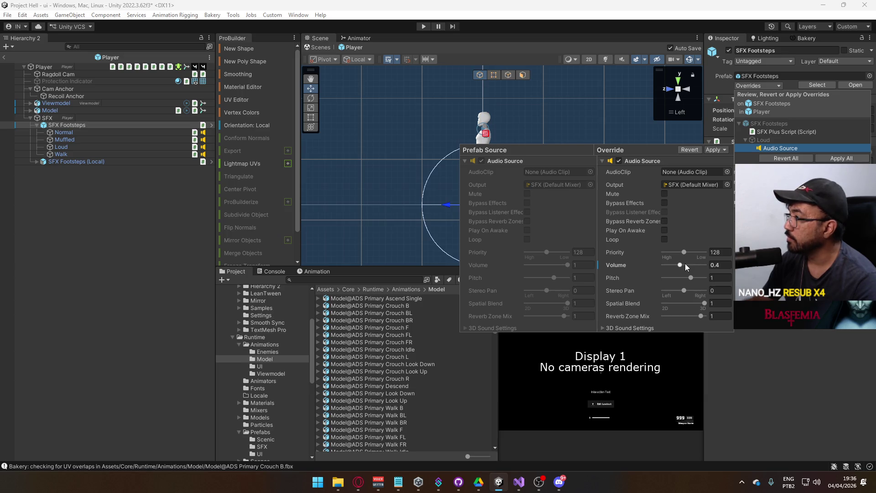
click(630, 199)
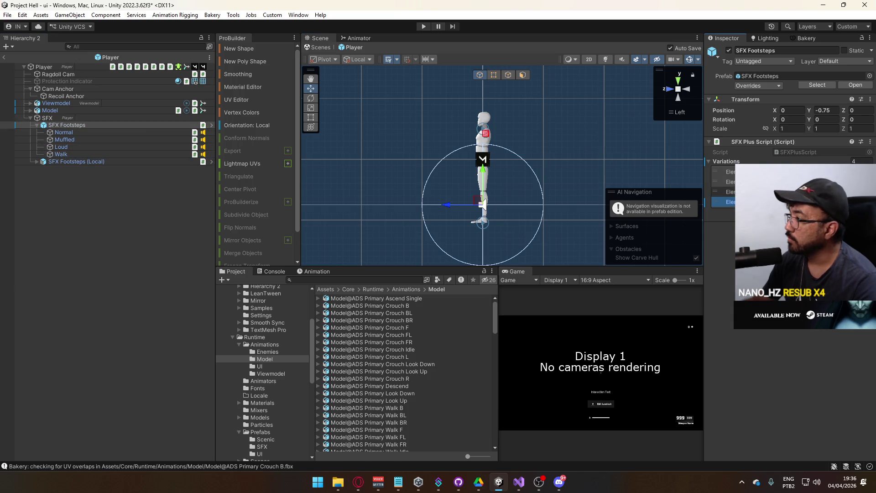
Compare the Walk and Loud audio settings, then select SFX Footsteps (Local)
click(101, 152)
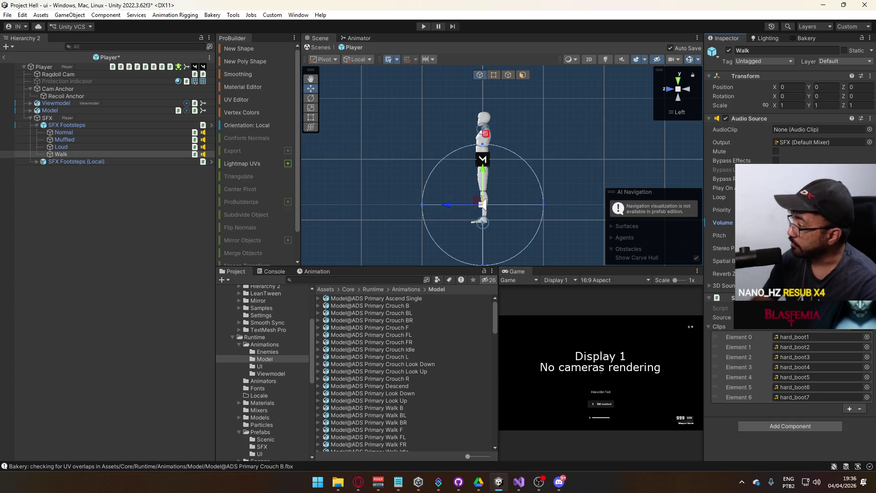
click(78, 146)
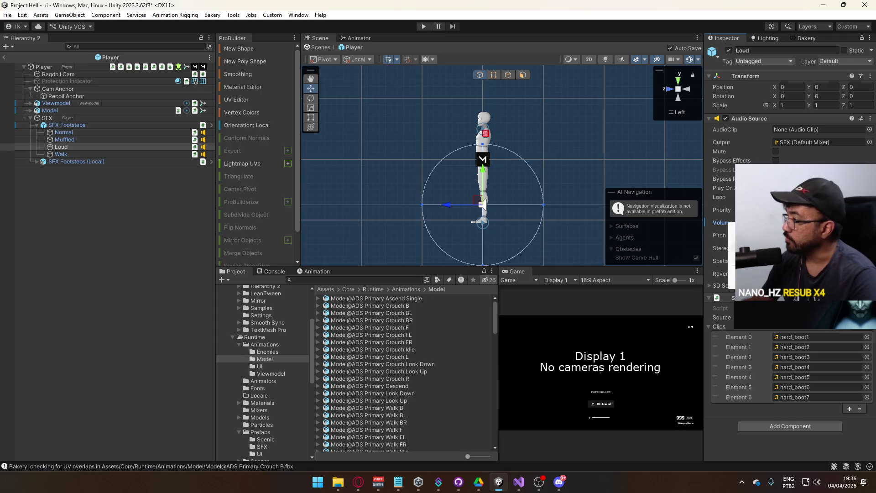
click(80, 155)
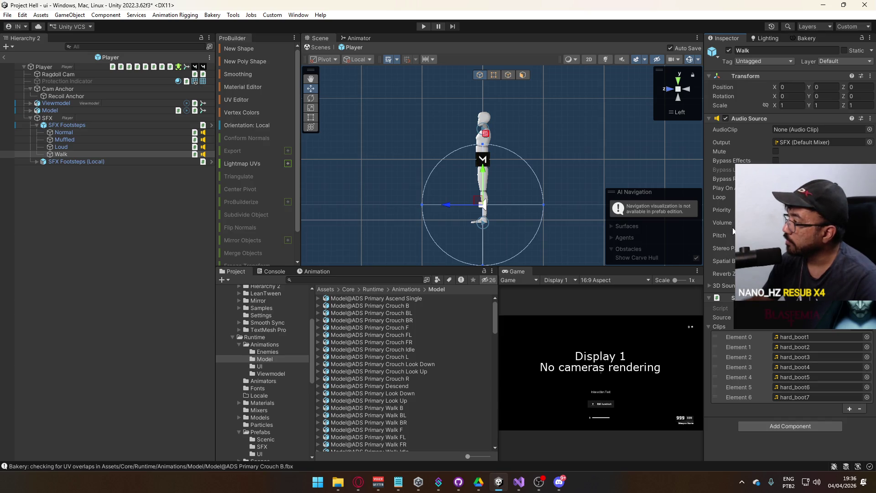
click(80, 161)
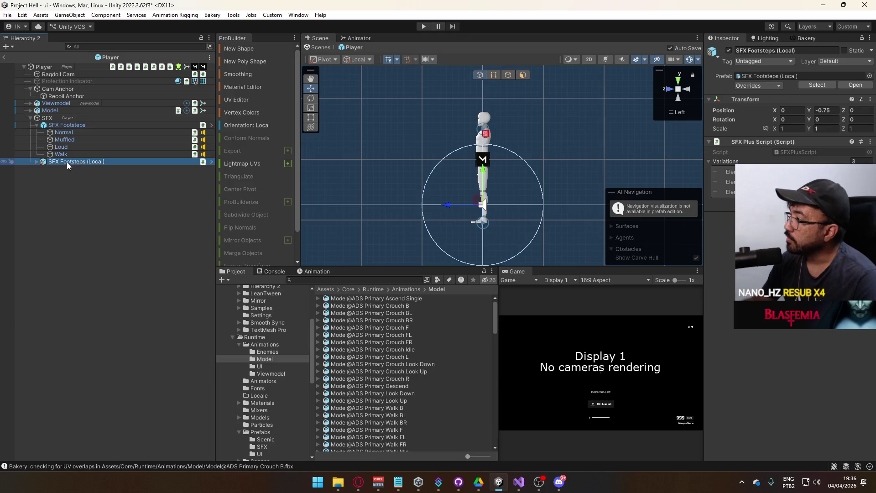
Expand SFX Footsteps (Local) and check it for prefab overrides
click(36, 162)
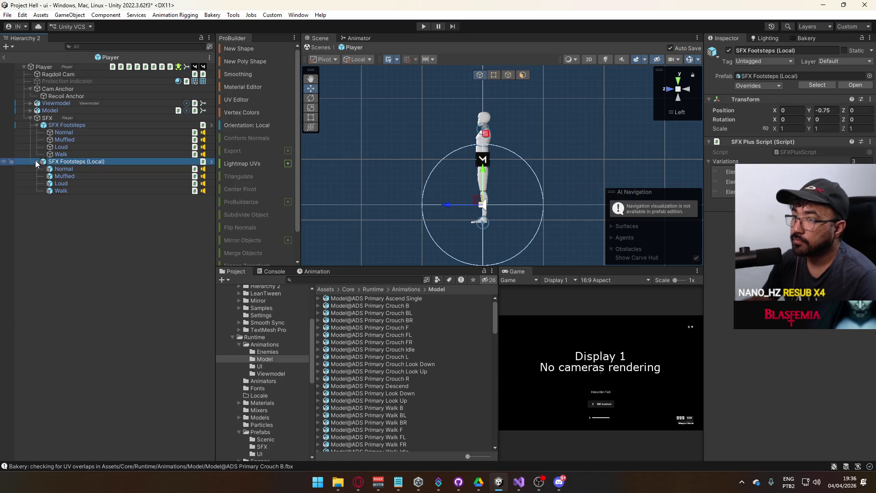
click(759, 86)
key(Escape)
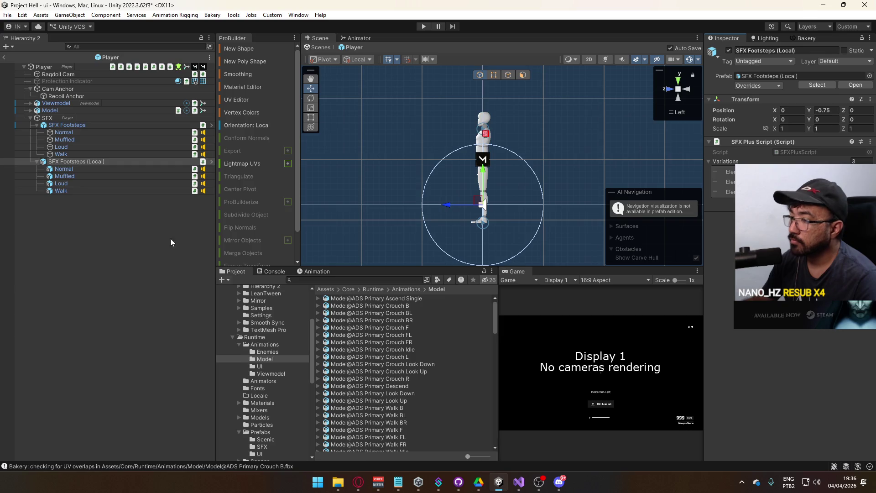
right_click(76, 163)
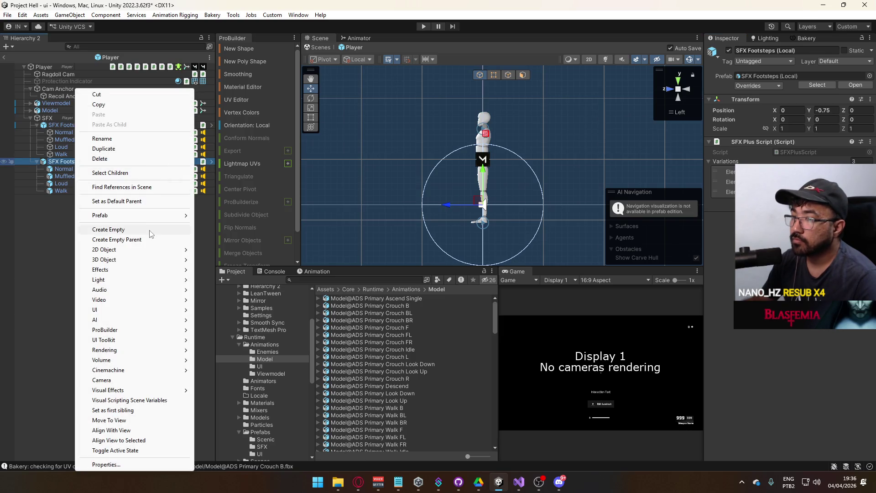
Apply all SFX Footsteps overrides to the Player prefab
click(58, 125)
click(766, 87)
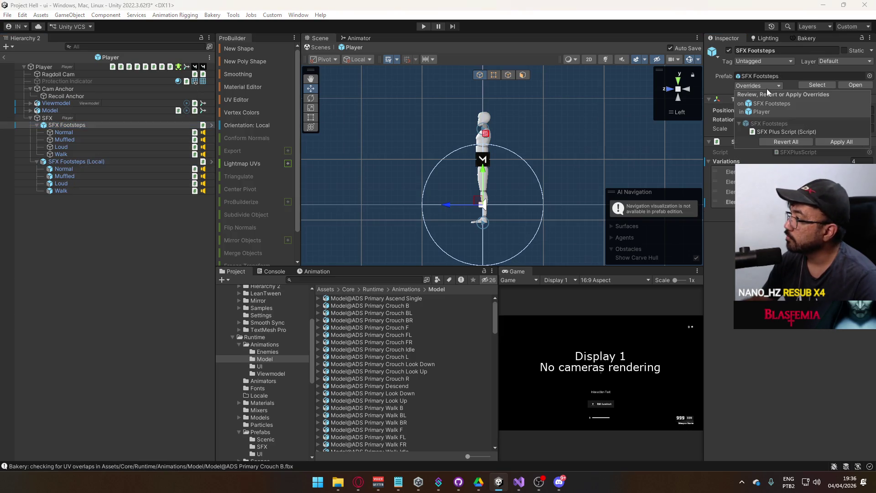
click(778, 131)
click(713, 133)
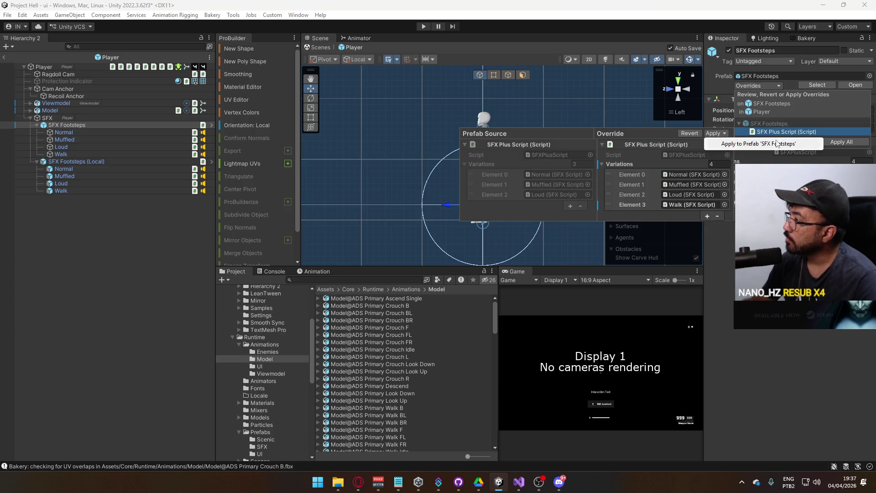
click(762, 146)
Inspect the local Walk source's Spatial Blend setting under SFX Footsteps (Local)
click(70, 161)
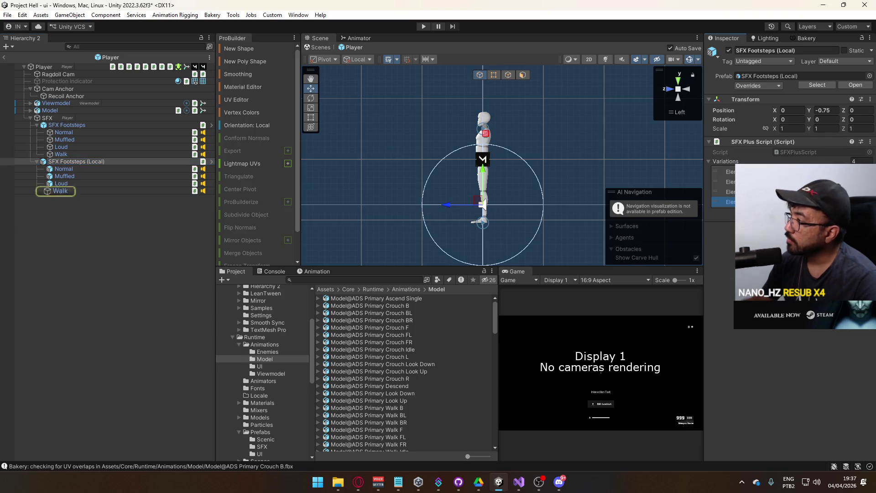
click(88, 191)
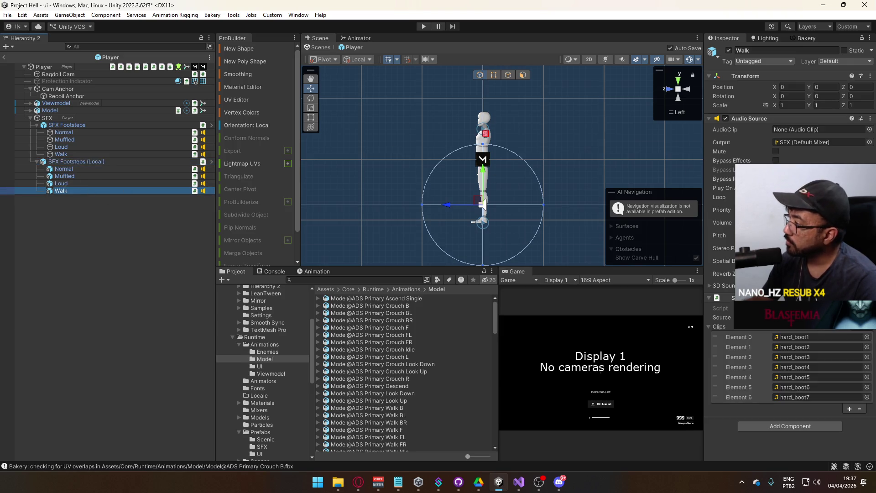
click(802, 261)
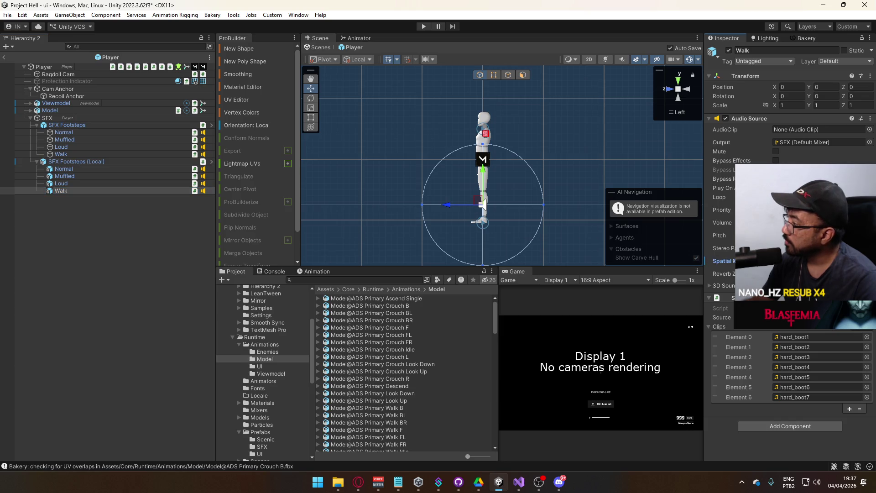
right_click(728, 260)
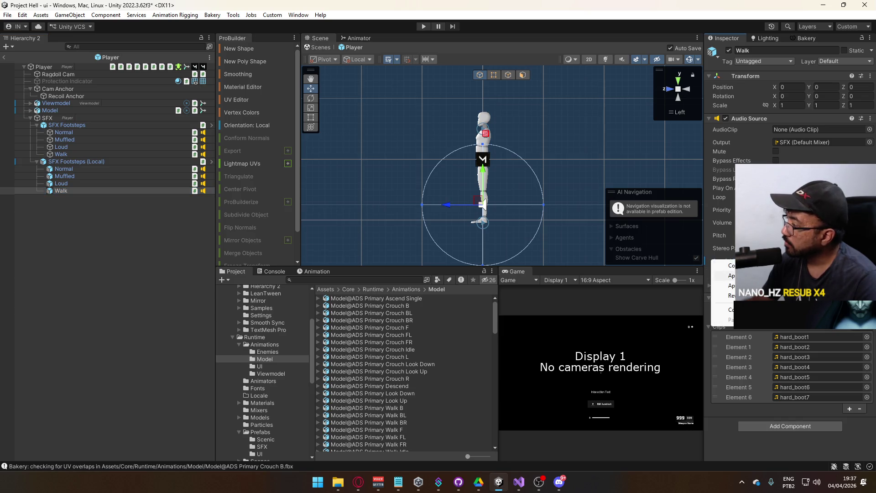
click(730, 275)
Check the Audio Source settings of each footstep sound in both footstep groups
click(84, 183)
click(86, 177)
click(83, 169)
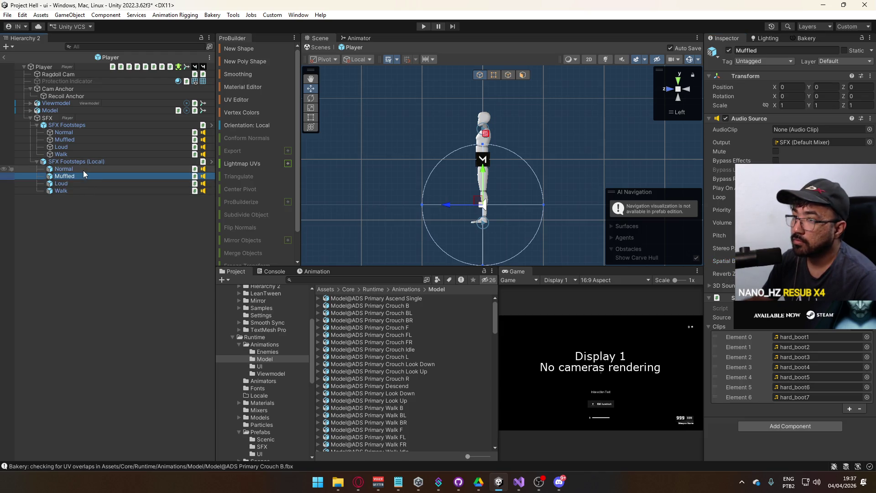
click(83, 163)
click(76, 153)
click(80, 146)
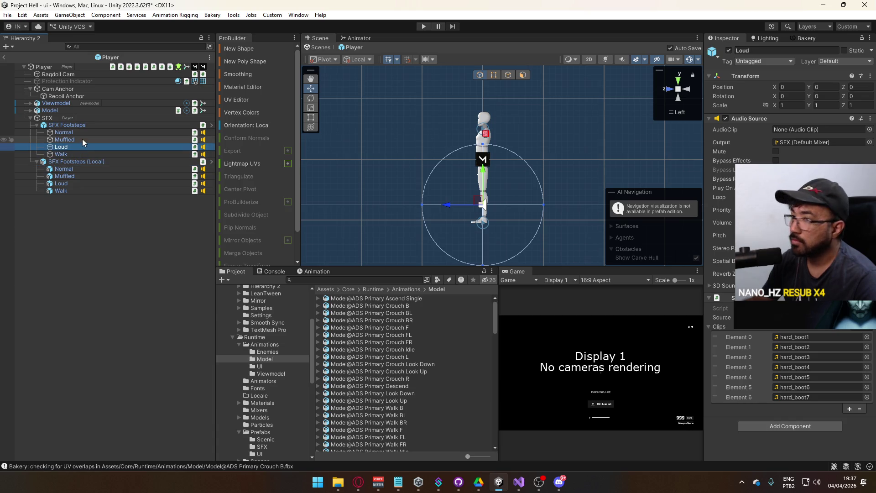
click(82, 138)
click(83, 132)
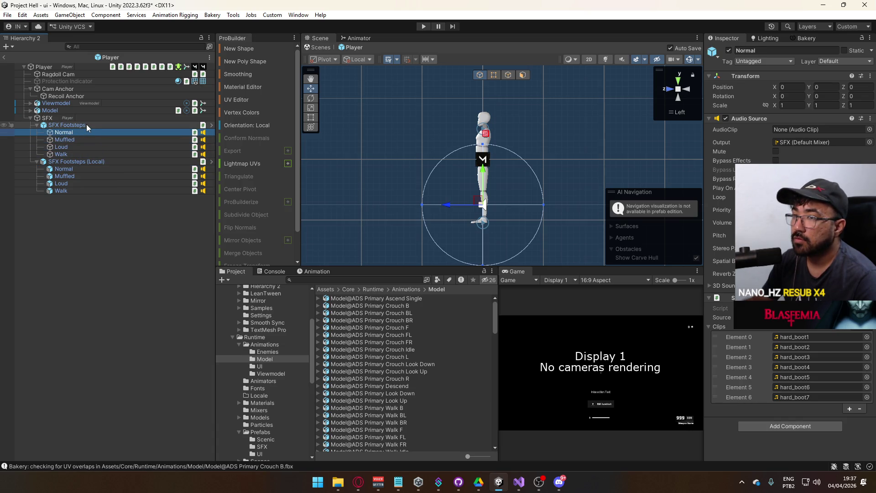
click(86, 124)
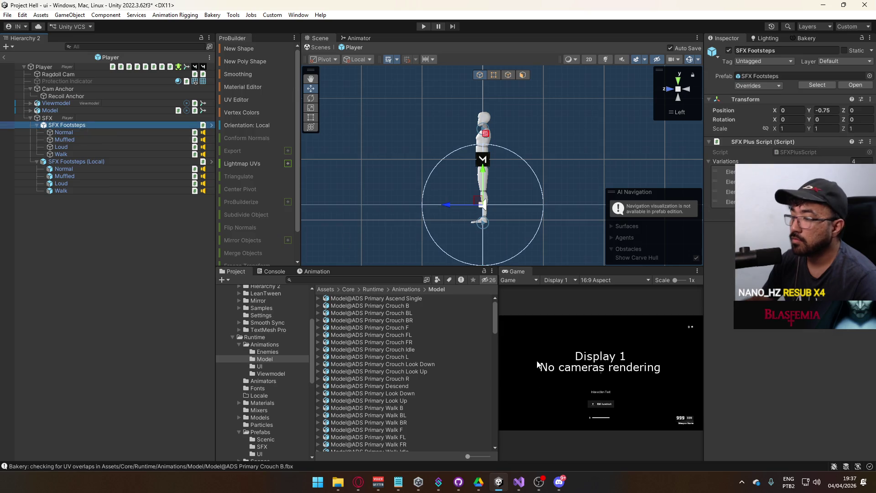
Review the footstep relay code in ModelAnimatorRelay.cs in Visual Studio
click(524, 479)
scroll(473, 292, down, 3)
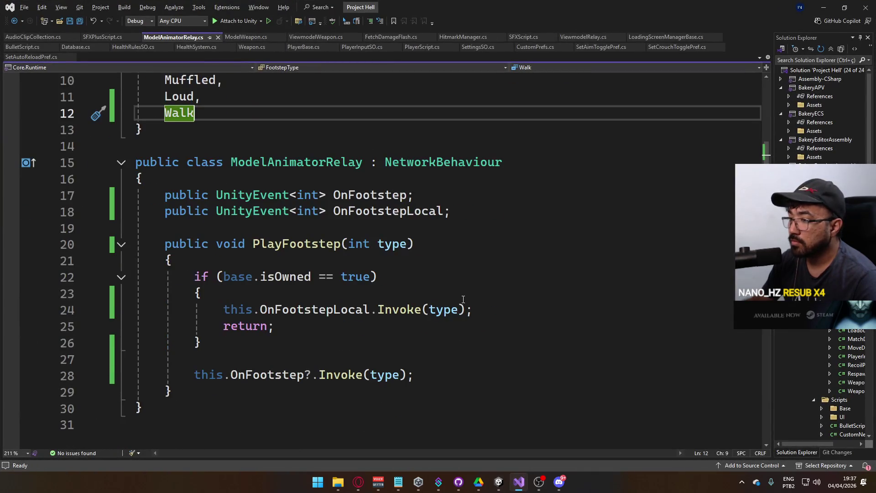
click(499, 482)
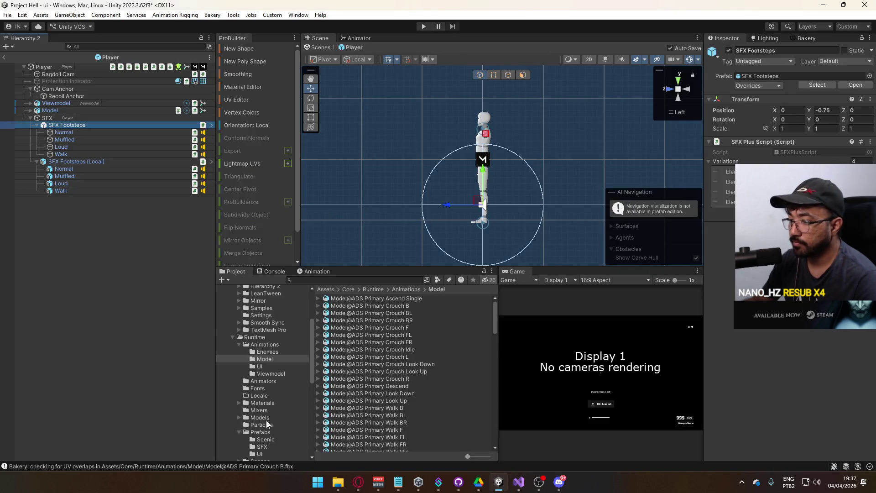
Open Scenes/title, enter Play mode with a maximized Game view, and host a match
scroll(268, 408, down, 3)
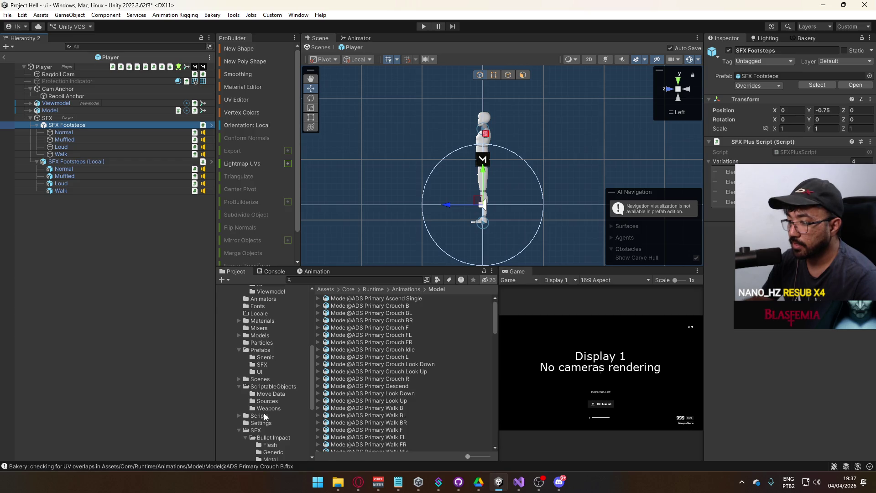
click(260, 379)
double_click(365, 364)
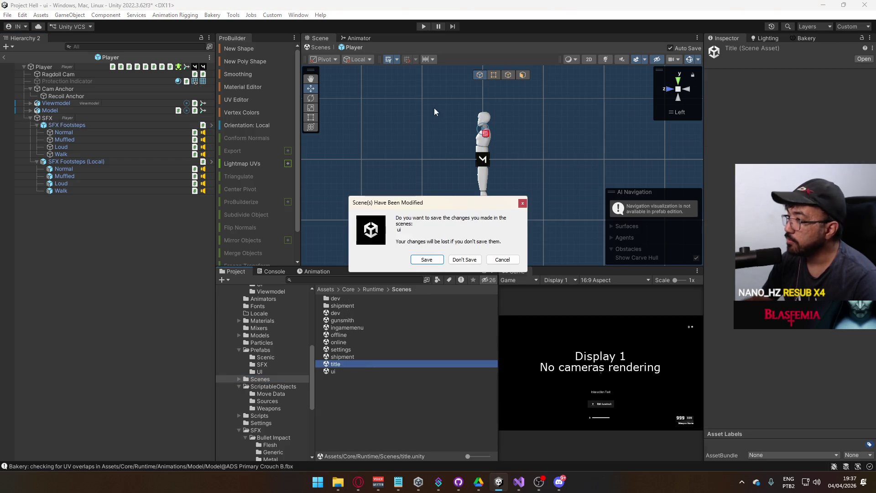
click(434, 256)
click(424, 27)
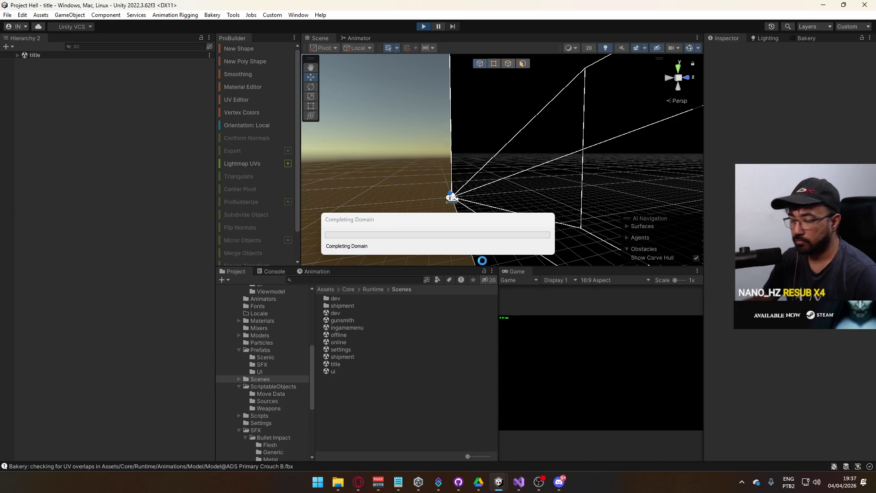
right_click(519, 271)
click(574, 302)
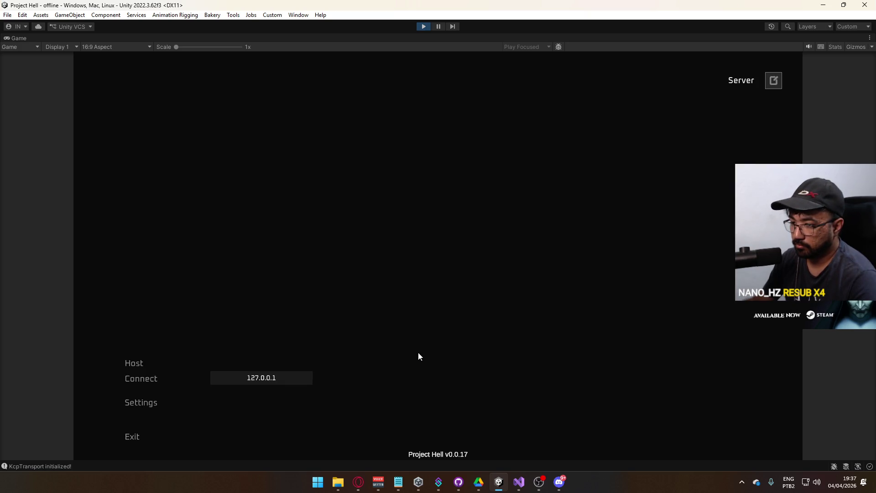
click(143, 363)
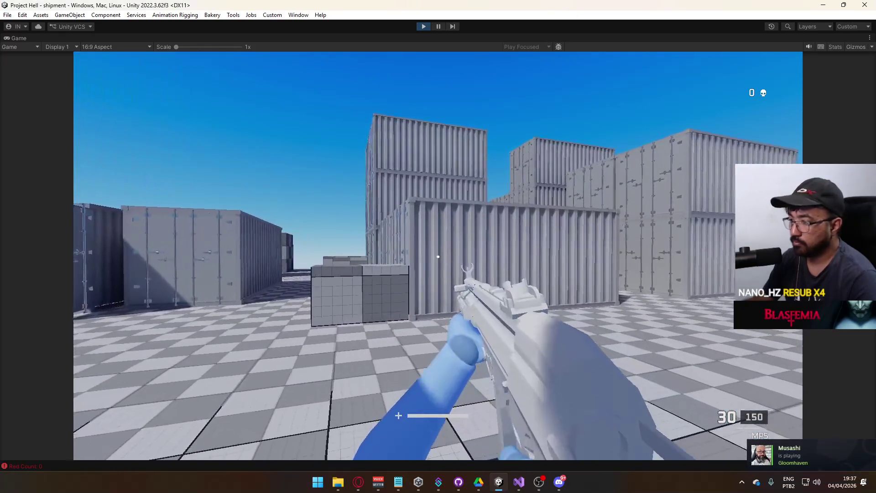
Stop Play mode and open the Player prefab from the Prefabs folder
key(super)
key(super)
click(424, 27)
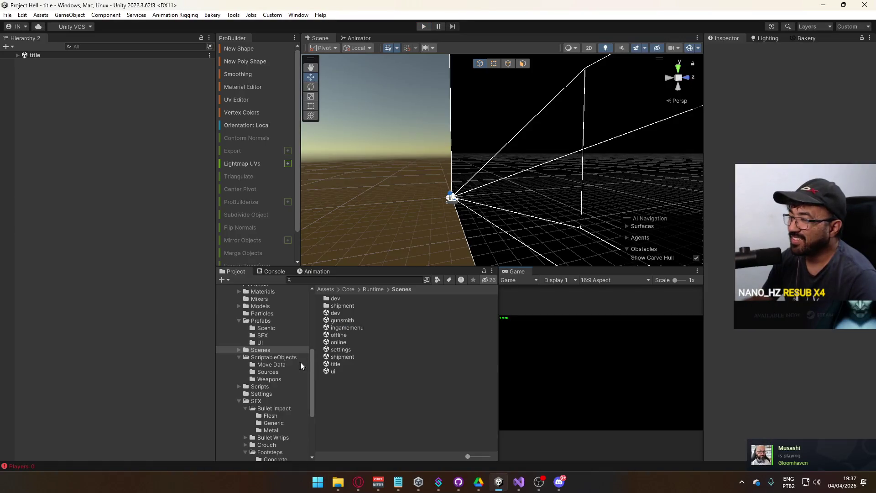
click(260, 321)
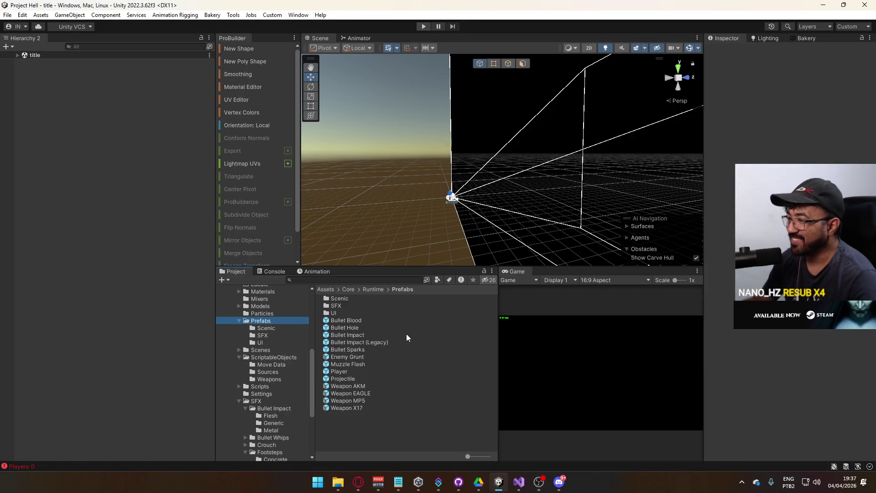
double_click(352, 370)
Make the Model's On Footstep event call SFXPlusScript.PlayById on SFX Footsteps
click(81, 162)
click(68, 125)
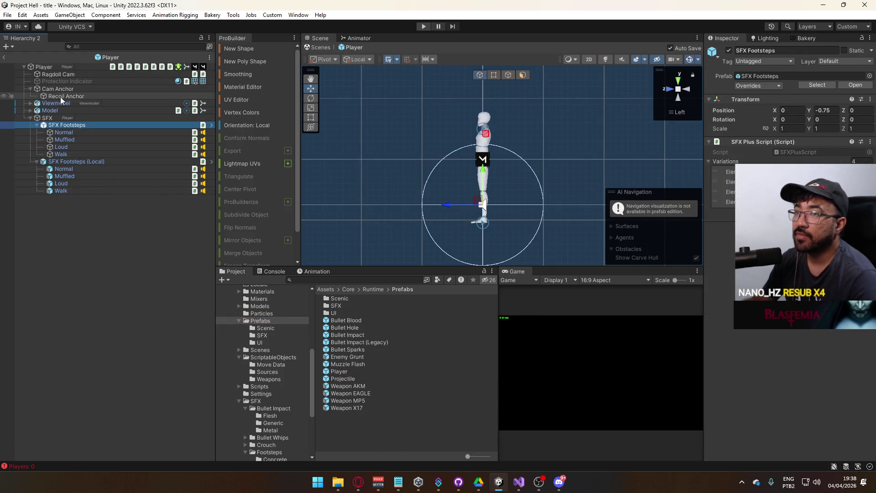
click(60, 111)
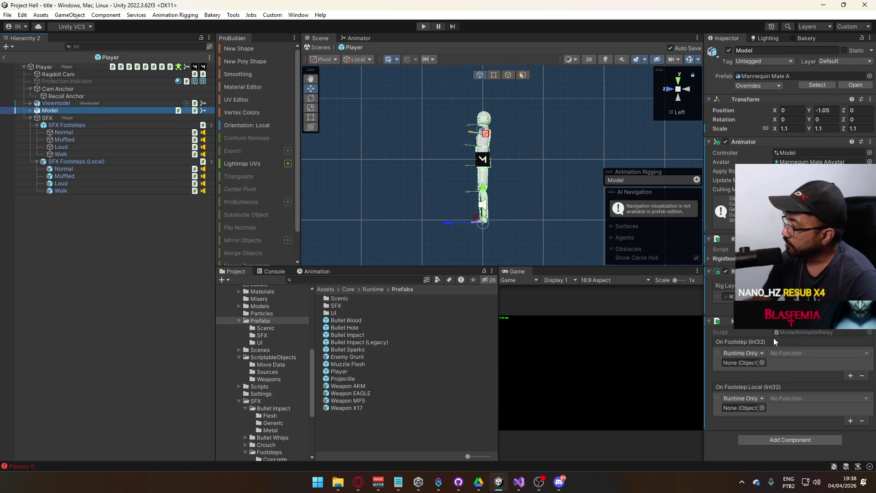
click(73, 128)
drag(73, 129, 742, 363)
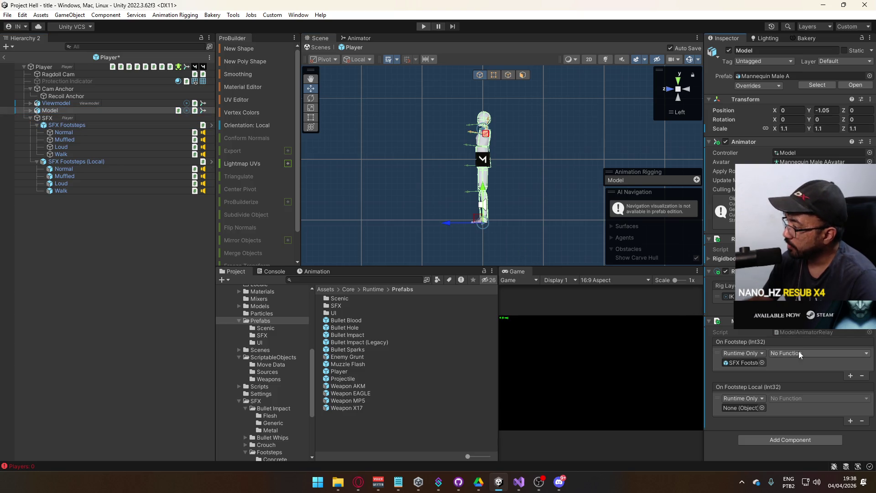
click(799, 353)
mouse_move(804, 397)
click(682, 253)
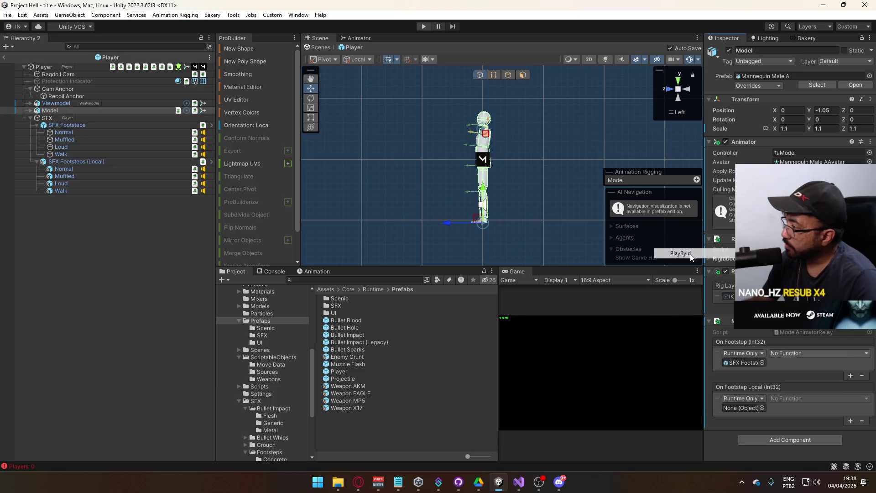
Make On Footstep Local call PlayById on SFX Footsteps (Local), then reopen the title scene
mouse_move(75, 161)
mouse_down()
mouse_move(456, 274)
mouse_move(747, 407)
mouse_up()
click(818, 398)
mouse_move(803, 442)
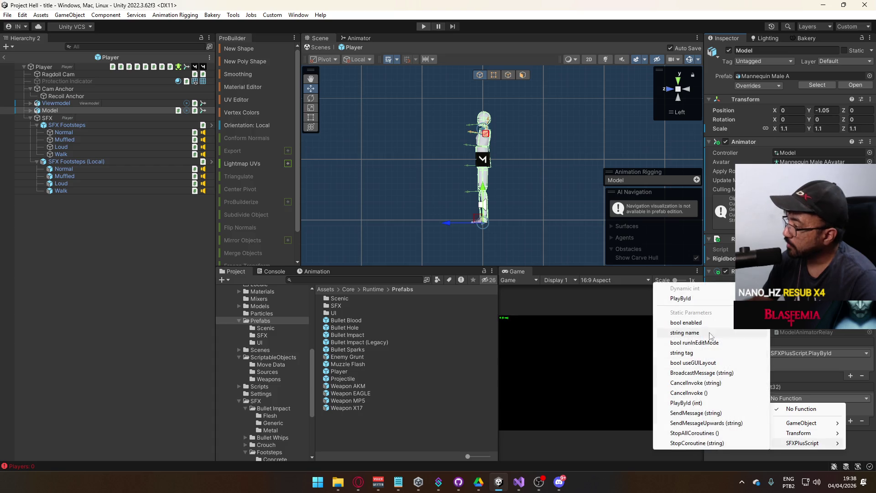
click(696, 299)
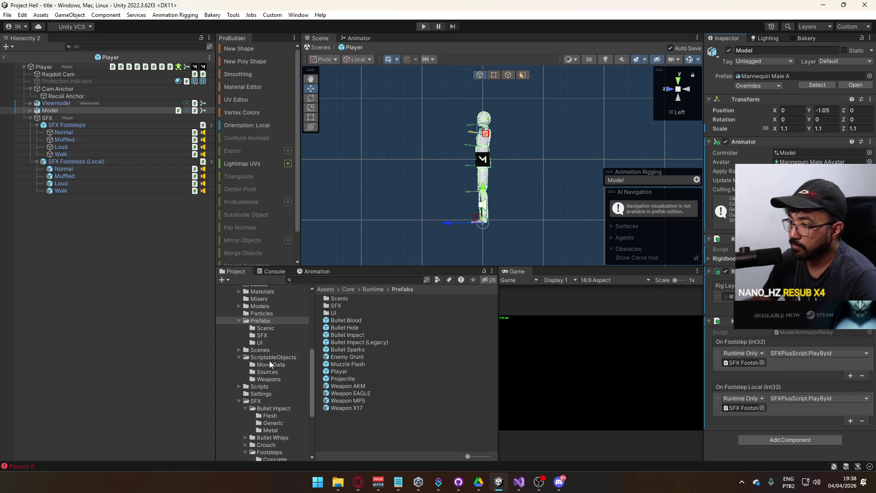
click(260, 350)
double_click(369, 364)
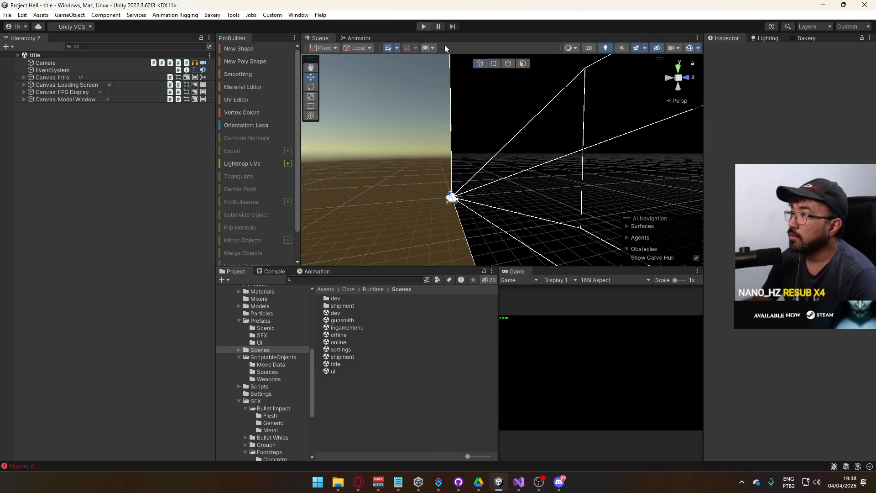
Enter Play mode and host a match on the shipment map
click(424, 26)
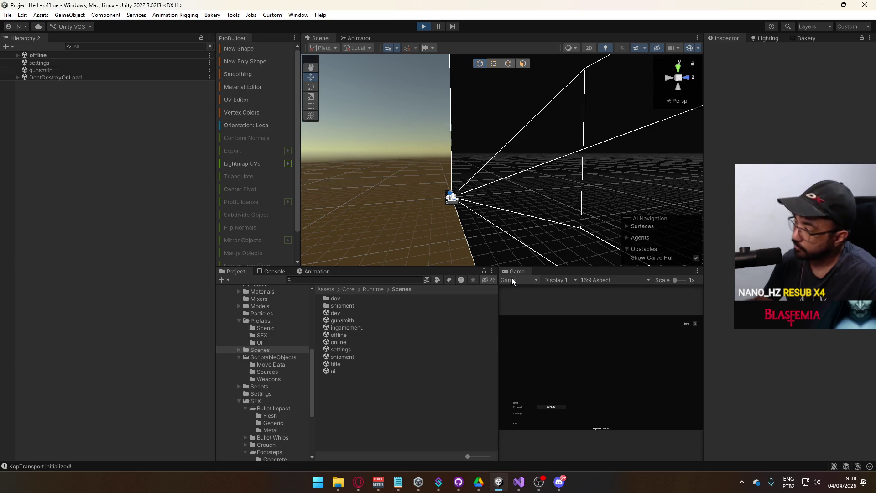
click(517, 403)
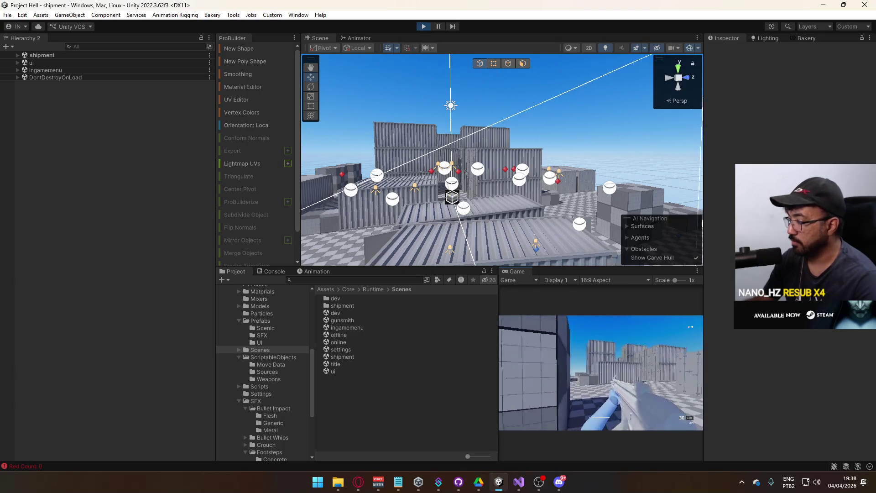
key(super)
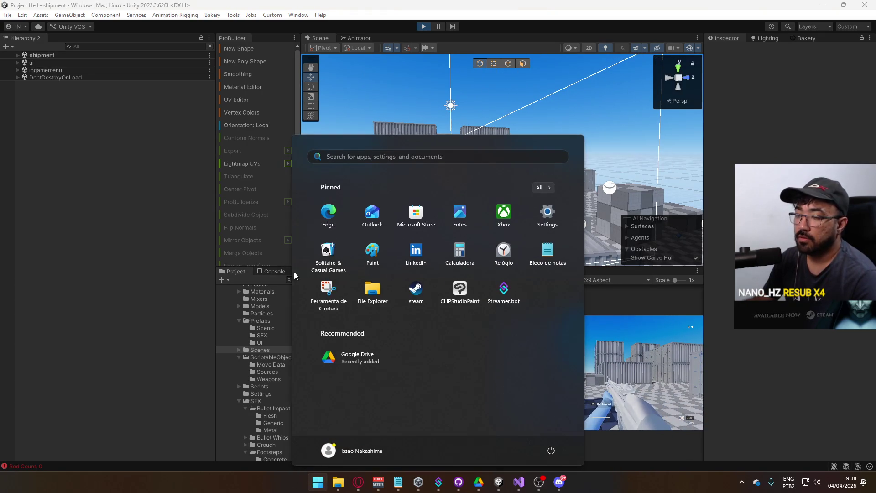
key(super)
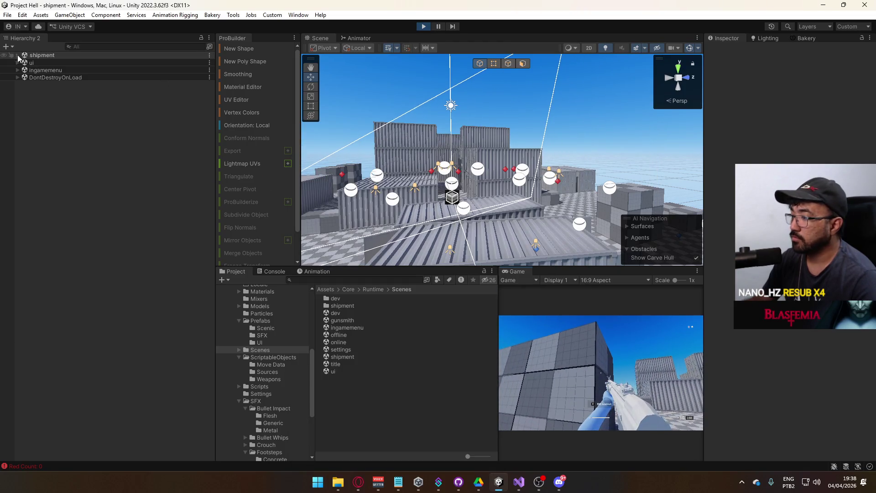
Select the player's Model object and view its Base Layer in the Animator
key(w)
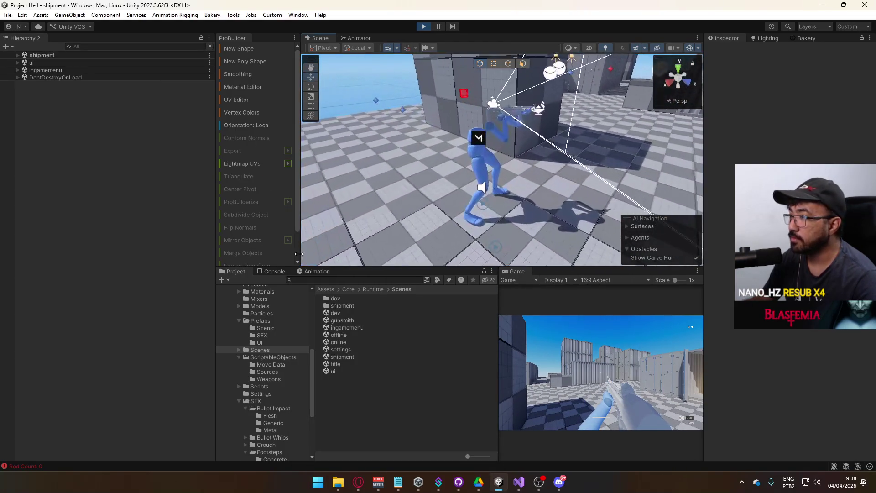
click(479, 175)
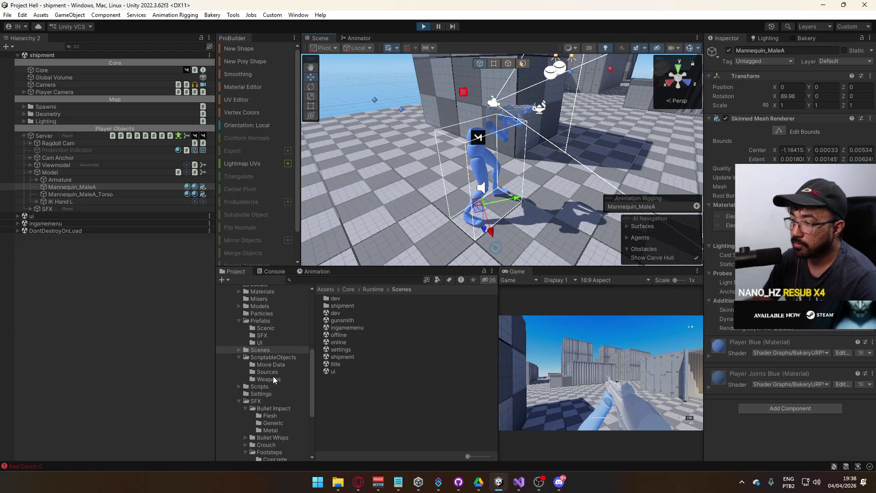
scroll(270, 370, up, 3)
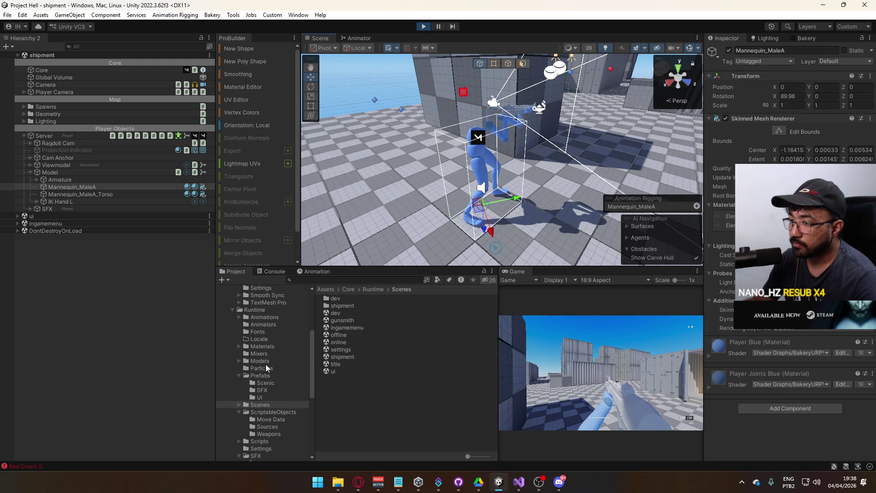
click(260, 360)
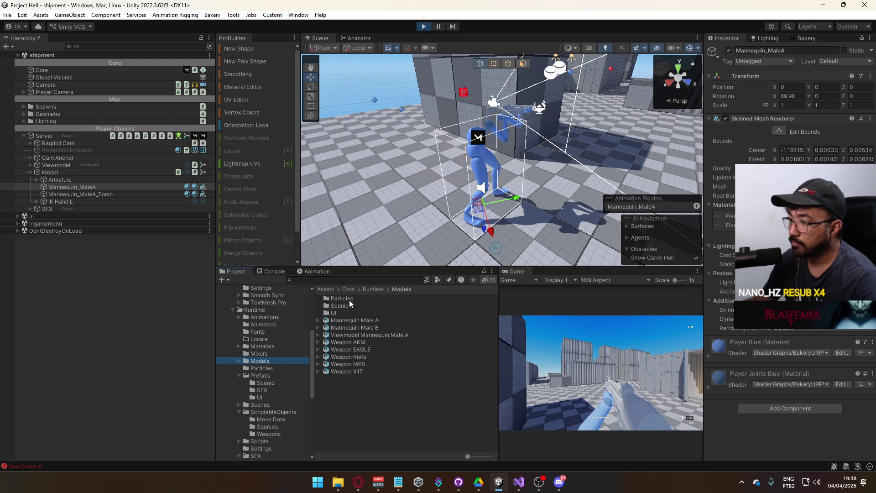
click(83, 173)
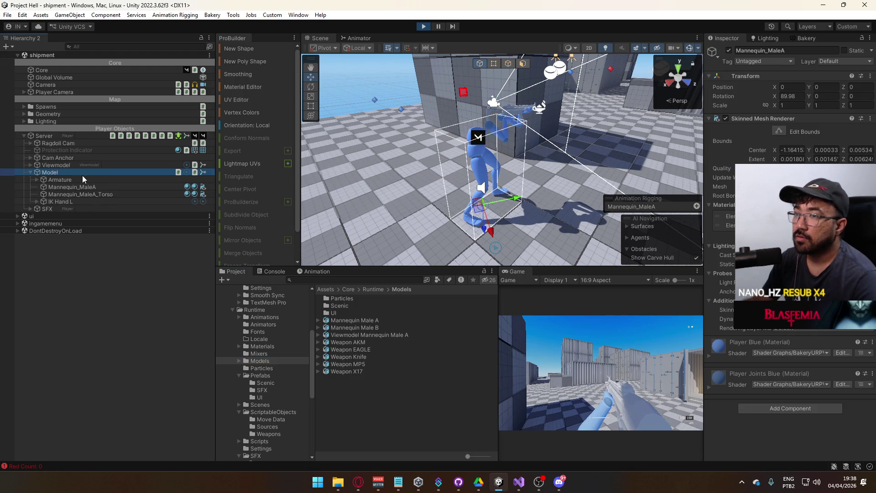
click(359, 38)
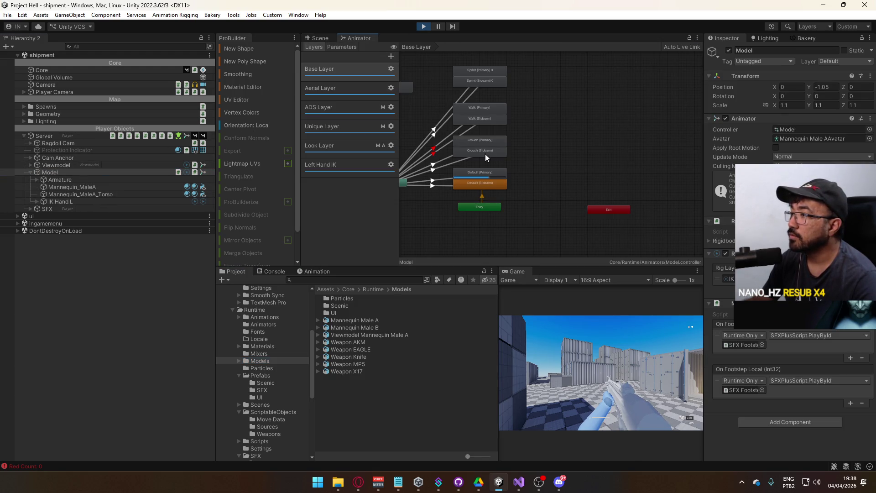
click(491, 172)
double_click(492, 171)
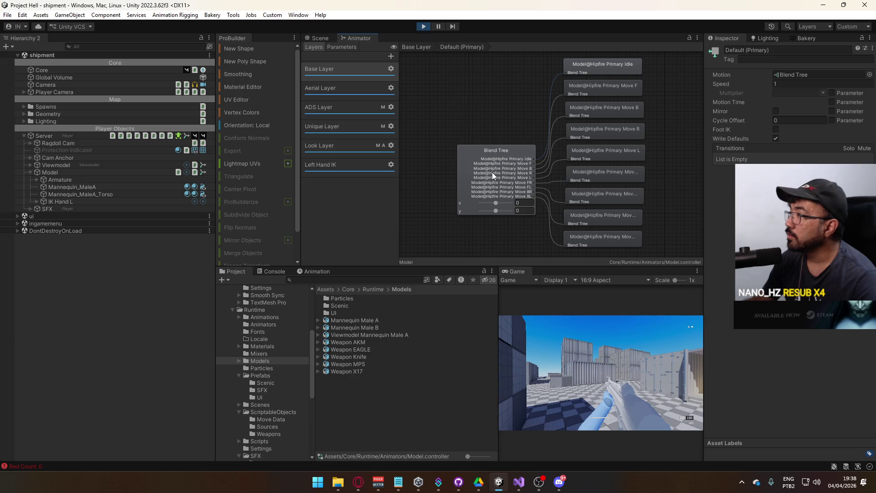
click(605, 70)
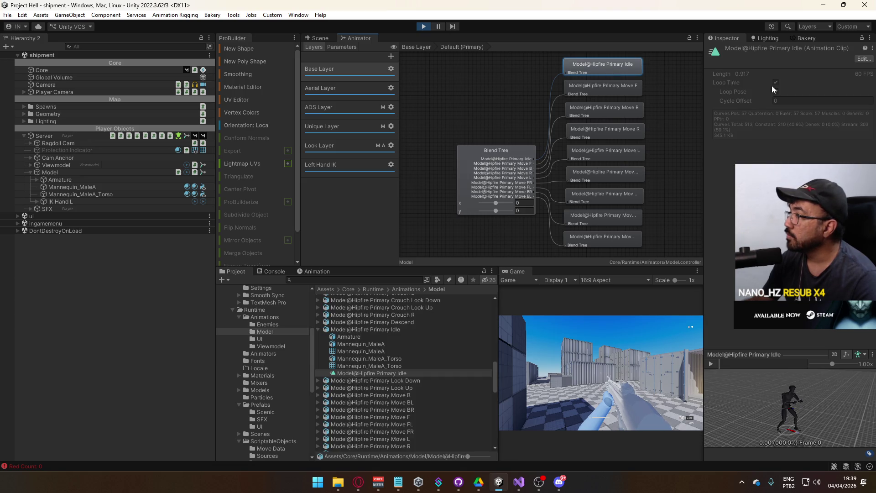
click(351, 328)
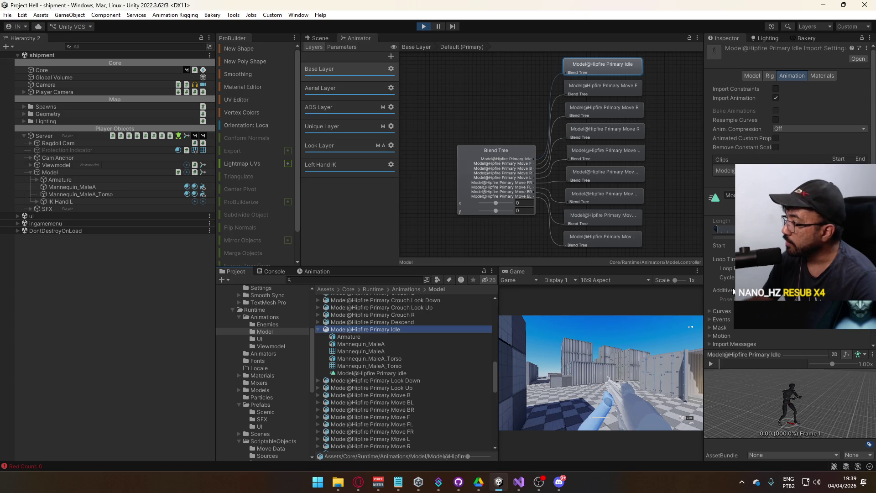
click(718, 321)
scroll(725, 274, down, 4)
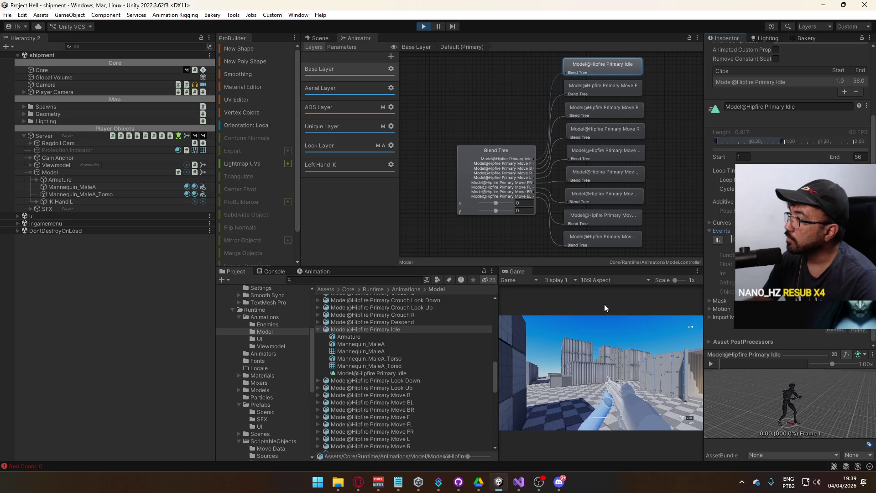
click(500, 158)
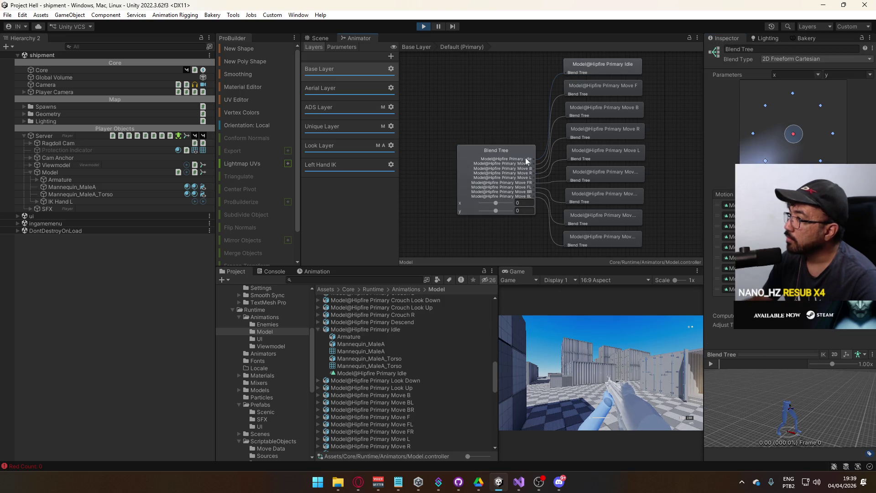
click(433, 180)
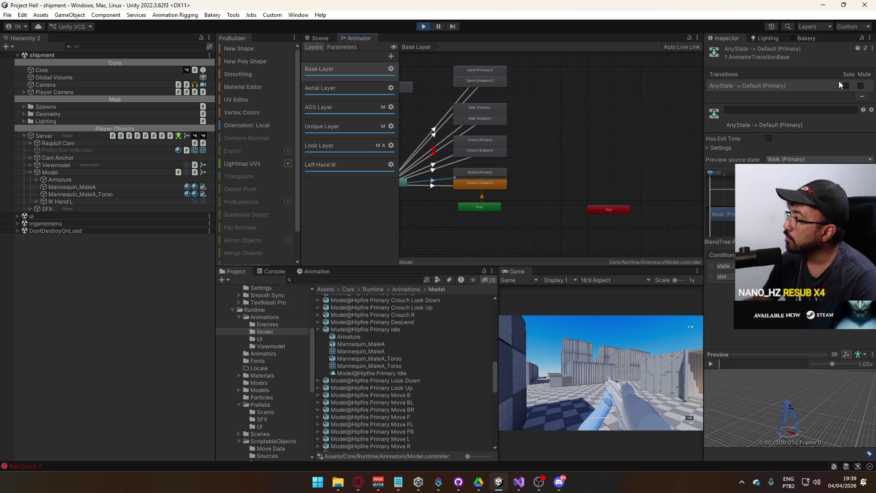
Toggle Mute on the Any State to Default (Primary) and Default (Sidearm) transitions, leaving both unmuted
click(861, 86)
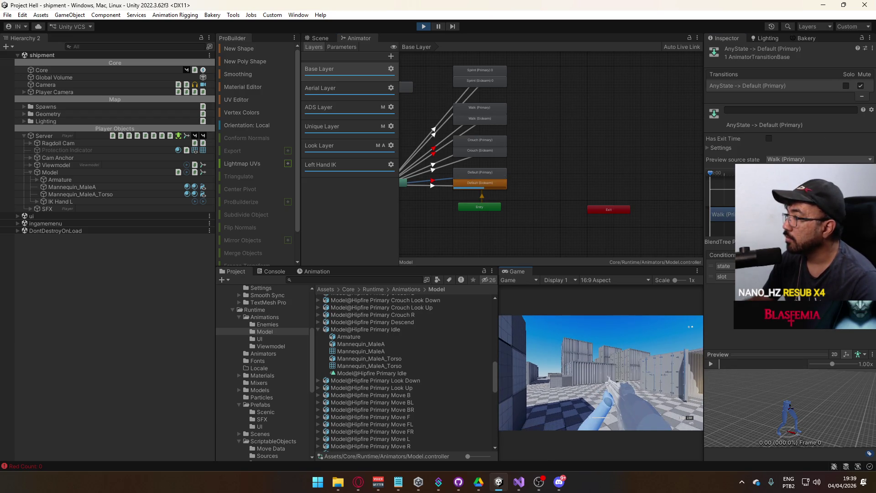
key(super)
click(432, 185)
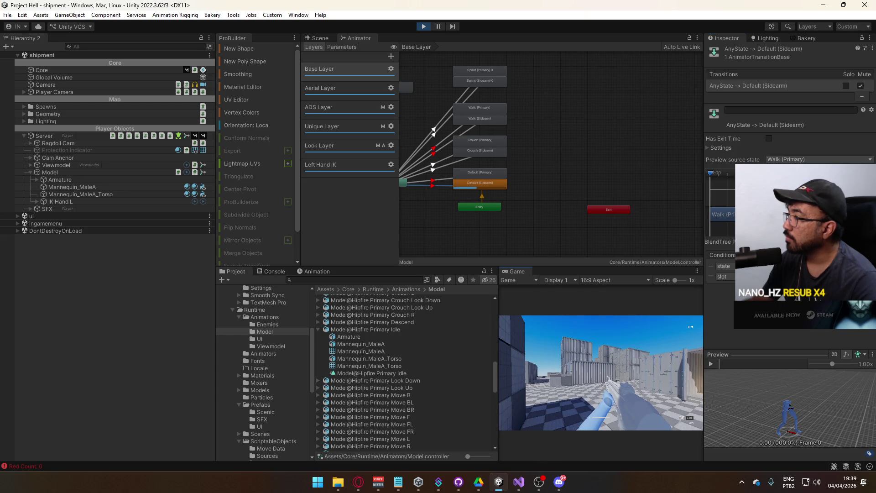
click(441, 181)
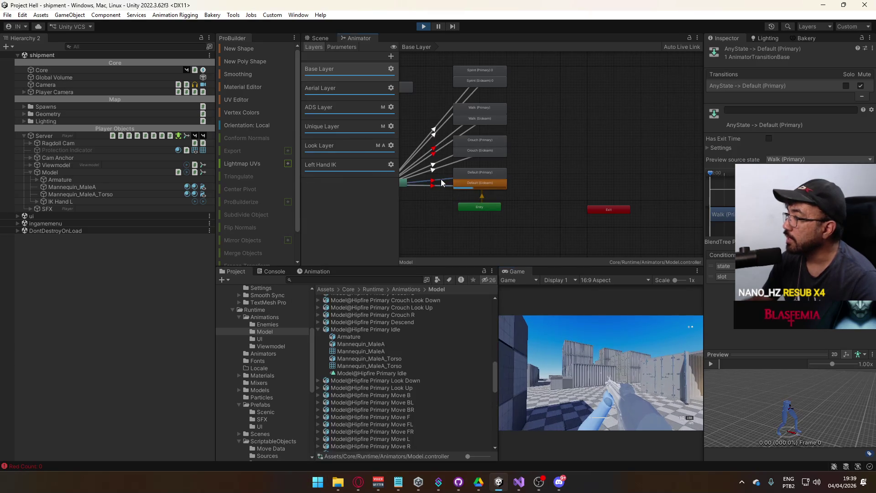
shift+click(441, 186)
click(860, 86)
click(861, 96)
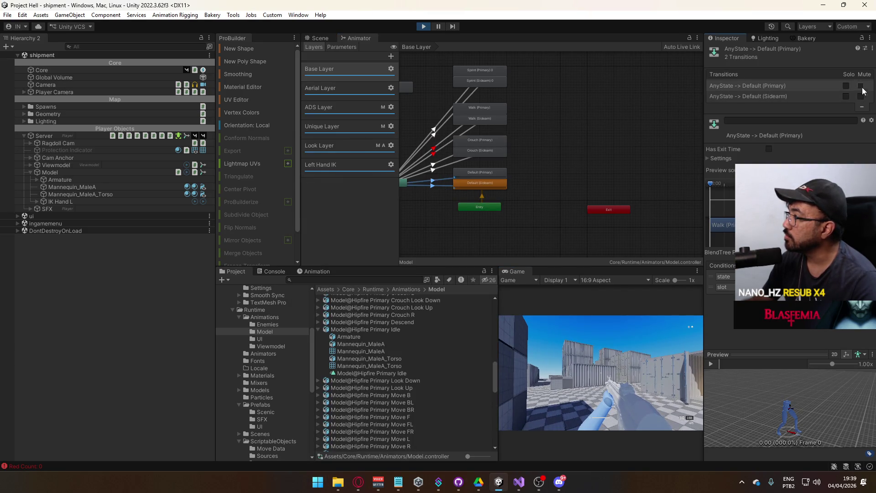
click(555, 180)
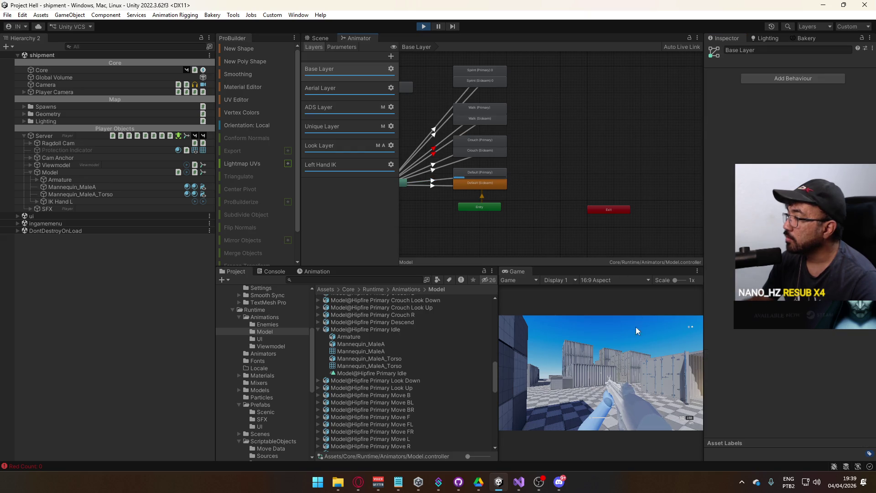
Switch to the sidearm in-game and sprint forward to trigger the Default (Sidearm) state
key(2)
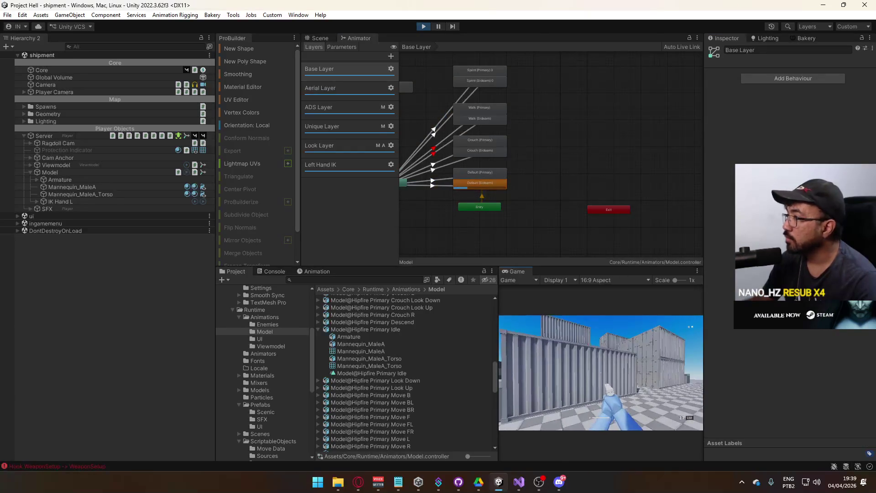
key(shift+w)
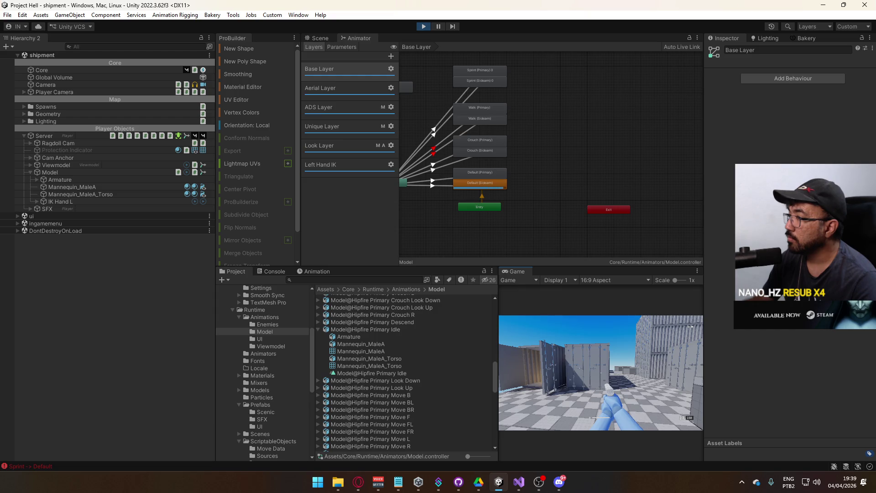
key(super)
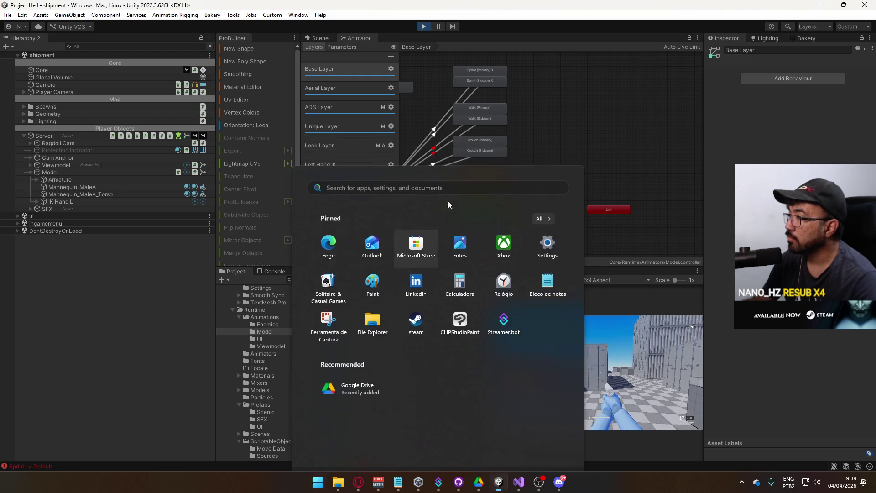
Open the Default (Sidearm) state's blend tree graph
click(486, 185)
click(486, 185)
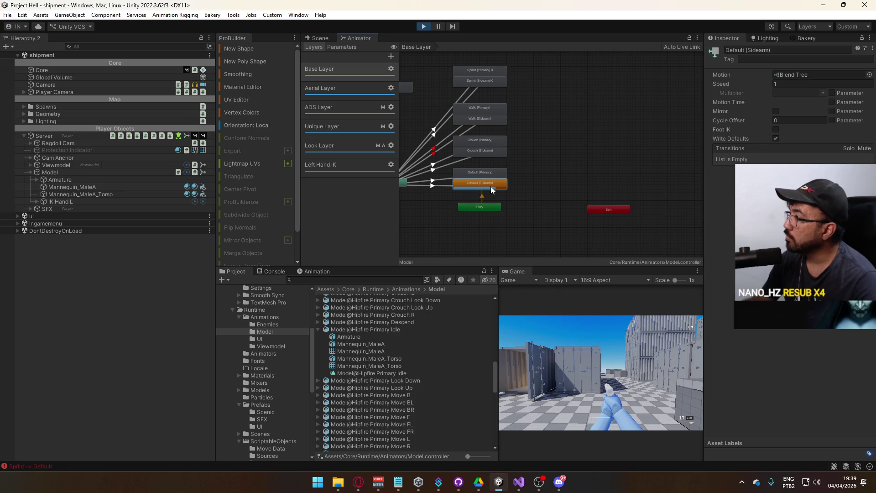
double_click(795, 74)
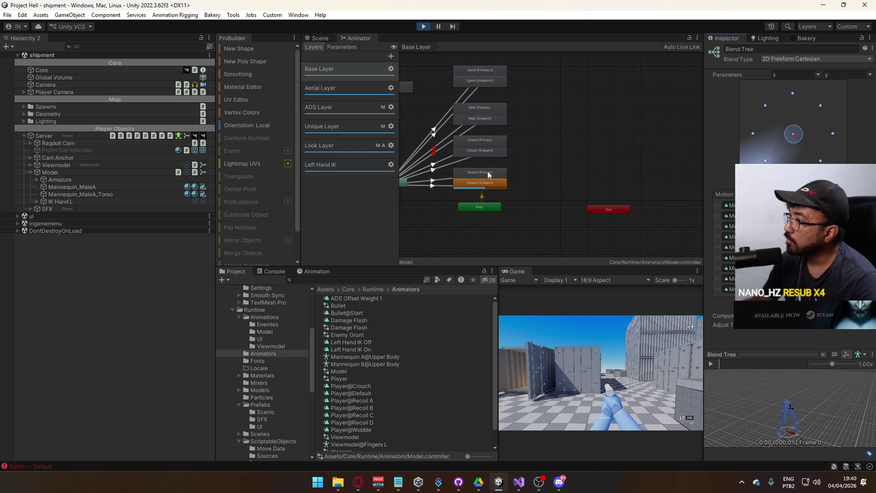
drag(491, 171, 549, 176)
double_click(537, 183)
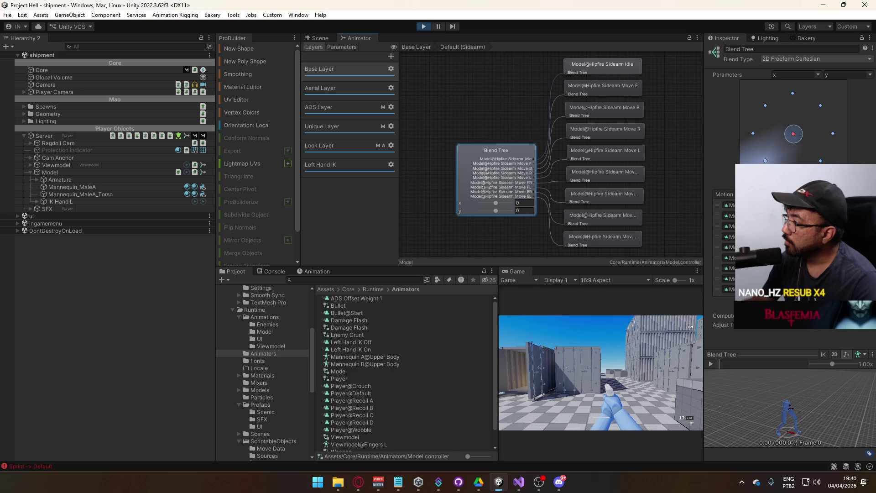
View the Model@Hipfire Sidearm Idle clip's import settings, then return to the Base Layer graph
click(776, 205)
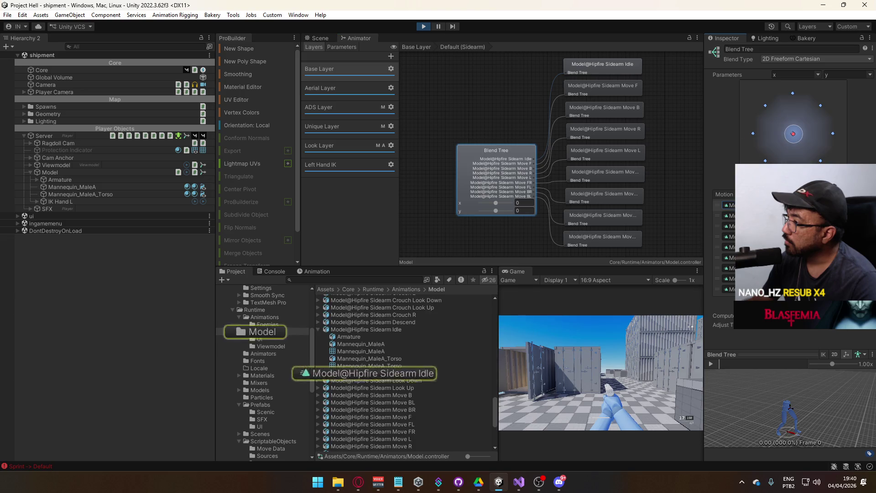
click(384, 327)
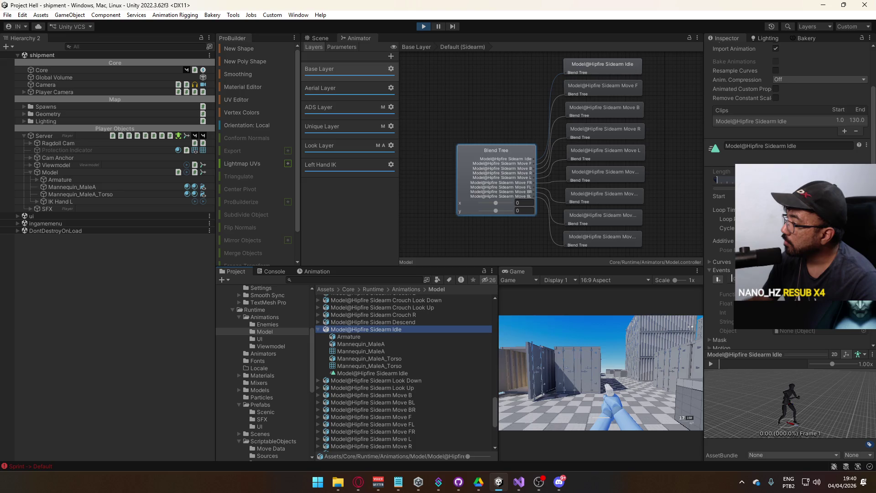
click(732, 280)
scroll(733, 273, down, 2)
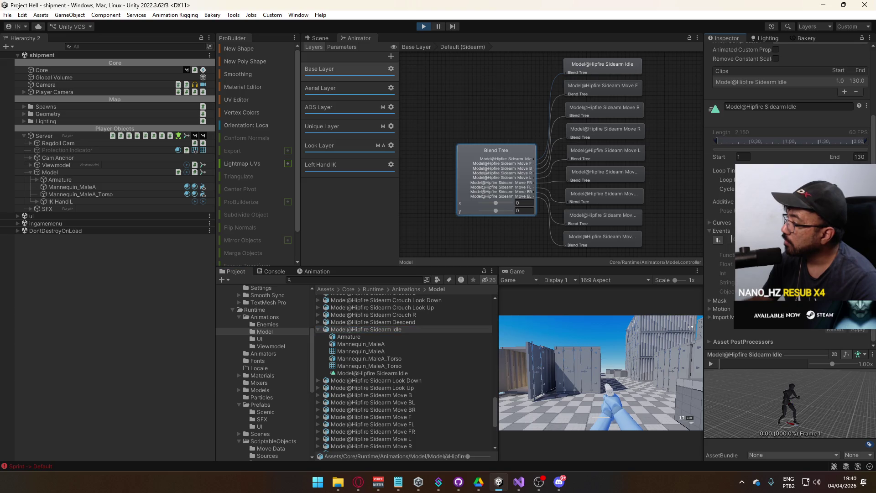
scroll(776, 183, up, 5)
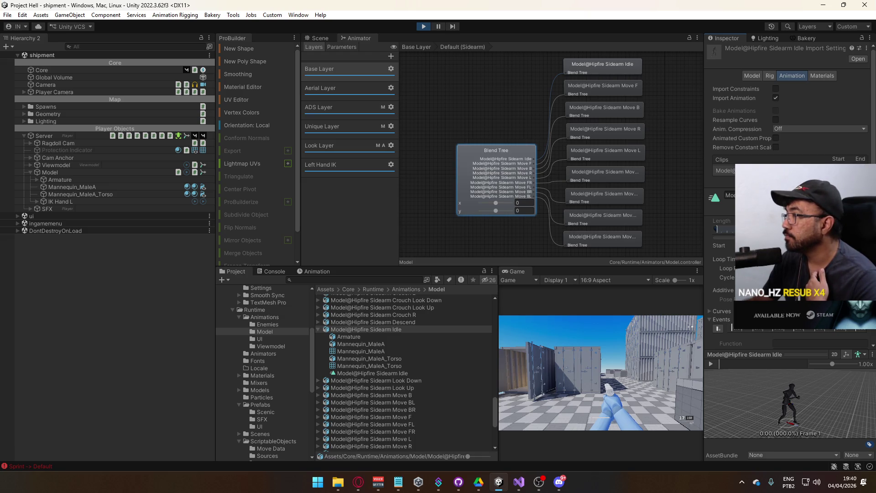
click(506, 127)
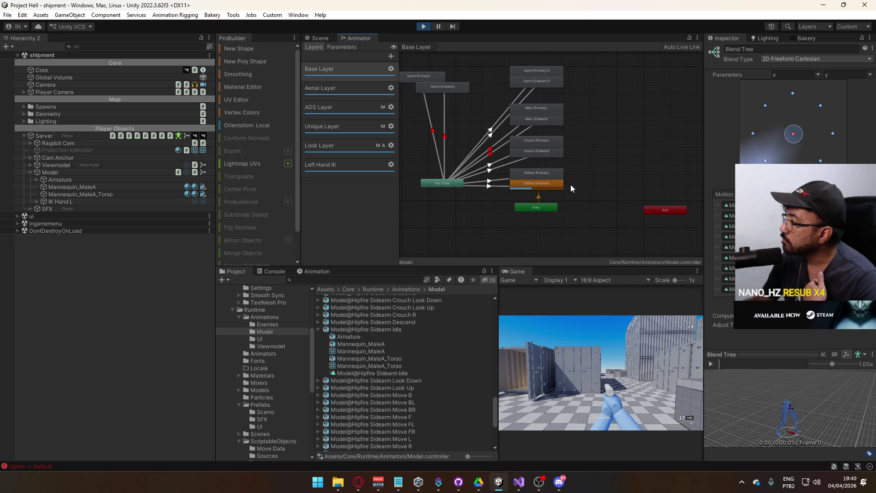
Create a New State in Base Layer using Model@Hipfire Primary Idle as its motion
scroll(586, 198, up, 2)
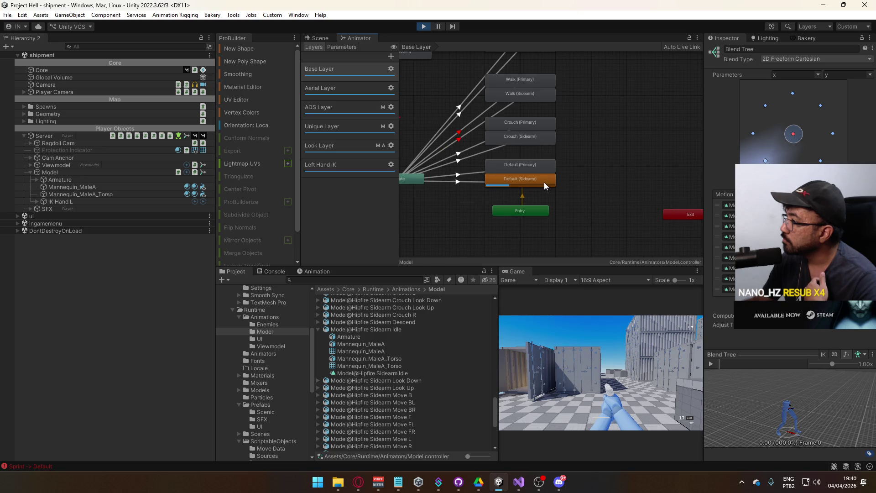
right_click(576, 183)
mouse_move(639, 189)
click(723, 190)
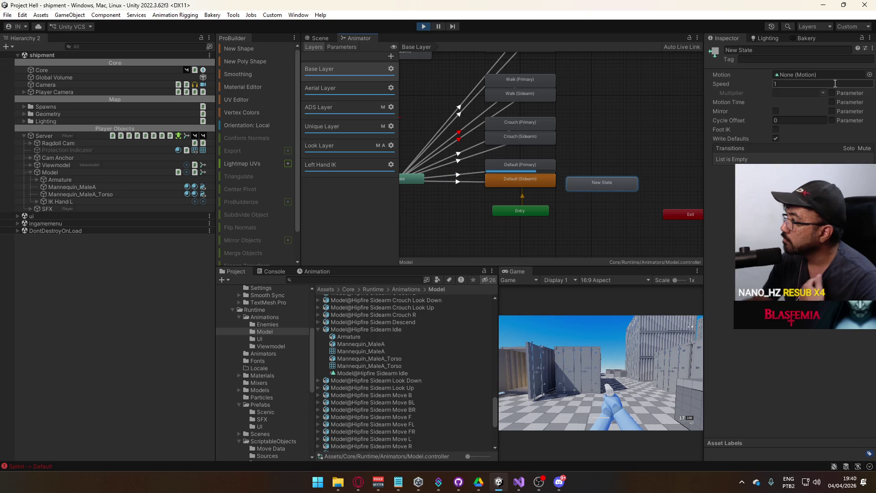
click(869, 75)
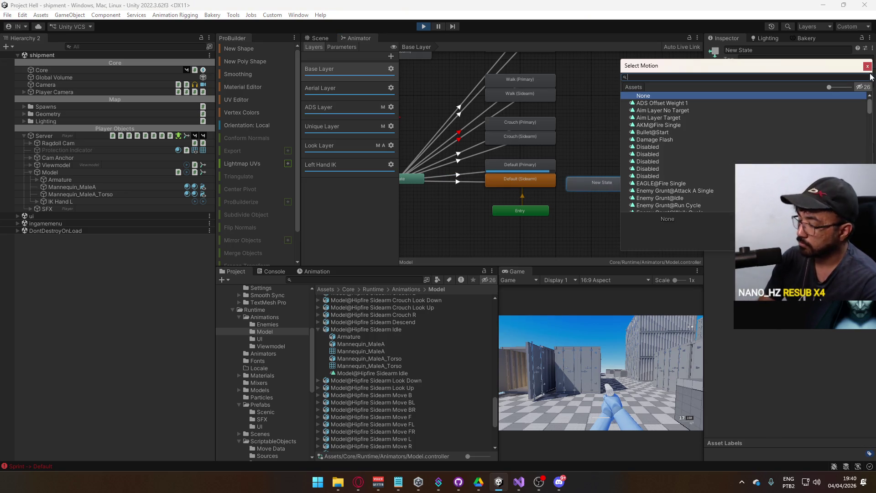
text(primary idle)
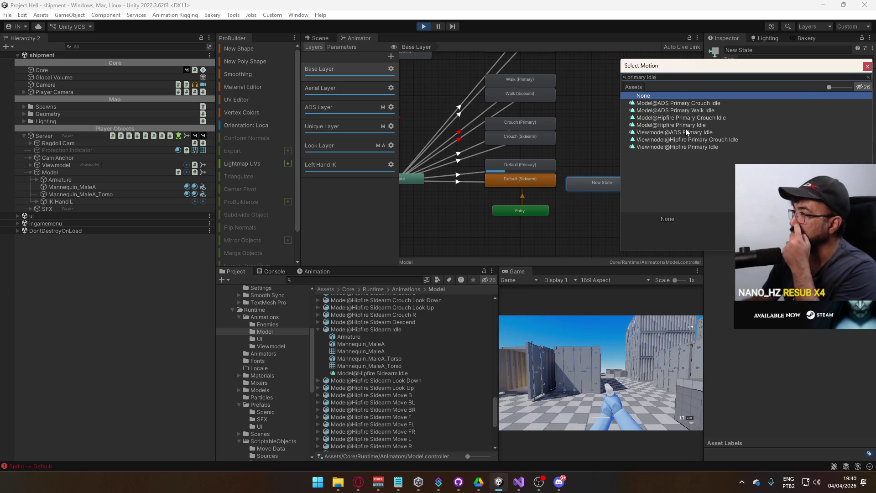
double_click(696, 124)
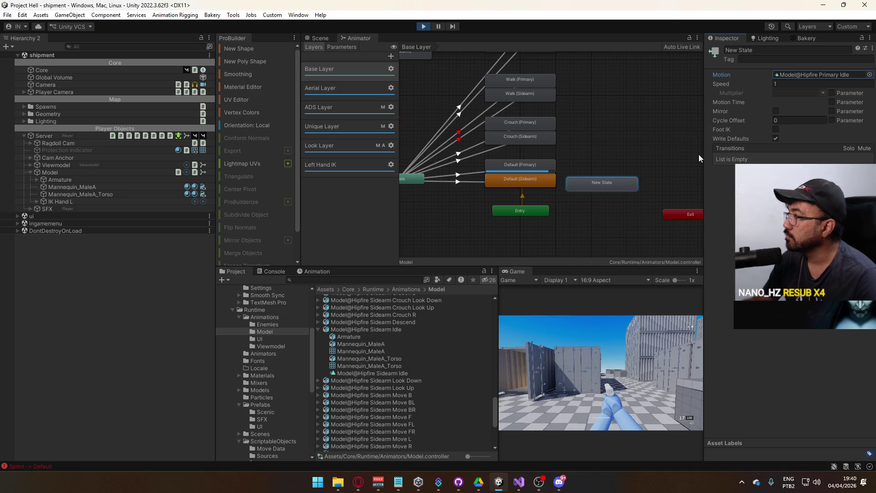
click(472, 176)
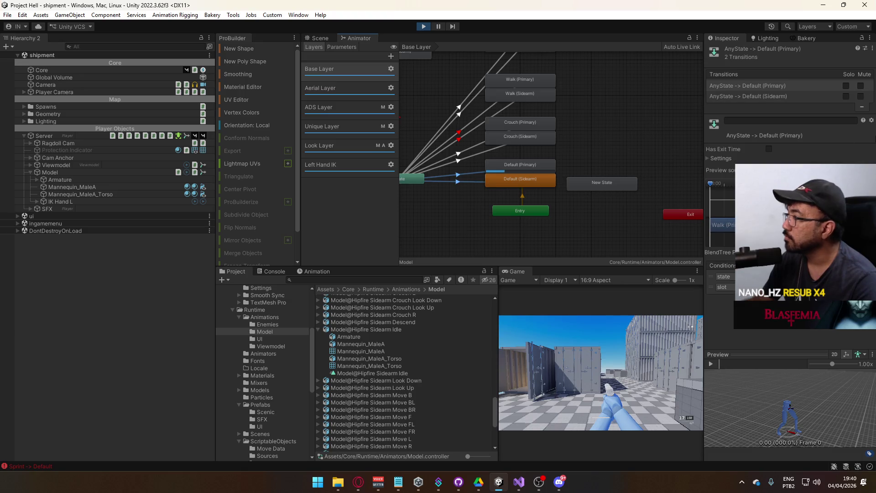
Mute the Any State to Default (Sidearm) transition and copy its parameters
click(860, 95)
click(753, 96)
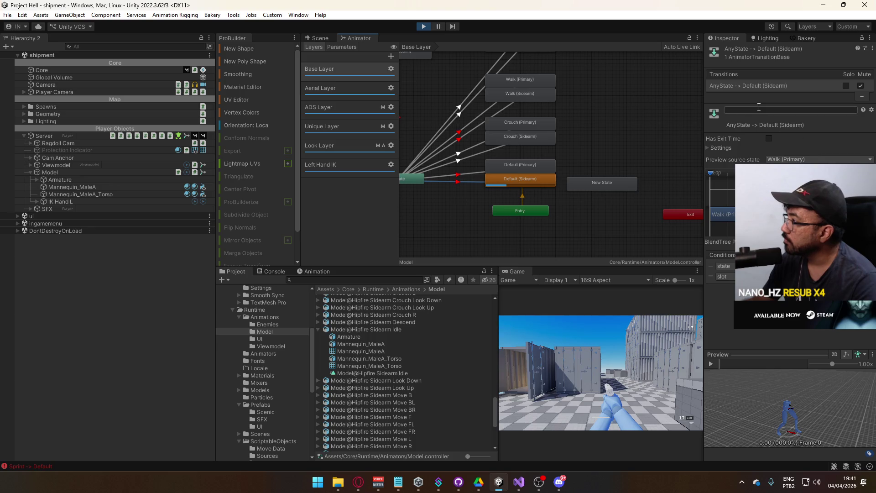
right_click(744, 86)
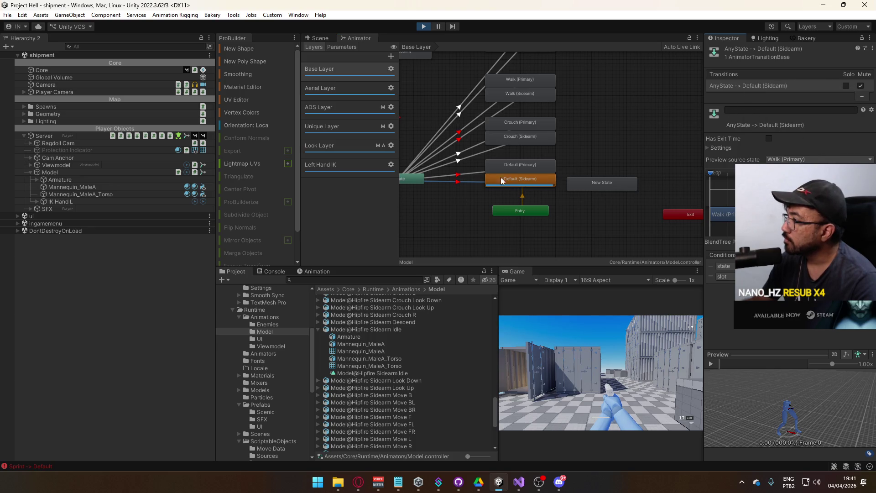
click(420, 178)
Make an Any State to New State transition and paste in the copied state and slot conditions
right_click(420, 178)
click(458, 182)
drag(589, 185, 593, 212)
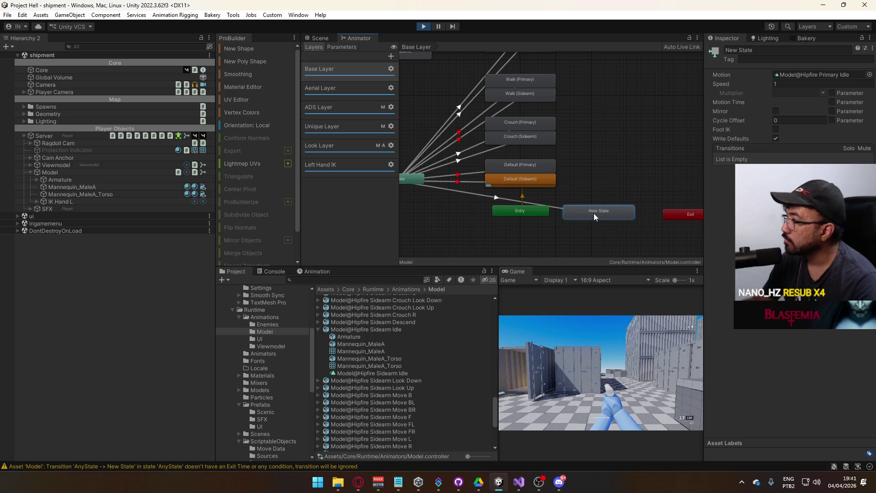
click(554, 208)
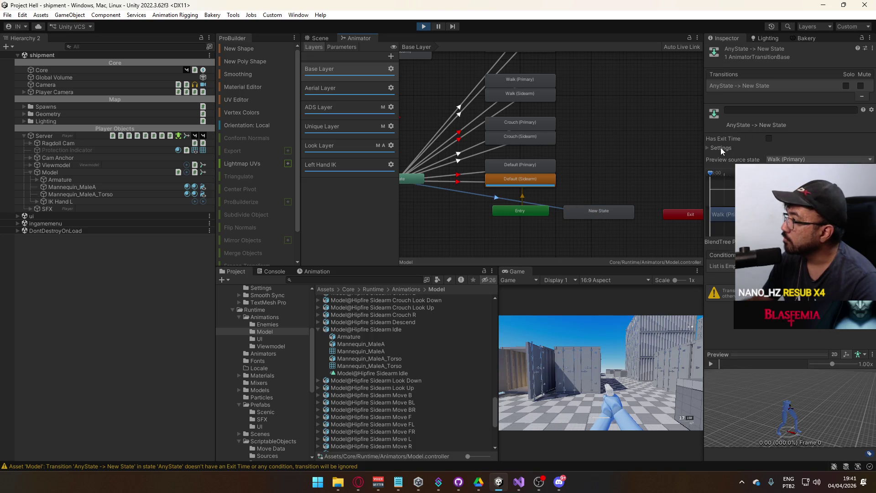
right_click(726, 86)
click(771, 119)
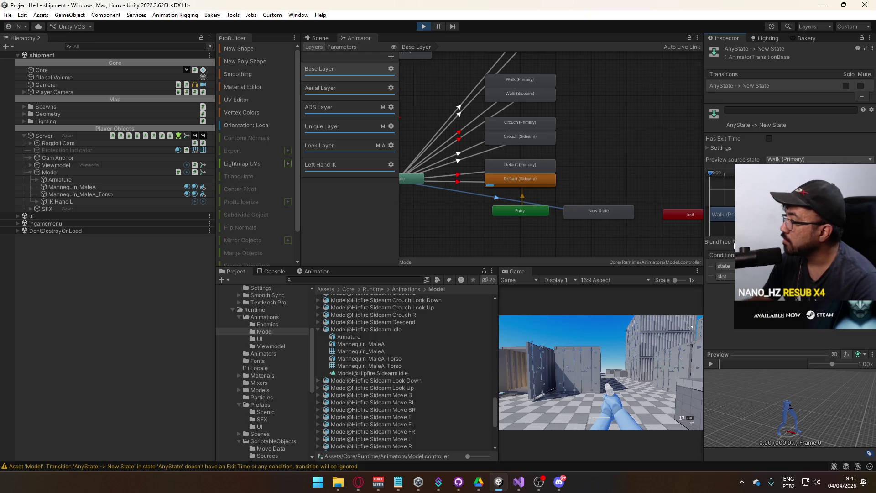
In the running game, switch to the rifle with key 1 and fire a shot
click(622, 337)
key(1)
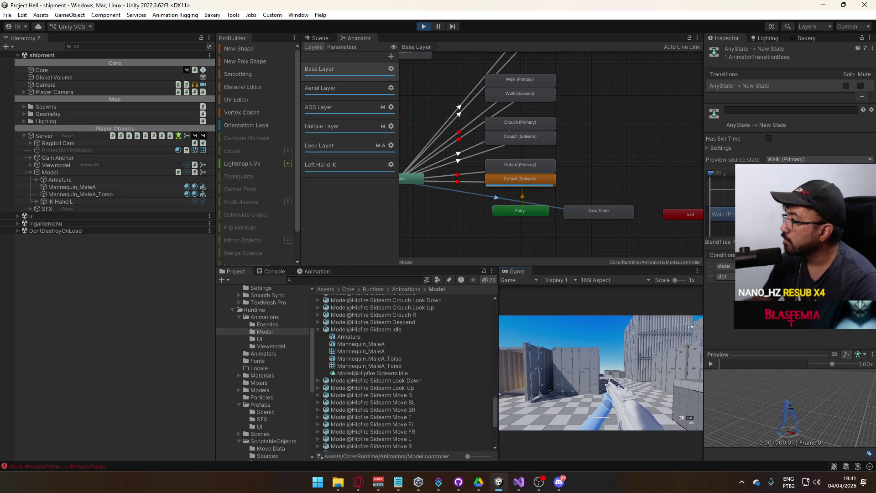
key(super)
key(Escape)
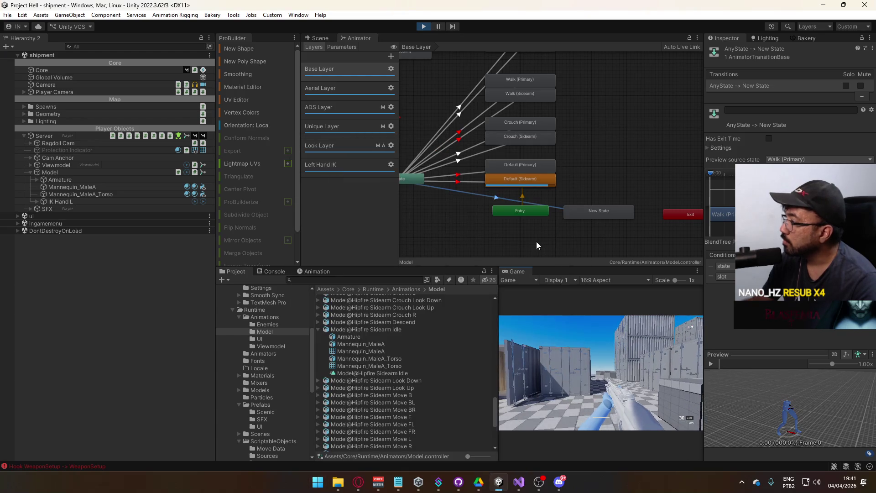
key(super)
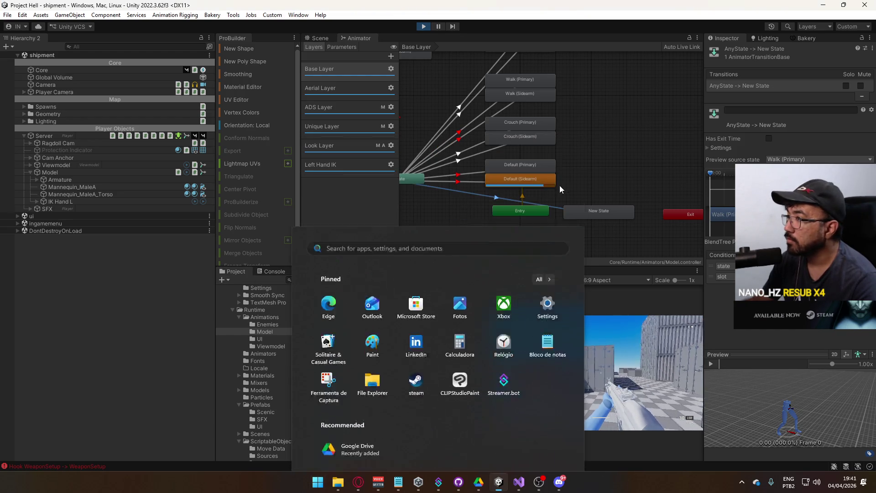
key(Escape)
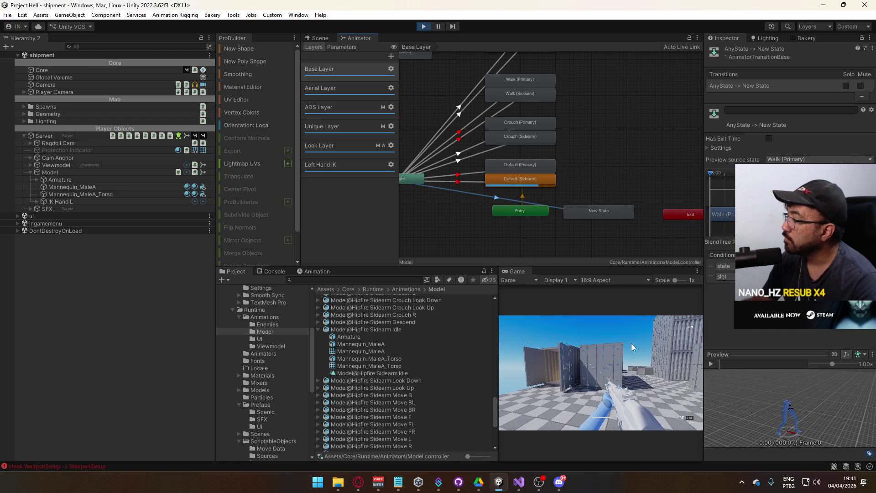
click(632, 347)
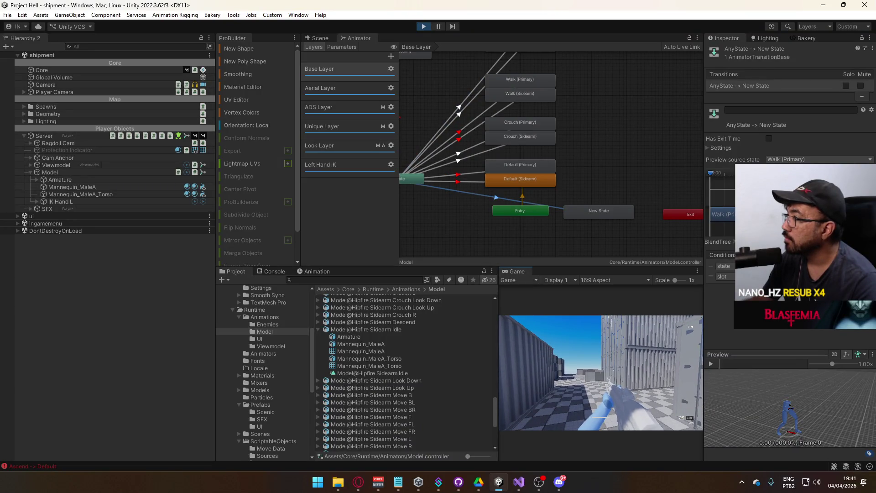
key(super)
key(super)
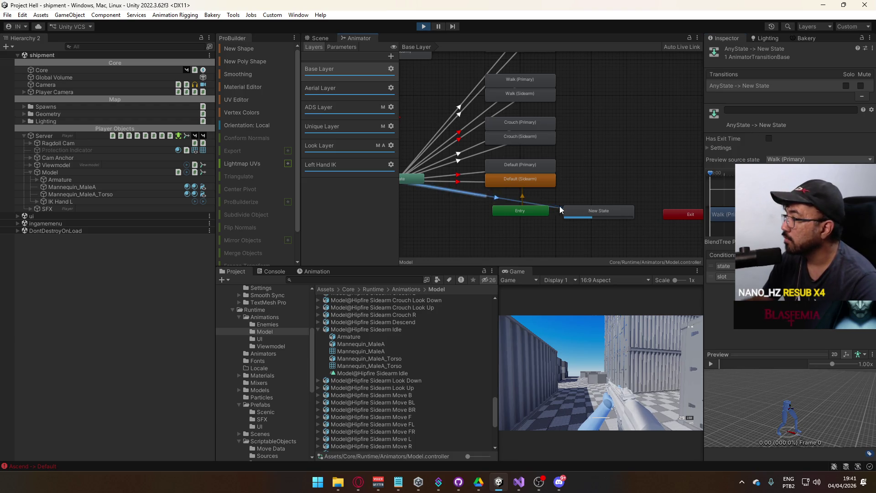
click(722, 145)
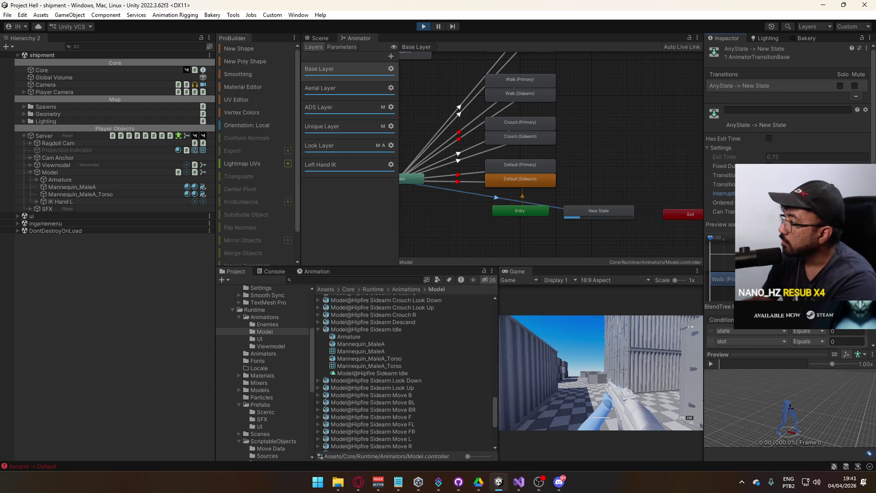
Recentre the graph, select New State, and show the Parameters list with state and slot at 0
drag(614, 183, 586, 171)
click(582, 196)
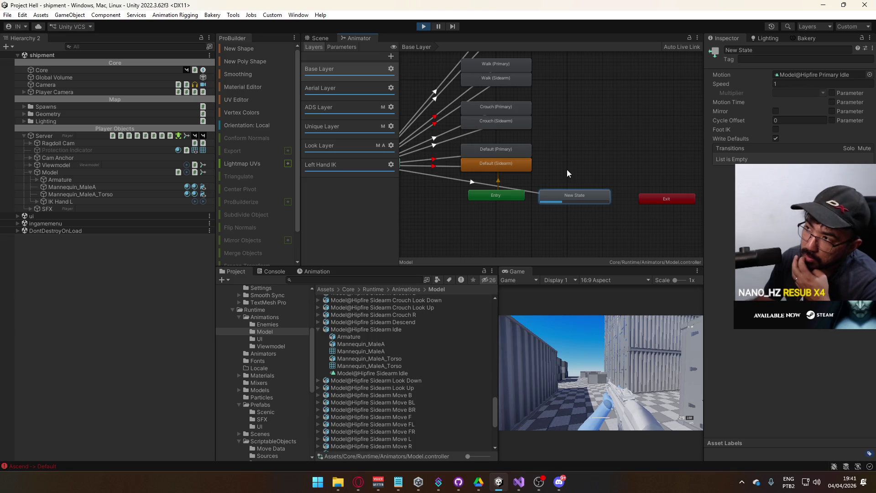
click(339, 47)
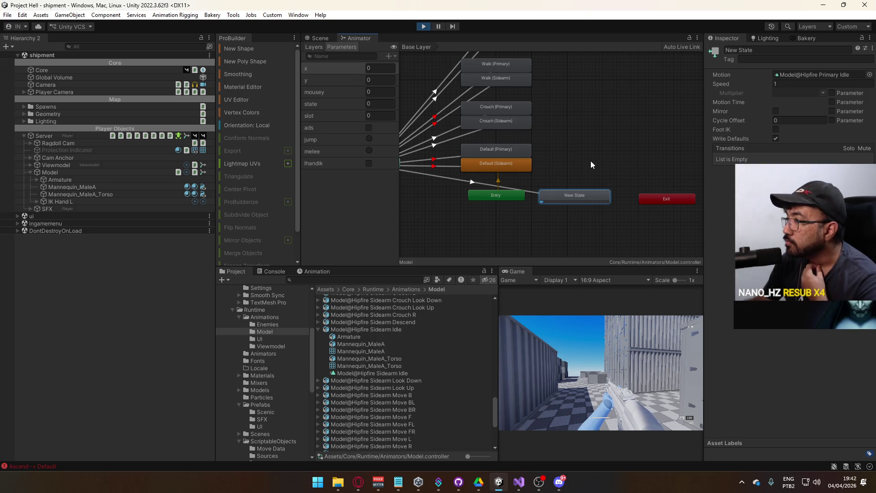
Make a transition from New State into Default (Sidearm)
click(523, 164)
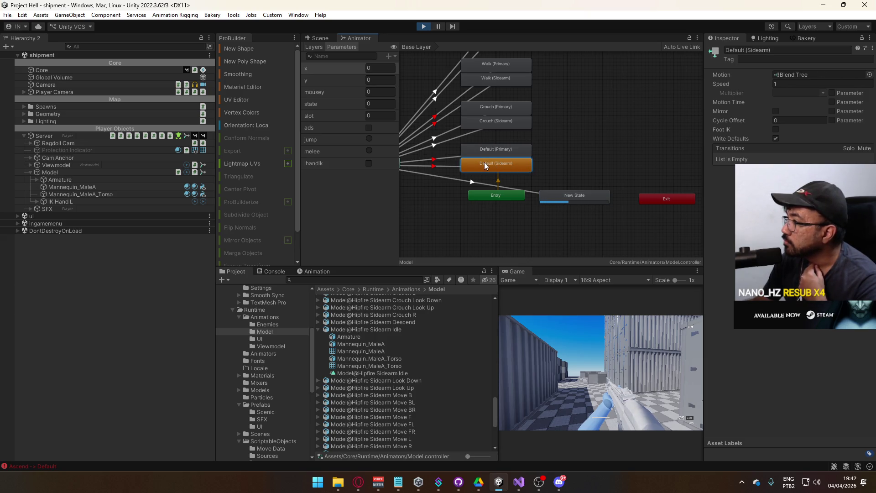
click(581, 193)
right_click(582, 193)
click(612, 200)
click(507, 167)
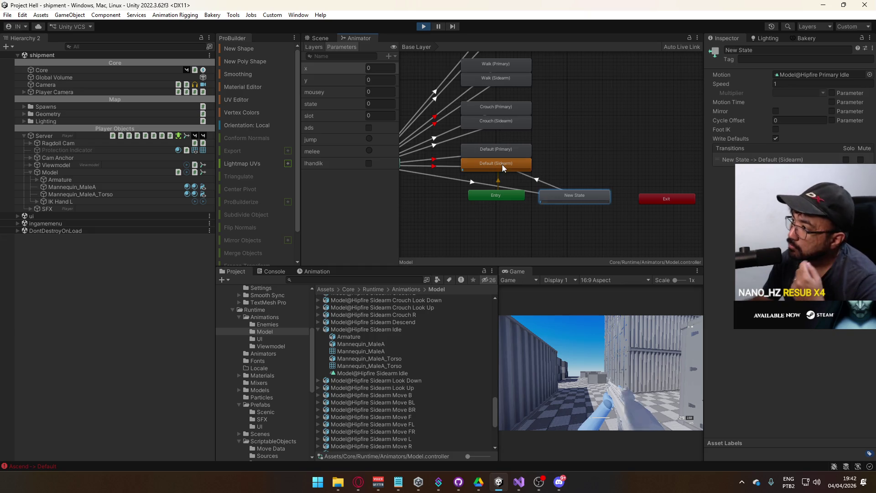
Add the reverse transition from Default (Sidearm) back to New State and stop play mode
right_click(525, 166)
click(548, 172)
click(590, 194)
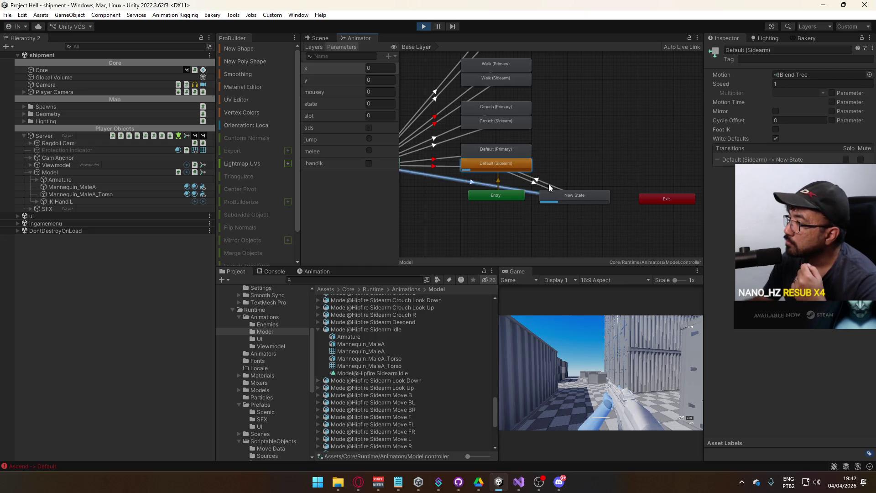
click(419, 27)
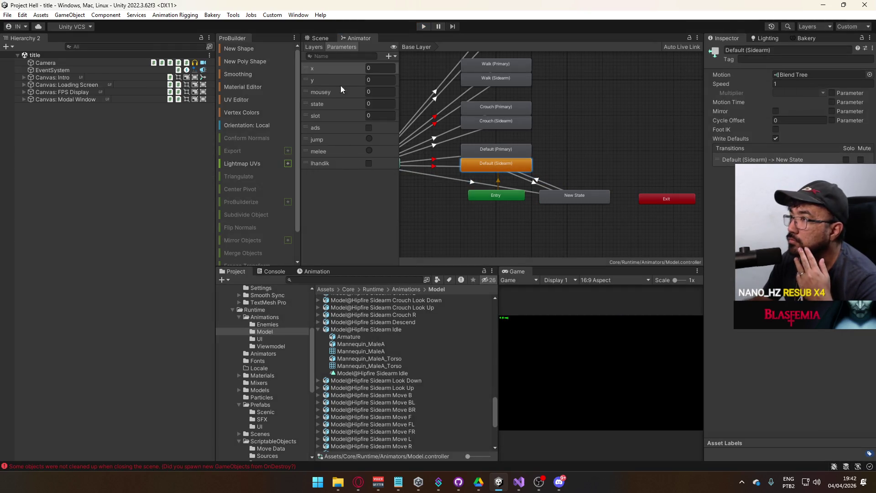
click(392, 57)
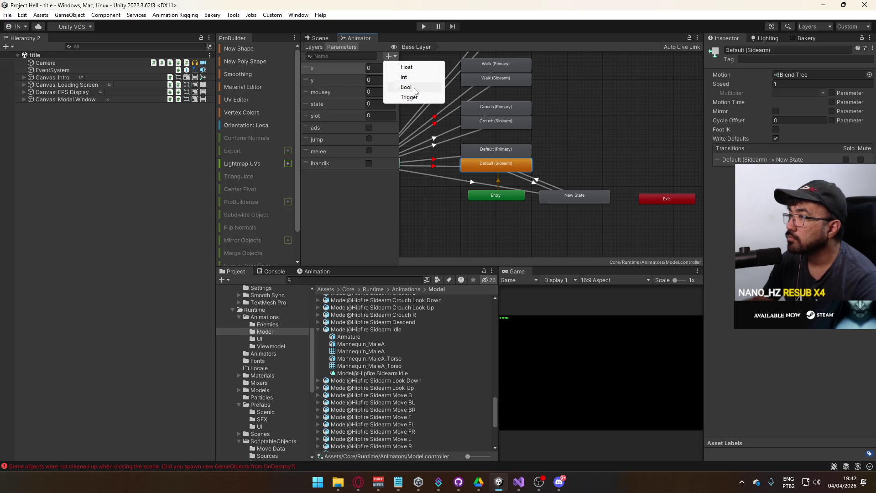
Add an idle Bool parameter and give Default (Sidearm)→New State an idle condition without exit time
click(414, 88)
text(idle)
key(Return)
click(535, 182)
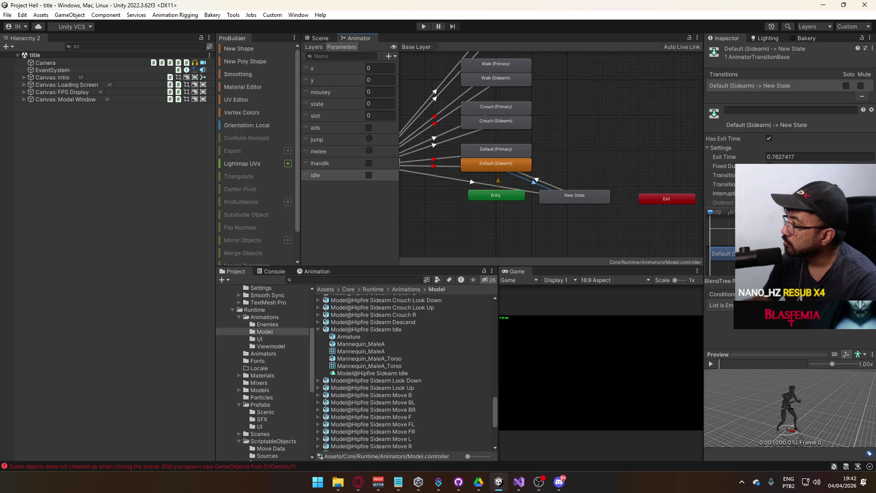
click(769, 139)
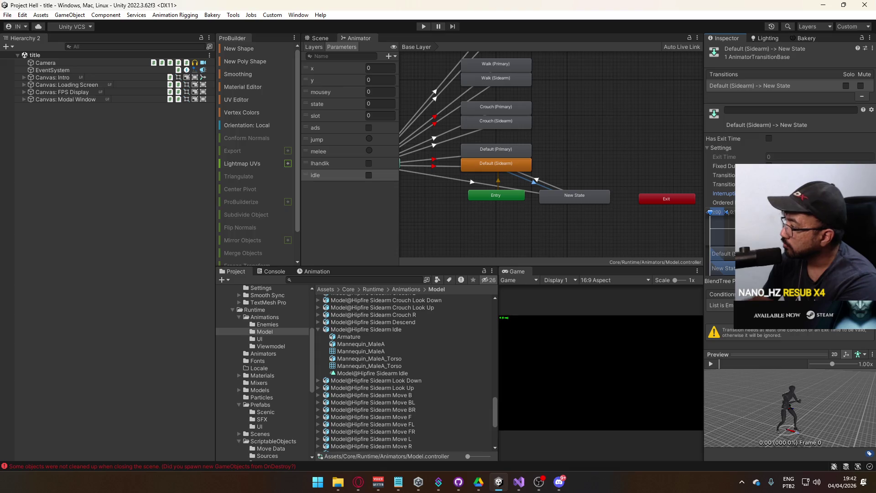
click(853, 314)
click(723, 305)
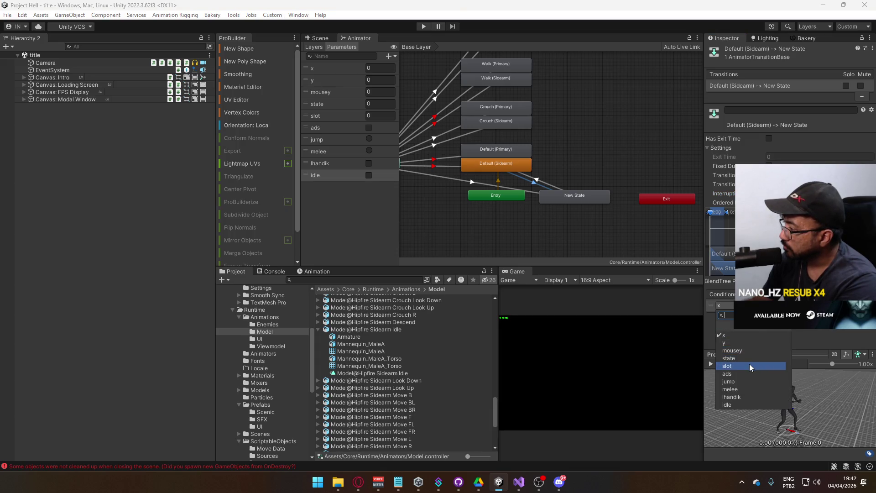
click(739, 407)
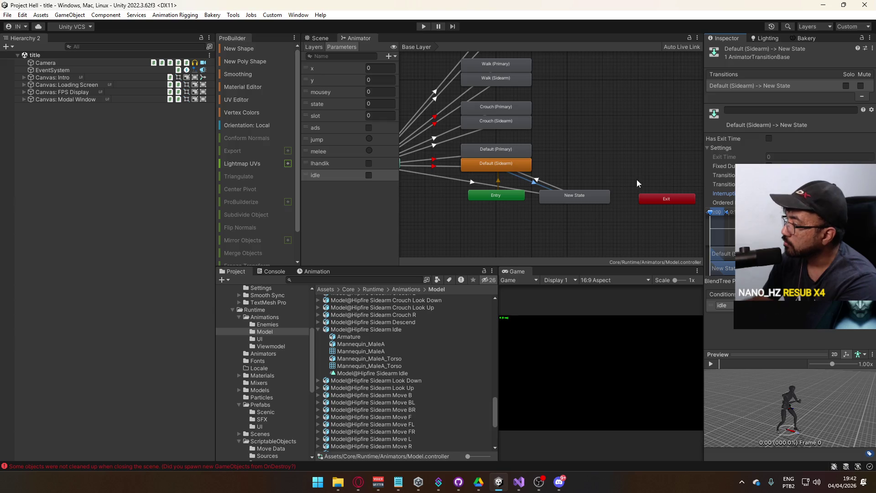
Copy that transition's idle settings and paste them into the New State→Default (Sidearm) transition
click(555, 186)
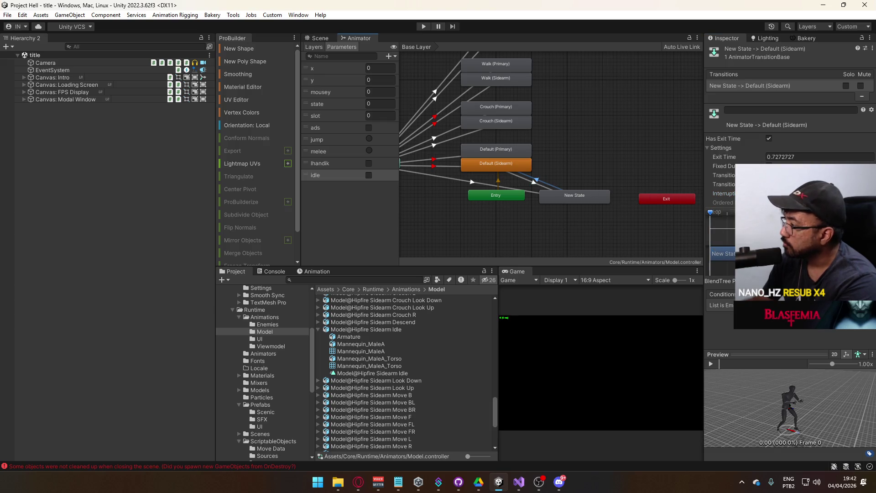
click(530, 183)
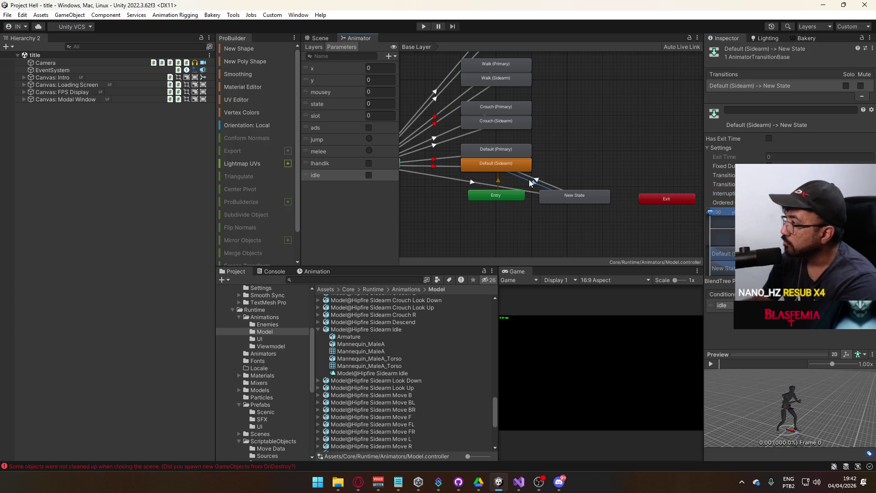
right_click(734, 86)
click(778, 103)
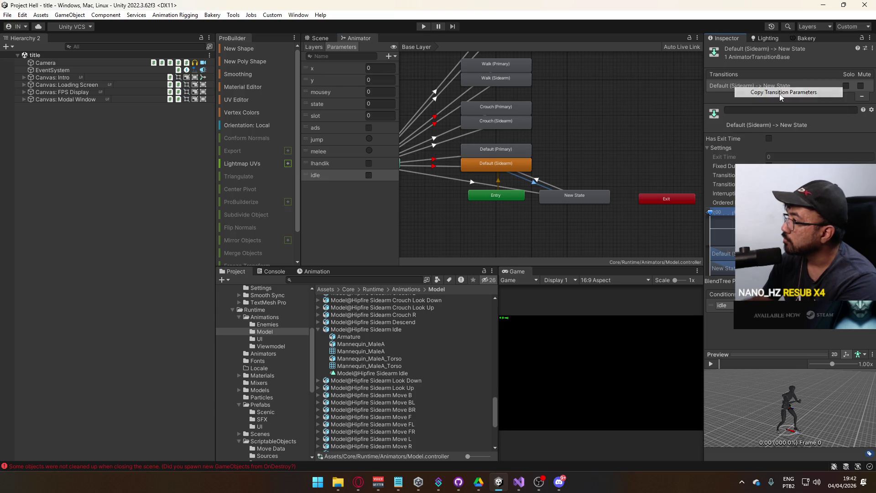
click(552, 185)
right_click(750, 85)
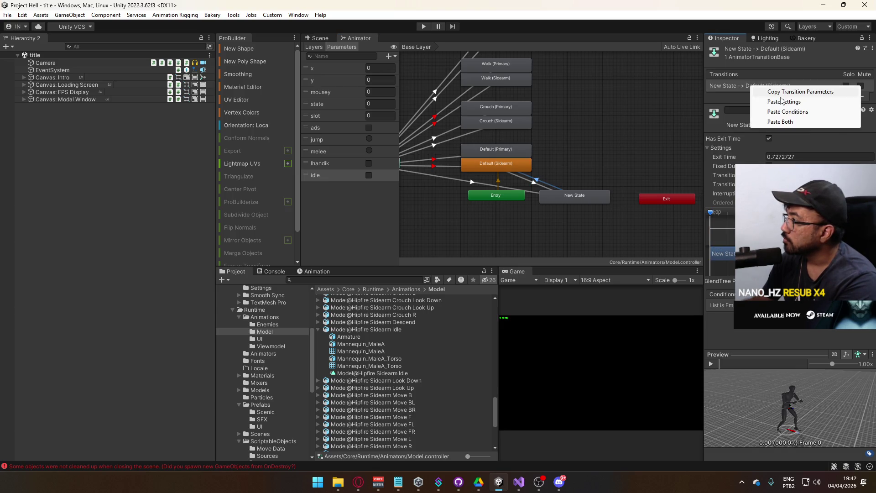
click(770, 123)
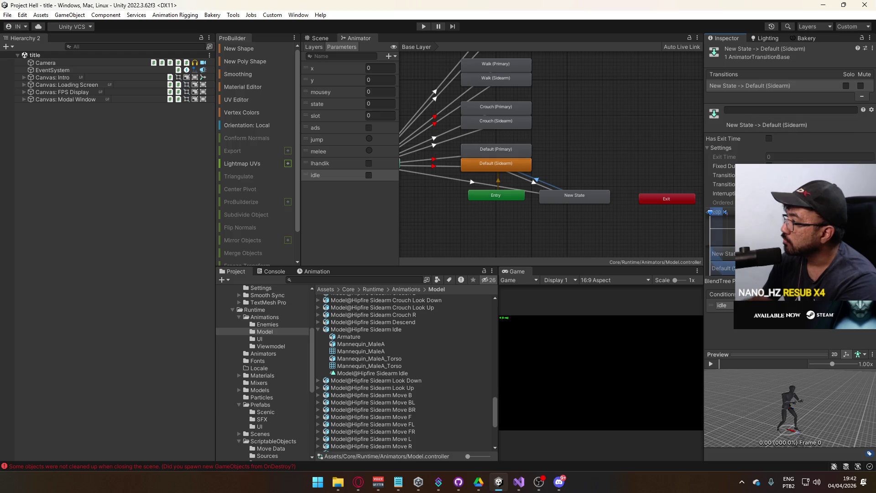
click(541, 186)
click(538, 181)
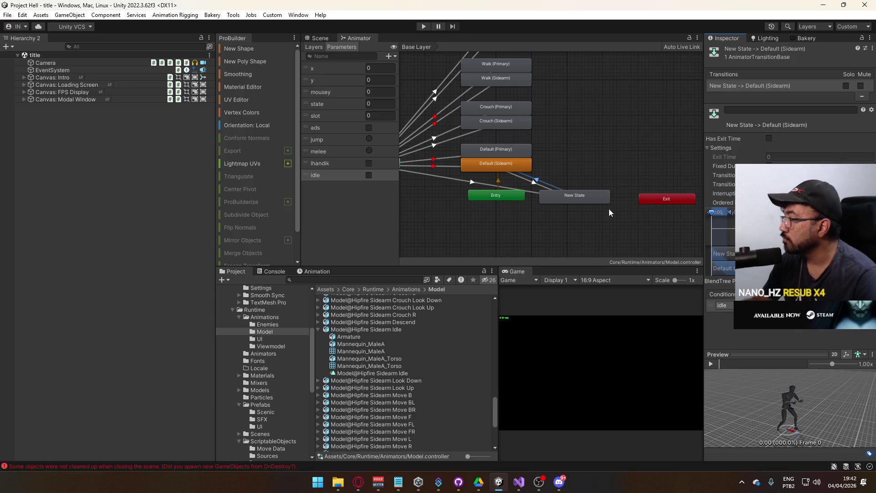
Set New State as the Base Layer's default state
click(529, 171)
click(561, 193)
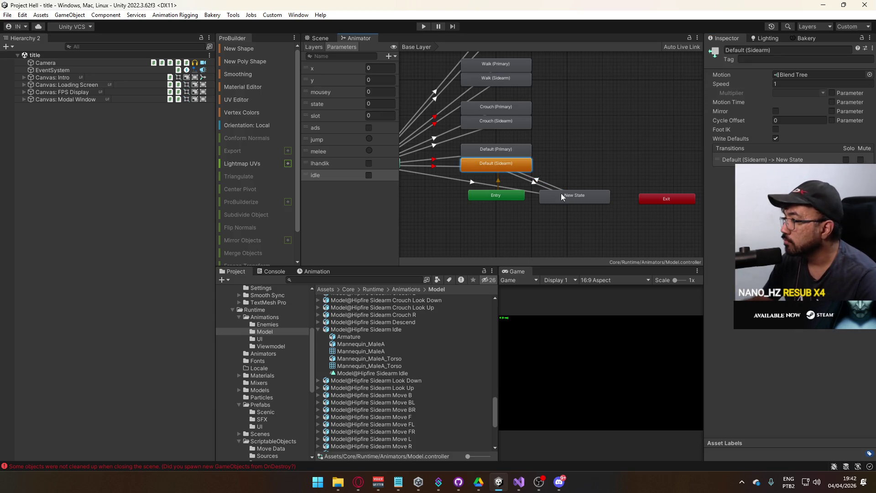
click(533, 192)
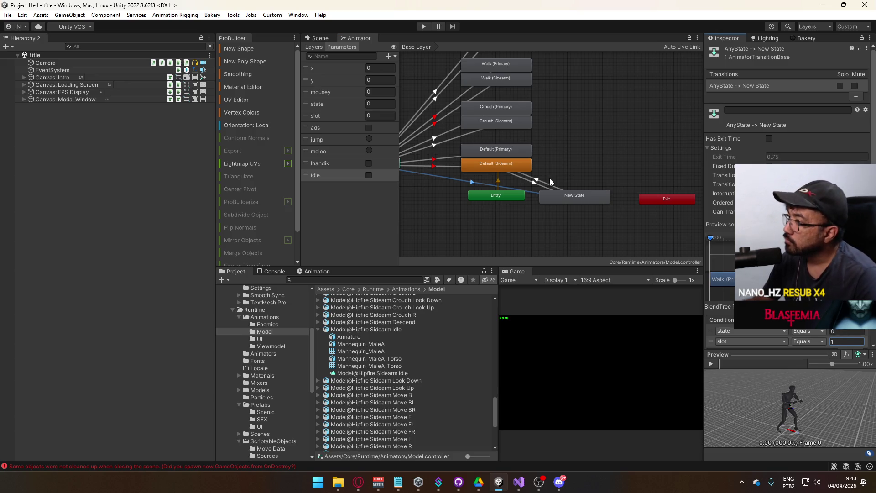
right_click(558, 200)
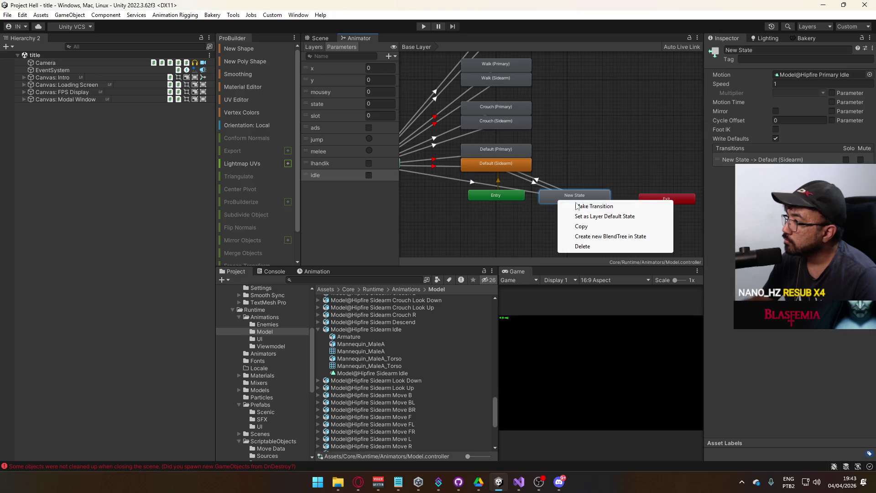
click(614, 217)
click(502, 168)
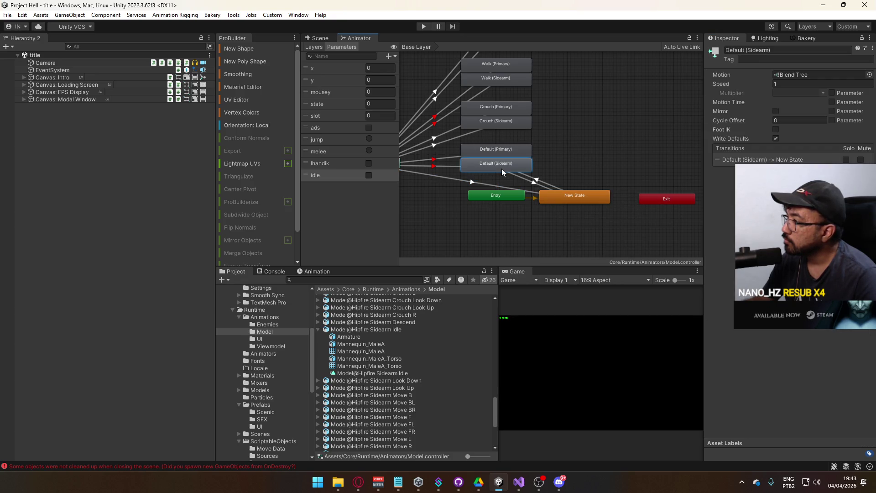
click(557, 192)
Assign the Viewmodel@Hipfire Sidearm Idle clip as New State's motion via a 'sidearm' search
click(808, 49)
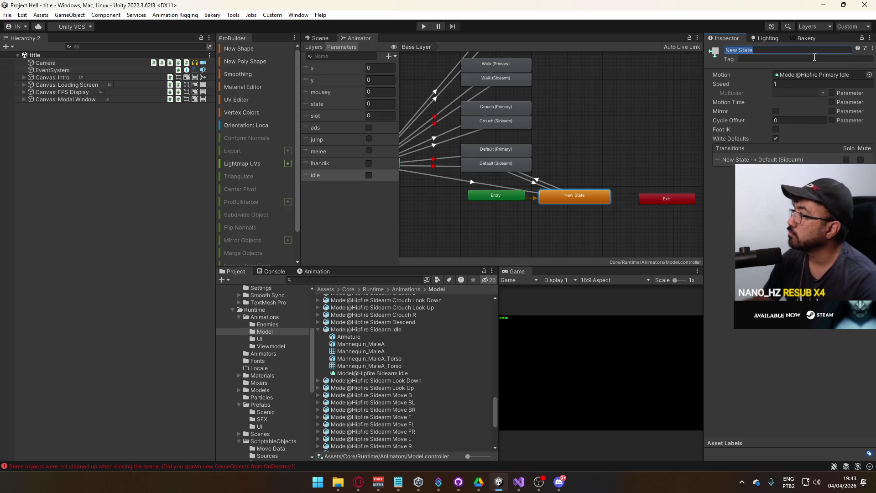
click(869, 75)
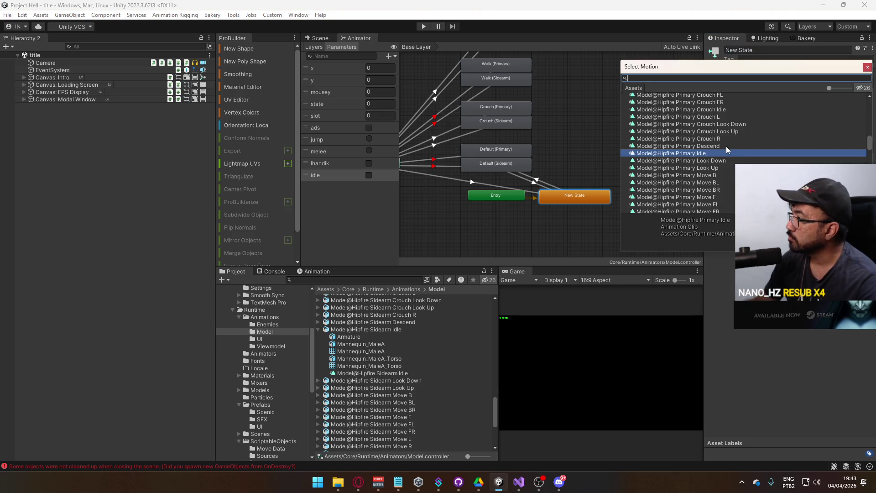
text(side)
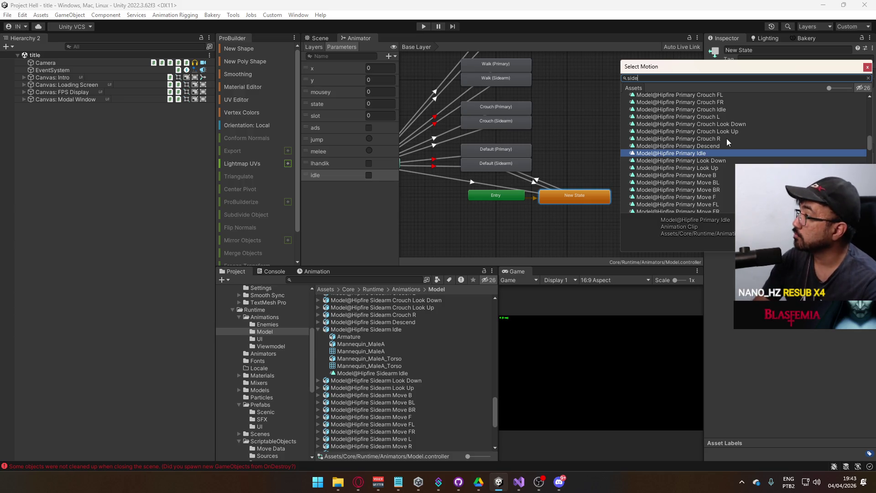
text(arm)
double_click(719, 130)
click(599, 134)
click(556, 187)
click(567, 199)
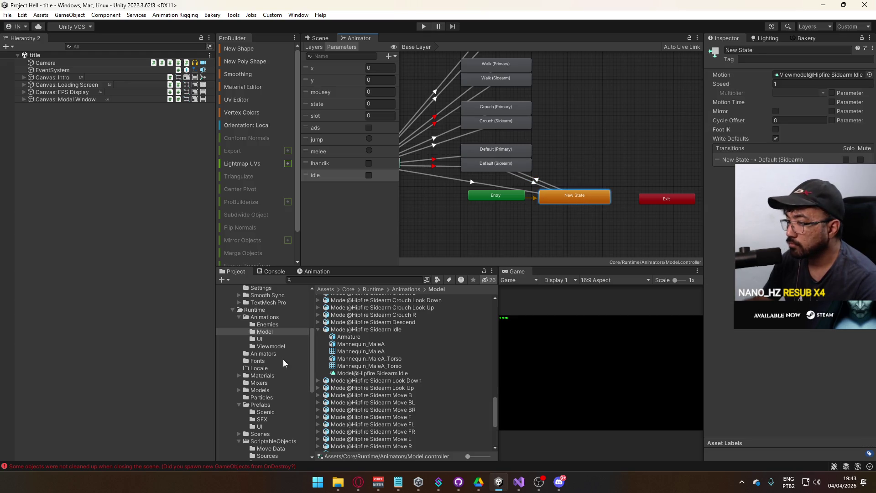
click(267, 439)
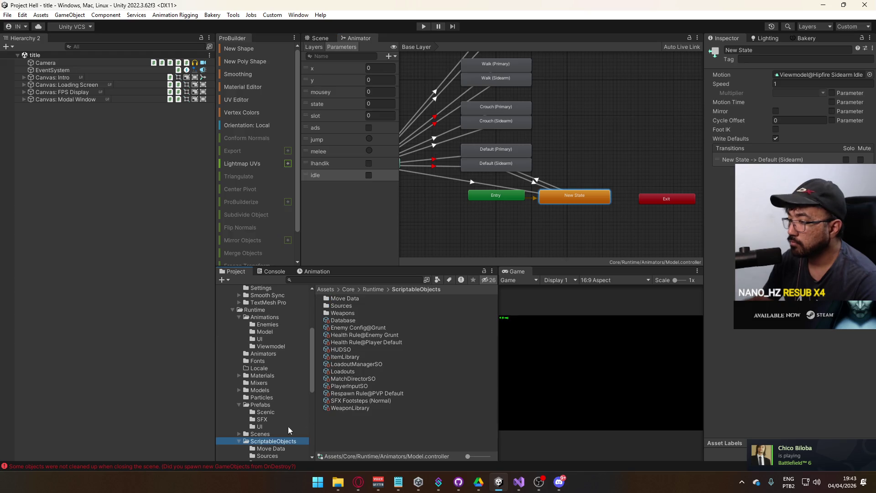
click(519, 484)
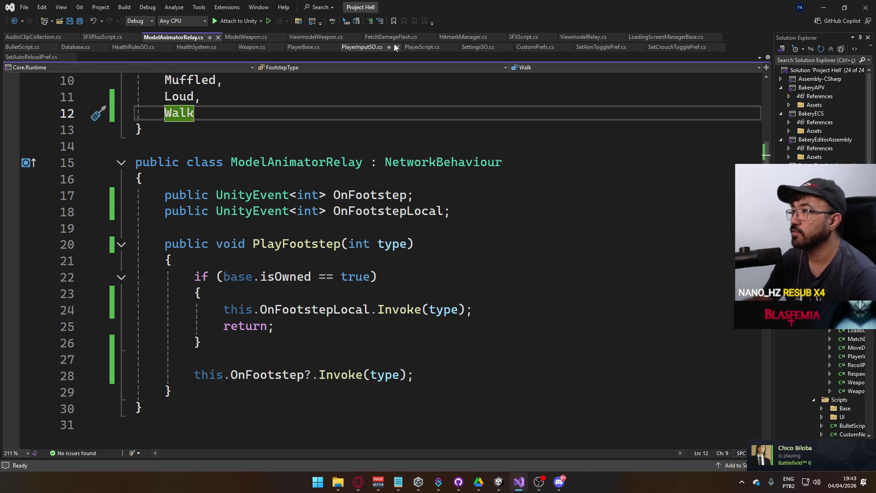
In PlayerScript.cs, collapse InternalFire() and search the file for '_anim' and 'modelAnim'
click(420, 47)
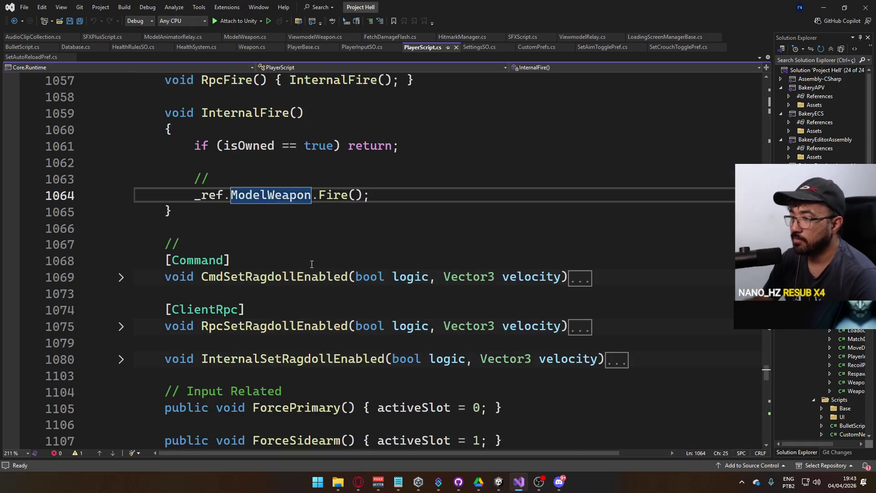
scroll(125, 182, up, 1)
click(121, 162)
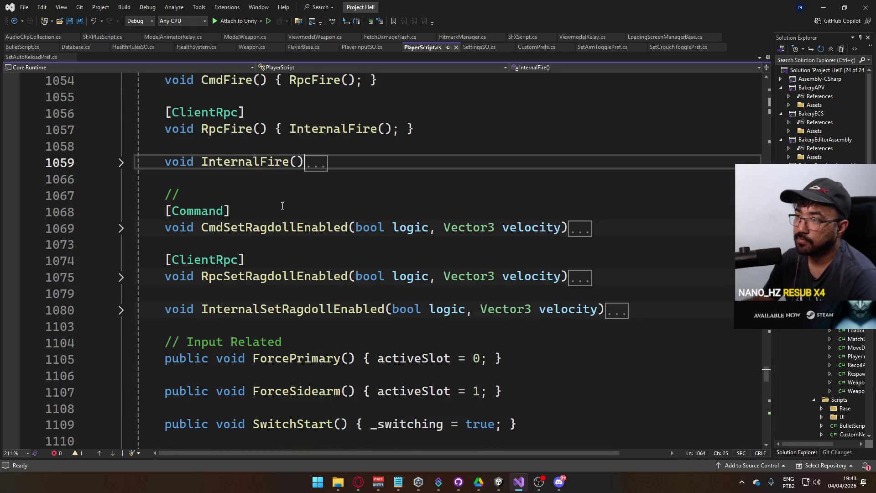
scroll(307, 248, up, 6)
scroll(307, 248, up, 15)
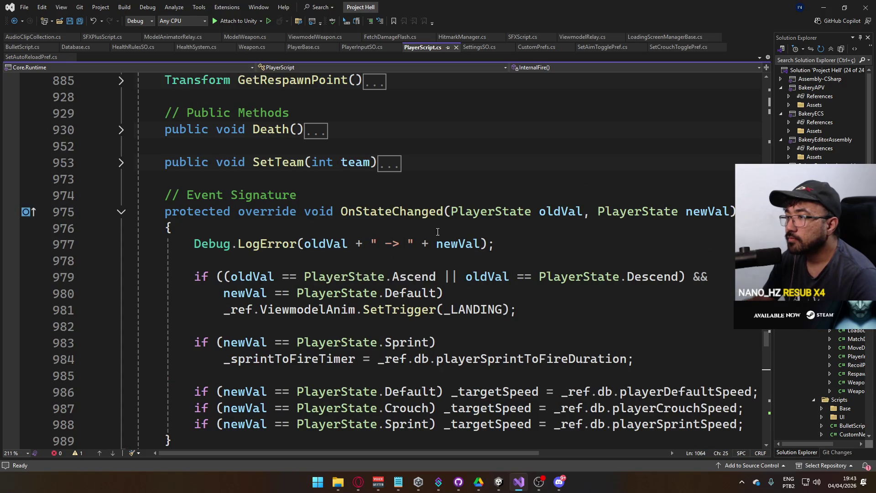
scroll(506, 215, up, 4)
mouse_move(467, 209)
key(ctrl+f)
text(_)
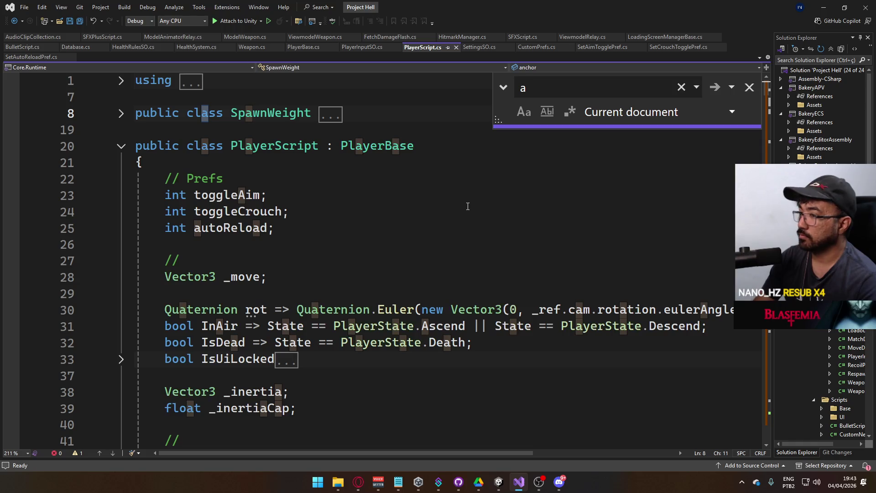
text(anim)
key(BackSpace)
key(BackSpace)
key(BackSpace)
key(BackSpace)
text(modelAnim)
key(BackSpace)
key(BackSpace)
key(BackSpace)
key(BackSpace)
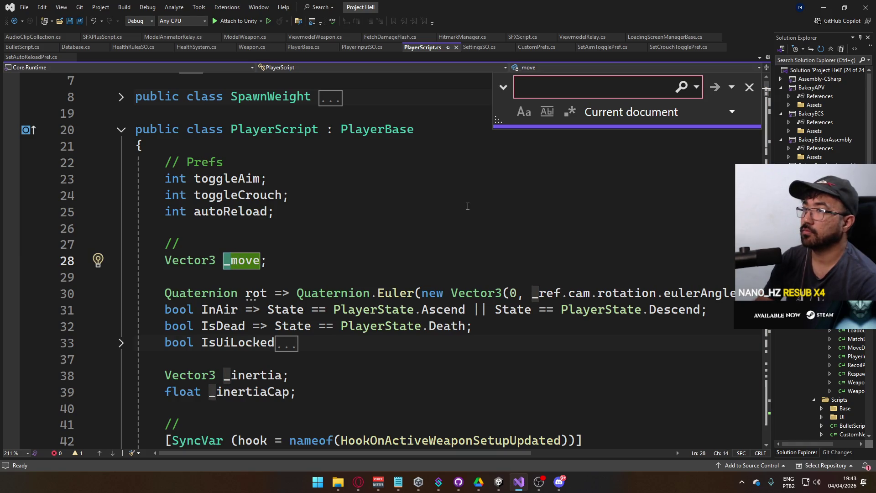
key(Escape)
Open the PlayerBase class definition and review the OnMove method's body
ctrl+click(376, 130)
scroll(429, 260, down, 2)
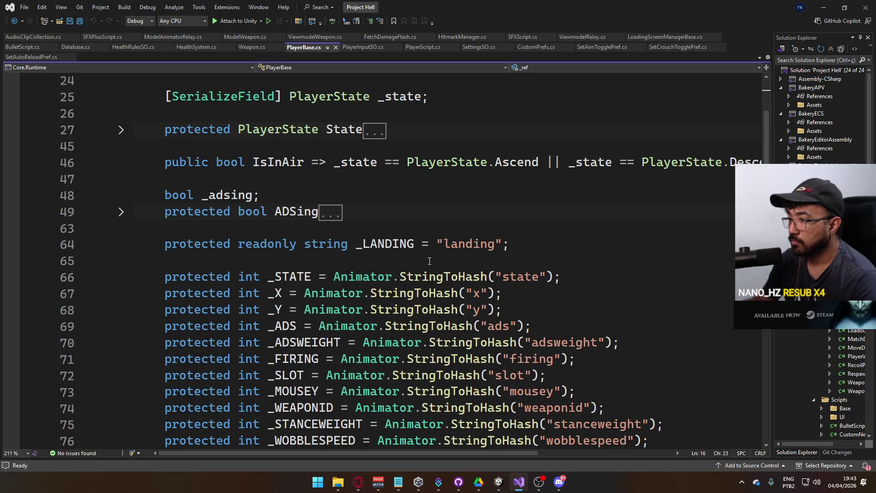
scroll(429, 261, down, 20)
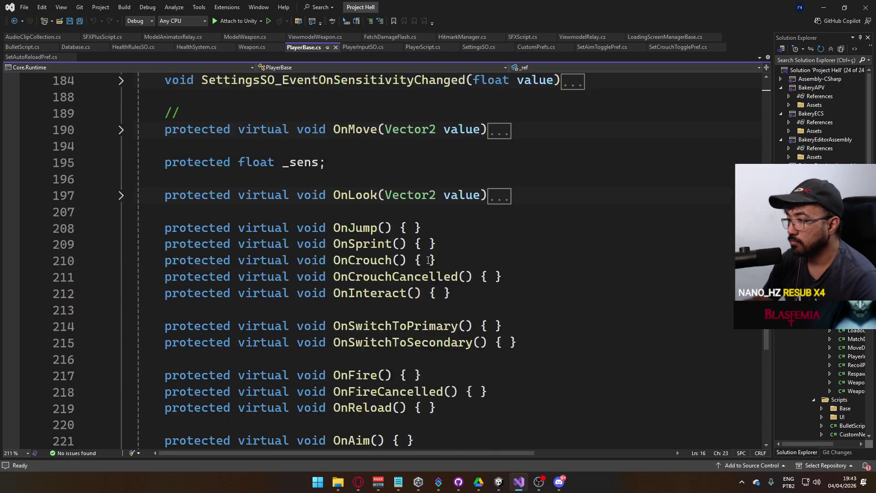
scroll(429, 261, up, 3)
click(123, 278)
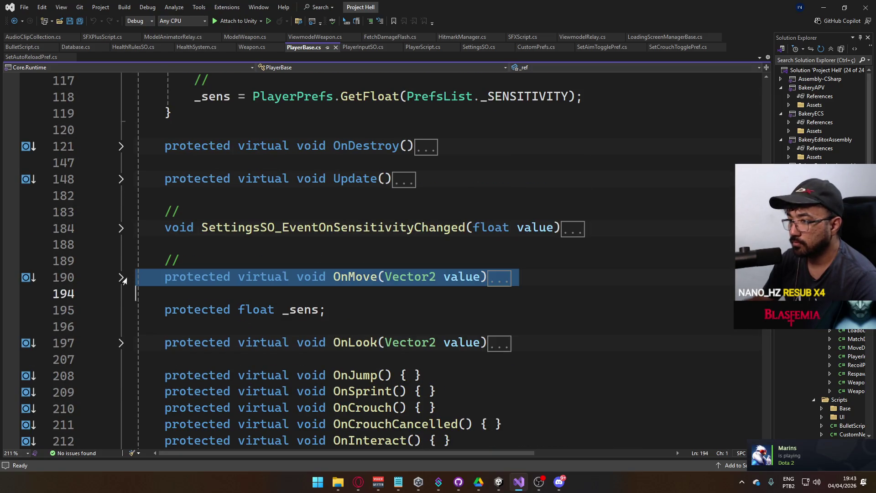
click(122, 279)
click(122, 278)
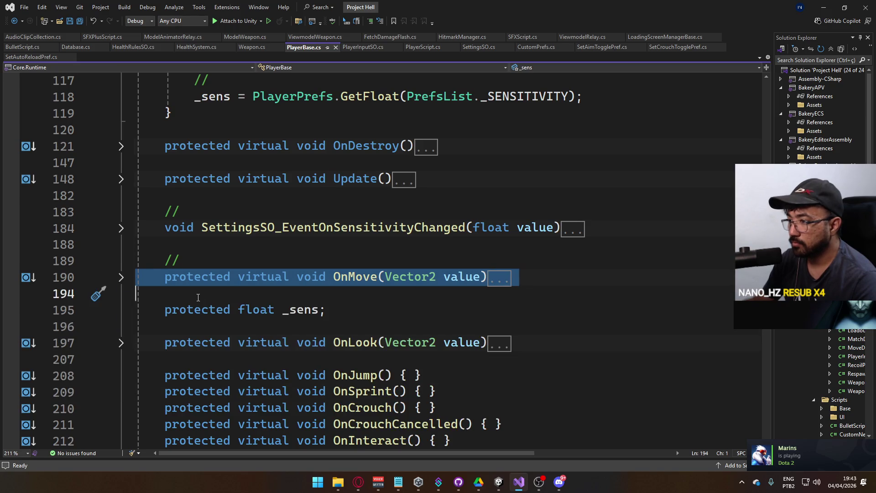
scroll(198, 297, down, 10)
scroll(272, 309, up, 6)
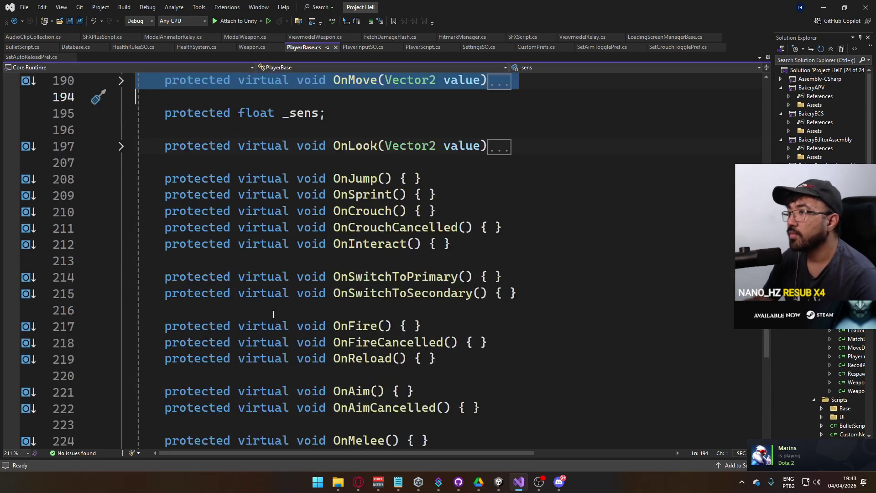
scroll(273, 314, up, 3)
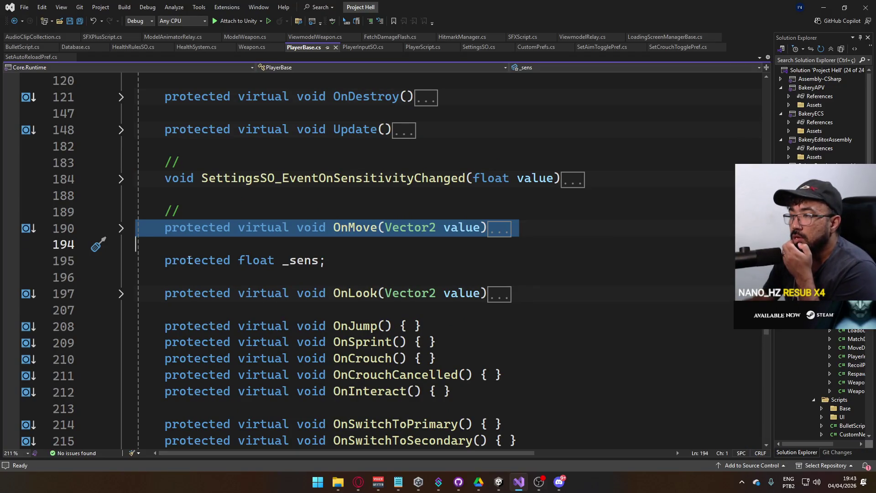
click(121, 230)
click(122, 232)
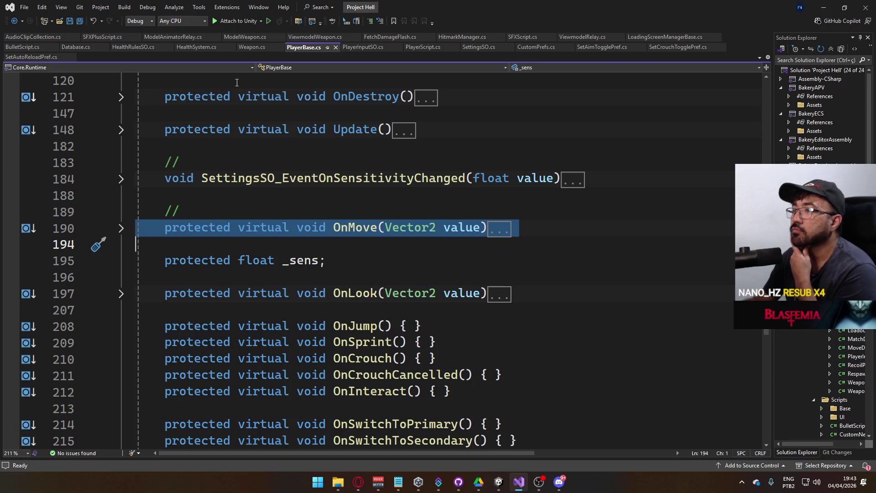
Expand PlayerBase's Update() method and place the cursor at the end of line 177
scroll(360, 227, up, 6)
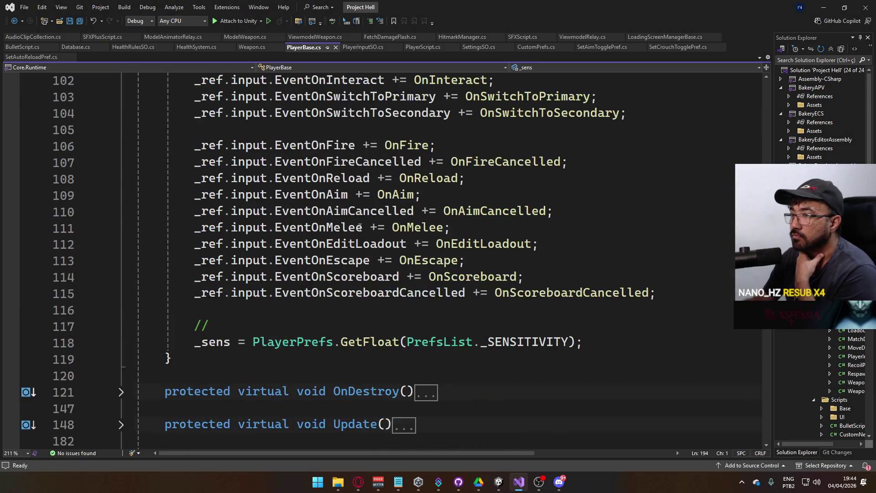
scroll(360, 227, up, 4)
scroll(301, 323, down, 8)
scroll(256, 350, down, 10)
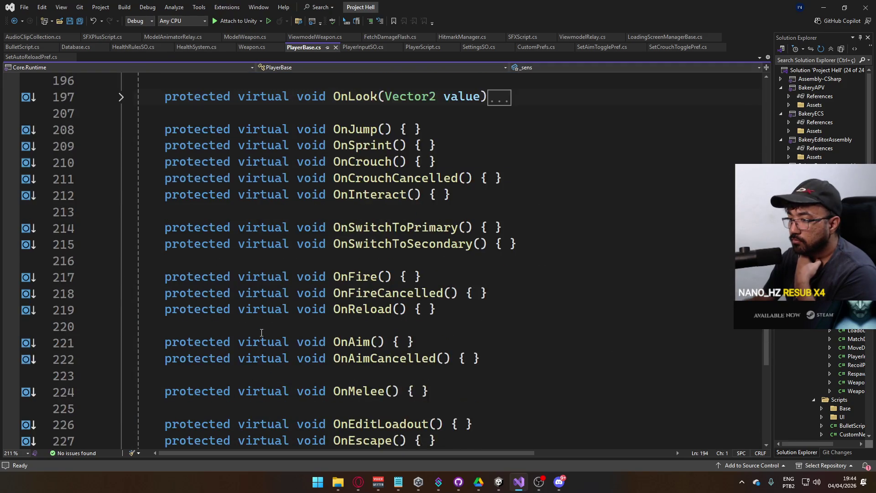
scroll(258, 315, up, 8)
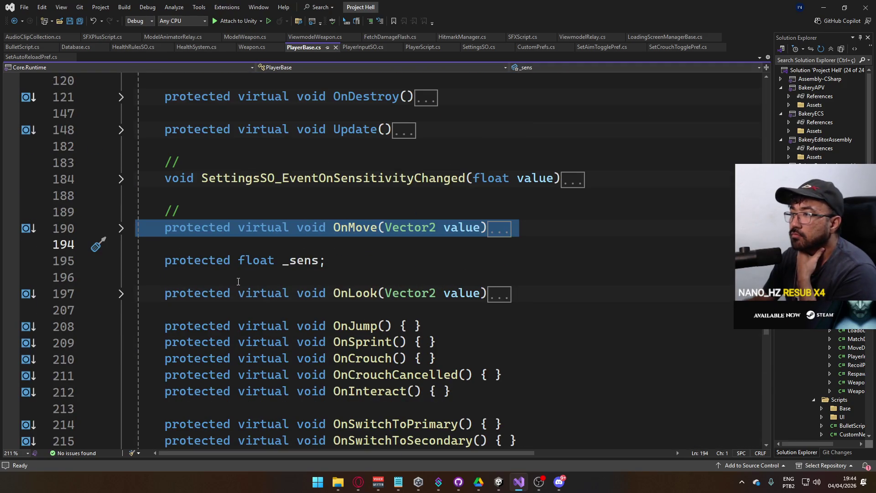
click(121, 130)
scroll(378, 276, down, 1)
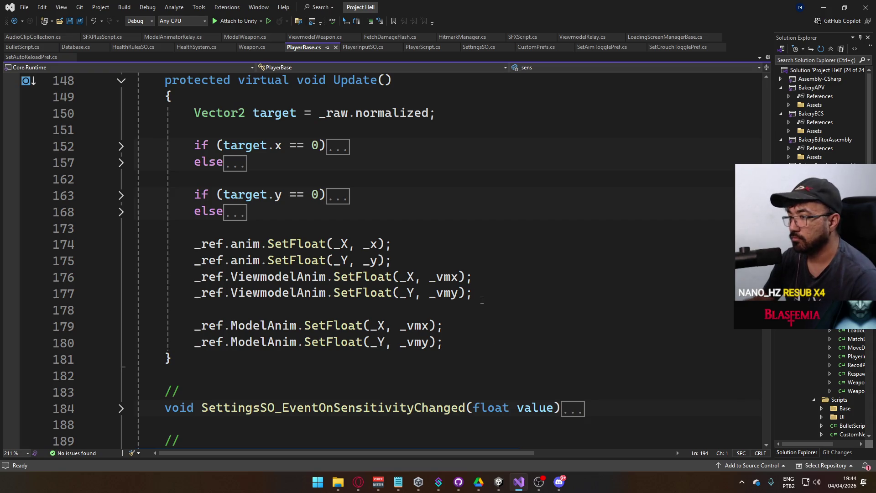
click(506, 293)
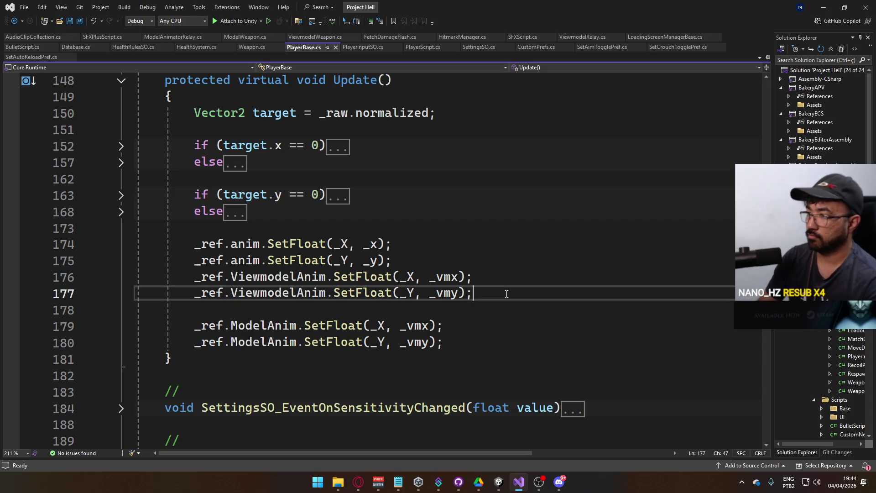
Add _ref.anim.SetBool("idle", _raw.magnitude == 0); after line 177 and save PlayerBase.cs
key(Return)
key(Return)
text(_ref.anim.)
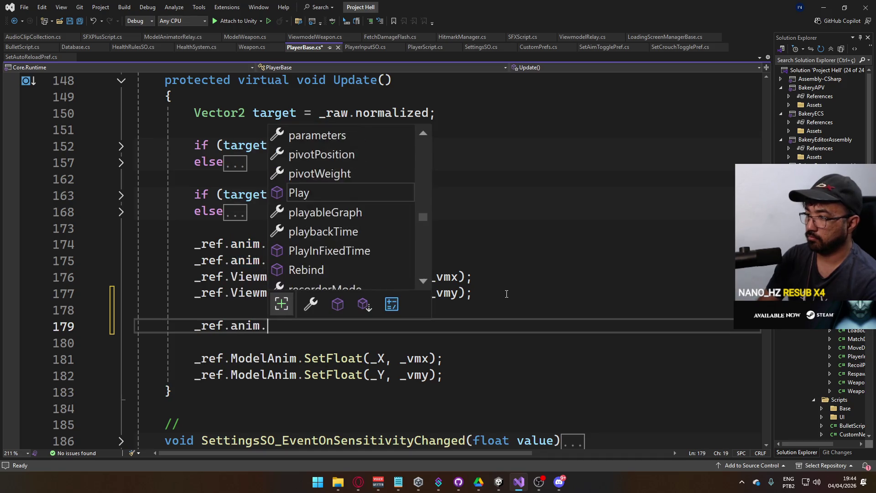
text(setb)
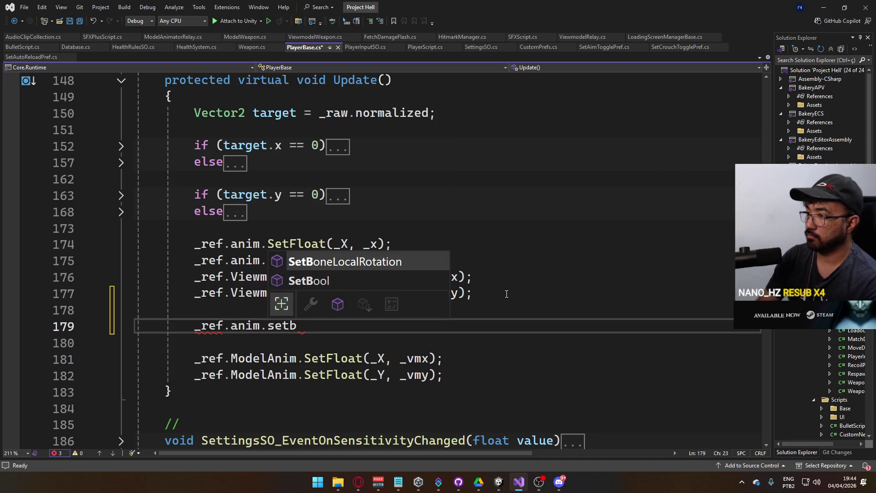
key(Down)
key(Tab)
text(("idl)
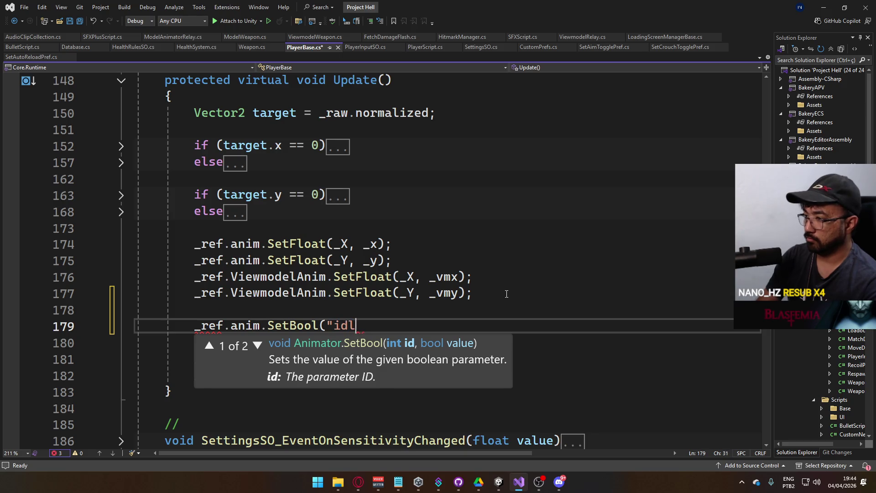
text(e",)
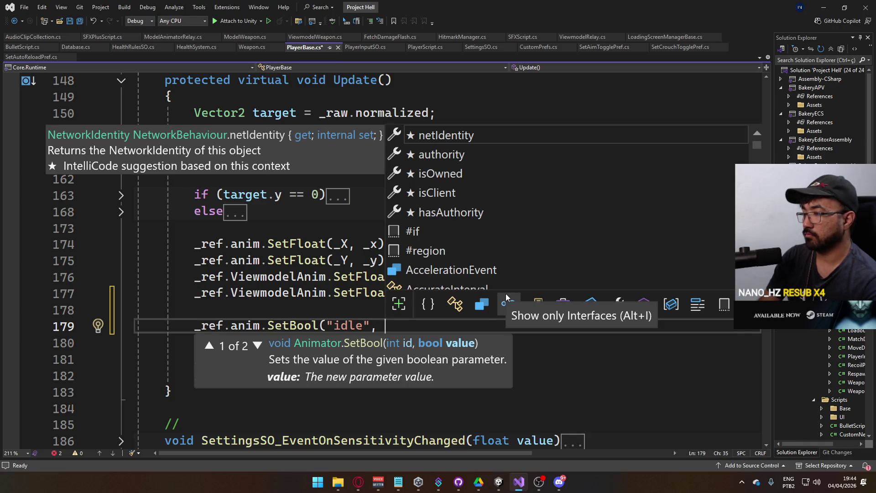
text( _raw.magnitude == 0);)
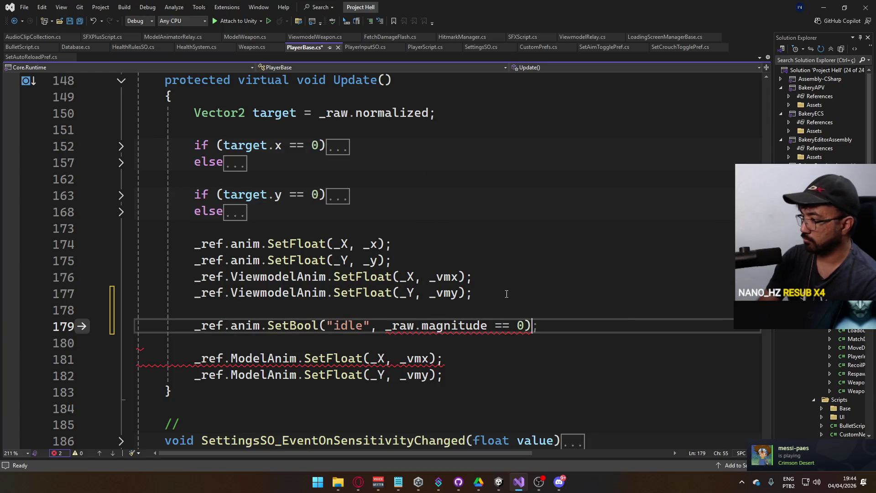
key(ctrl+s)
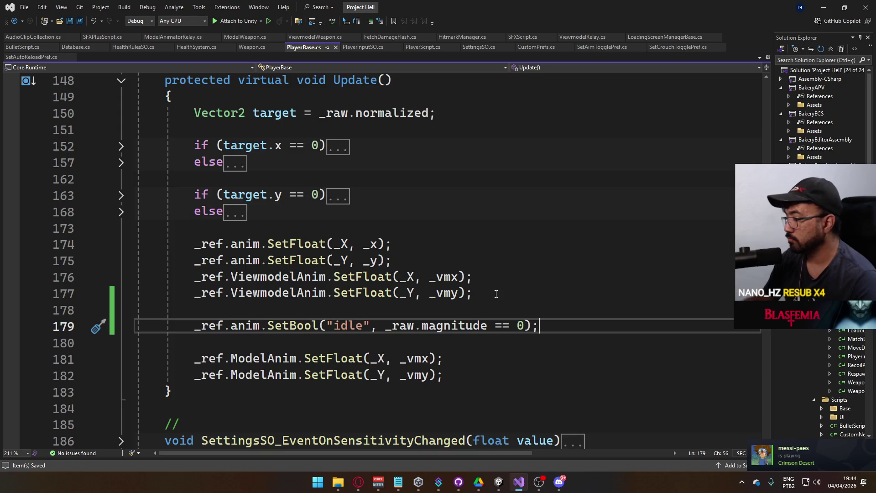
key(alt+Tab)
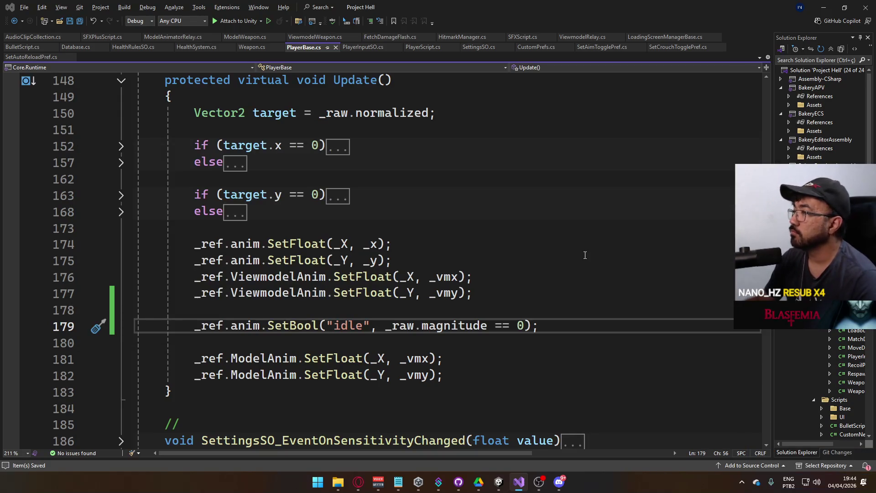
mouse_move(500, 484)
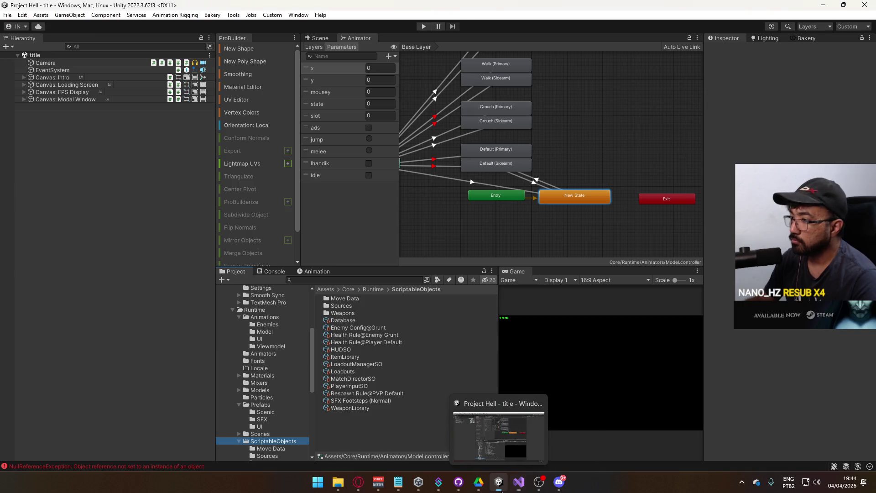
Back in Unity, select the title scene in Scenes, run Play mode briefly, then stop it
click(498, 434)
scroll(269, 391, down, 3)
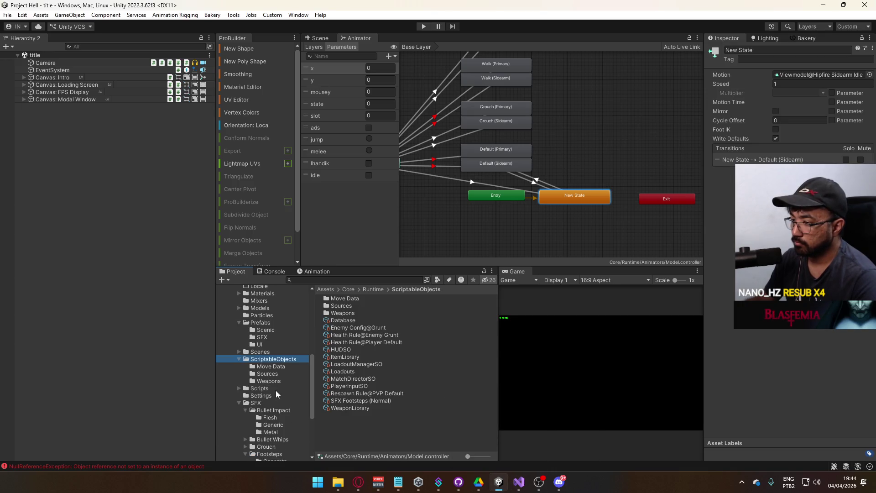
scroll(269, 360, down, 2)
scroll(269, 361, up, 2)
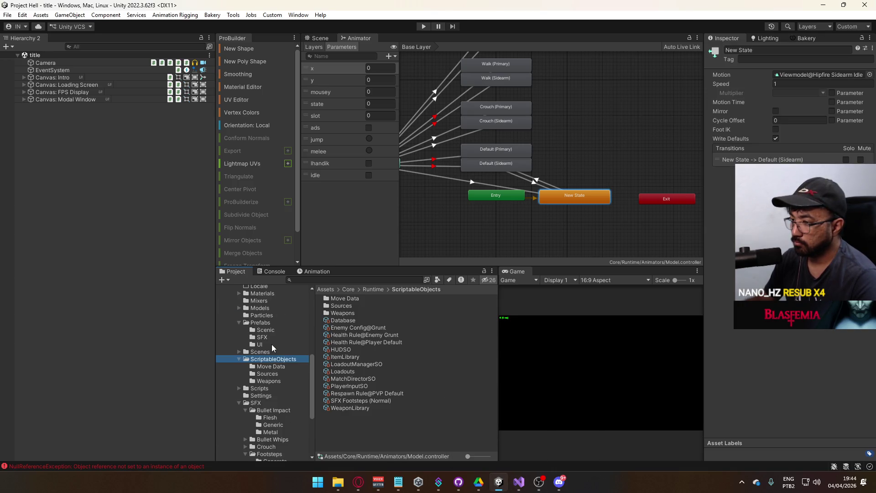
click(274, 353)
click(355, 366)
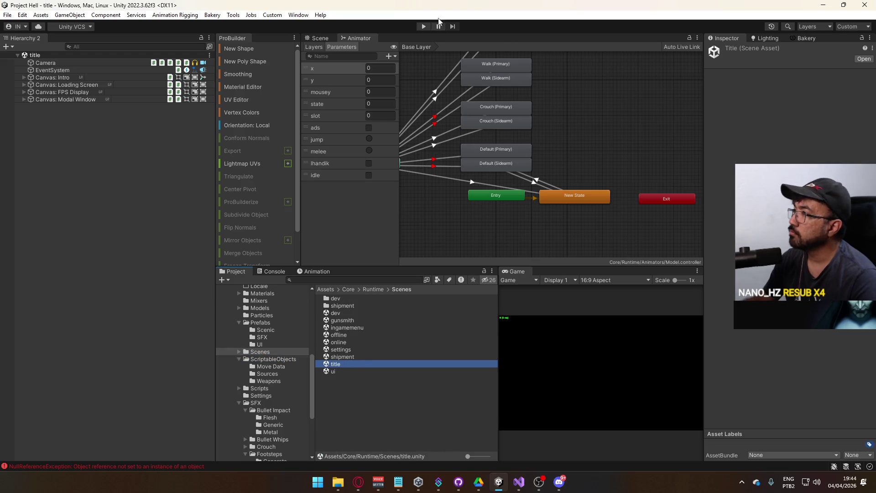
click(423, 26)
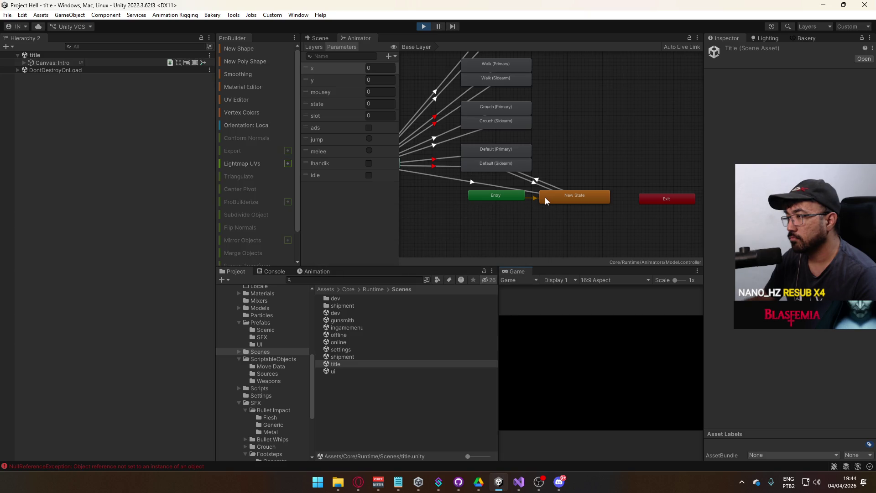
key(ctrl+p)
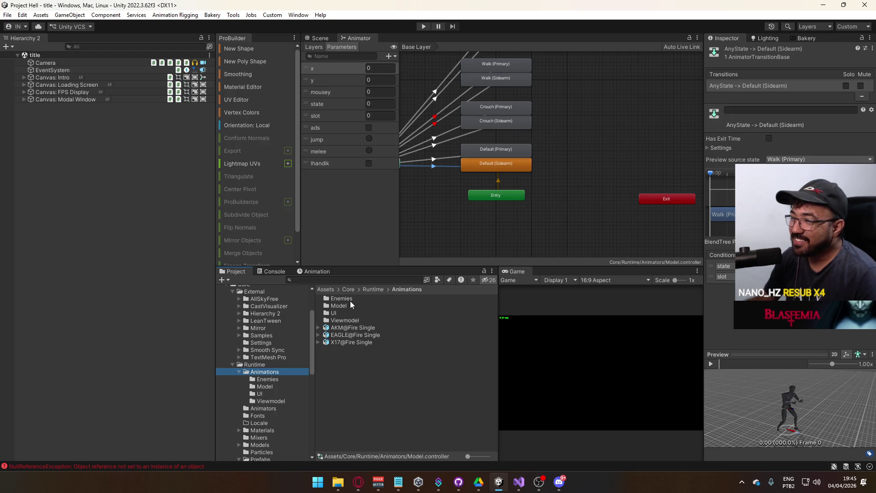
Open Animations > Model, scroll to the Hipfire Primary clips and collapse the Hipfire Primary Idle entry
click(273, 387)
drag(494, 308, 482, 391)
scroll(339, 421, up, 3)
scroll(411, 408, up, 5)
scroll(404, 434, down, 3)
scroll(414, 423, up, 3)
scroll(420, 415, up, 3)
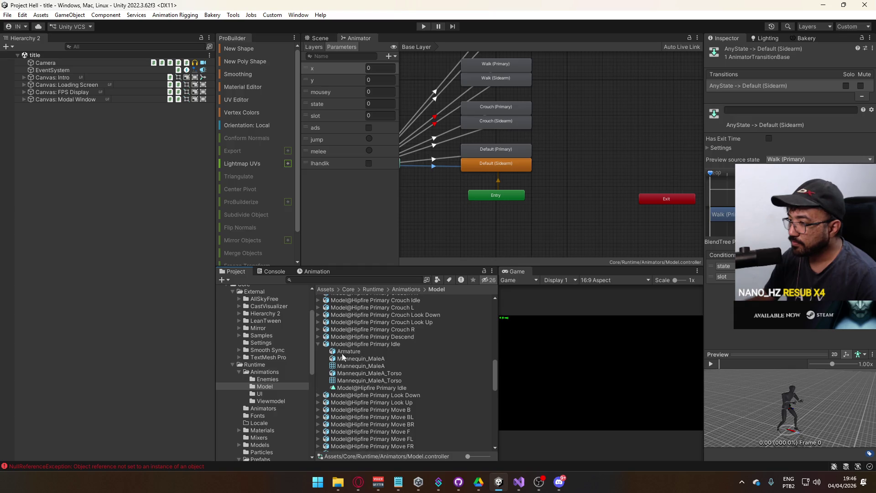
click(319, 344)
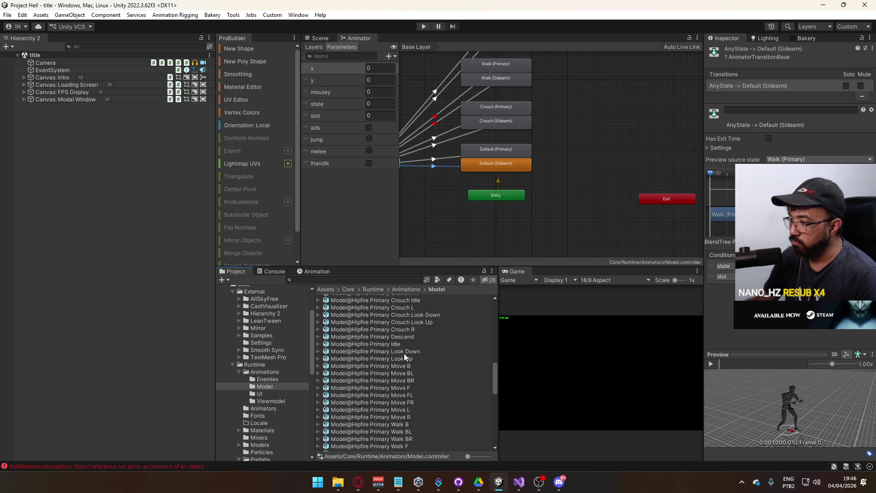
Add an animation event to the Hipfire Primary Move L clip and apply the import change
click(411, 417)
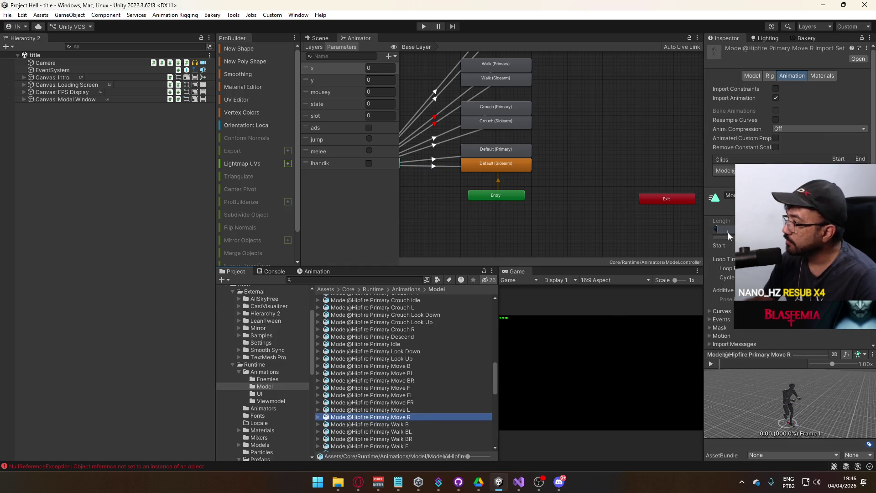
scroll(787, 183, down, 2)
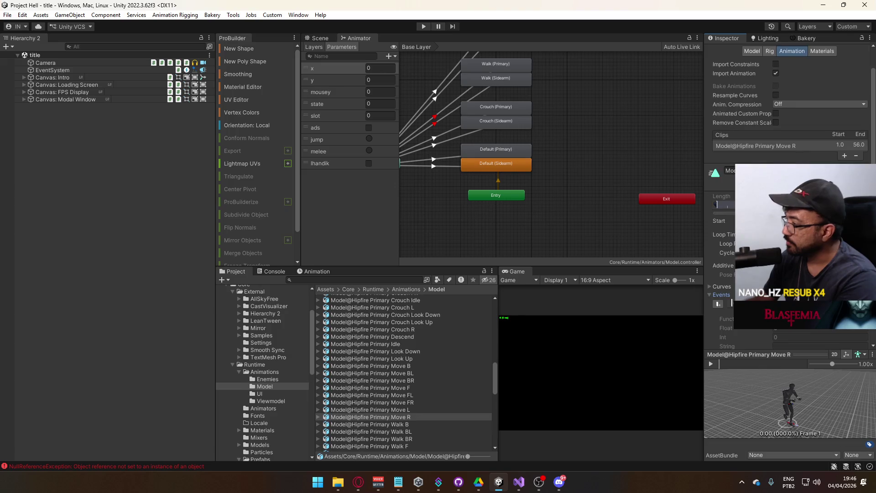
click(417, 409)
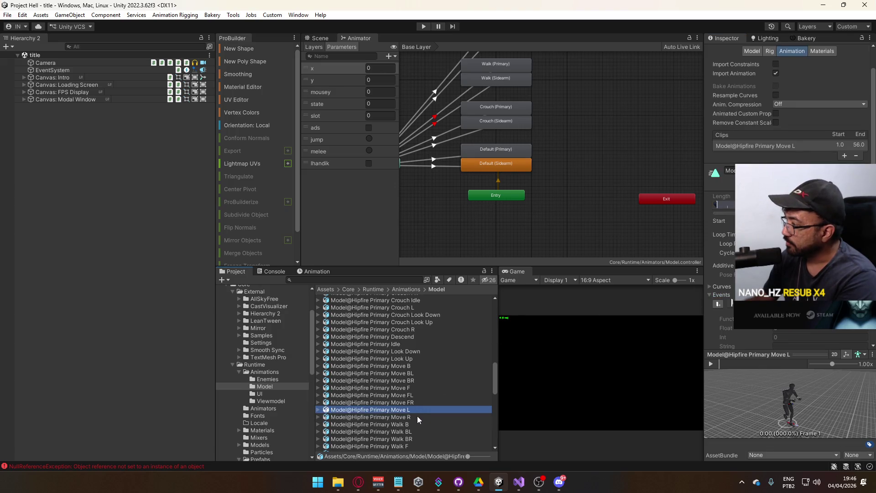
click(417, 415)
click(417, 410)
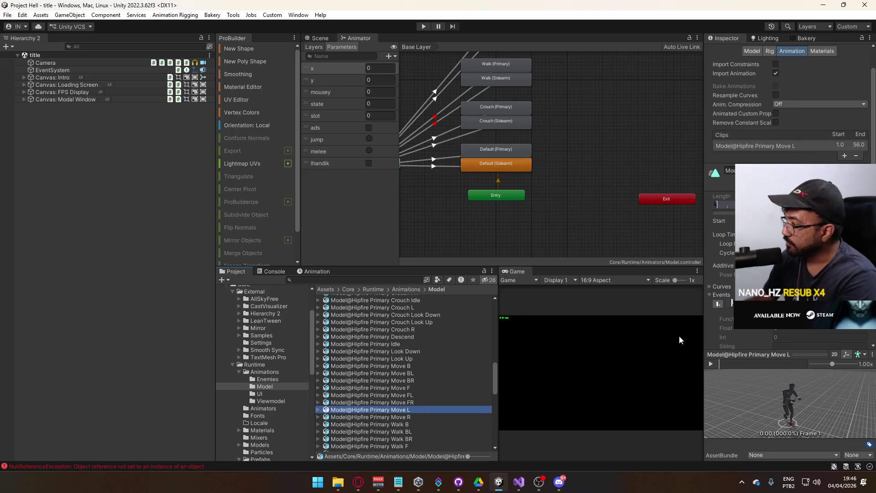
click(732, 304)
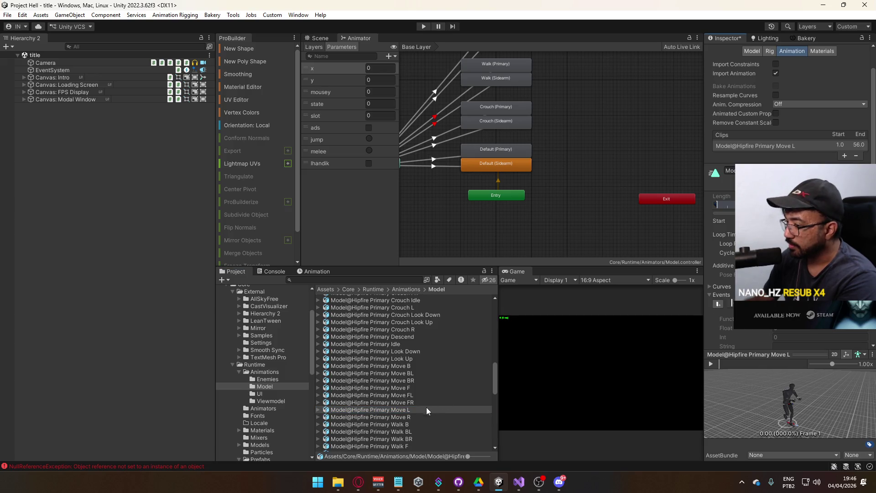
scroll(849, 320, down, 3)
click(857, 329)
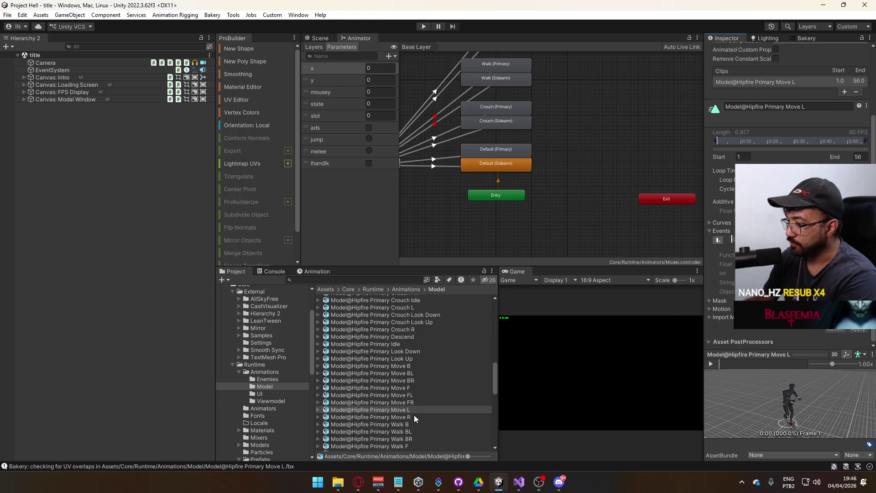
Add an animation event to the Hipfire Primary Move FR clip and apply it
click(414, 416)
scroll(442, 395, down, 3)
click(410, 368)
click(410, 363)
click(409, 354)
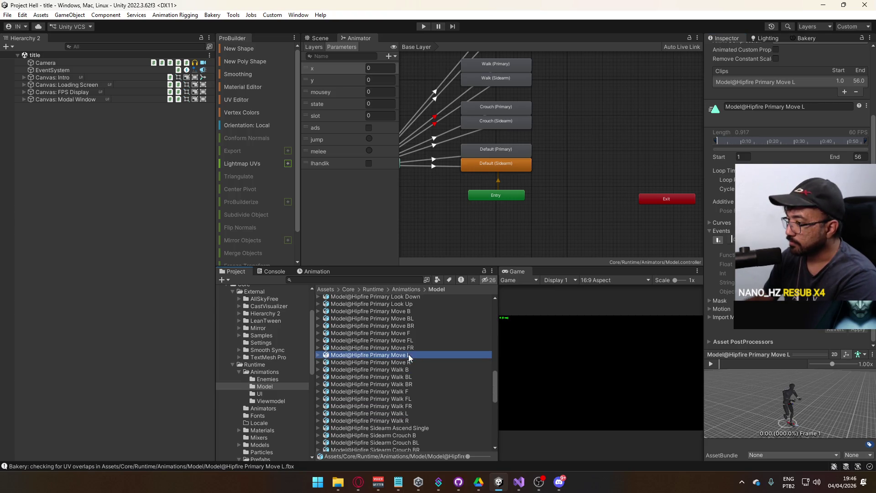
click(411, 346)
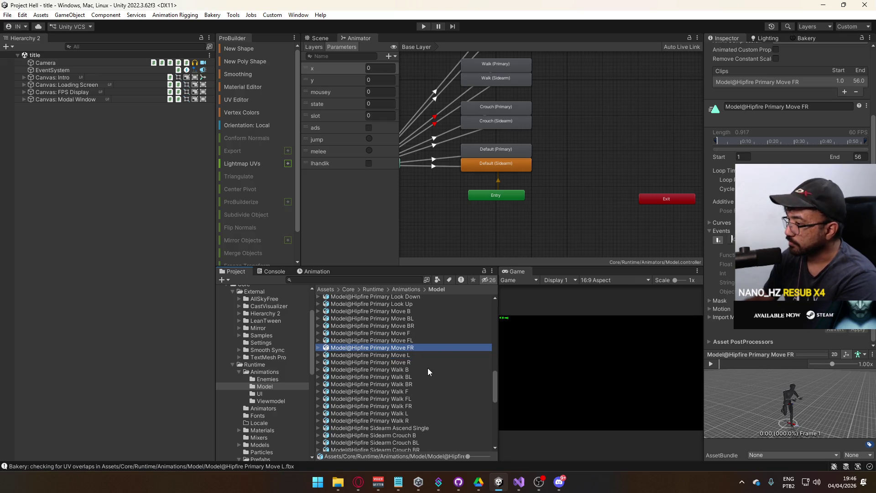
click(418, 354)
scroll(415, 356, up, 1)
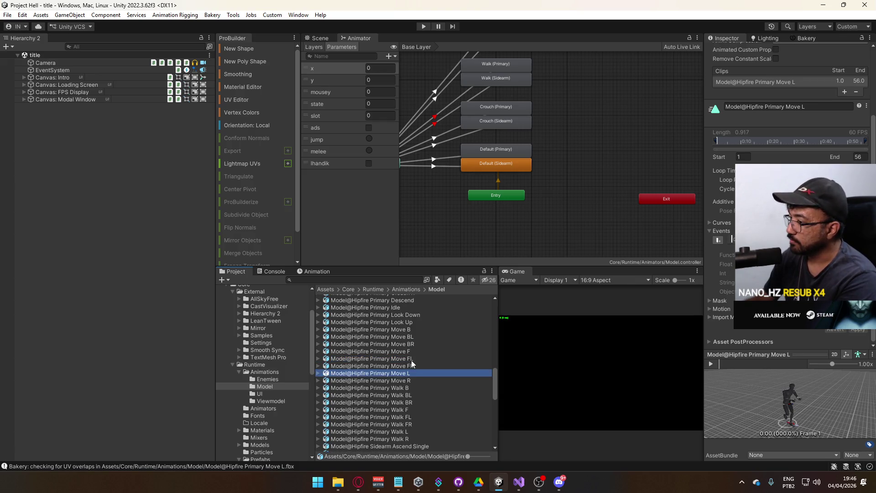
click(412, 380)
click(415, 372)
click(417, 366)
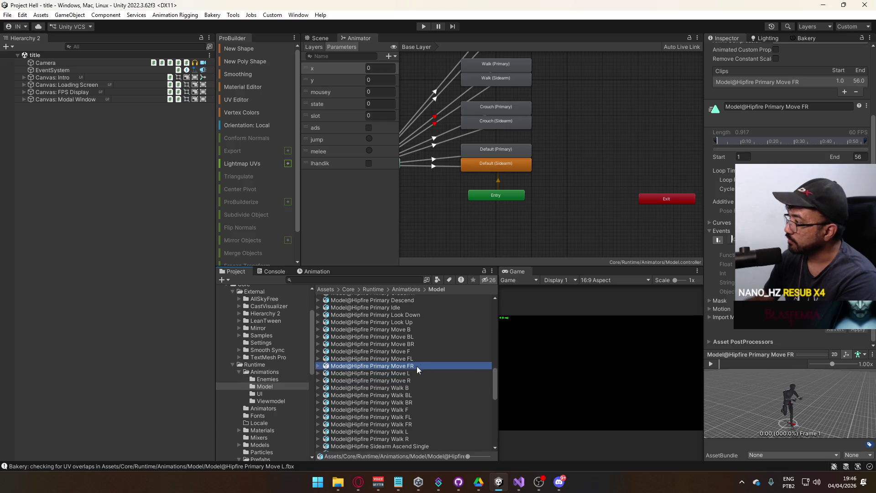
click(732, 239)
click(860, 329)
Add animation events to the Move F, BR, BL and B clips, applying each change
key(Up)
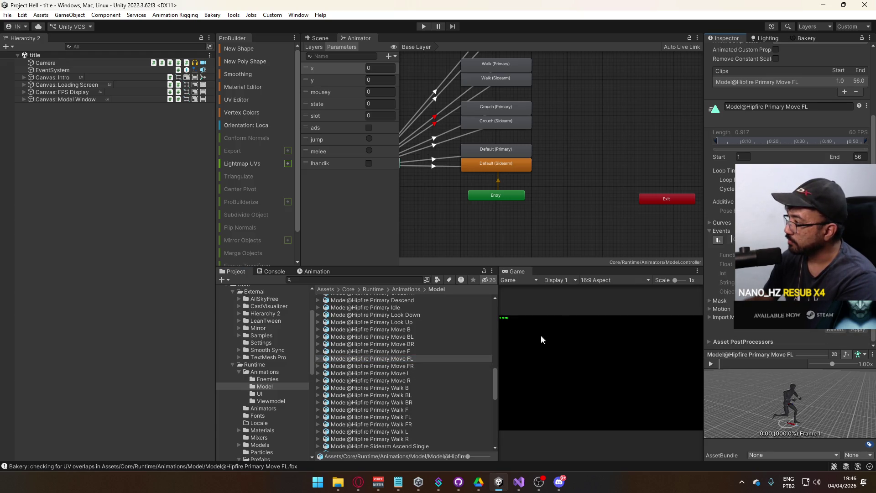
click(392, 352)
click(732, 240)
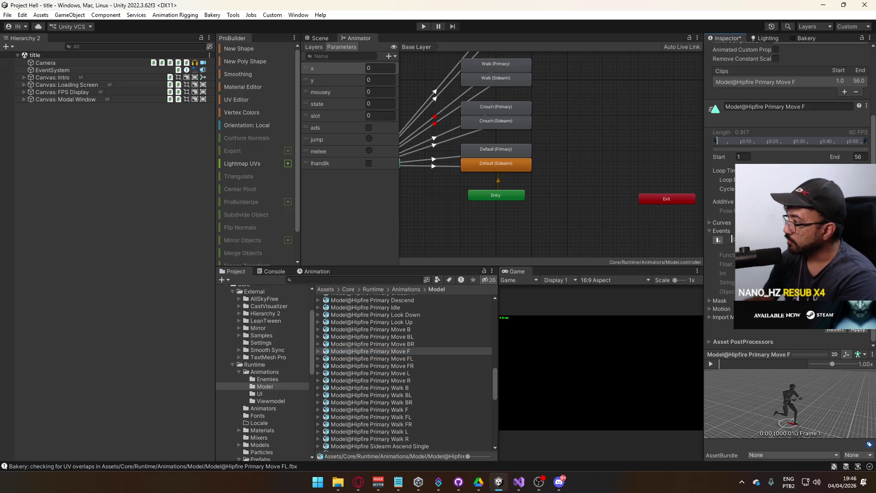
click(858, 329)
click(372, 344)
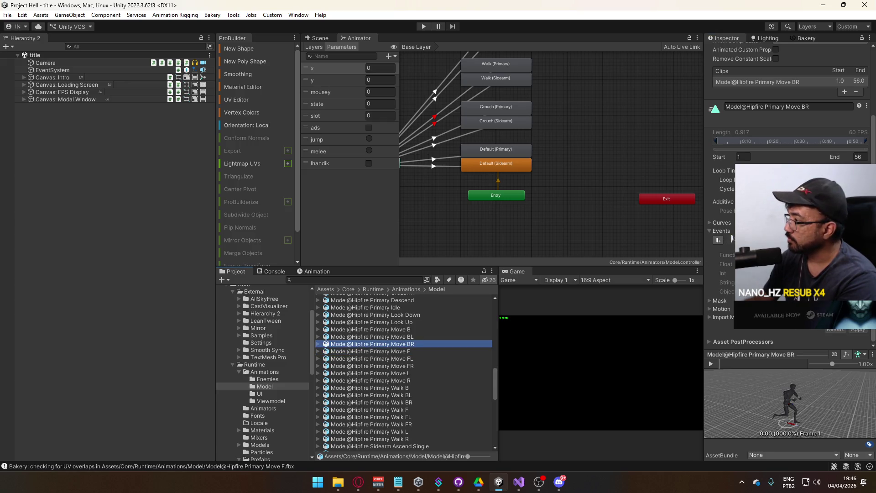
click(732, 240)
click(858, 329)
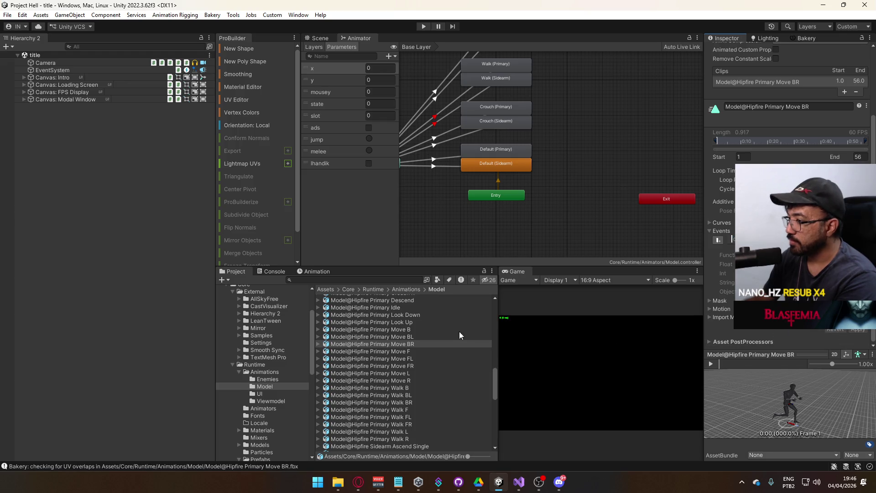
click(372, 337)
click(733, 240)
click(858, 330)
click(372, 329)
click(732, 240)
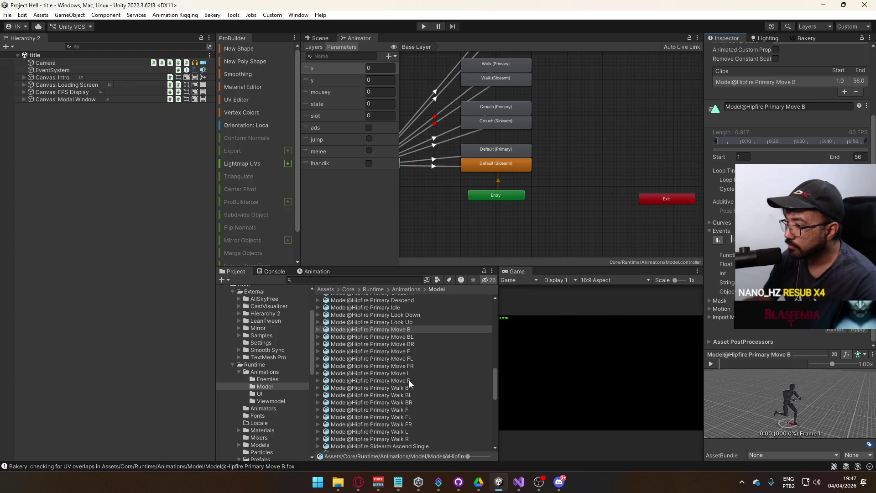
Edit the Hipfire Primary Move R clip settings and apply its import changes
click(407, 439)
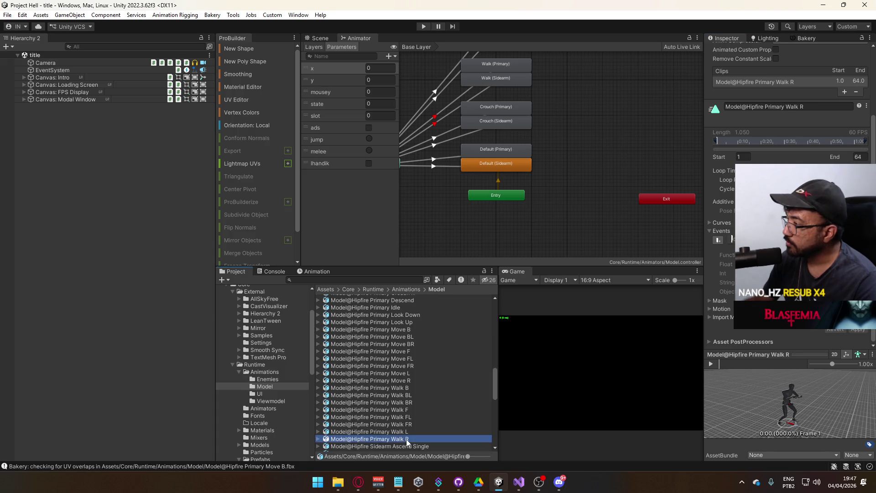
click(406, 433)
click(412, 374)
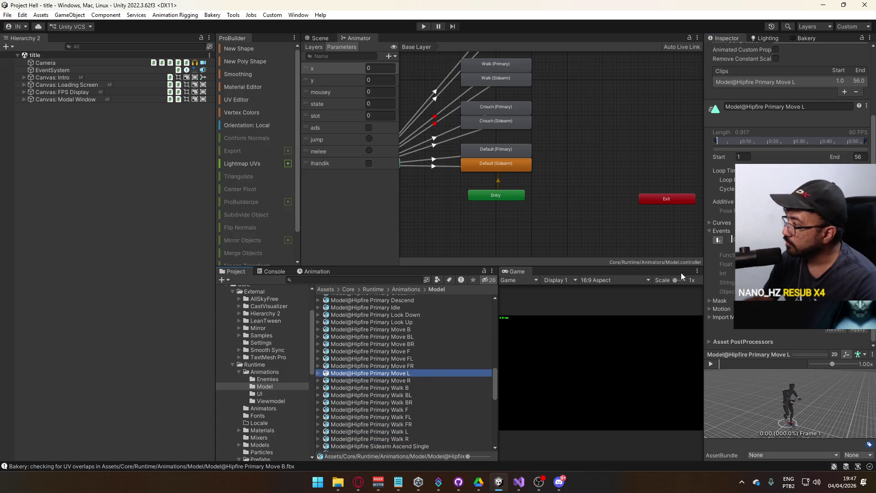
click(412, 382)
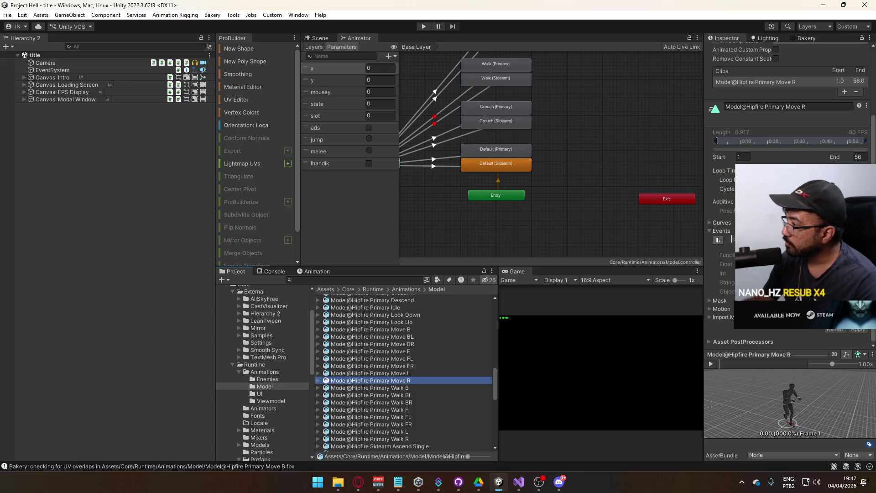
click(731, 241)
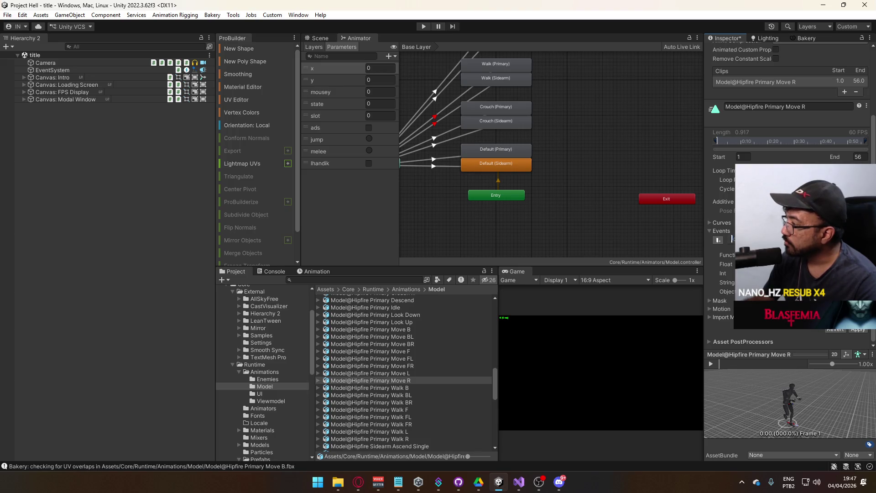
click(857, 329)
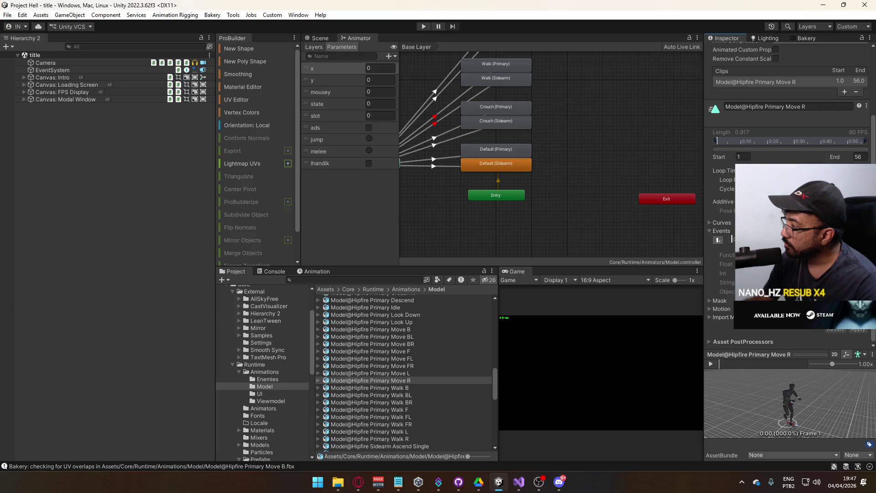
click(857, 329)
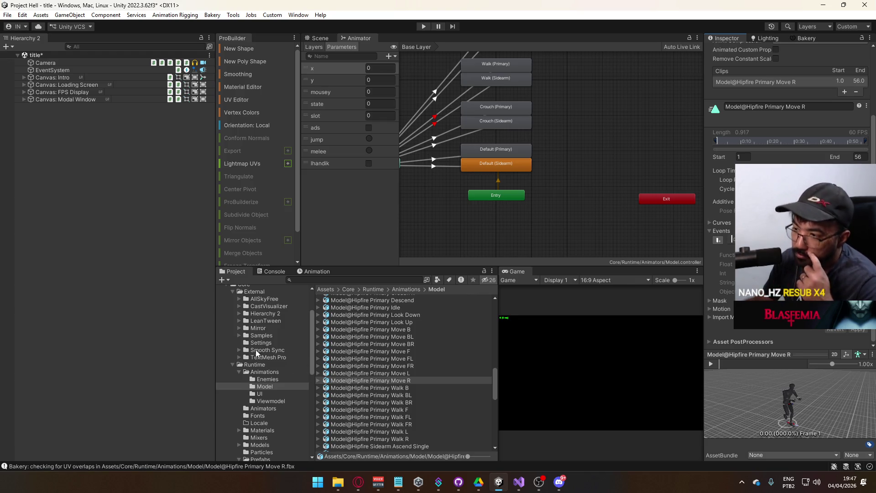
scroll(260, 363, down, 3)
scroll(272, 408, down, 3)
scroll(270, 405, down, 3)
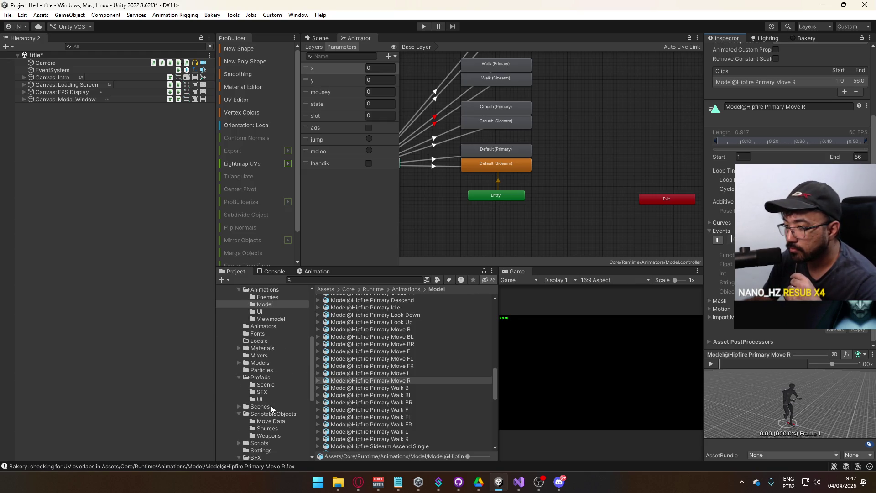
Open the title scene from Scenes, saving the modified scene, and start Play mode
click(268, 407)
double_click(363, 364)
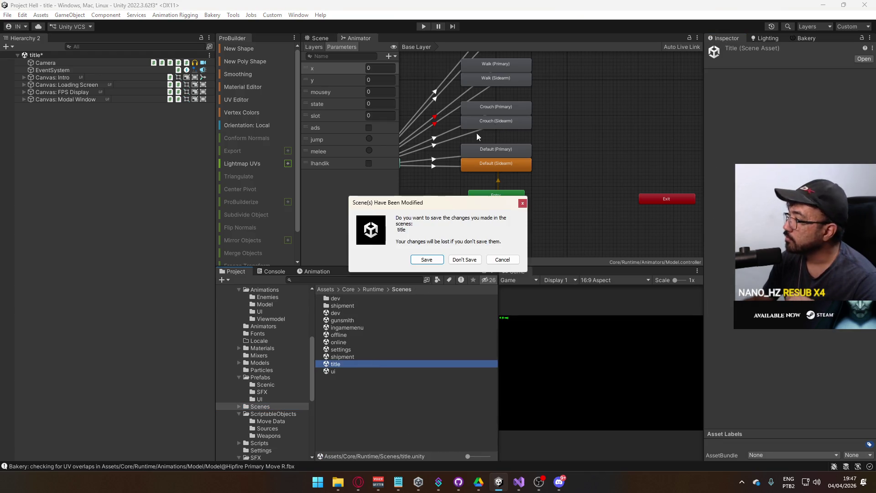
click(426, 260)
click(423, 26)
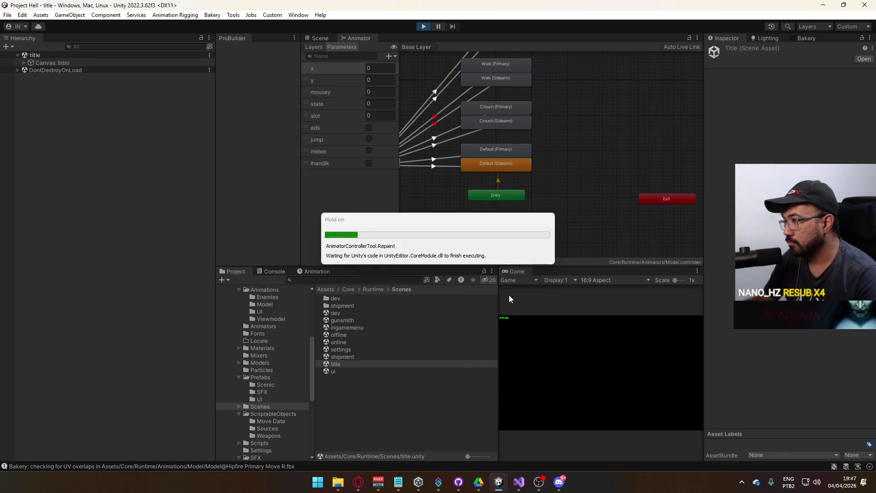
Maximize the Game view, check the console error, and host a match
right_click(523, 276)
click(563, 300)
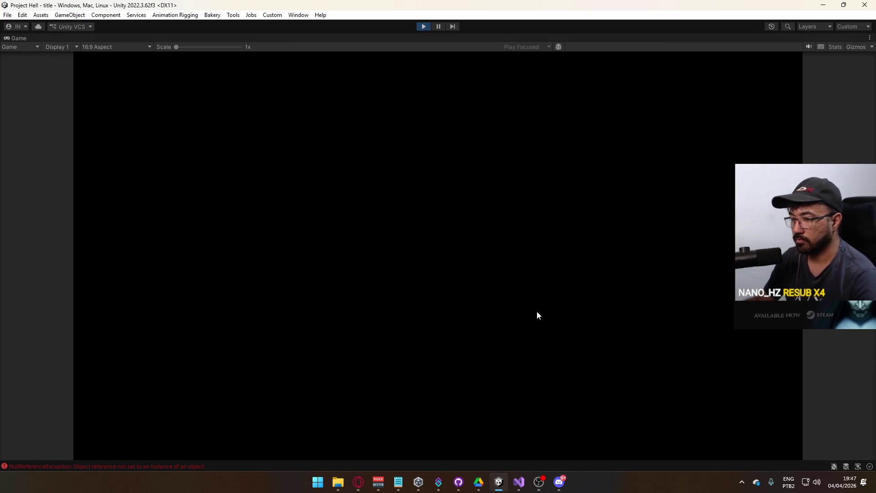
click(157, 466)
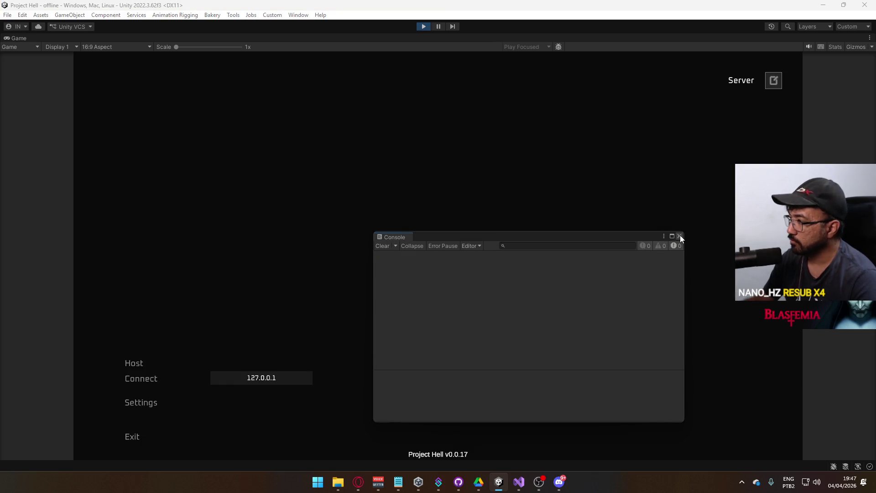
click(679, 235)
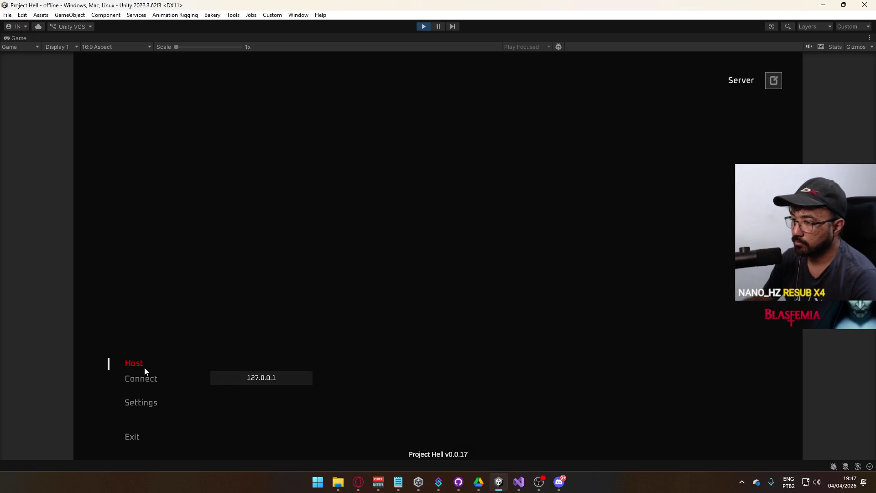
click(144, 368)
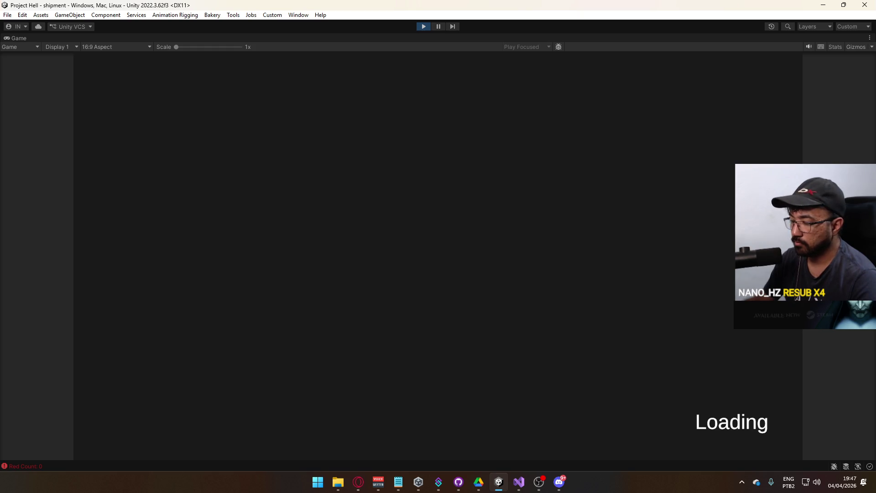
Switch to the pistol and back to the rifle, then restore the full editor layout
key(2)
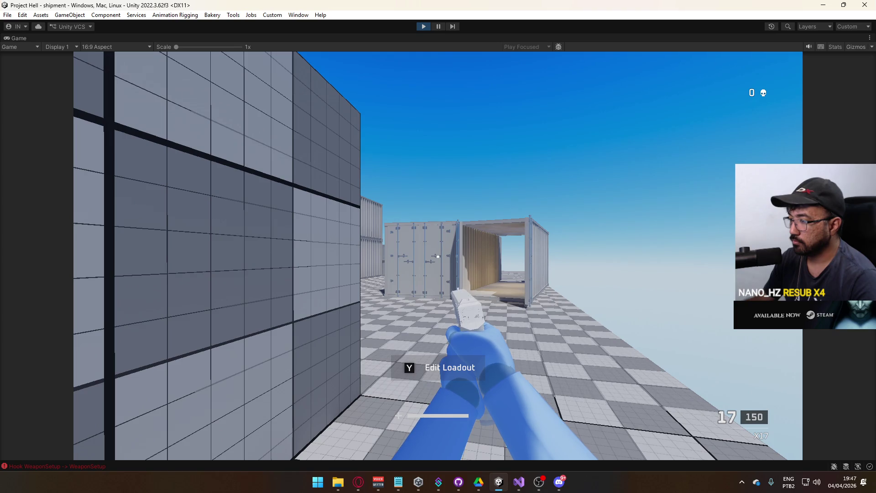
key(1)
key(super)
click(489, 89)
right_click(495, 38)
click(525, 64)
key(super)
key(super)
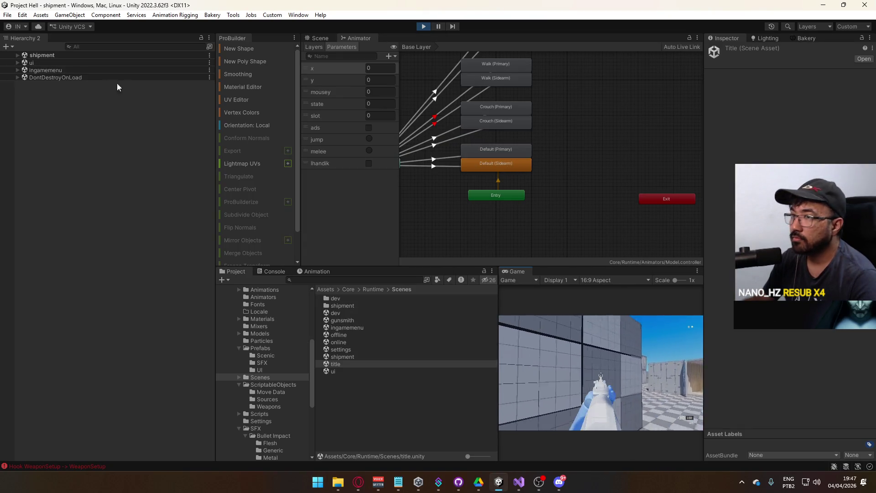
Select shipment > Server > Model, open Default (Primary), and inspect the Hipfire Primary Idle clip's events
click(19, 55)
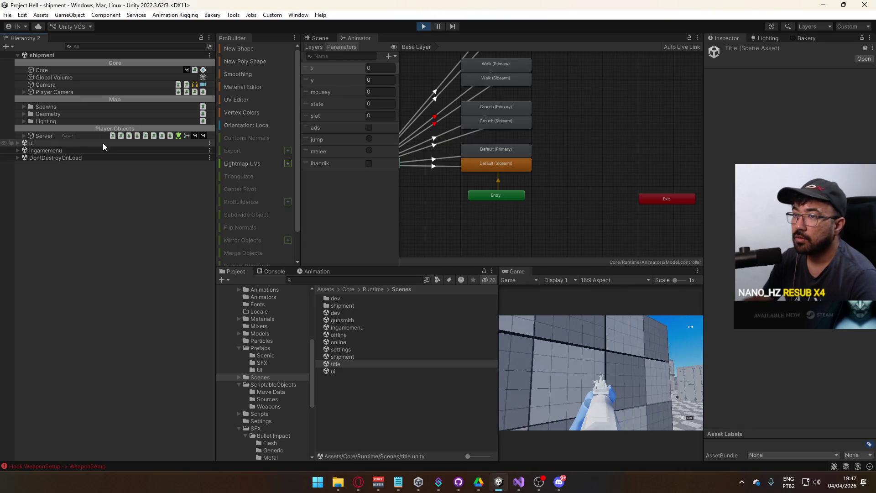
click(23, 135)
click(65, 173)
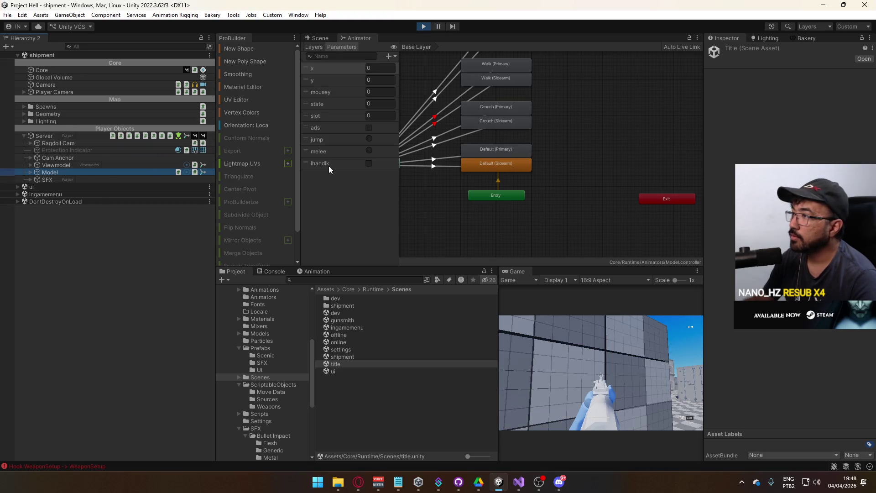
double_click(507, 153)
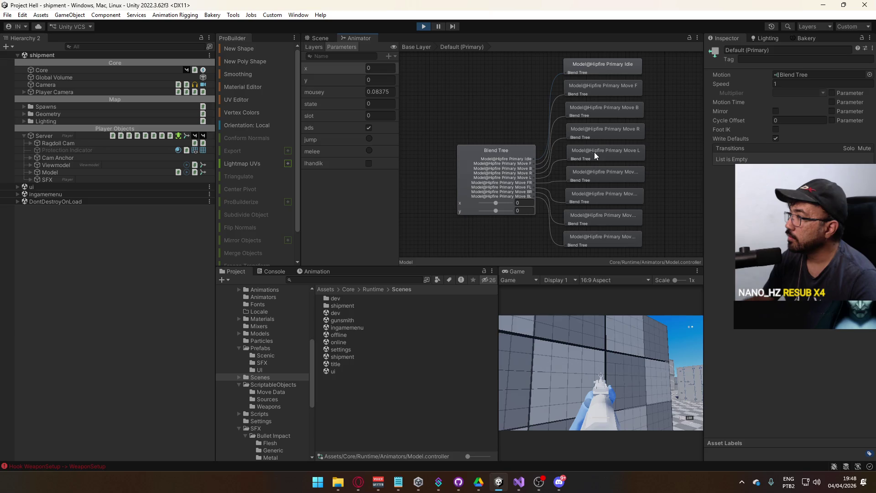
click(621, 66)
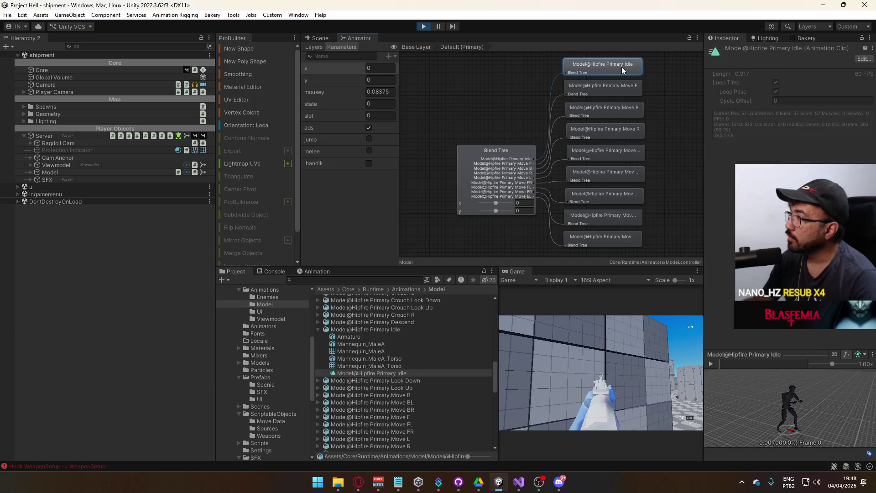
click(370, 330)
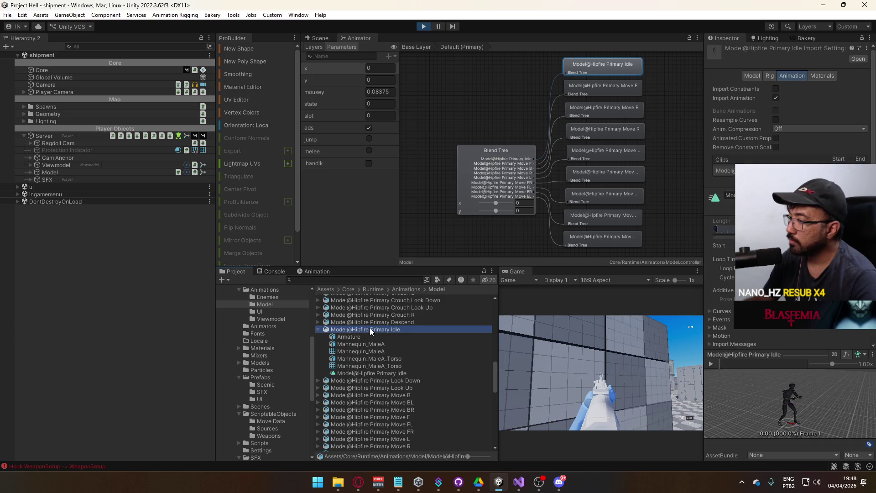
scroll(775, 183, down, 1)
click(722, 292)
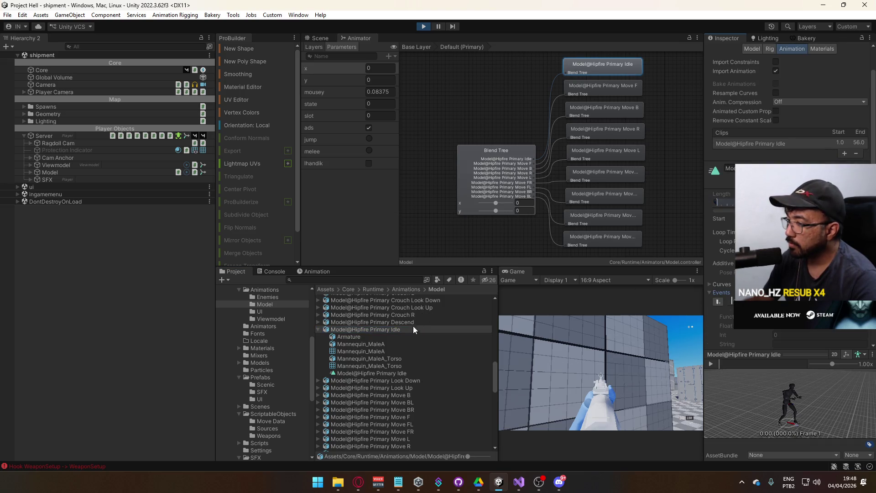
Reselect Model, reopen Default (Primary) from the Base Layer, and show its 2D Freeform Cartesian settings
click(580, 384)
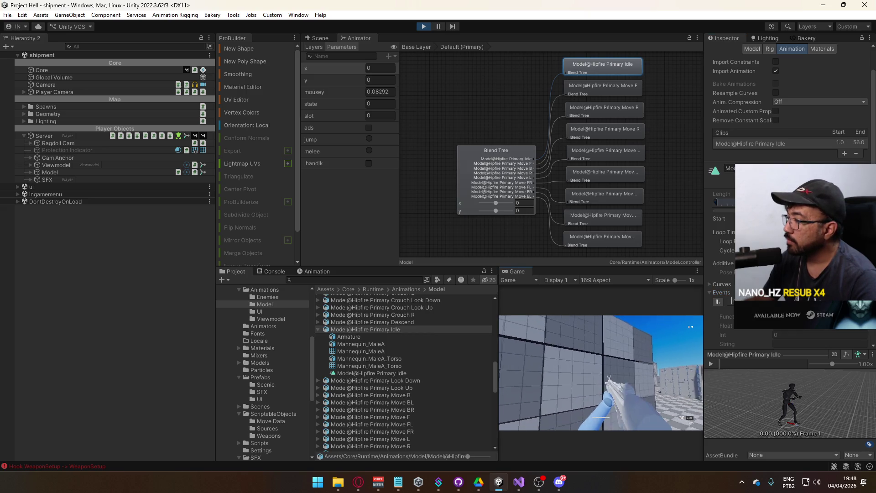
key(super)
key(super)
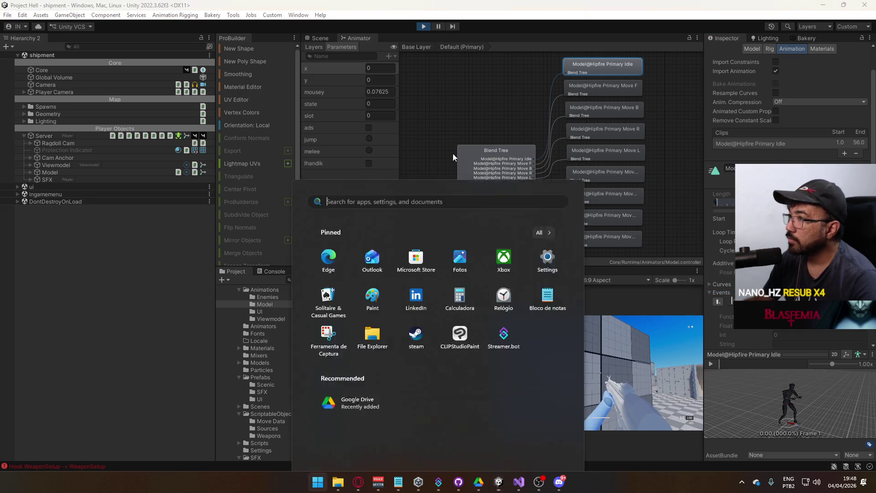
click(319, 48)
click(324, 38)
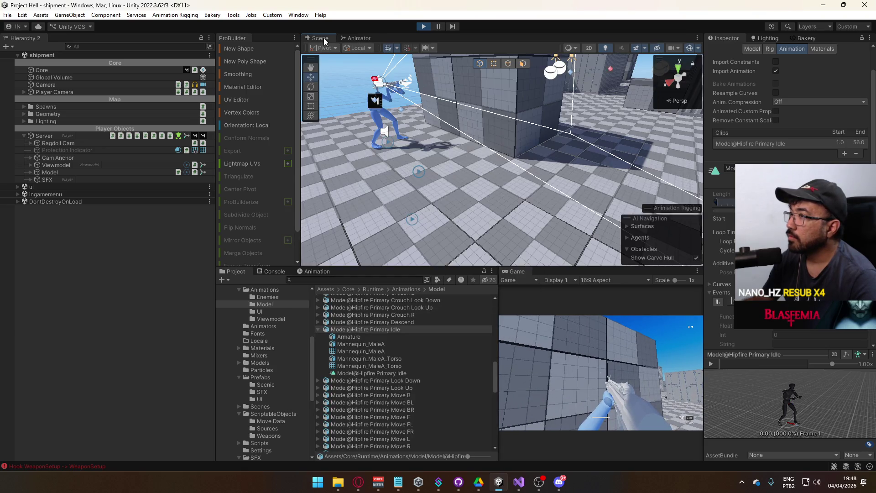
click(349, 37)
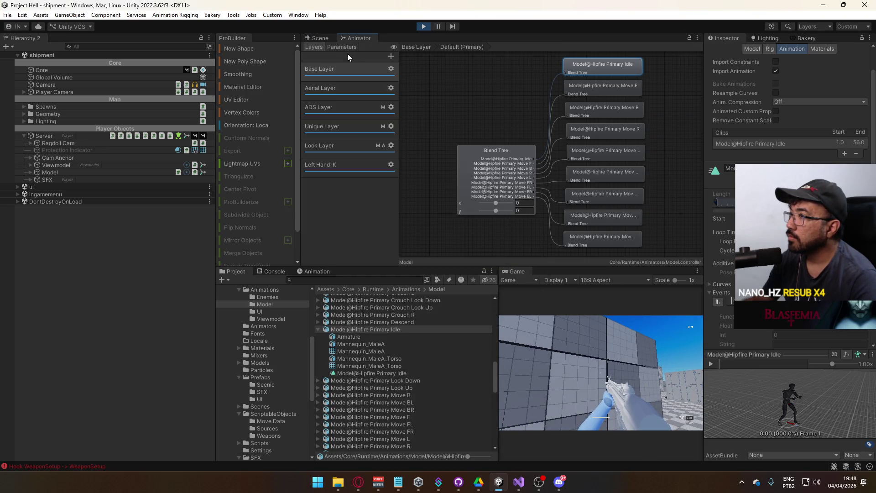
click(77, 172)
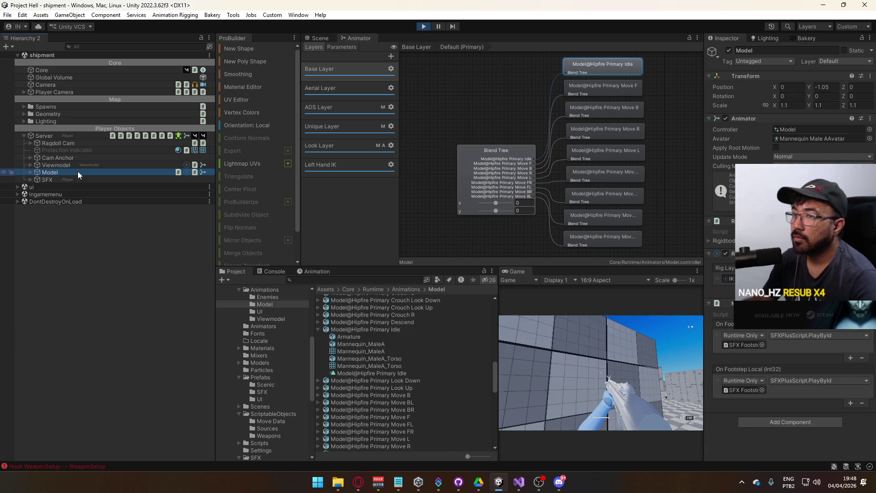
click(414, 47)
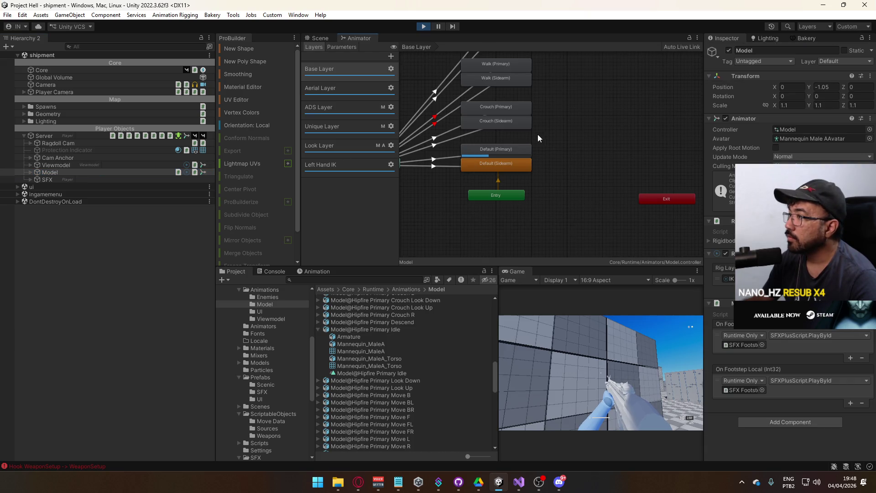
double_click(484, 149)
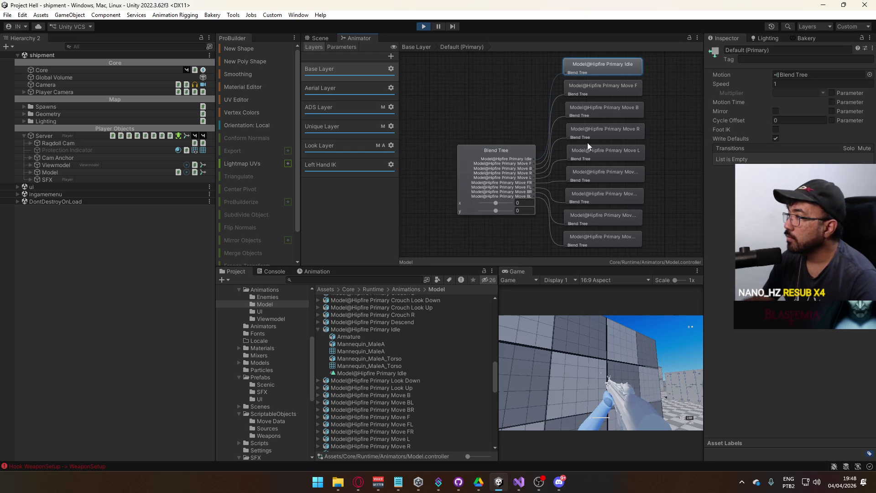
click(600, 87)
click(486, 147)
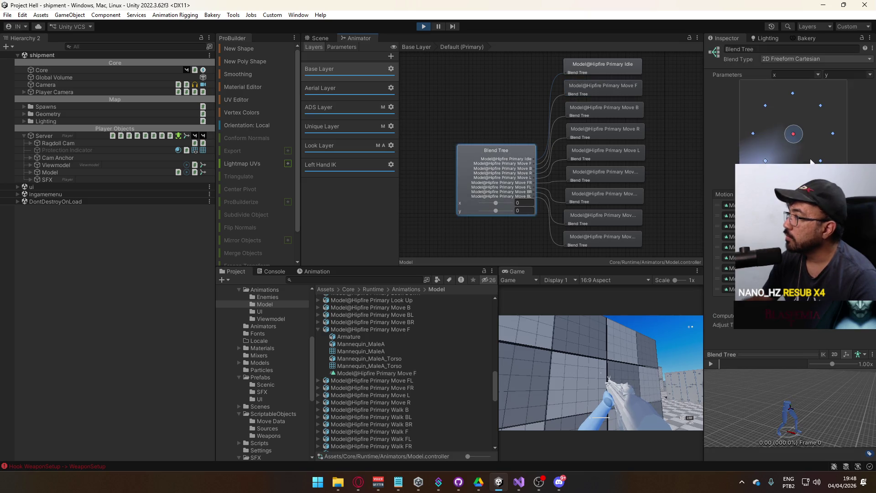
Inspect the Hipfire Primary Move F clip's import settings
click(384, 372)
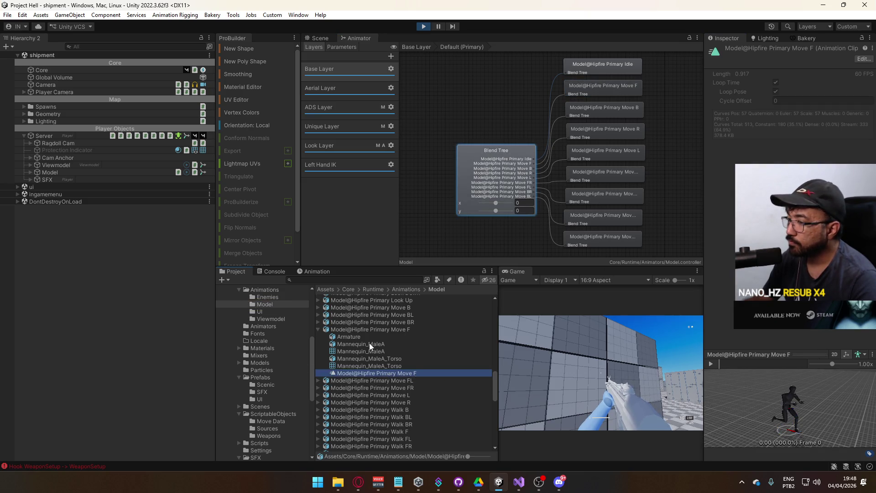
click(376, 329)
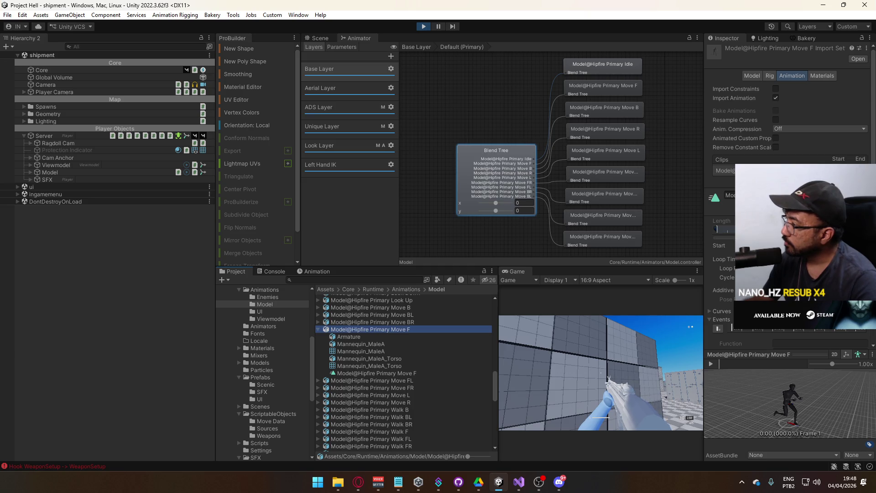
scroll(724, 266, down, 3)
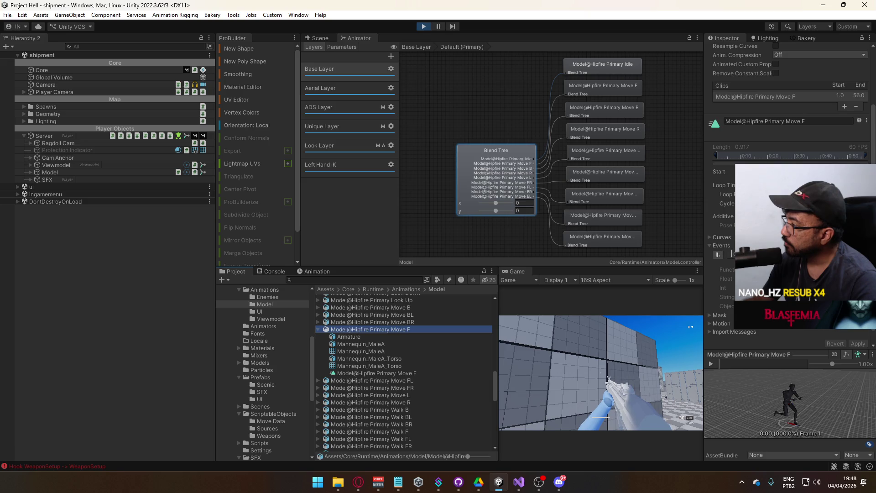
click(727, 297)
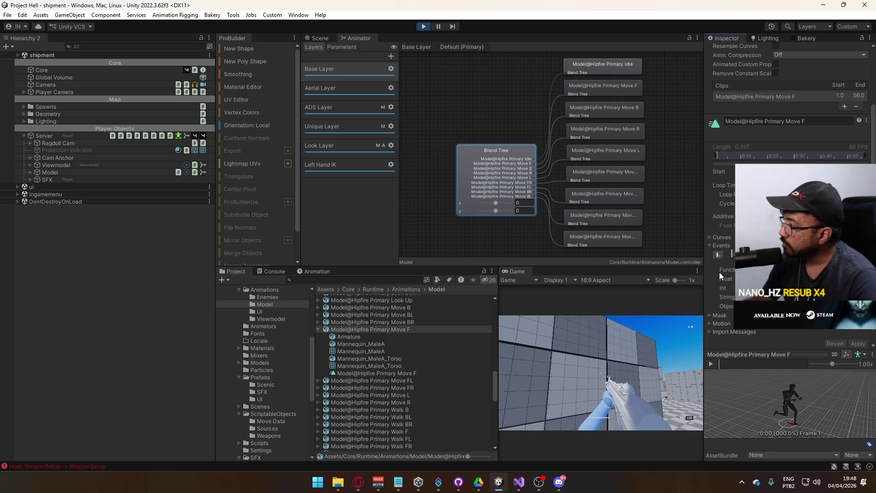
scroll(631, 185, up, 1)
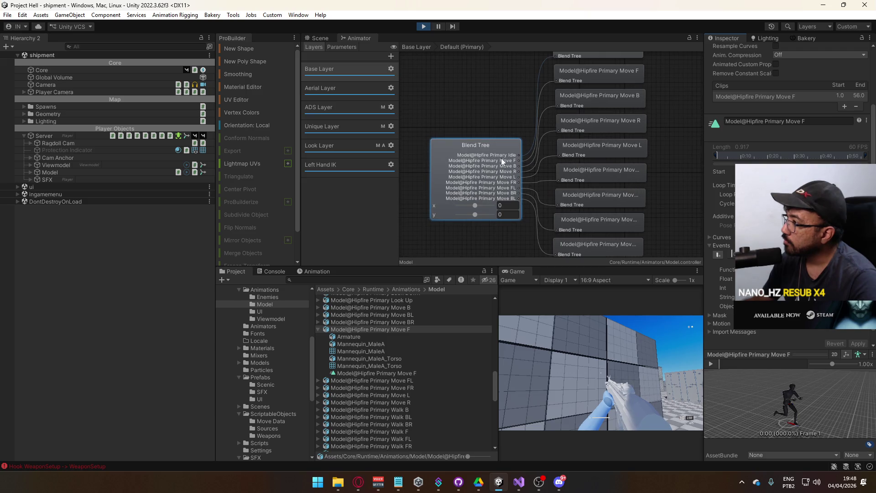
Review the Blend Tree node and its child motions, then exit to the Base Layer
click(501, 158)
scroll(467, 145, up, 1)
scroll(523, 183, down, 4)
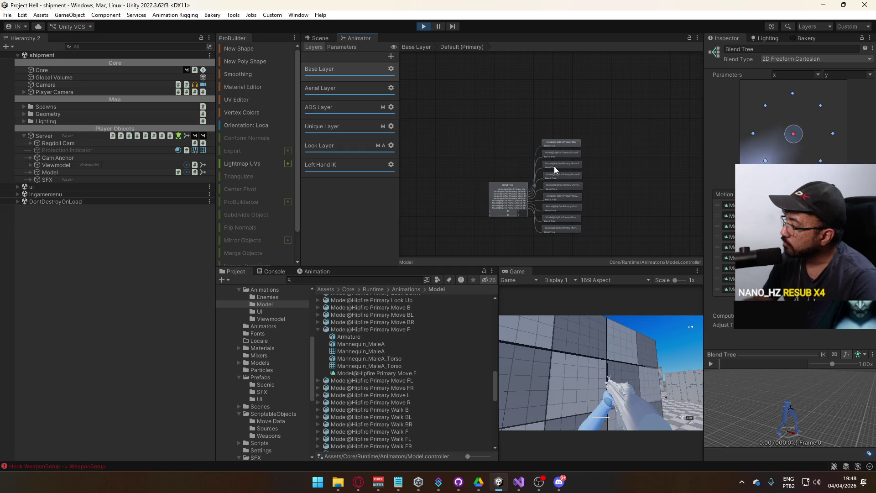
click(509, 183)
scroll(611, 165, up, 2)
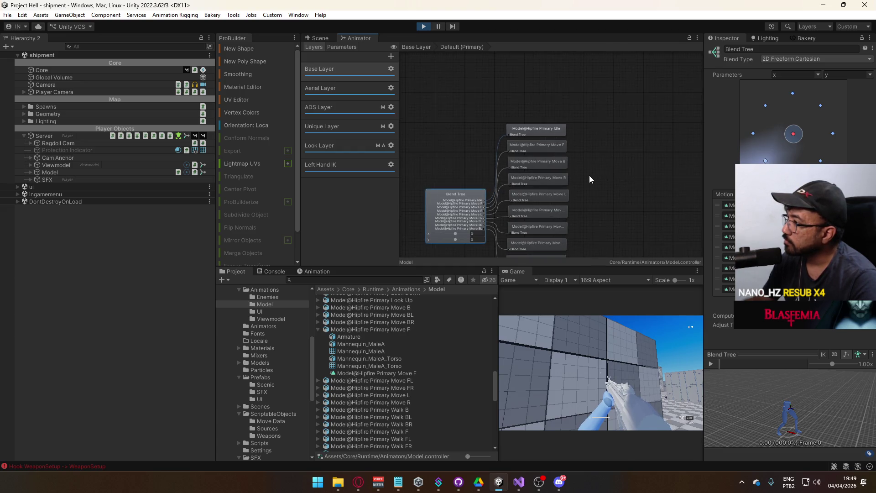
click(536, 147)
click(544, 163)
click(451, 215)
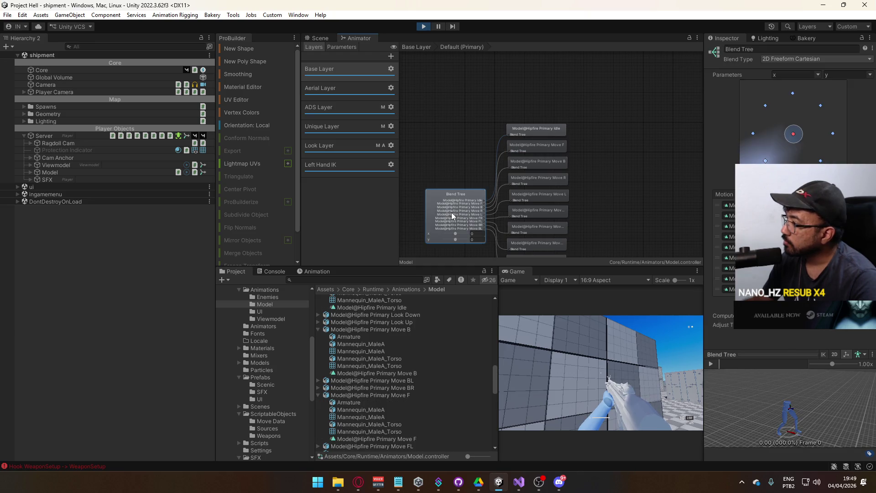
click(425, 46)
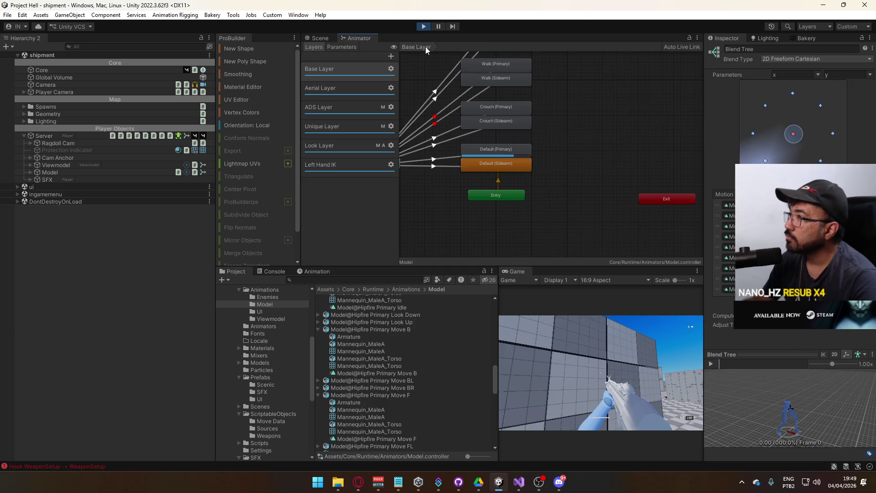
Check the Any State → Default (Primary) transition timing and test movement in the running game
click(497, 165)
click(721, 148)
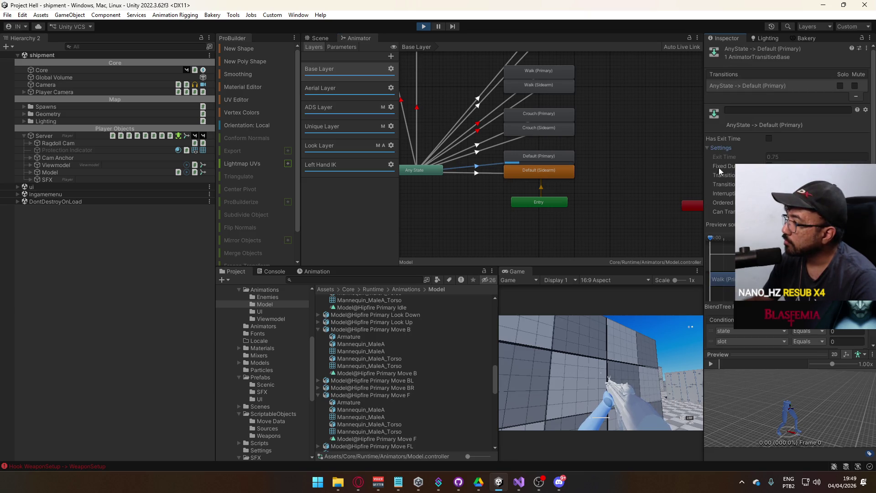
click(634, 332)
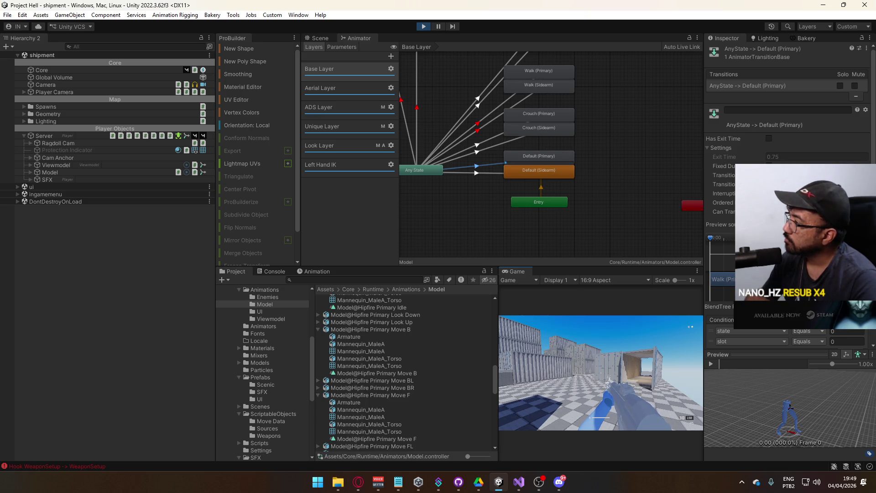
Back in the editor, open the Default (Primary) state's 2D Freeform Cartesian blend tree settings
key(super)
key(Escape)
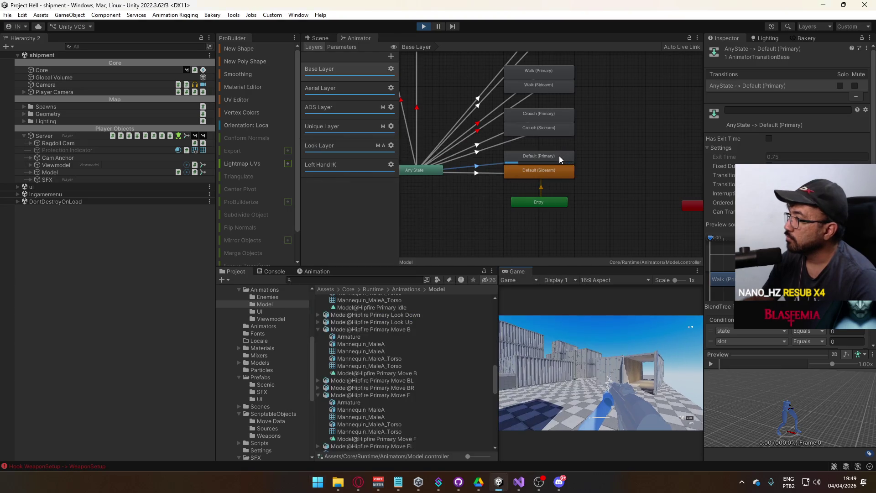
click(559, 155)
double_click(789, 73)
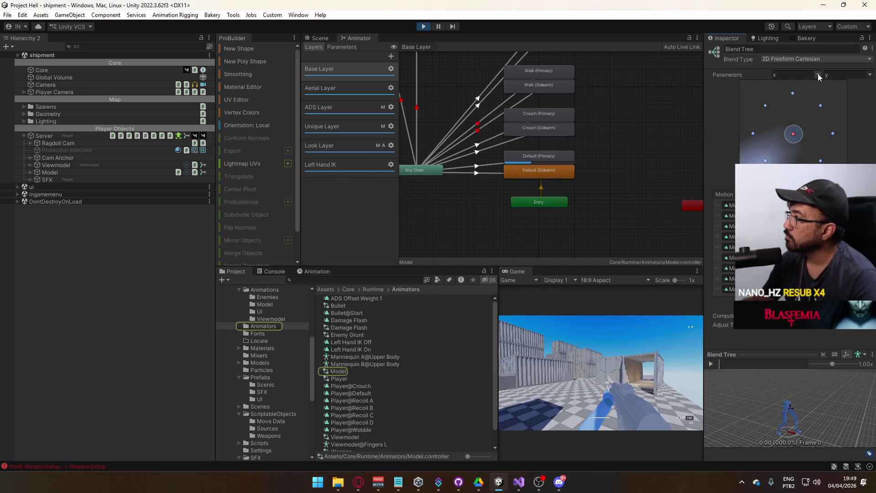
Switch the Default (Primary) blend tree to 2D Simple Directional
click(811, 59)
click(813, 80)
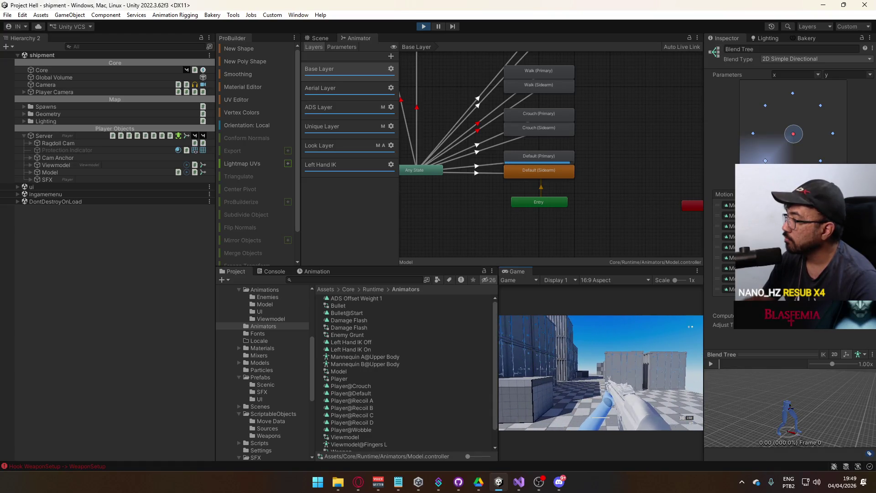
key(super)
click(568, 159)
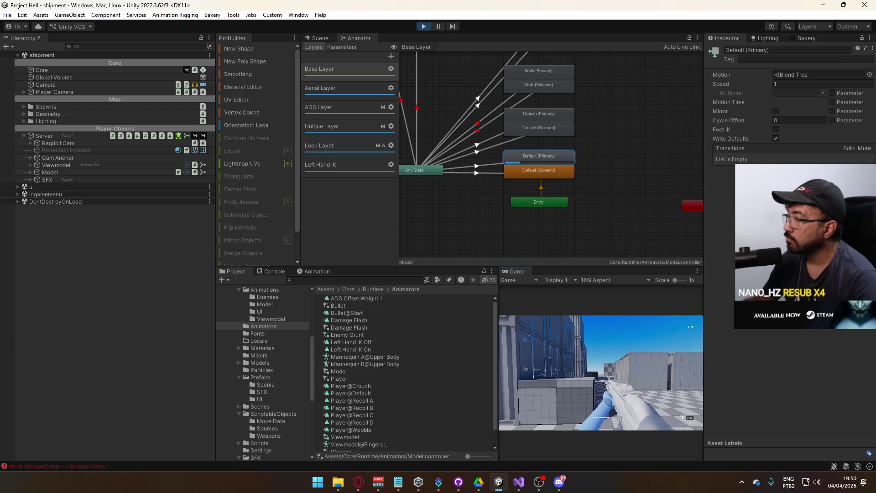
Set the Default (Sidearm) idle blend tree to 2D Simple Directional
key(super)
key(super)
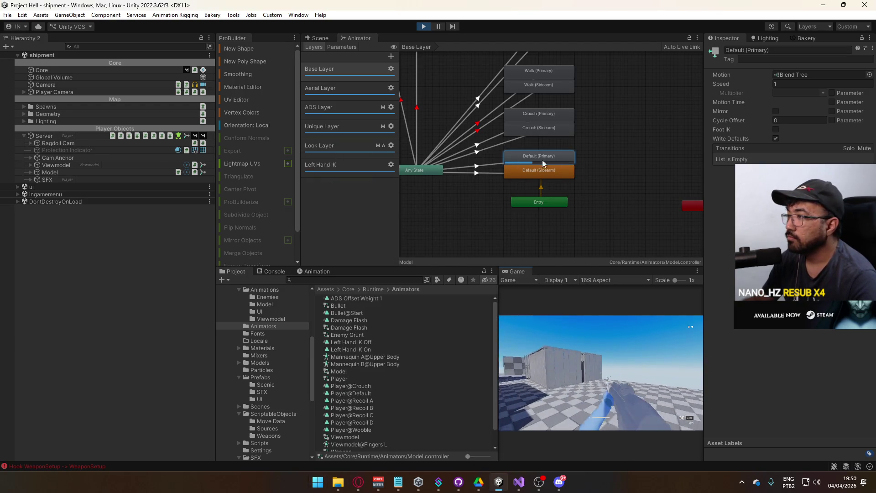
click(551, 168)
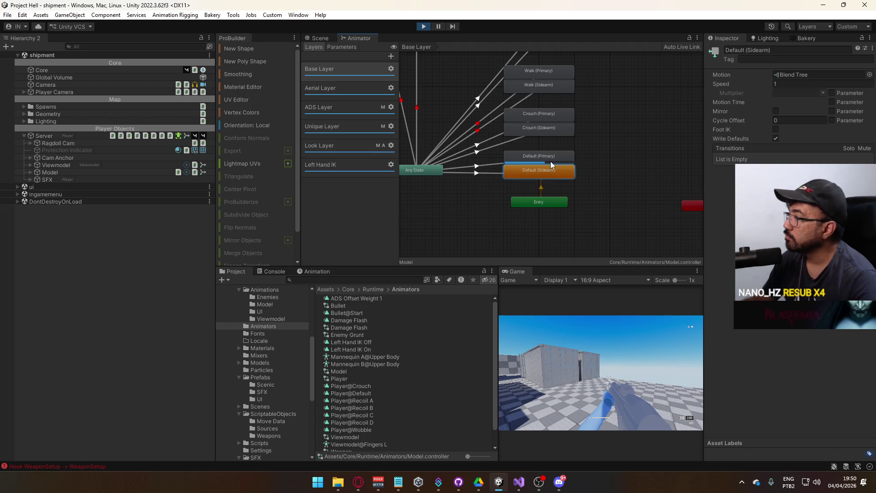
double_click(540, 171)
click(496, 150)
click(806, 59)
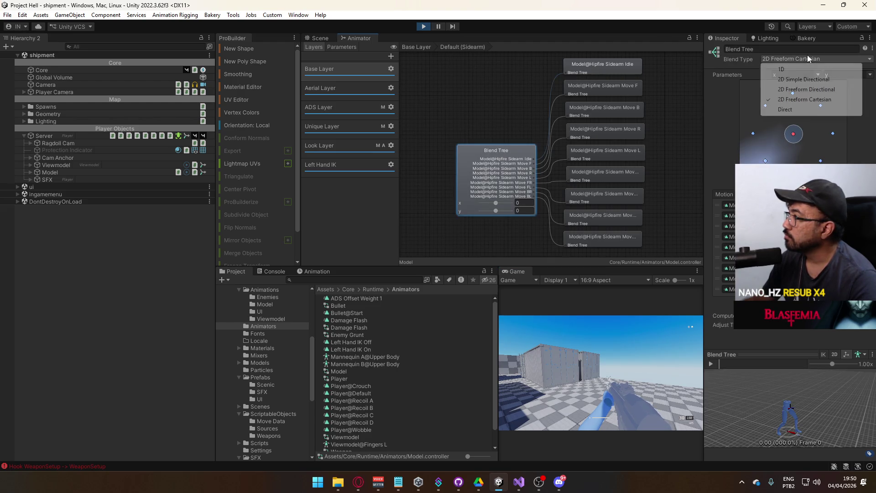
click(803, 79)
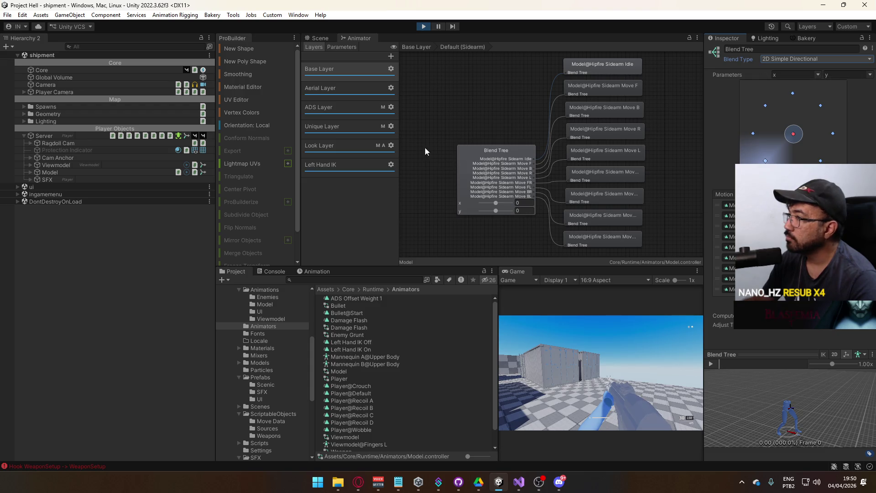
click(416, 46)
Set the Crouch (Sidearm) blend tree to 2D Simple Directional
double_click(540, 127)
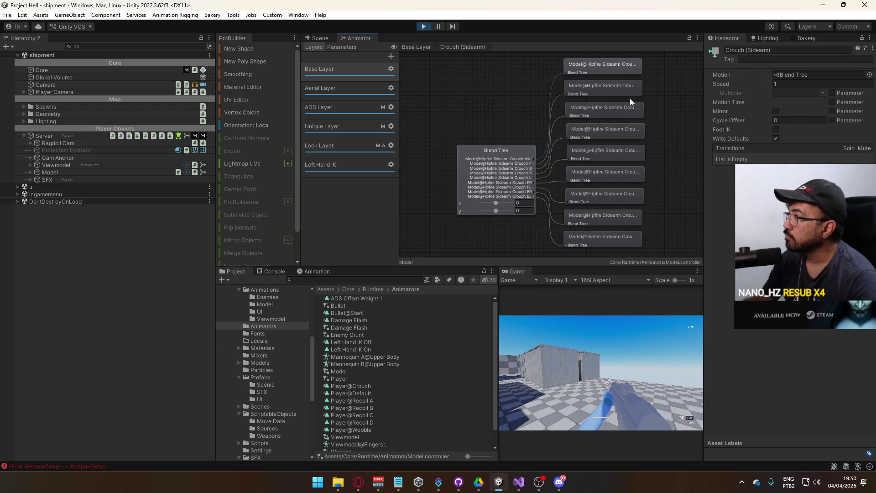
click(513, 154)
click(807, 59)
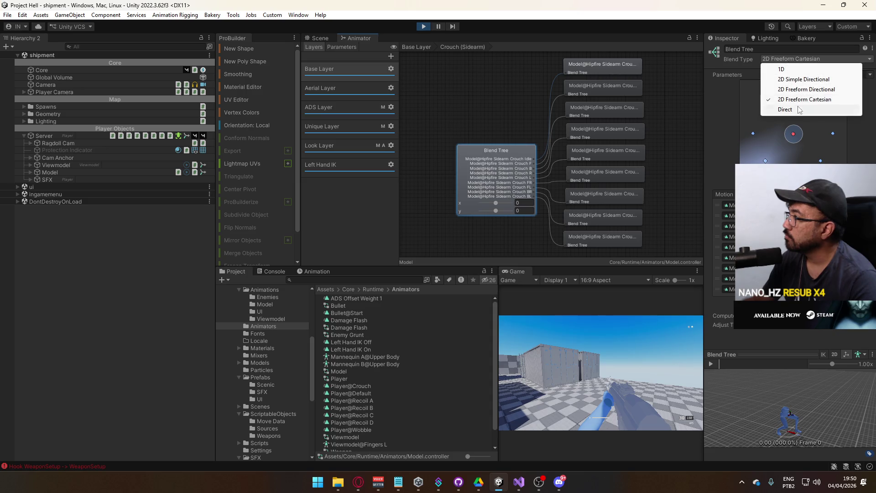
click(803, 79)
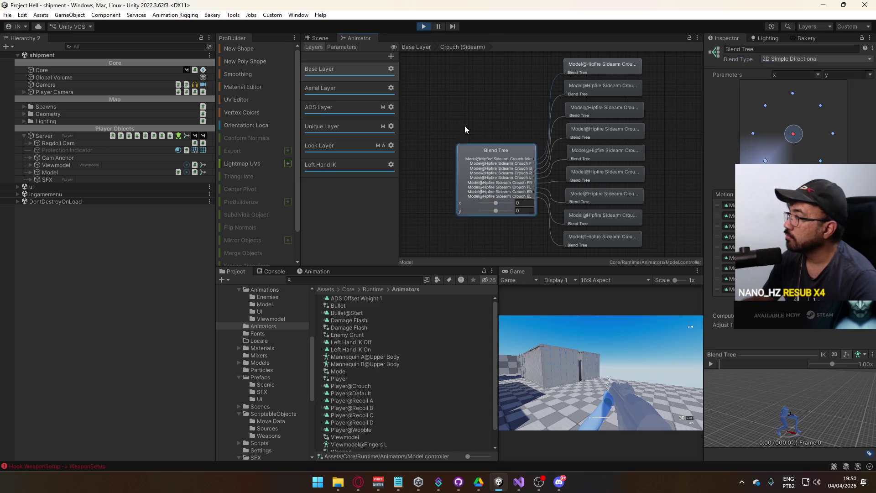
click(416, 46)
Set the Crouch (Primary) blend tree to 2D Simple Directional
click(768, 58)
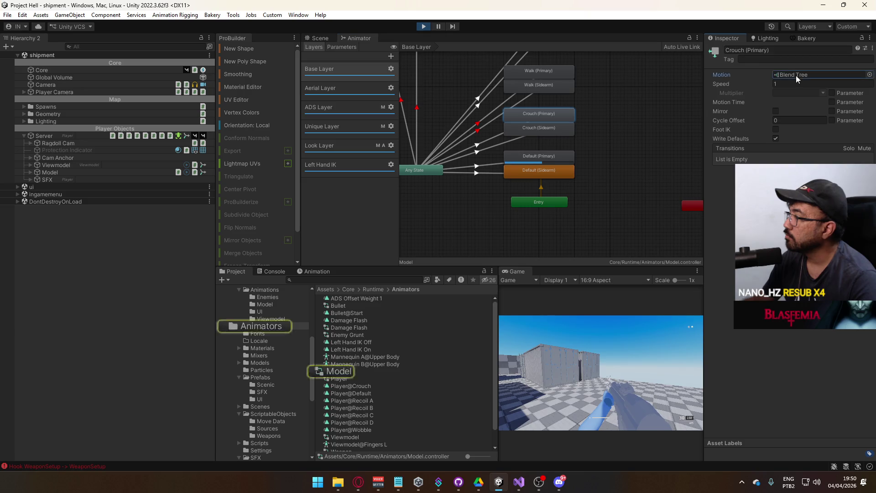
click(796, 75)
click(802, 58)
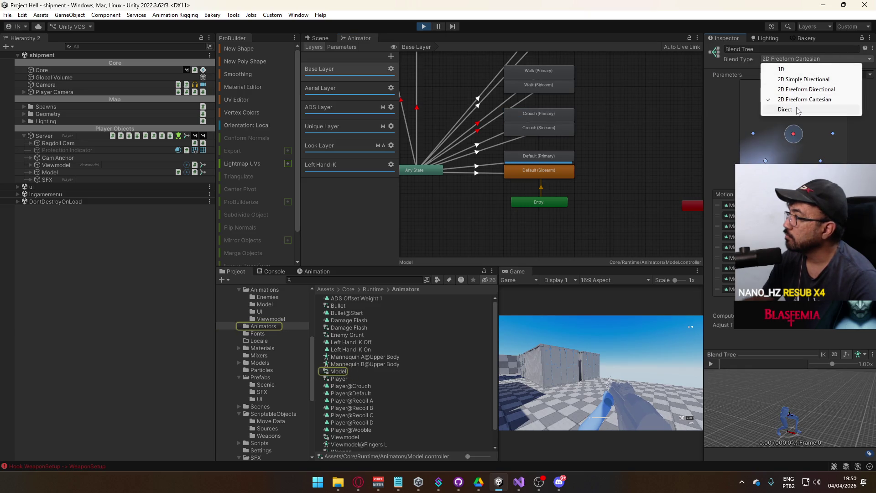
click(804, 80)
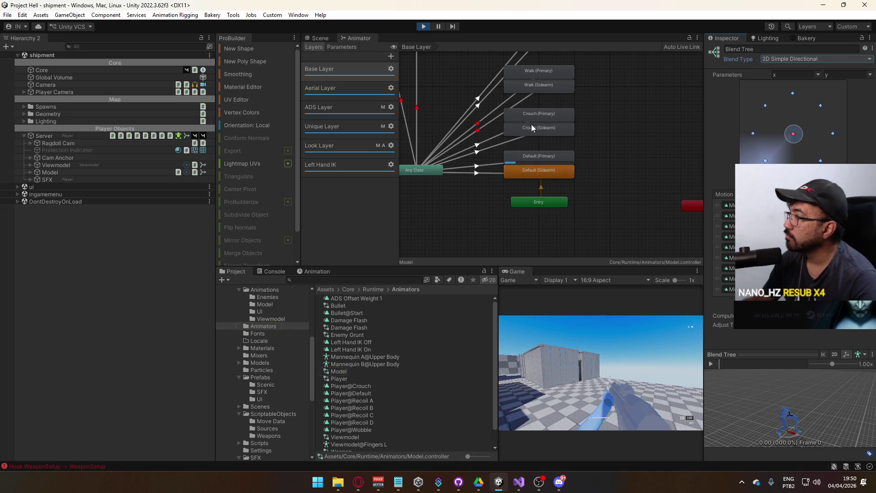
click(544, 115)
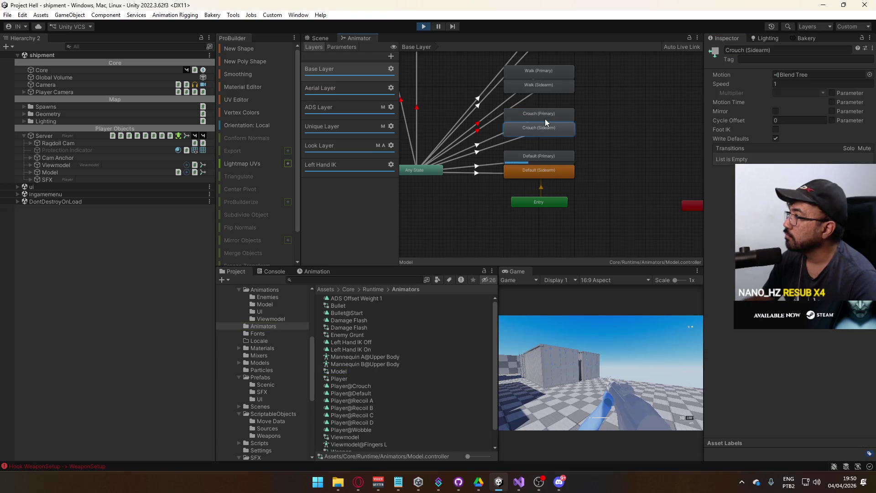
double_click(545, 117)
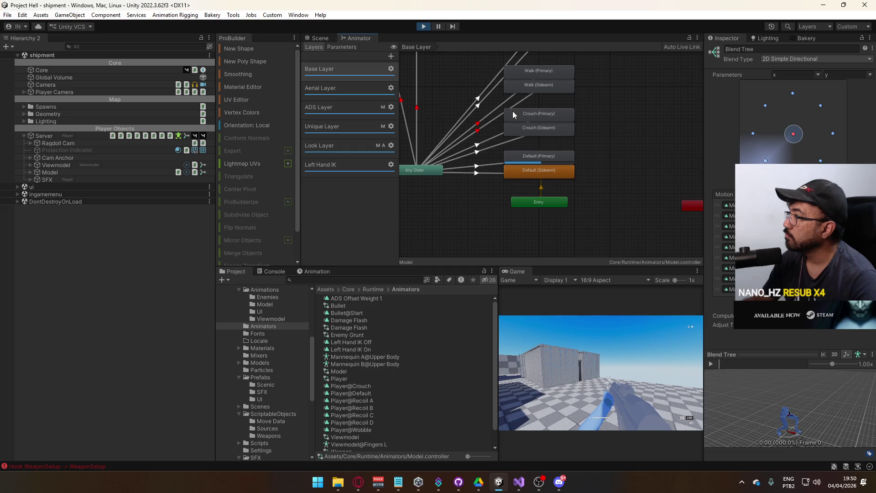
Set the Walk (Sidearm) blend tree to 2D Simple Directional
click(538, 88)
click(787, 75)
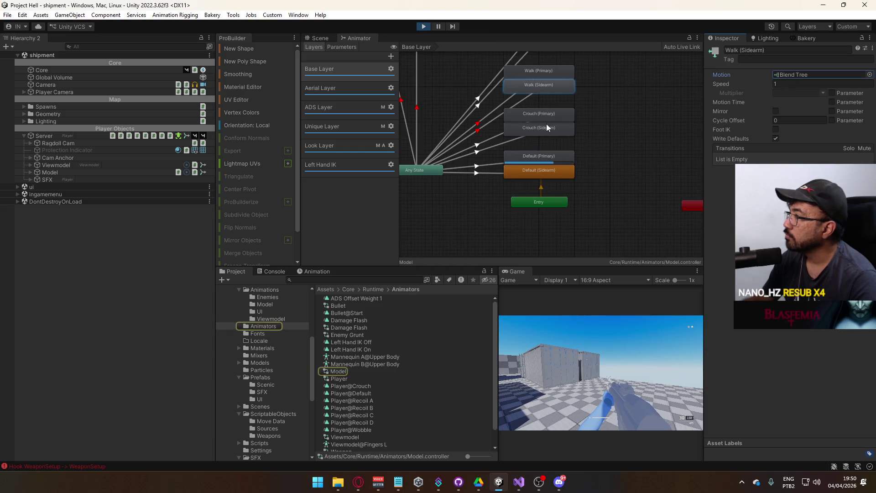
double_click(548, 85)
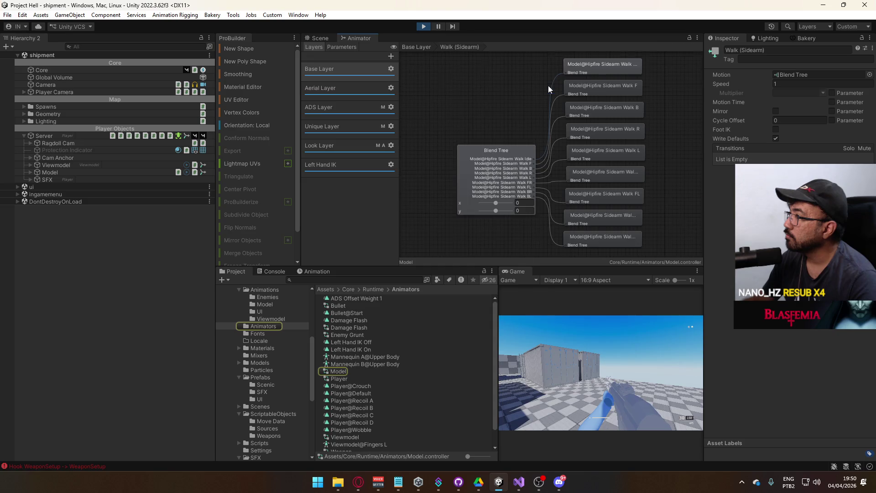
click(503, 154)
click(771, 59)
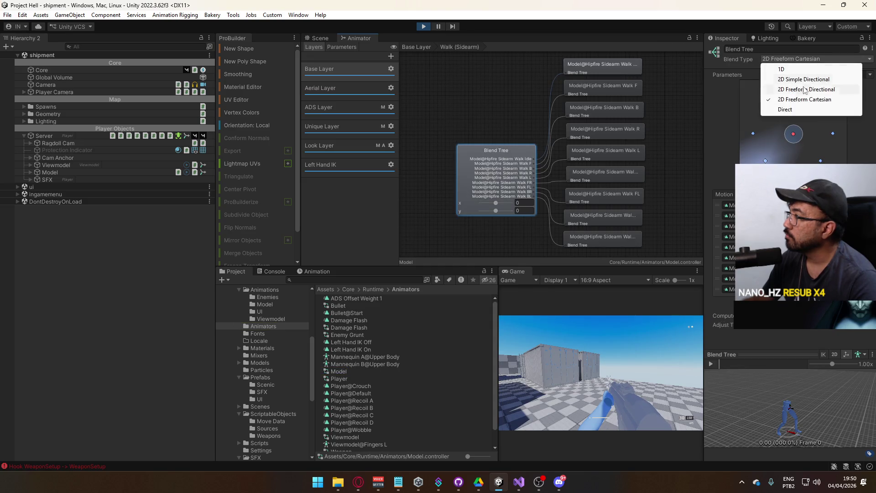
click(803, 79)
click(416, 47)
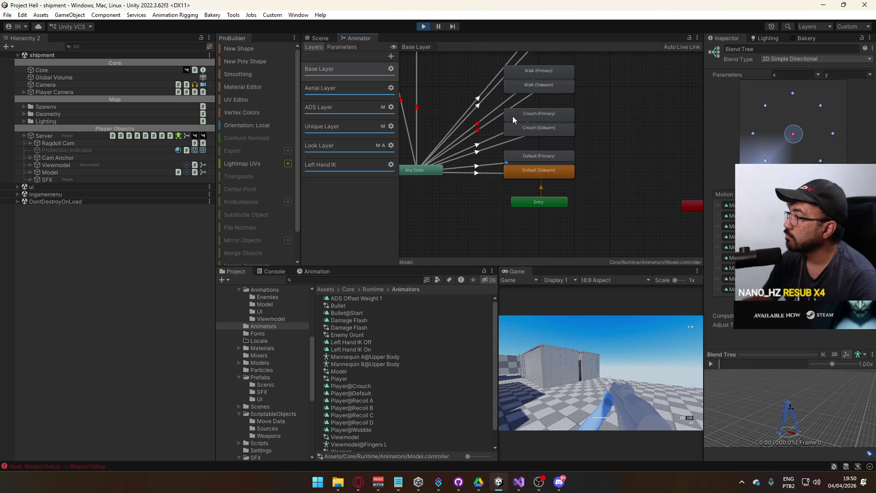
Set the Walk (Primary) blend tree to 2D Simple Directional and return to the Base Layer
double_click(538, 72)
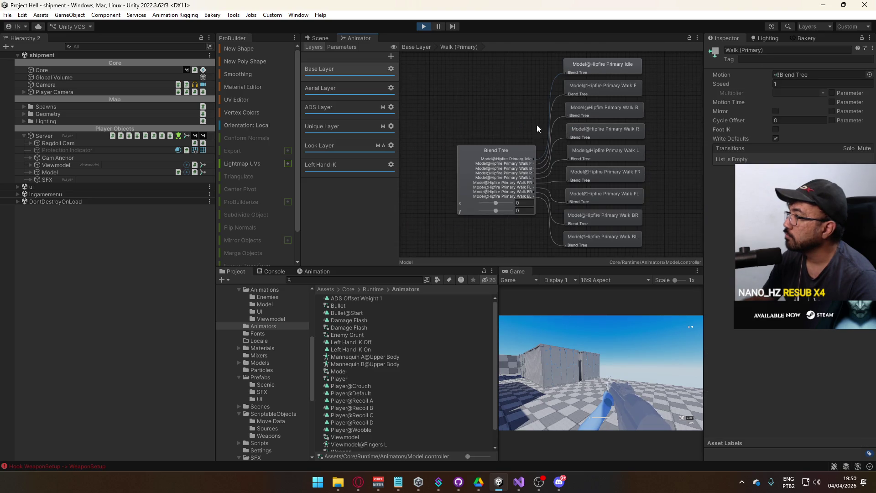
click(782, 59)
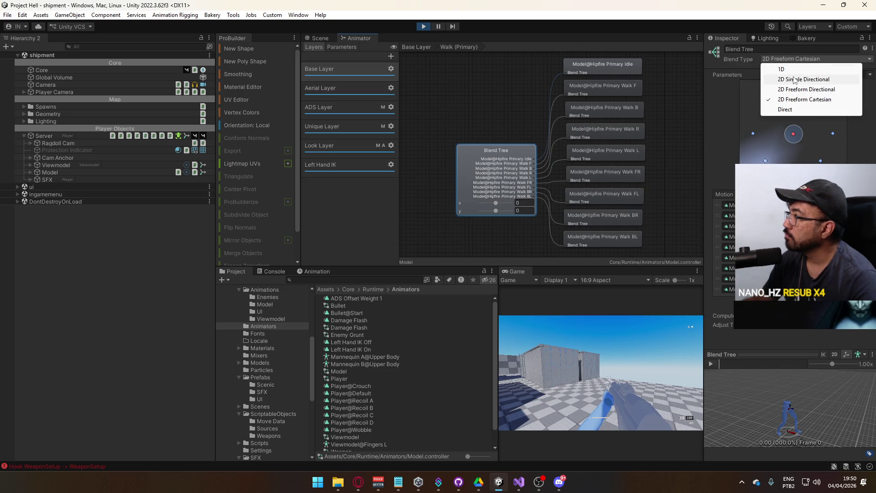
click(802, 79)
click(416, 47)
click(576, 88)
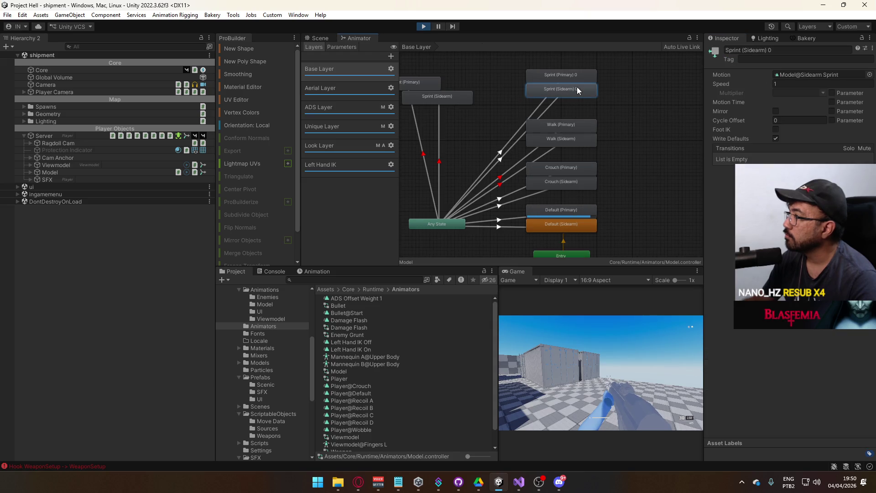
Inspect the Sprint (Sidearm) 0 and Sprint (Primary) 0 states, then reselect Model in the Hierarchy
double_click(577, 89)
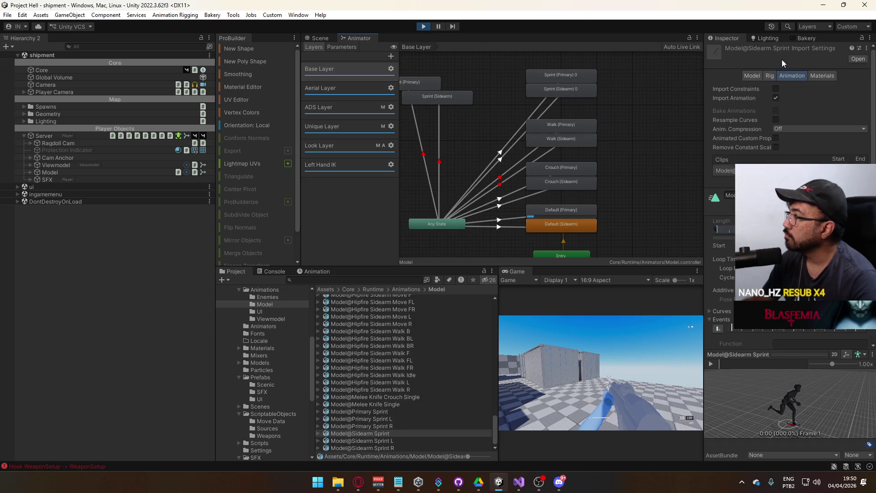
click(556, 89)
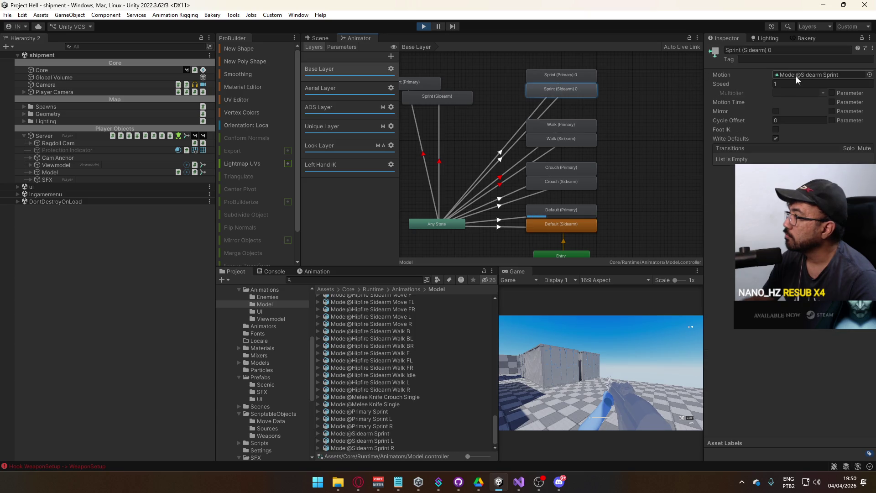
click(579, 75)
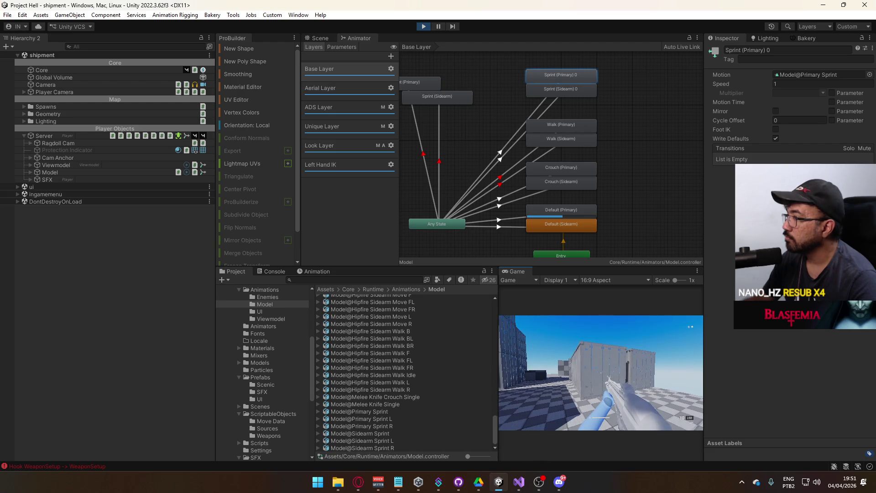
key(super)
click(92, 177)
click(97, 172)
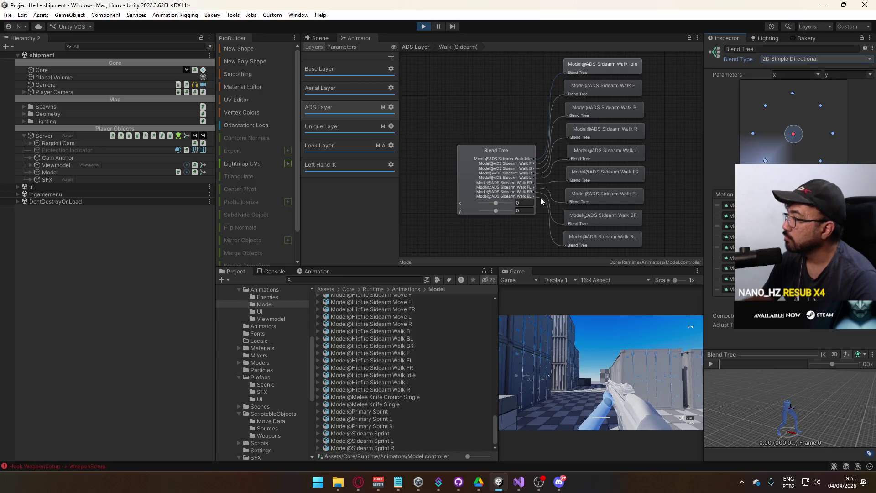
Set the ADS Layer Walk (Primary) blend tree's Blend Type to 2D Simple Directional
double_click(587, 220)
click(496, 178)
click(803, 59)
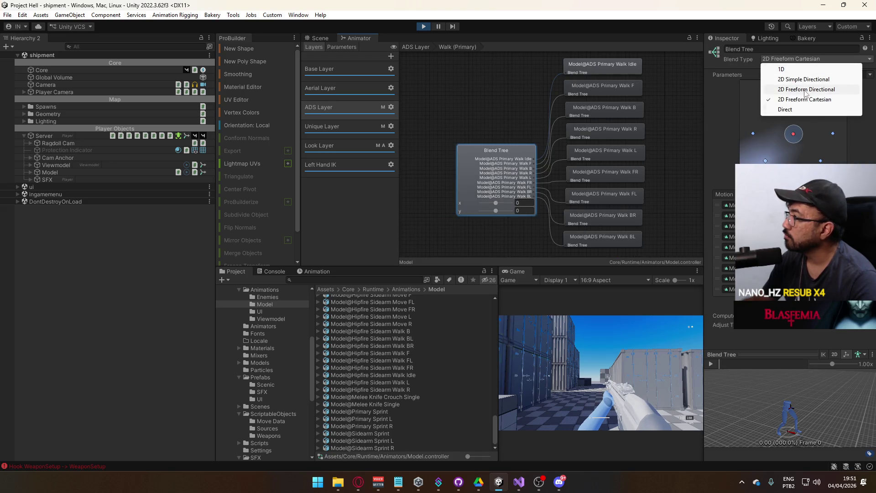
click(804, 80)
Aim down sights and walk forward in the running game to test the aiming walk blend
right_click(655, 366)
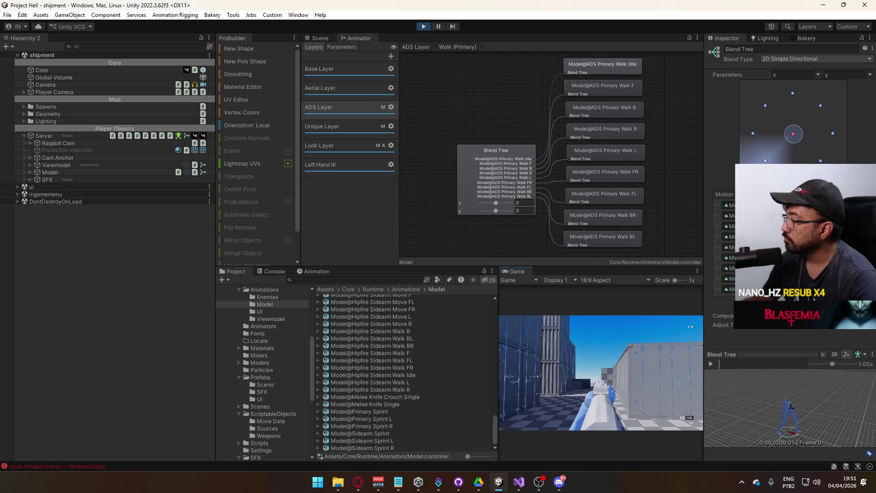
key(w)
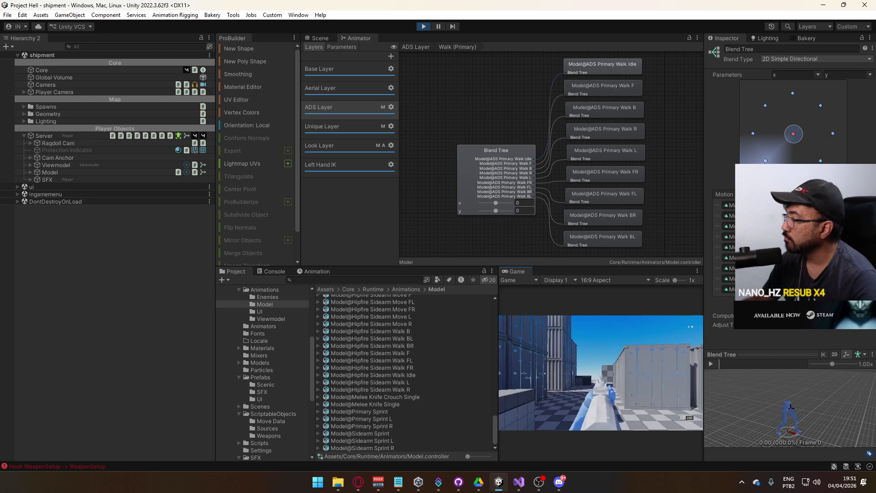
mouse_move(601, 372)
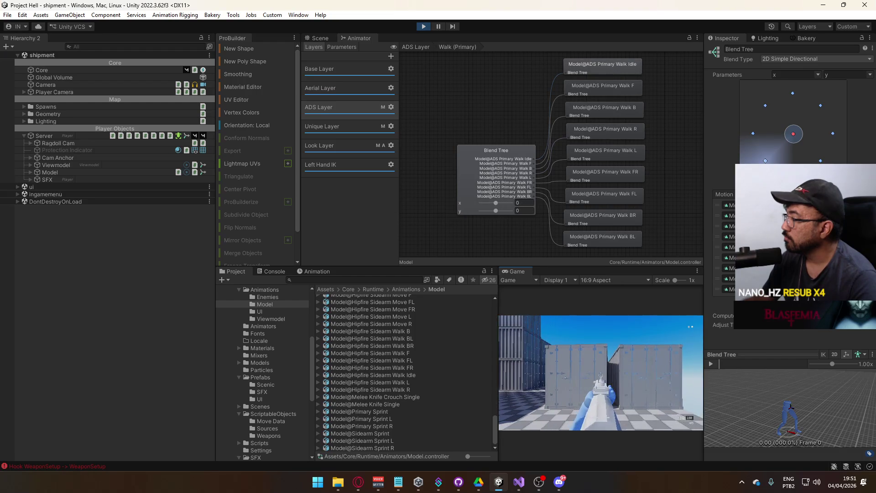
key(super)
Check the blend types of the Walk (Sidearm) and Walk (Primary) blend trees in the ADS Layer
click(513, 104)
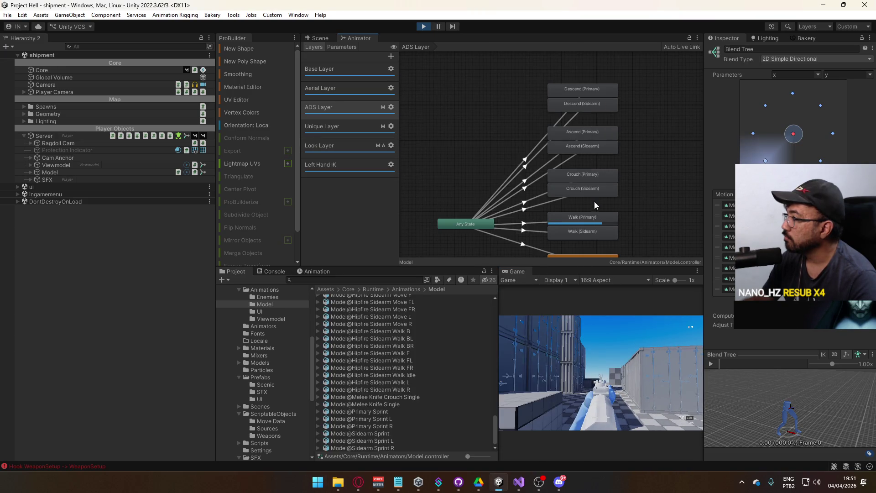
click(594, 235)
double_click(590, 233)
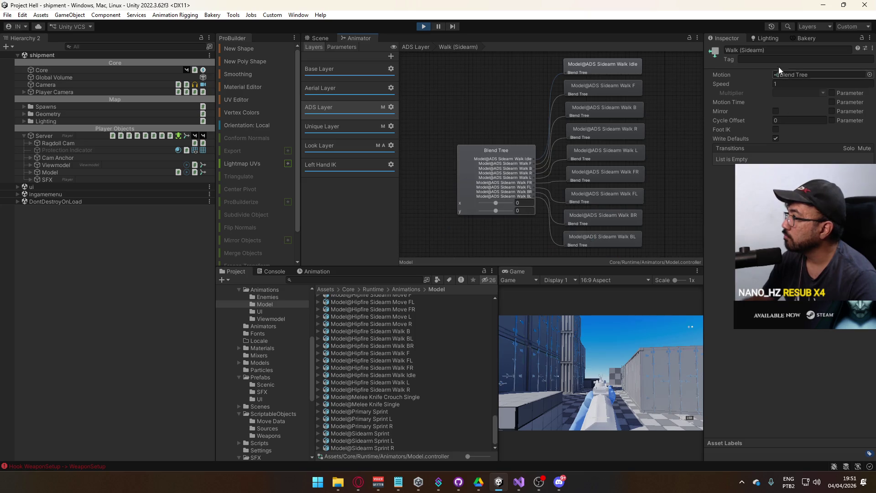
click(502, 160)
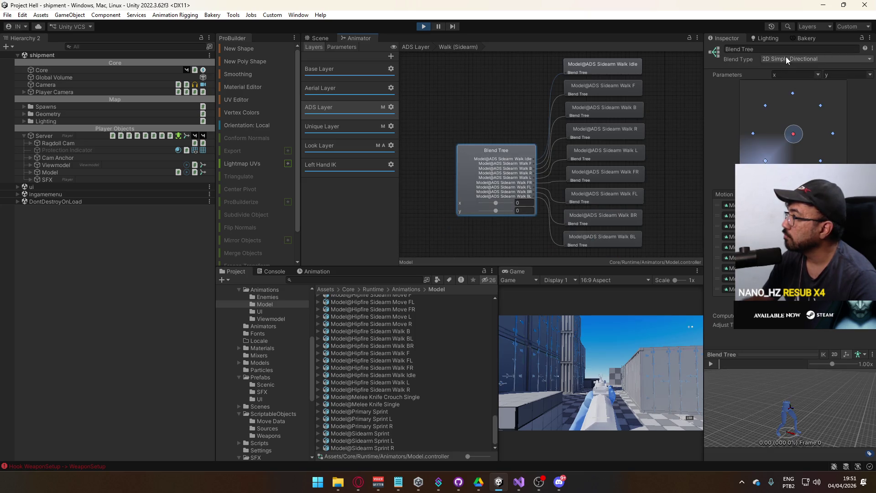
click(497, 105)
click(576, 214)
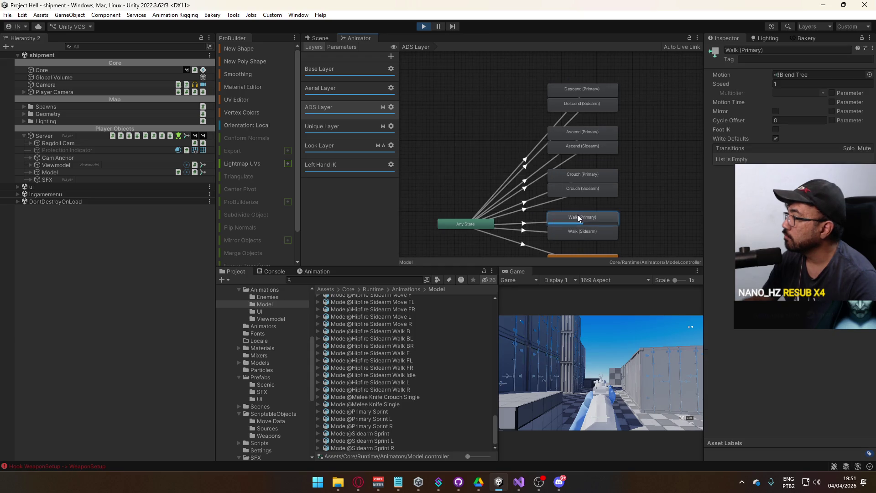
double_click(576, 215)
click(507, 166)
click(505, 116)
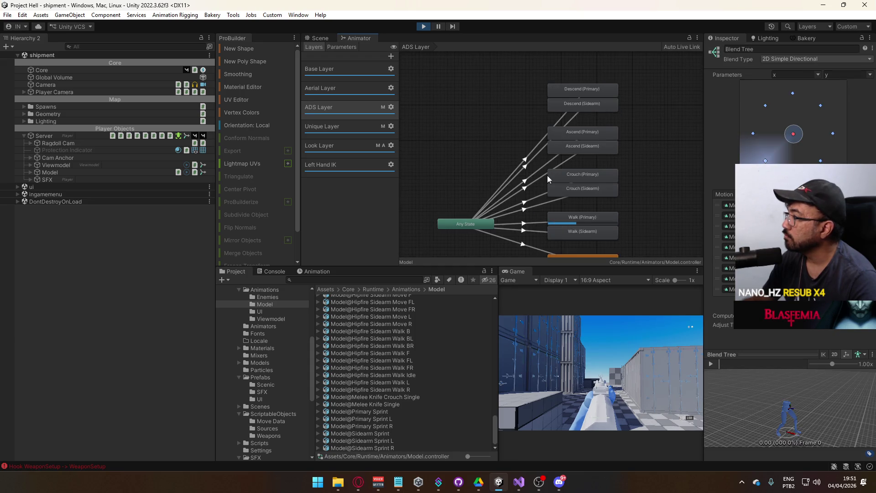
Switch the Crouch (Sidearm) and Crouch (Primary) blend trees to 2D Simple Directional
double_click(581, 193)
click(483, 181)
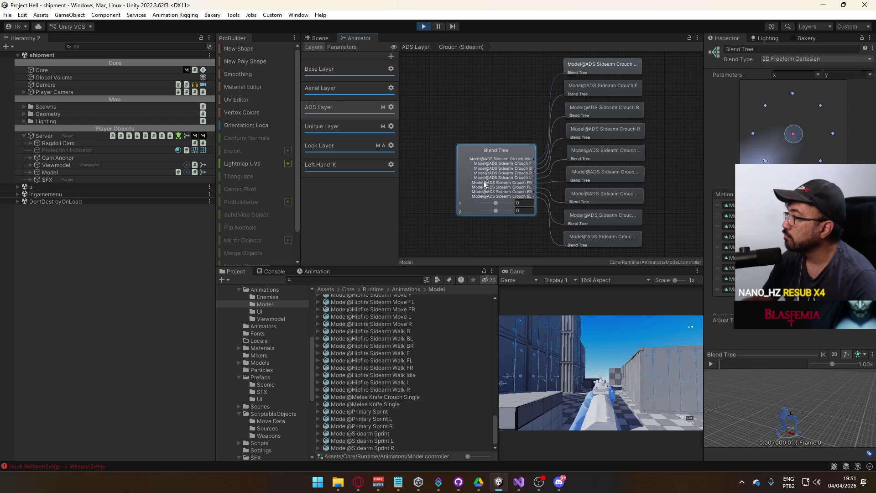
click(790, 59)
click(793, 79)
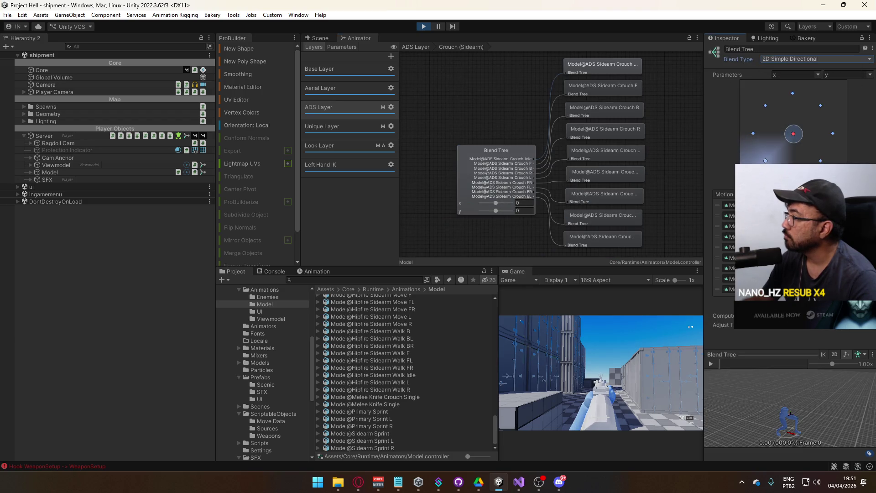
click(530, 120)
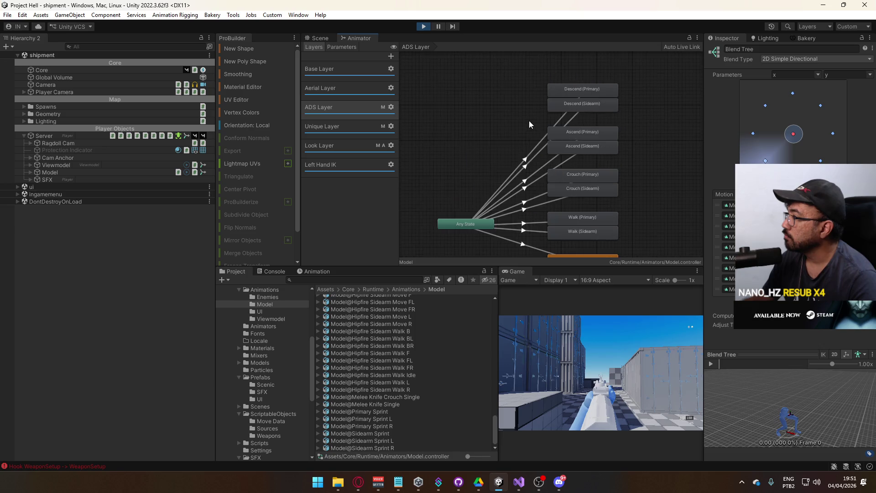
double_click(578, 182)
click(511, 176)
click(815, 59)
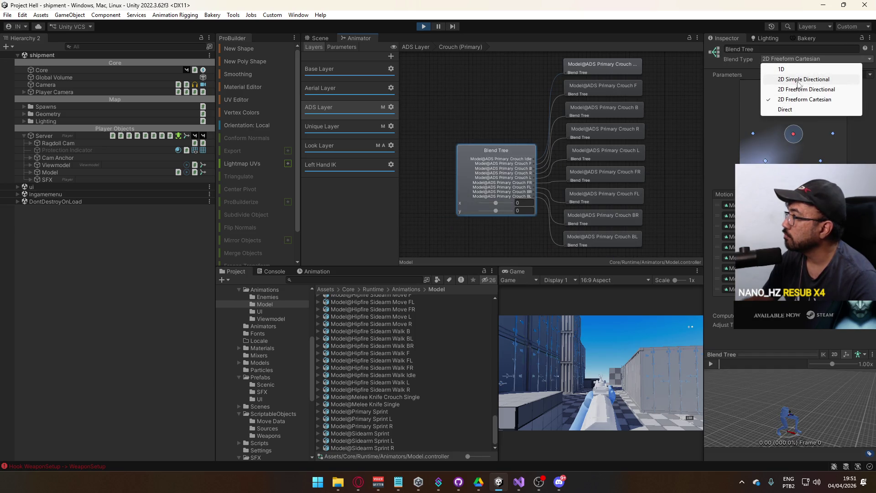
click(803, 74)
key(BackSpace)
Inspect the Ascend and Descend (Primary) states, then find the Model@ADS Primary Walk Idle clip from Walk (Primary)
click(586, 133)
click(586, 89)
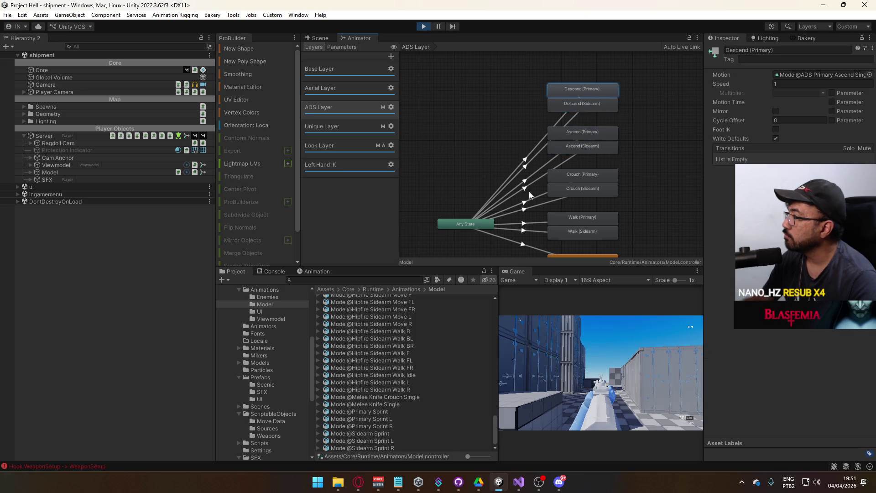
scroll(631, 217, down, 2)
click(573, 182)
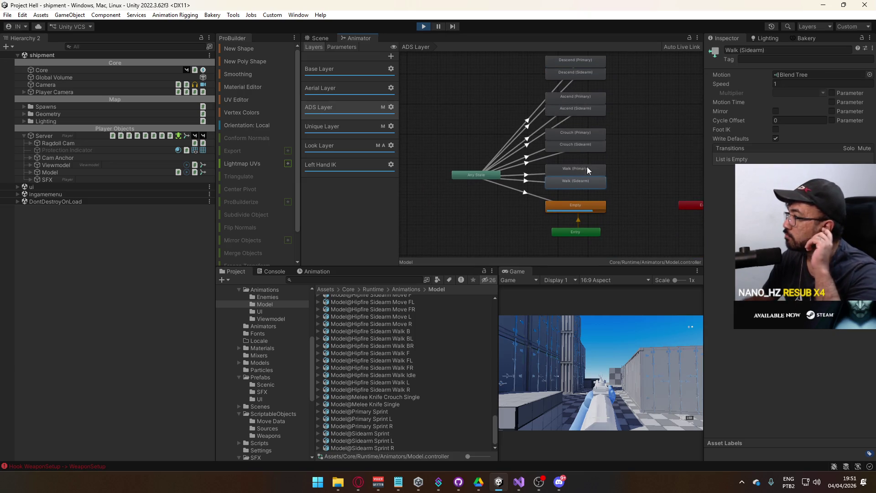
double_click(582, 172)
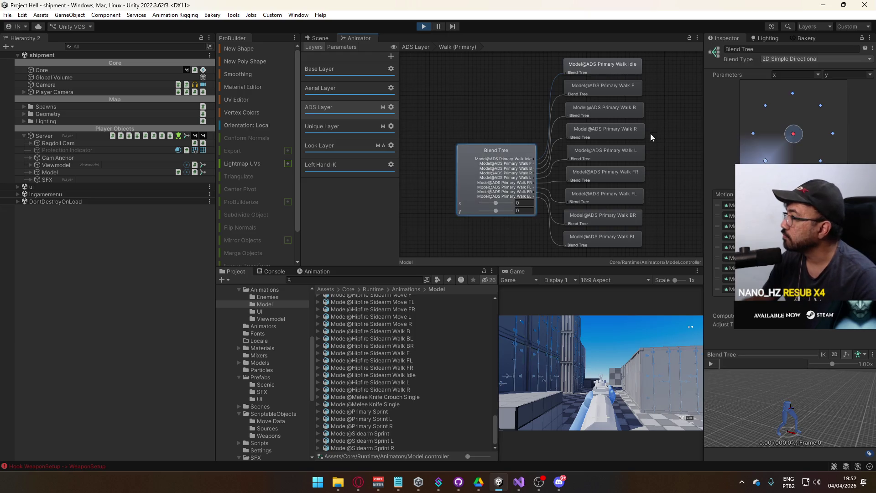
click(730, 205)
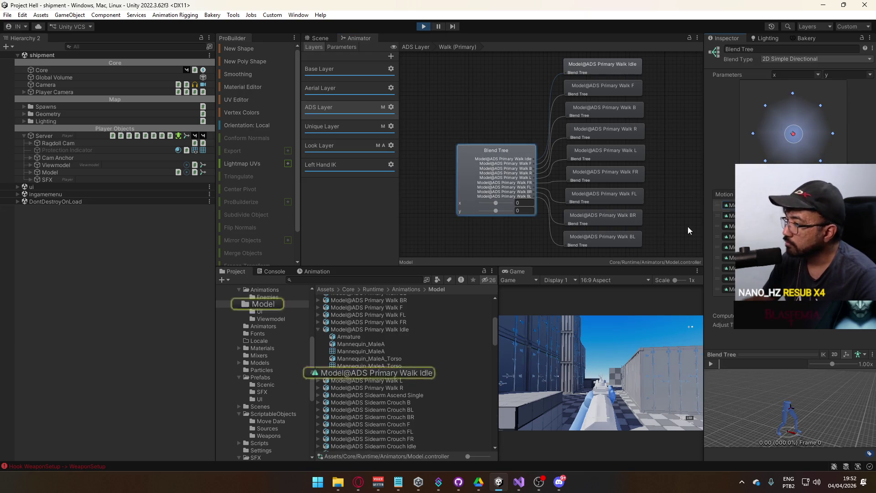
Add an animation event to the Model@ADS Primary Walk L clip and apply its import changes
click(319, 330)
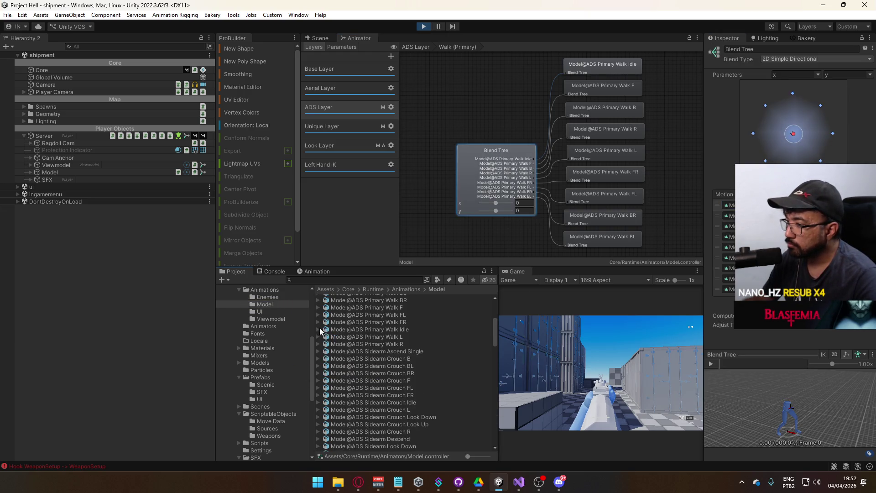
click(390, 338)
scroll(775, 228, down, 3)
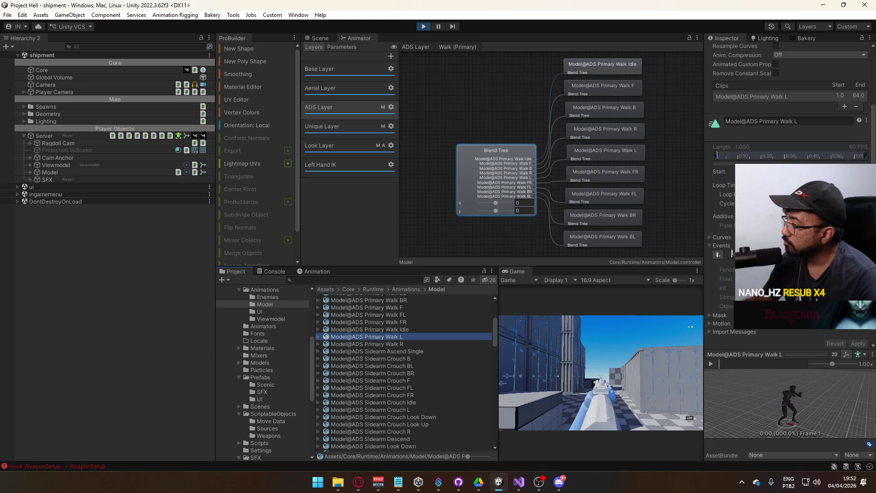
click(717, 255)
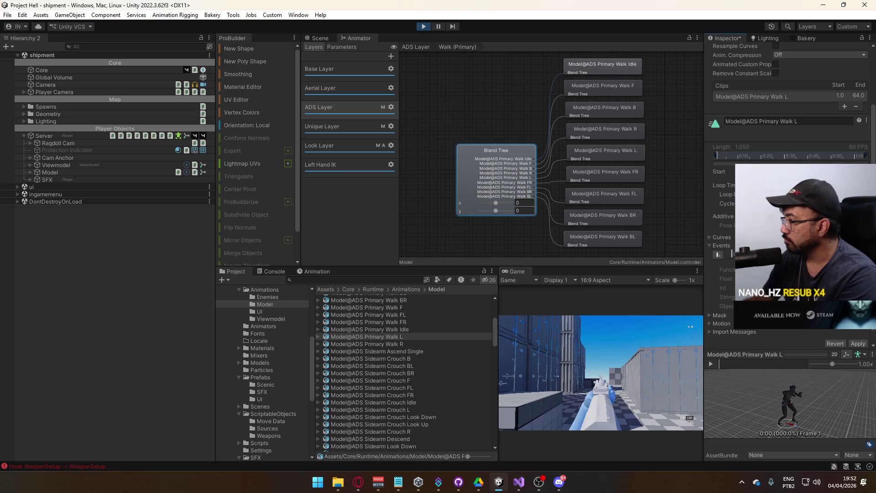
click(858, 344)
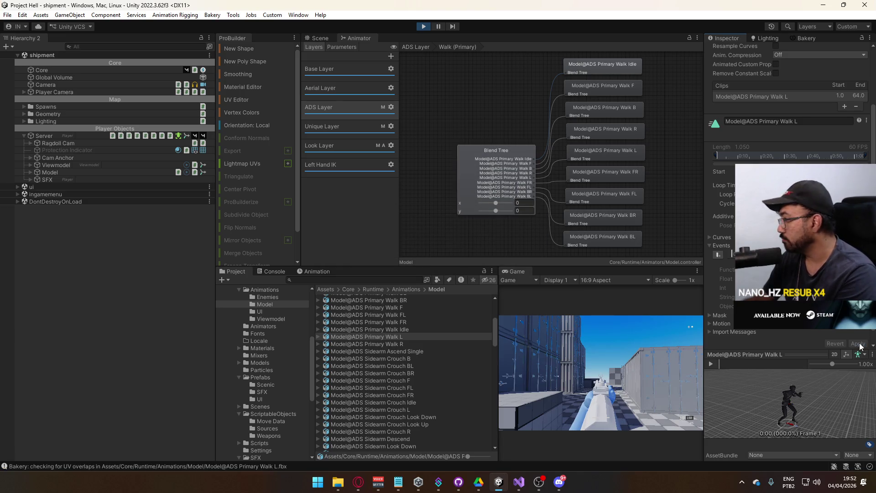
Add an animation event to the Model@ADS Primary Walk R clip and apply it
click(389, 344)
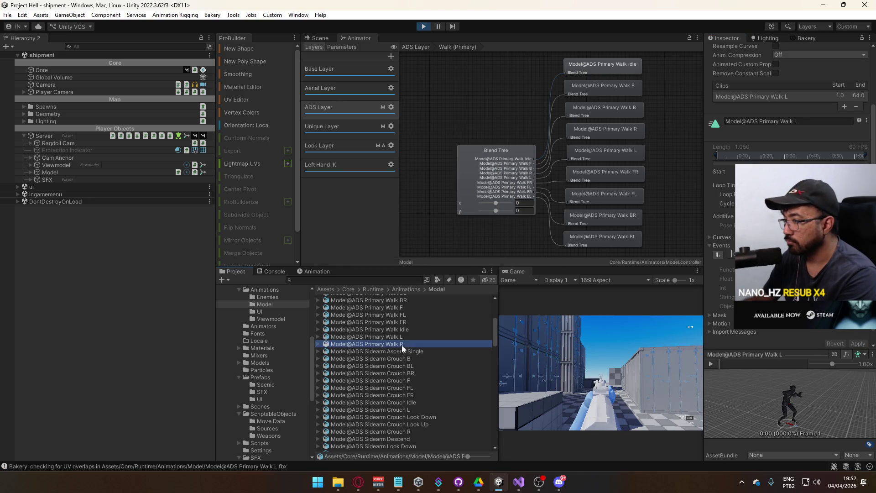
click(718, 254)
click(857, 343)
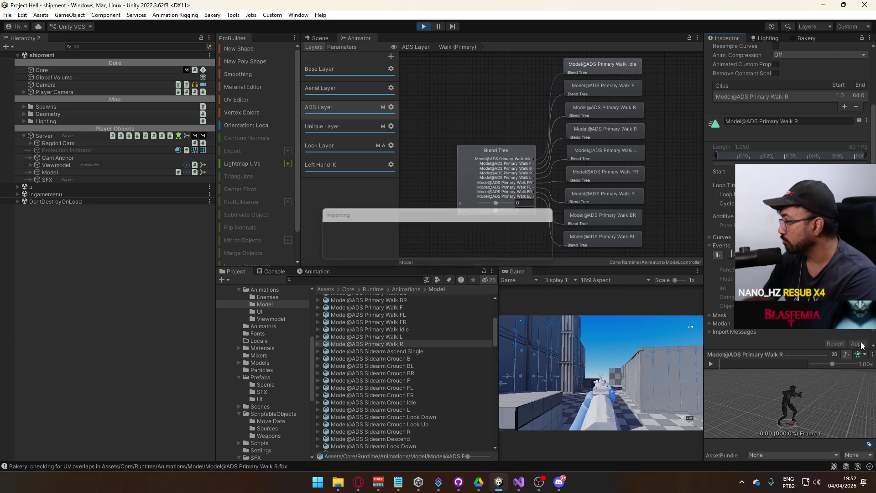
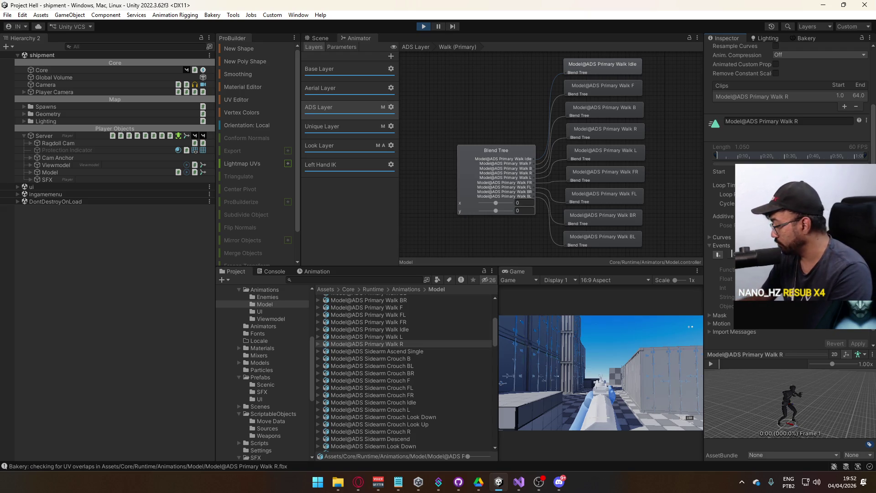
Playtest the ADS walk blending by strafing the player left and right
click(657, 292)
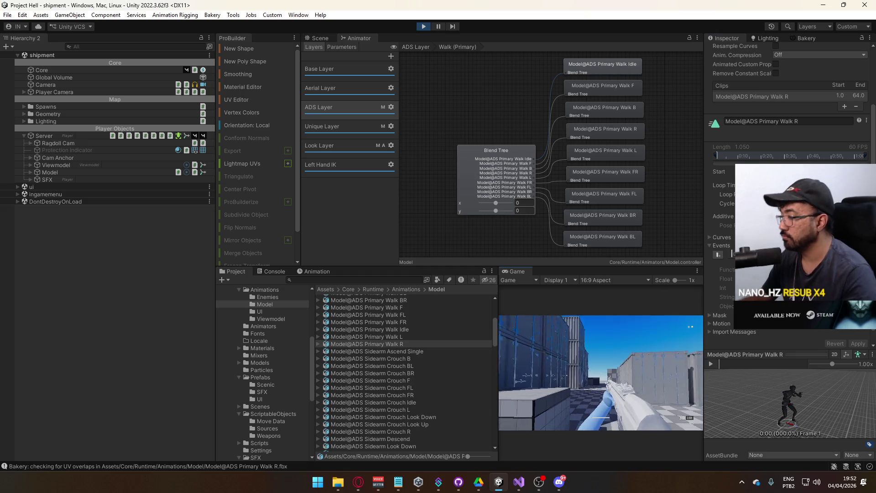
key(a)
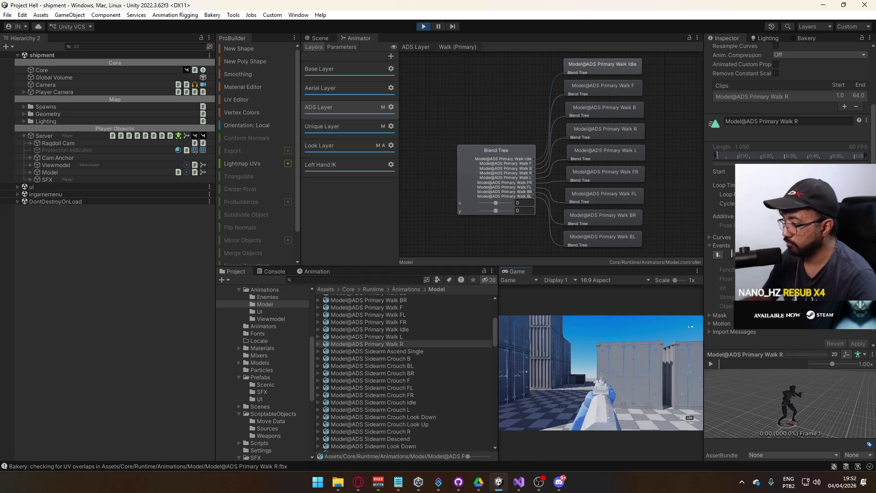
key(d)
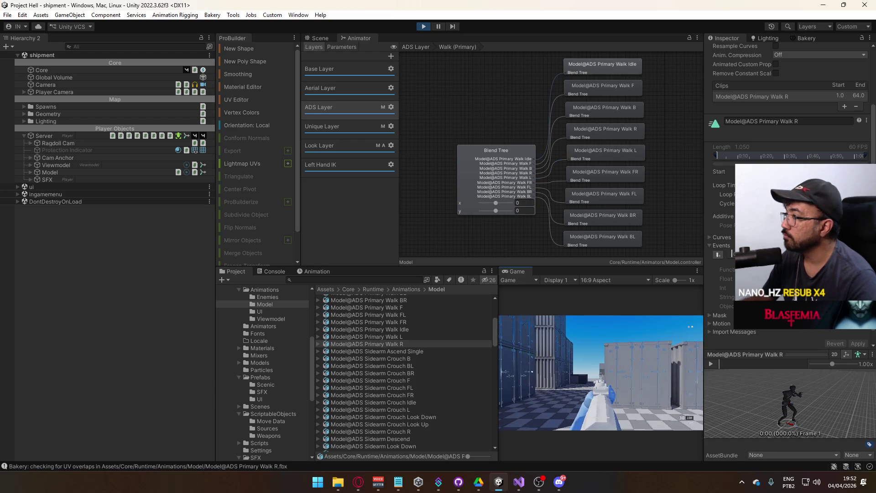
key(super)
click(617, 98)
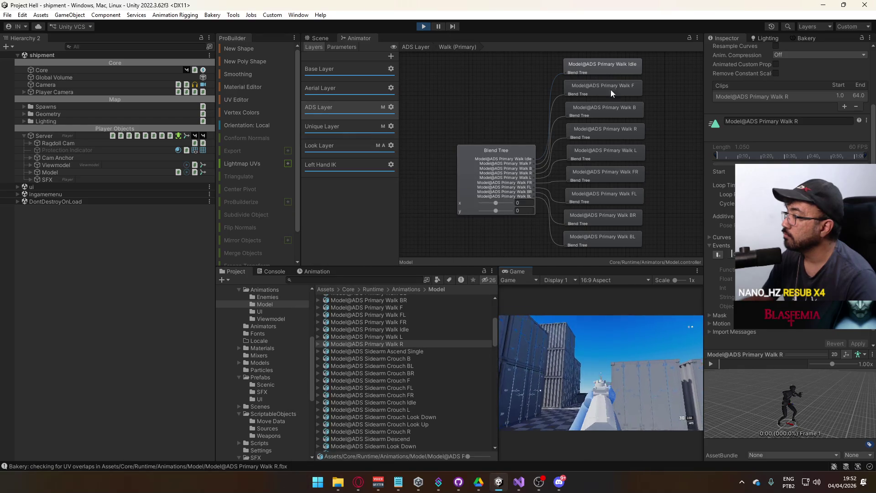
Inspect the Walk R motion and the blend tree's settings
click(604, 130)
click(487, 150)
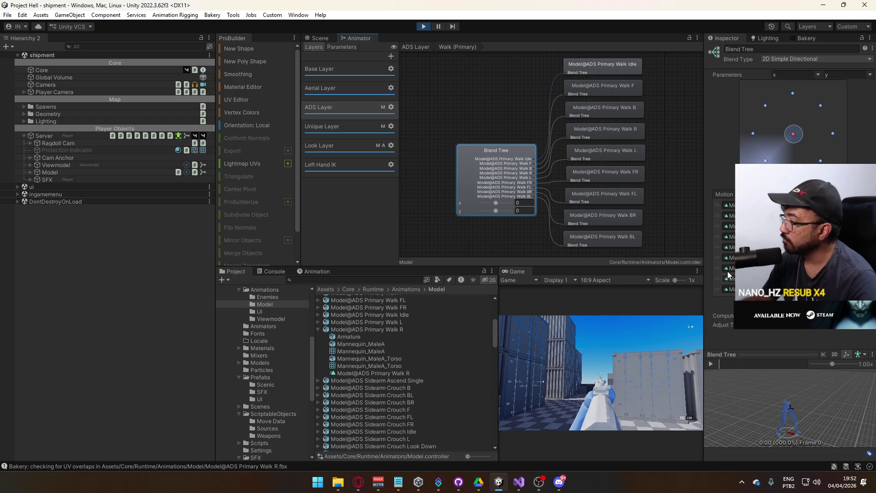
scroll(447, 360, up, 4)
Change an Animation import setting on Model@ADS Primary Walk F, apply it, and select Walk BR
click(388, 372)
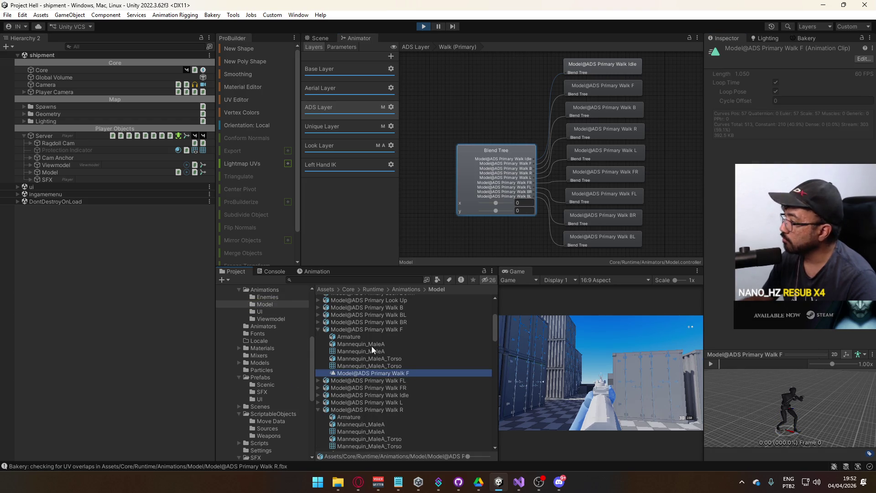
click(373, 329)
scroll(784, 114, down, 2)
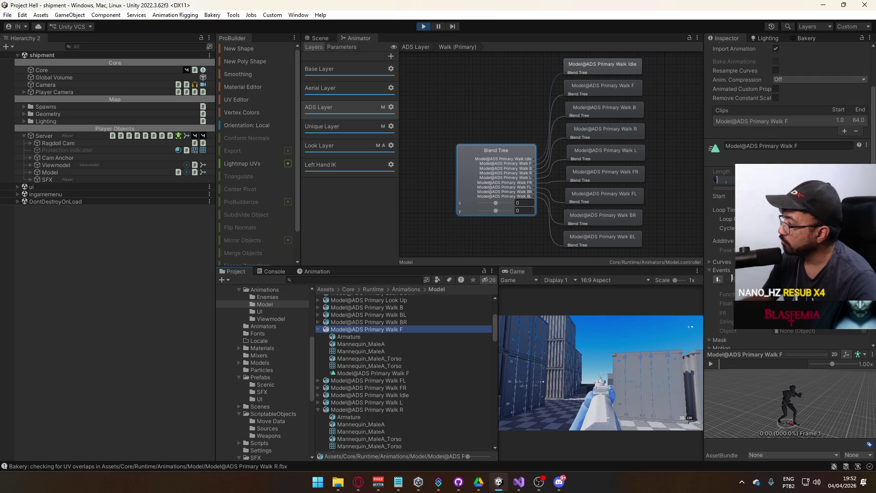
click(730, 279)
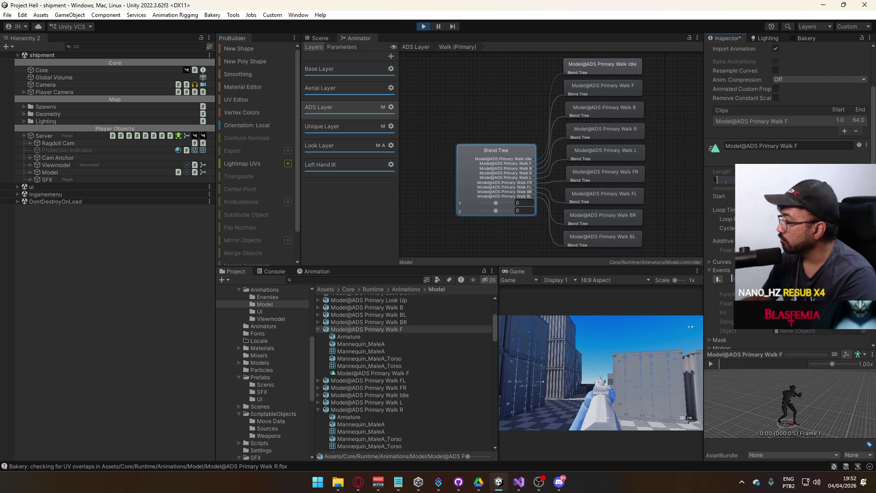
scroll(854, 330, down, 2)
click(858, 329)
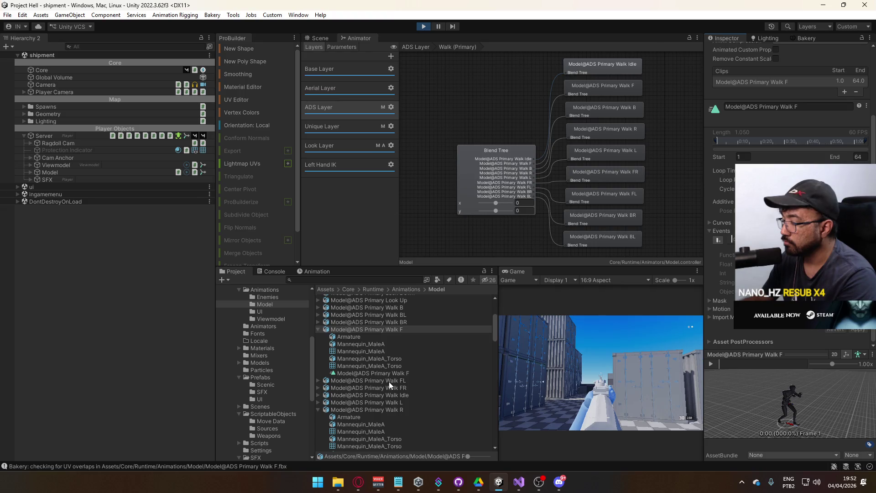
click(396, 322)
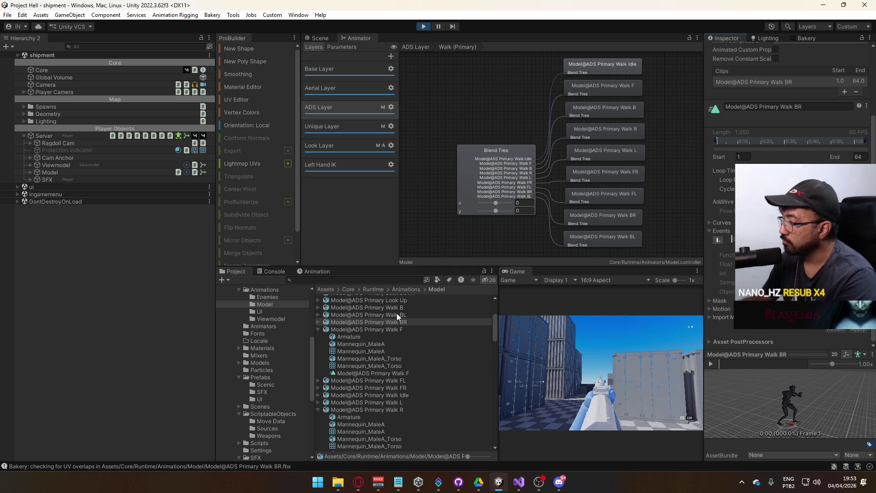
Scrub the Walk BR preview to about frame 25, then edit the Walk B clip's settings
drag(729, 366, 794, 369)
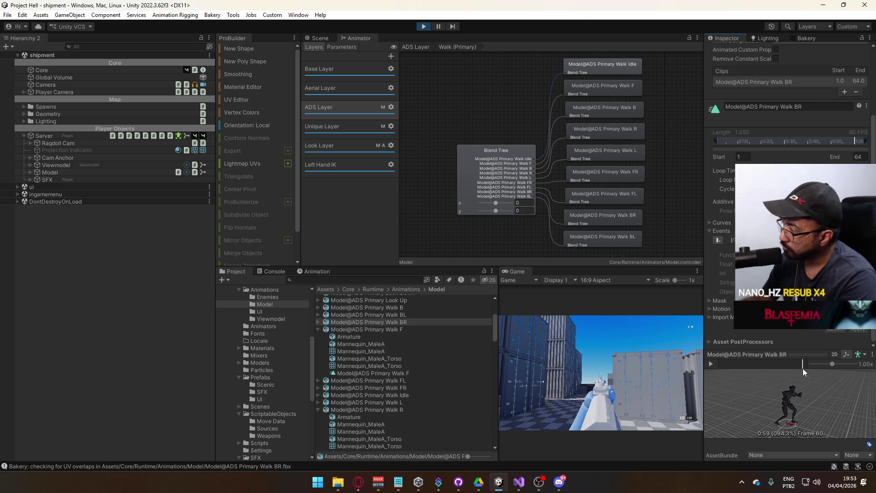
drag(798, 368, 795, 368)
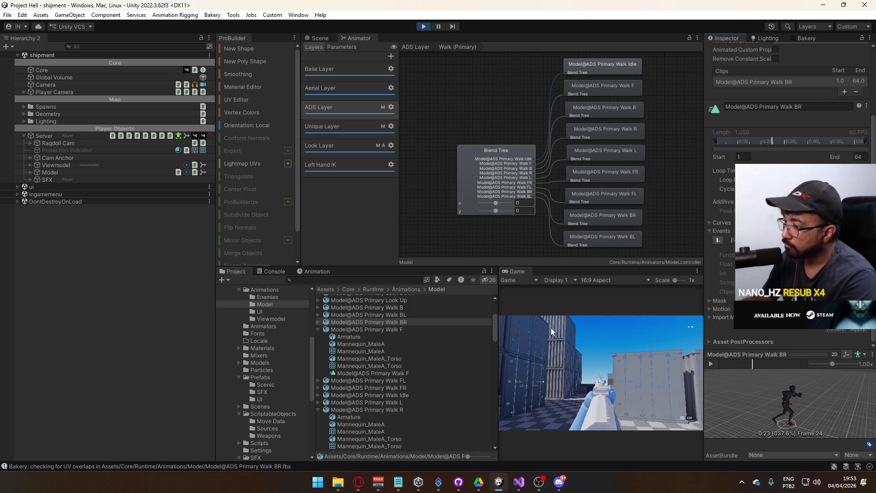
click(424, 315)
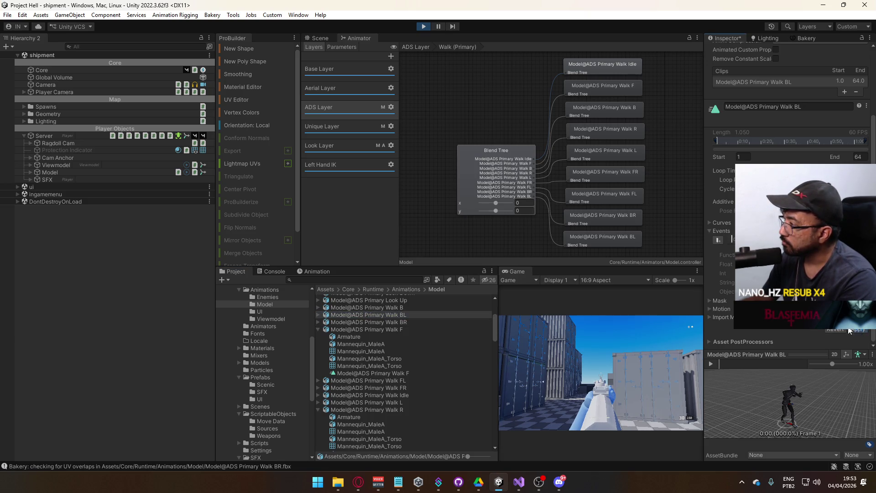
click(427, 307)
click(732, 240)
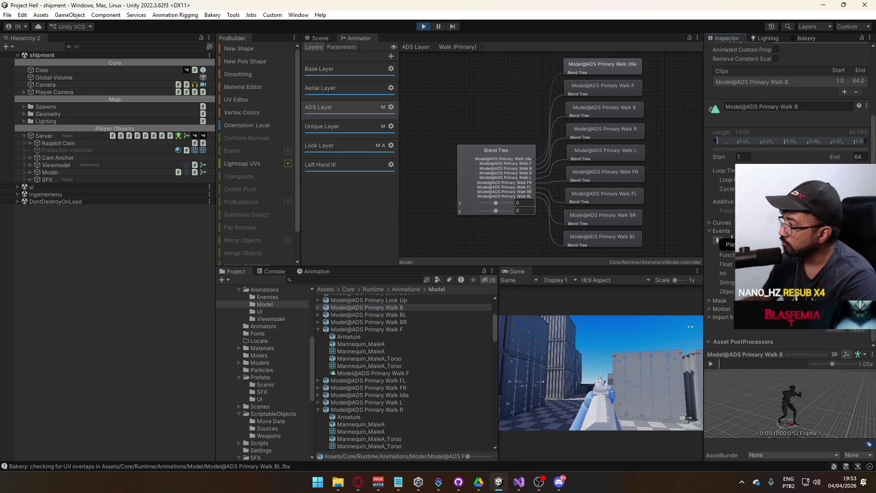
scroll(407, 329, up, 3)
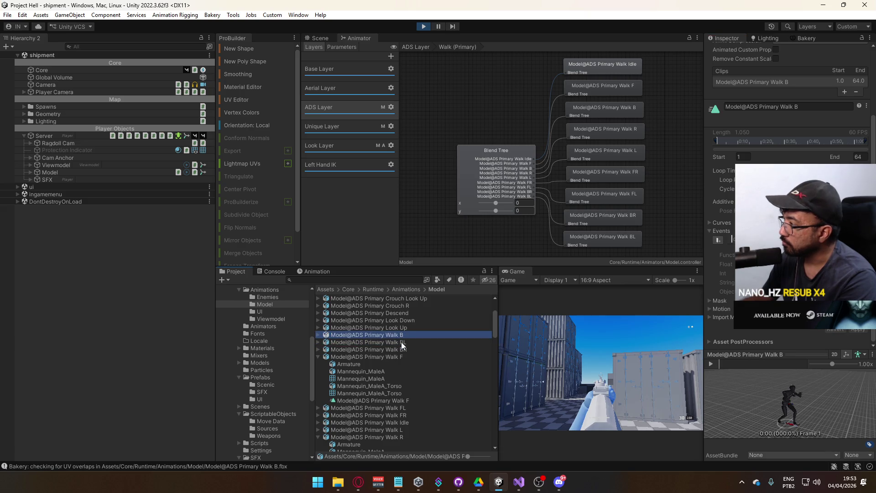
Step through the walk clips to Walk FL, edit its import settings and apply
click(348, 357)
click(318, 357)
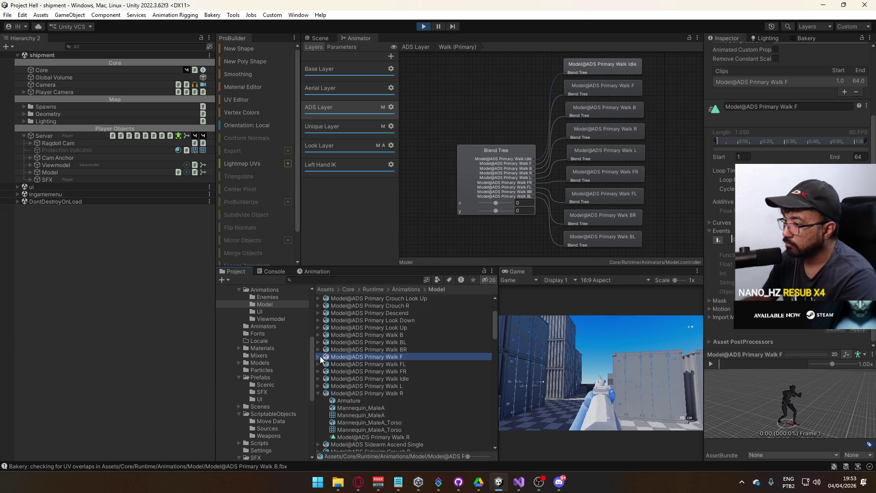
click(396, 333)
key(Down)
key(Down)
key(Down)
key(Down)
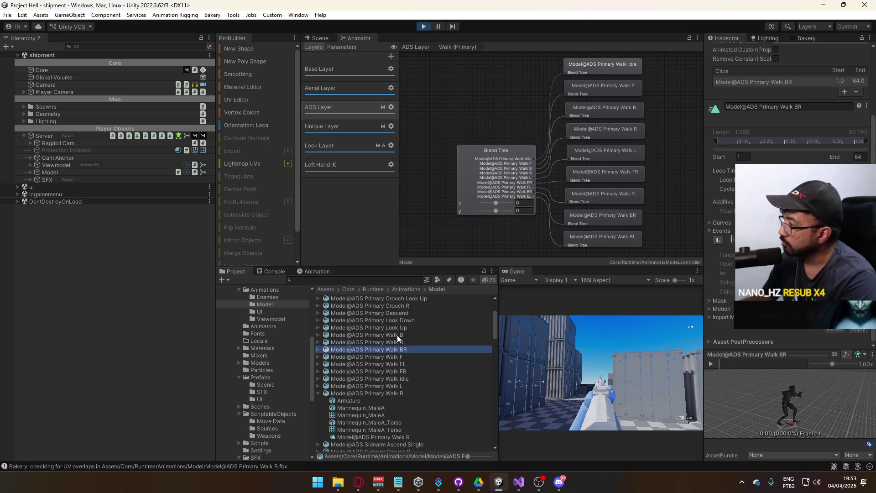
key(Up)
key(Up)
key(Up)
key(Down)
key(Down)
click(718, 240)
click(856, 330)
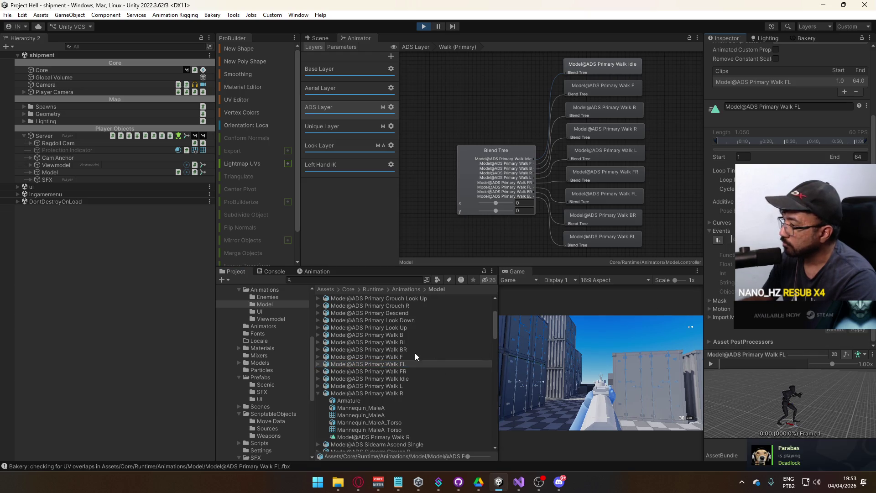
Edit the Walk FR clip's settings and review the Idle, L and R walk clips
click(399, 371)
click(733, 240)
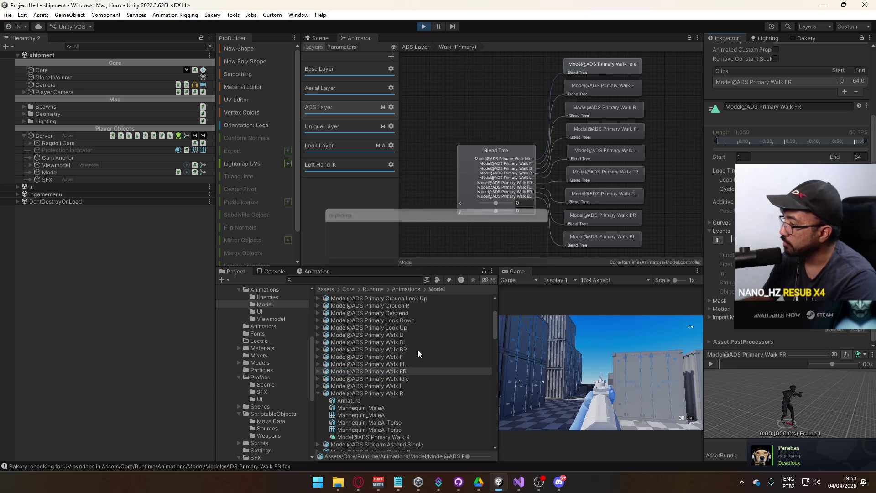
click(392, 378)
key(Down)
key(Down)
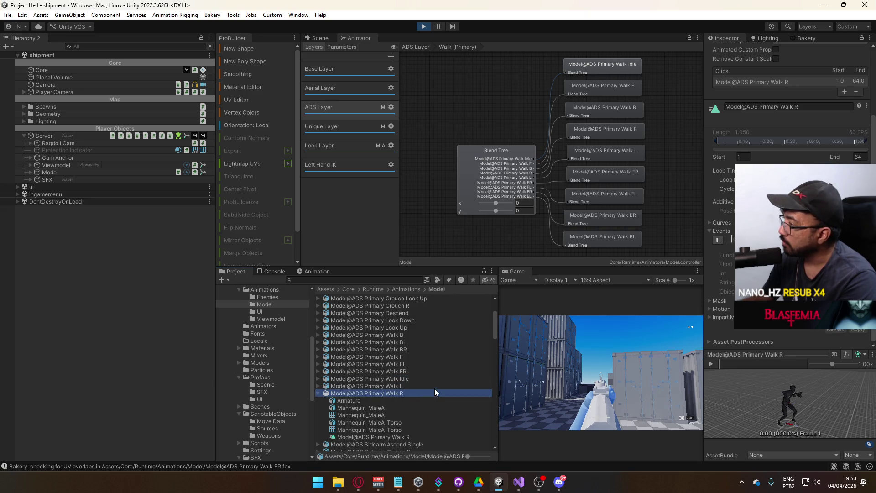
click(319, 393)
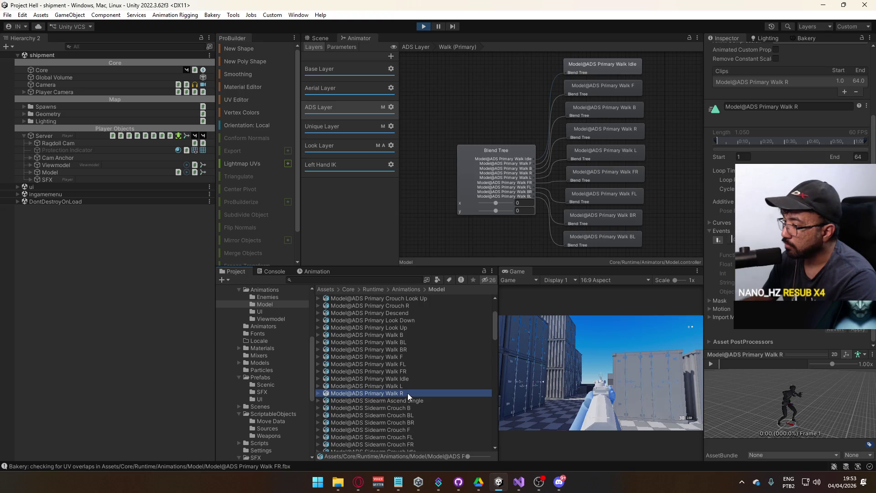
key(Up)
key(Up)
key(Up)
key(Up)
key(Up)
key(Up)
Playtest walking backwards, then return to the ADS Layer graph
click(525, 385)
key(s)
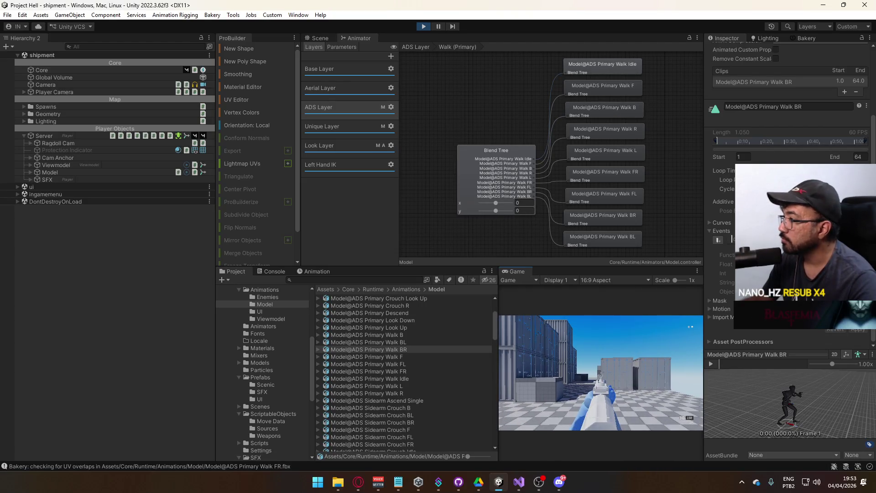
key(super)
key(Escape)
click(416, 46)
Playtest walking forward, then open the Animator's Base Layer state machine
click(612, 343)
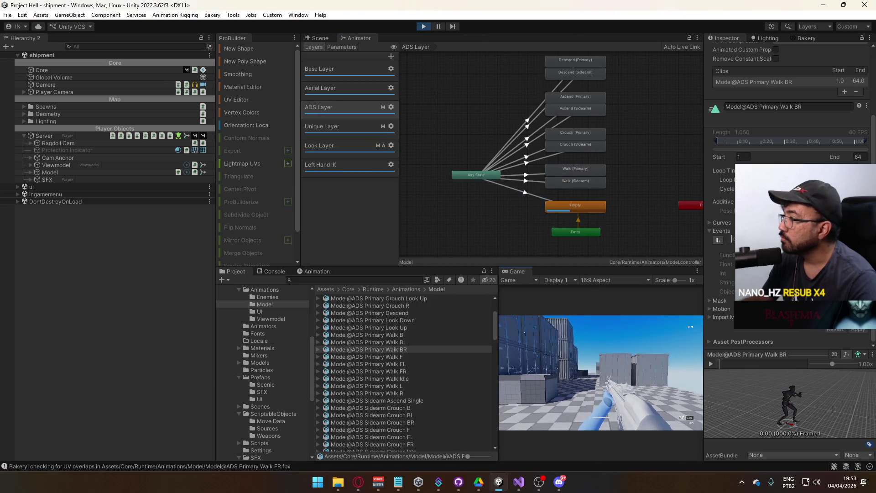
key(w)
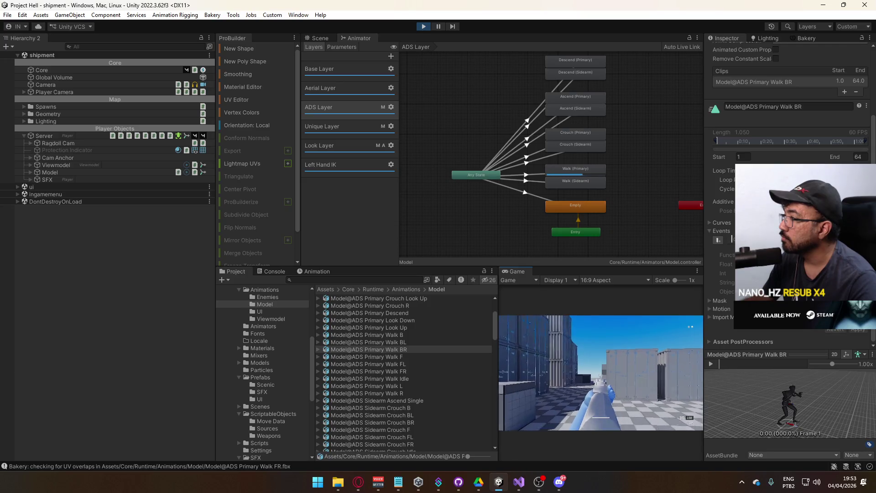
key(super)
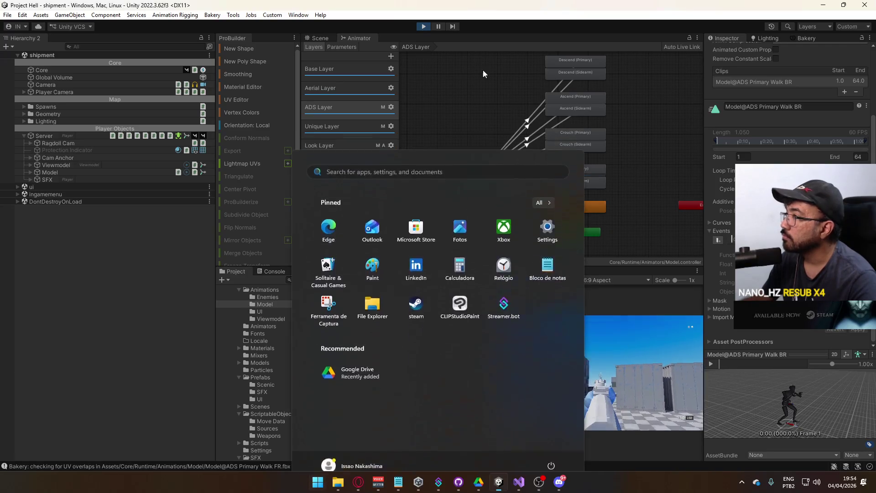
click(331, 34)
click(329, 38)
click(359, 38)
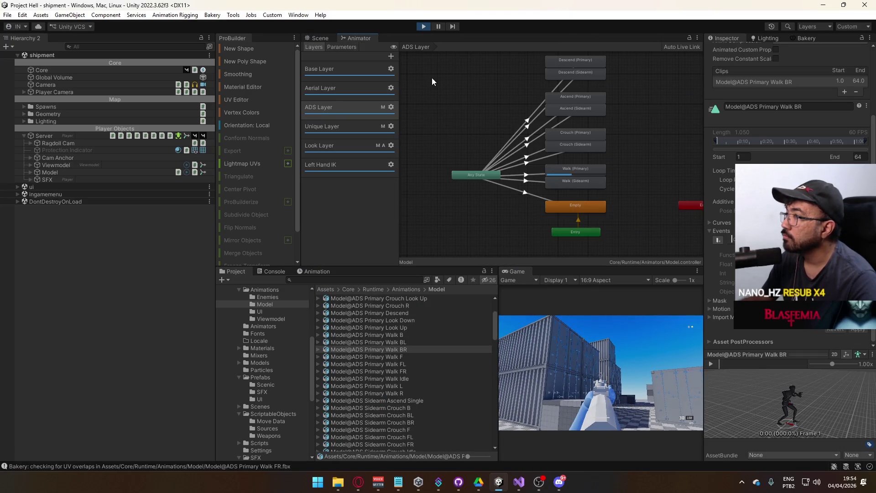
click(333, 72)
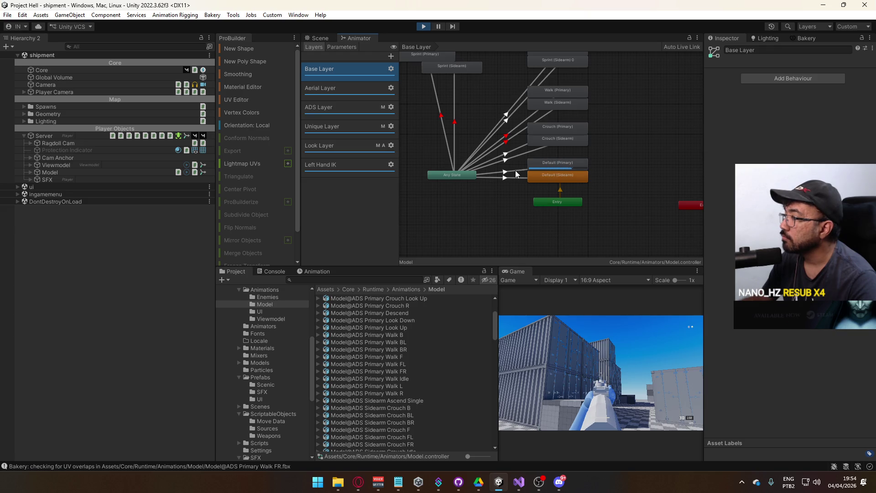
Add a new empty state named 'Empty' below Any State and inspect the Any State → Default (Primary) transition
mouse_move(616, 191)
mouse_down()
mouse_move(628, 237)
mouse_move(655, 214)
mouse_up()
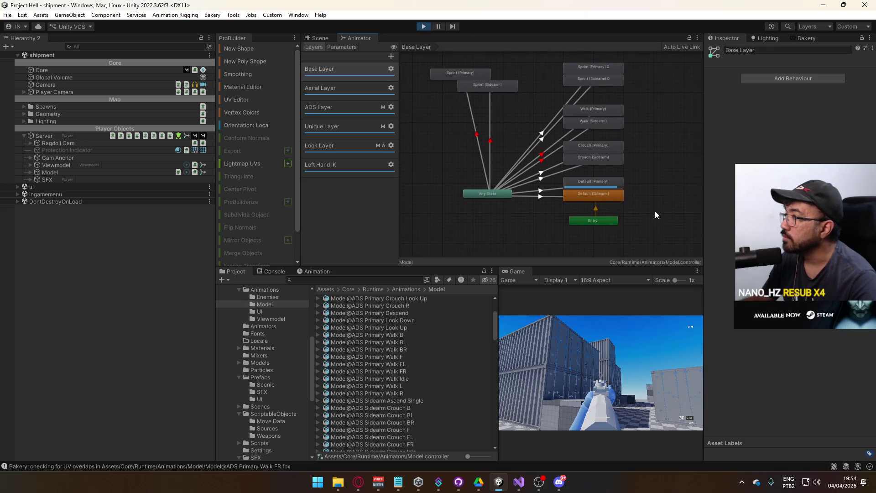
right_click(492, 225)
mouse_move(515, 229)
click(634, 229)
drag(512, 238, 486, 232)
click(794, 51)
text(Empty)
key(Return)
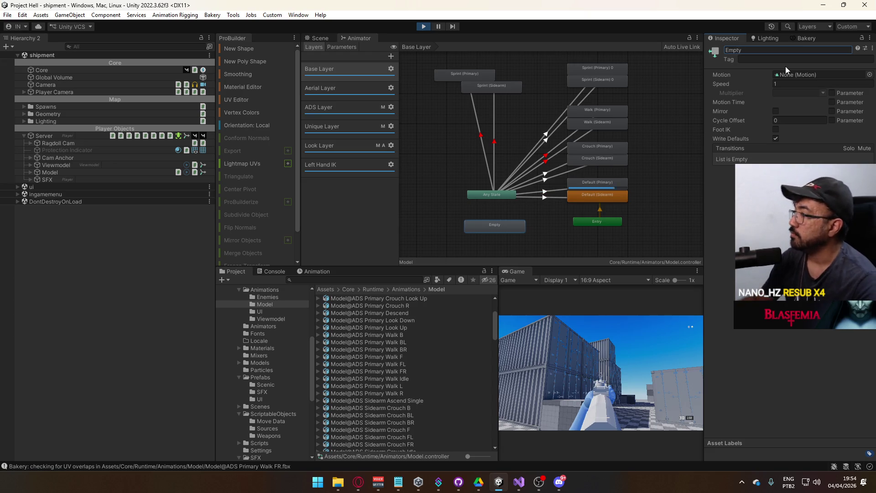
click(553, 194)
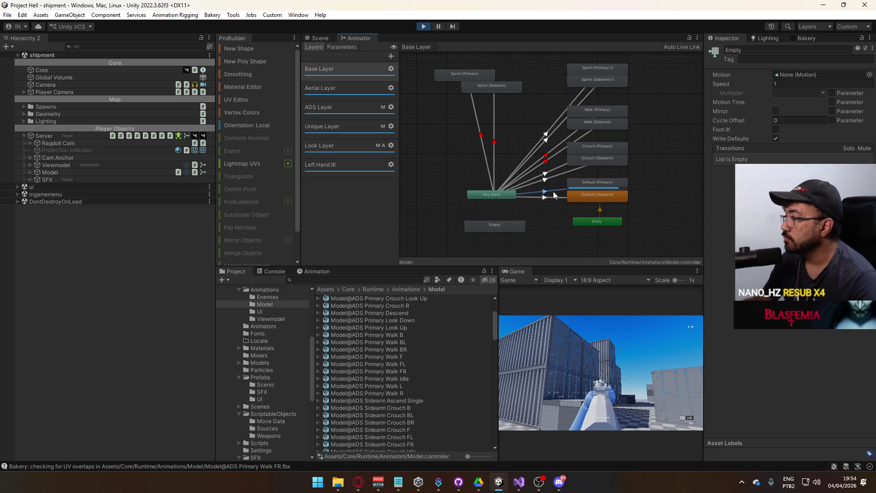
click(500, 194)
Make an Any State → Empty transition and give it an ads condition
right_click(501, 195)
click(520, 198)
click(495, 222)
click(489, 226)
drag(488, 226, 491, 226)
click(490, 211)
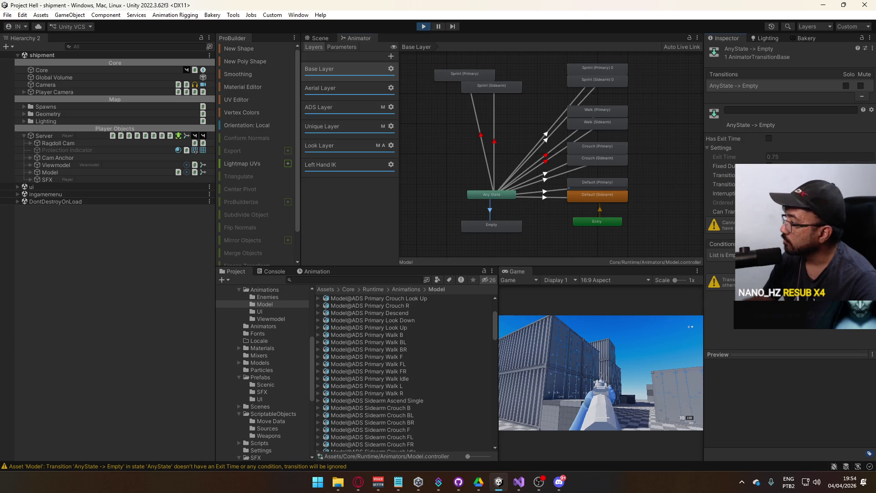
click(858, 263)
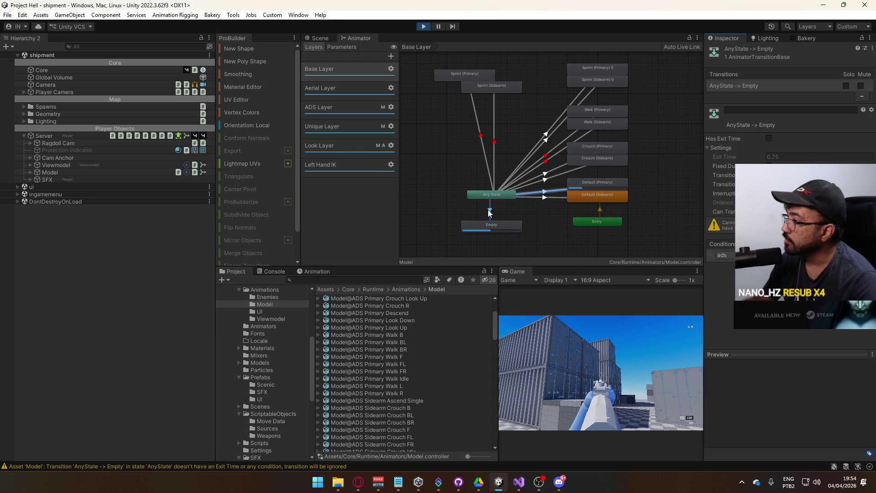
Add an 'ads false' condition to the Any State → Default (Primary) transition
click(548, 195)
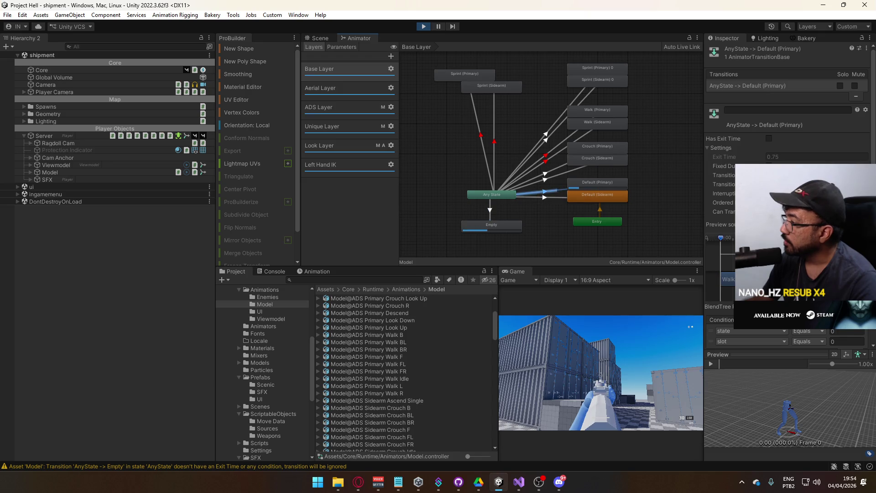
scroll(847, 338, down, 1)
click(846, 338)
click(757, 339)
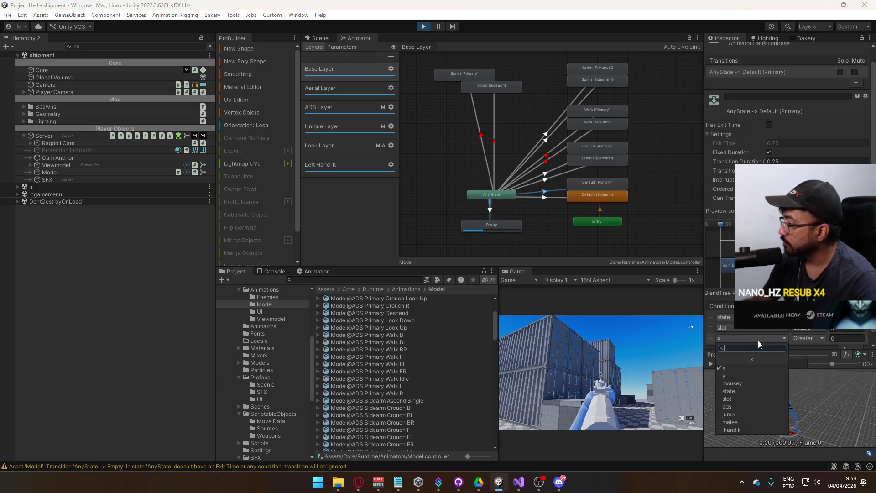
click(748, 405)
click(803, 338)
click(815, 359)
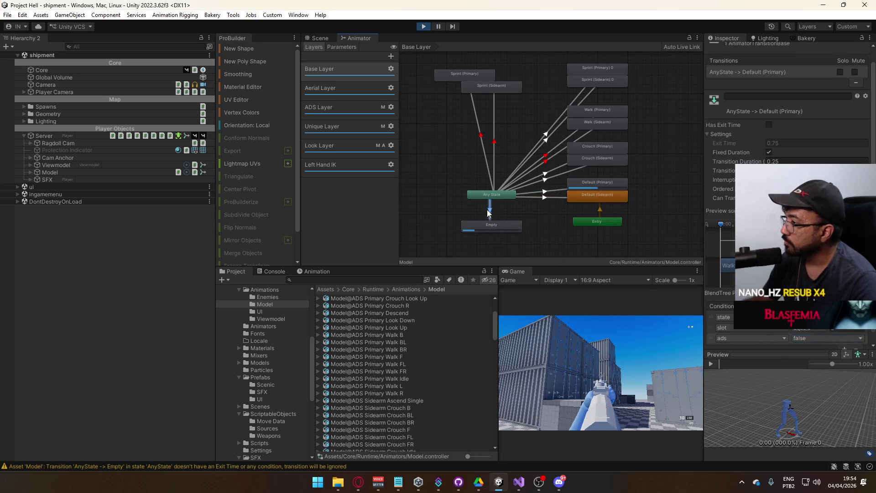
Delete the ads condition from the Any State → Default (Primary) transition
click(489, 209)
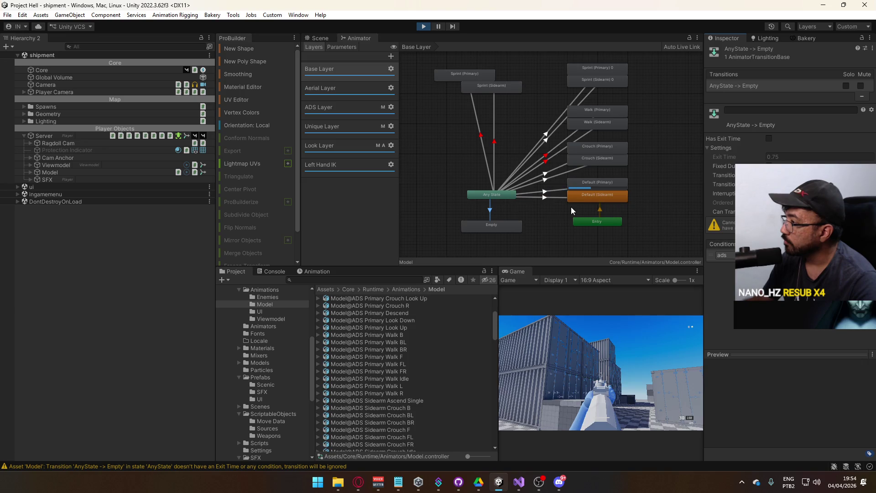
click(553, 191)
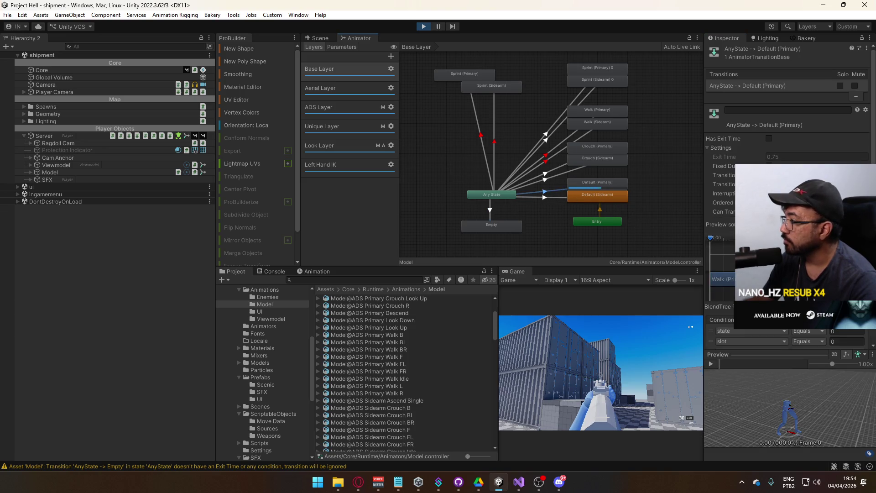
scroll(744, 330, down, 1)
click(709, 329)
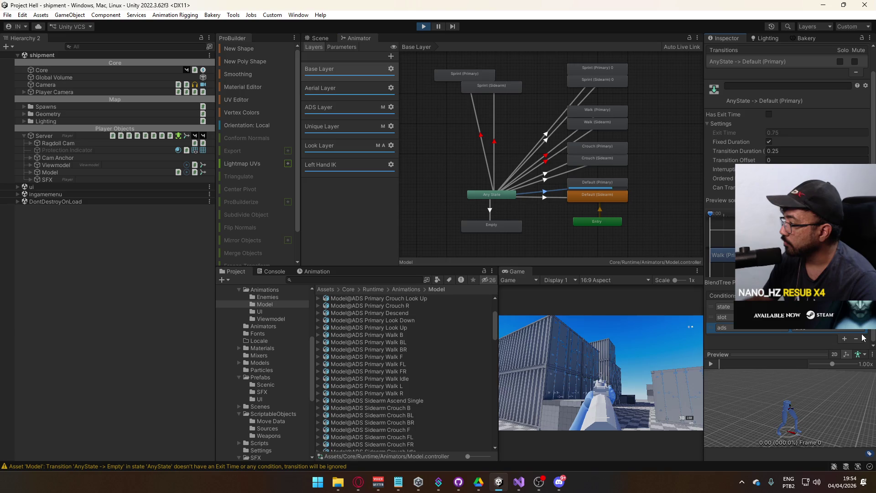
key(Delete)
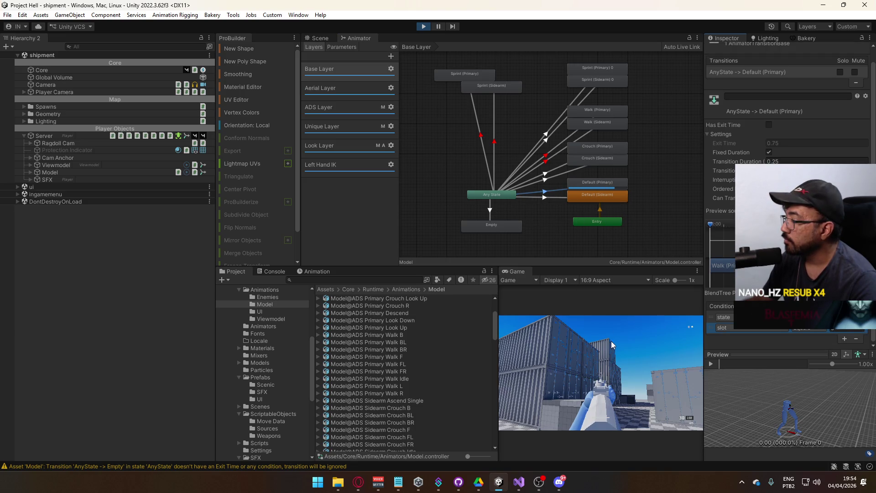
click(612, 345)
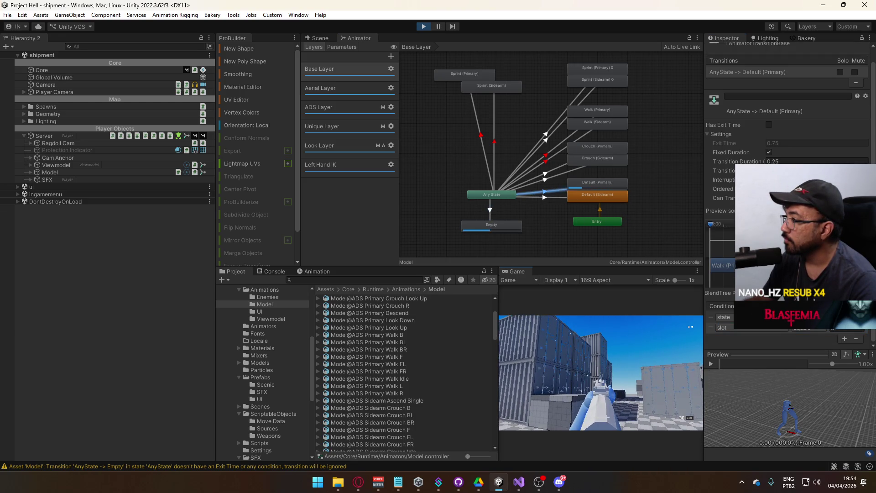
key(super)
Set an interruption source on the Empty transition and re-add 'ads false' to Default (Primary)
click(490, 206)
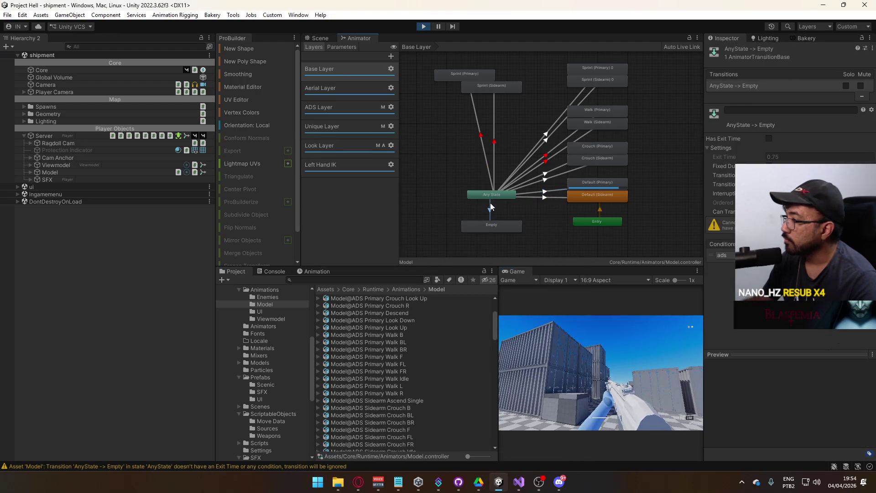
click(813, 193)
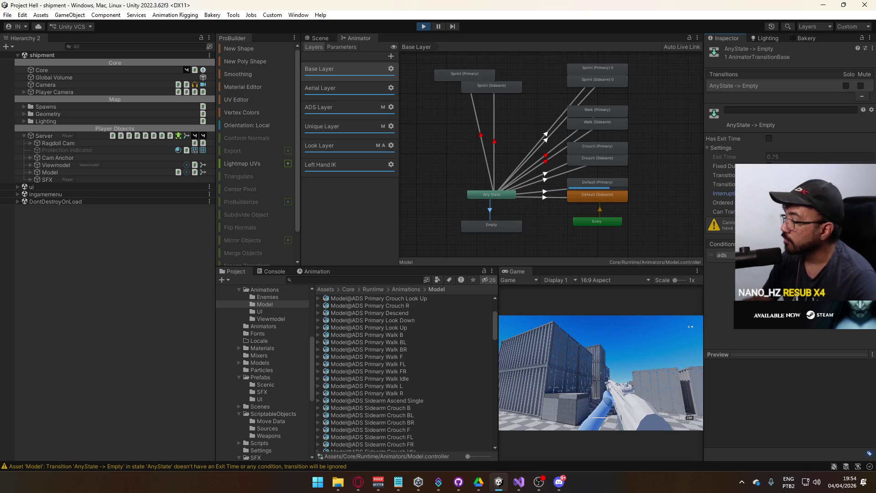
click(518, 194)
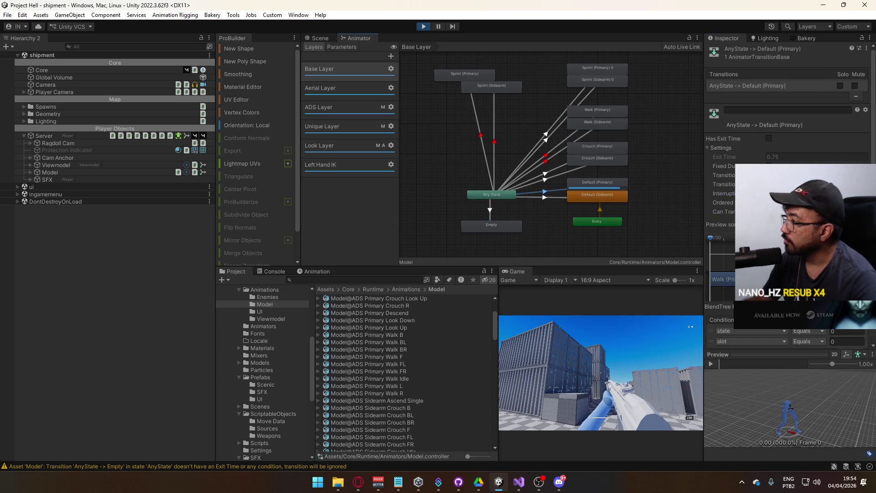
scroll(839, 340, down, 1)
click(839, 340)
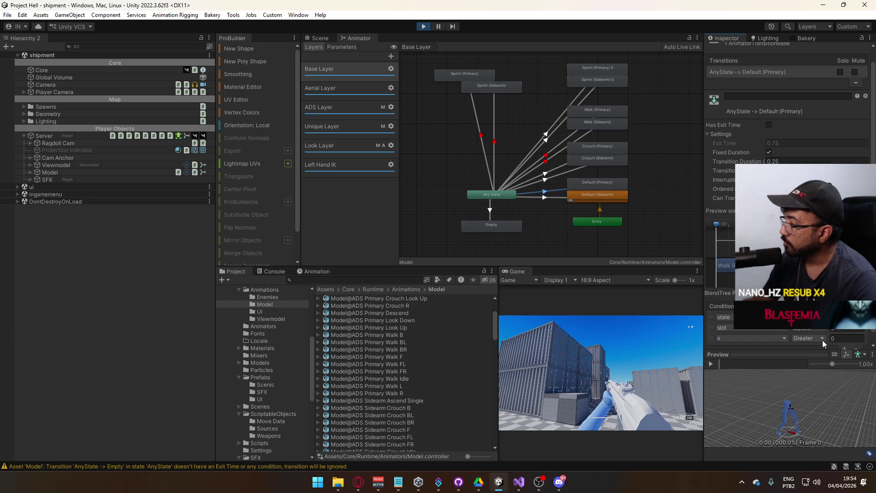
click(762, 340)
click(750, 406)
click(813, 342)
click(817, 358)
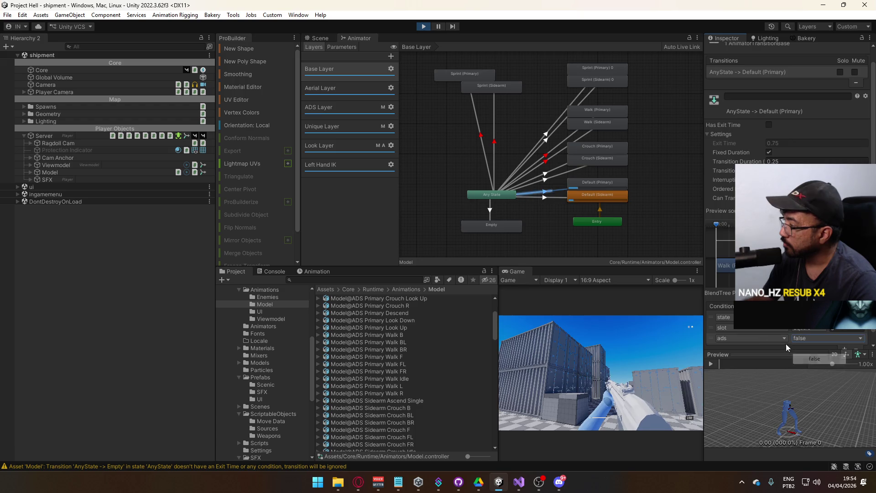
Require 'ads false' as the third condition on the Any State → Default (Sidearm) transition
click(562, 198)
click(754, 337)
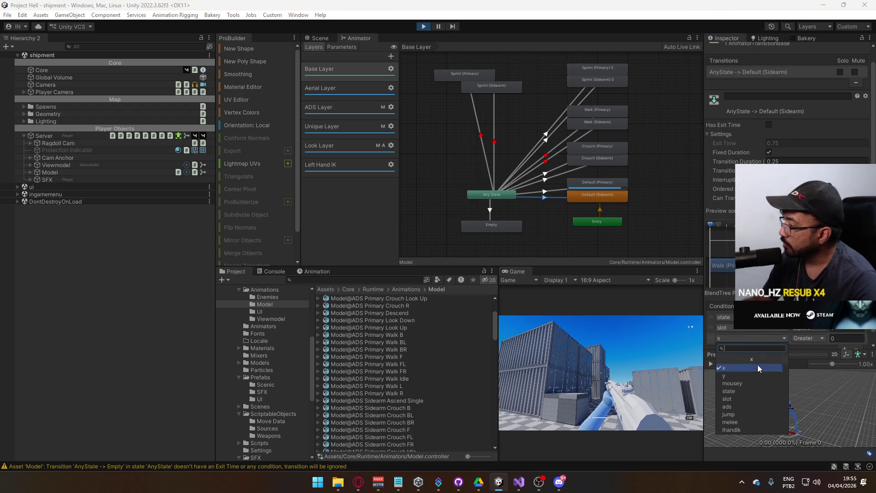
click(730, 406)
click(796, 340)
click(803, 361)
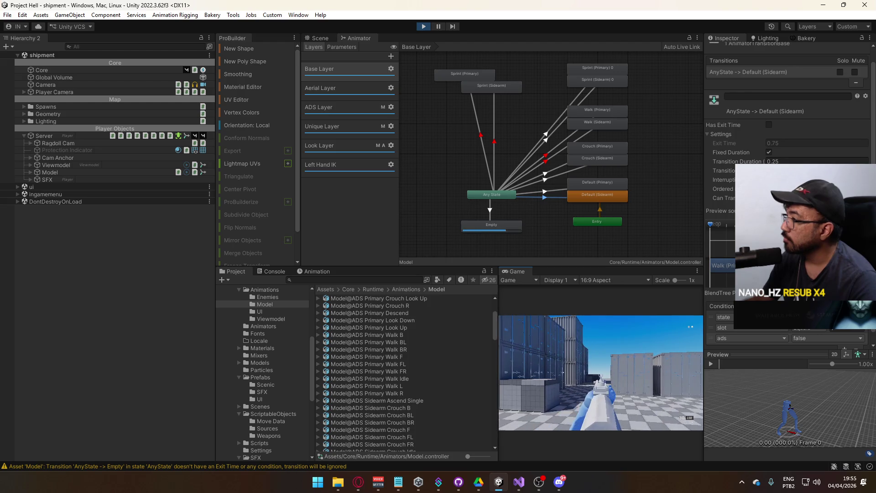
key(super)
key(super)
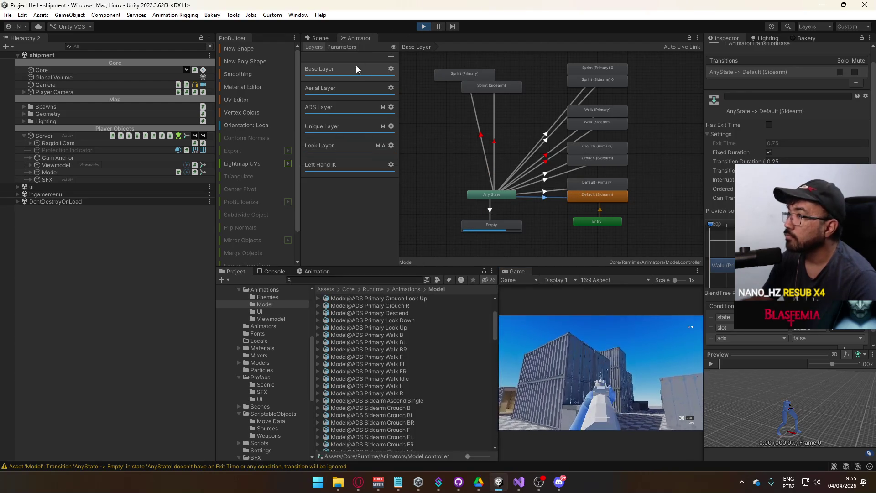
click(335, 101)
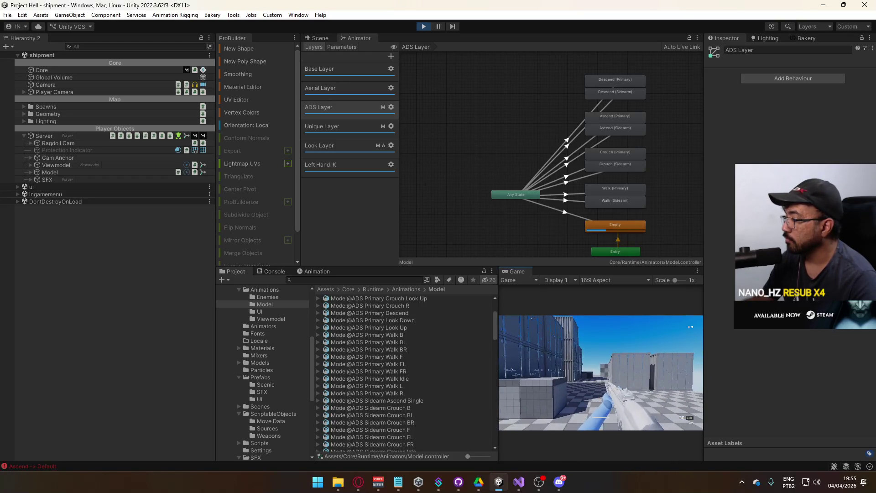
Show the ADS Layer, then browse the Hipfire model assets to select Model@Hipfire Sidearm Walk R
key(super)
click(359, 101)
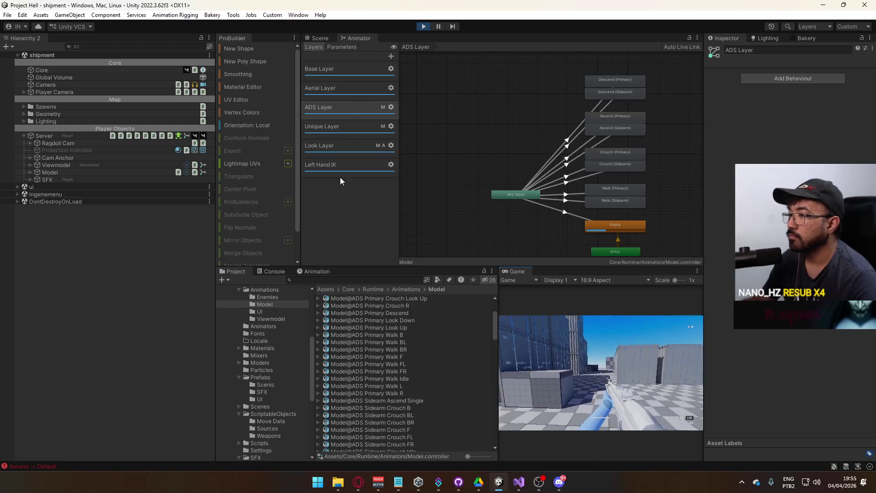
scroll(378, 349, down, 4)
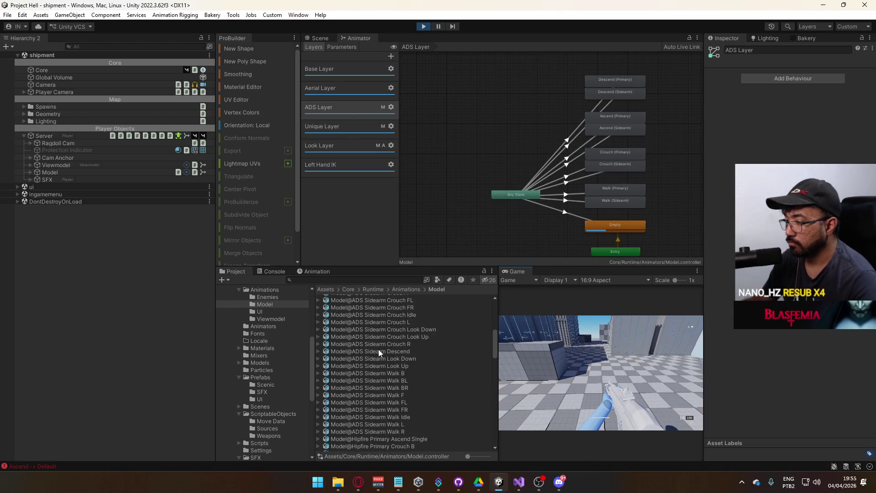
scroll(384, 347, up, 5)
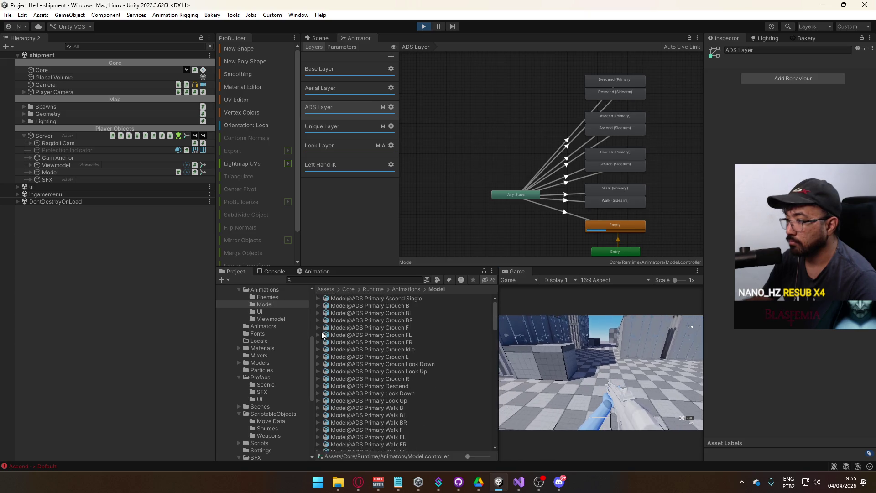
scroll(377, 344, down, 12)
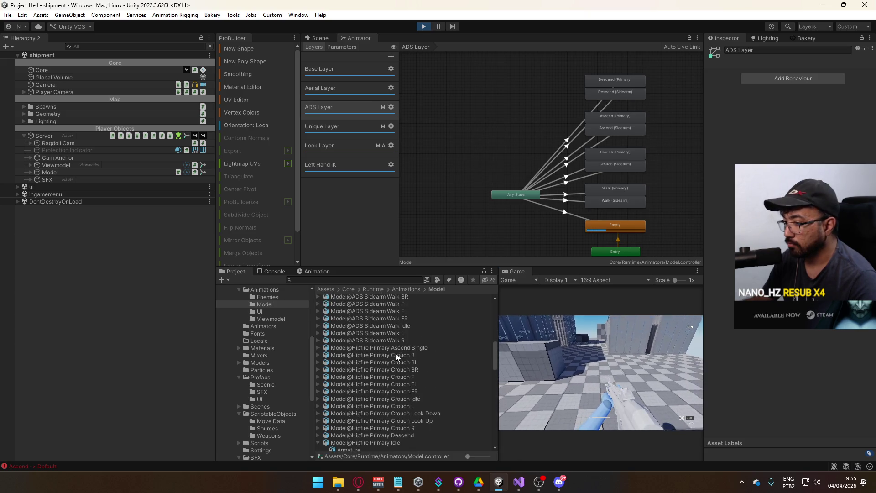
click(318, 416)
click(318, 415)
click(318, 437)
scroll(407, 392, down, 5)
click(318, 322)
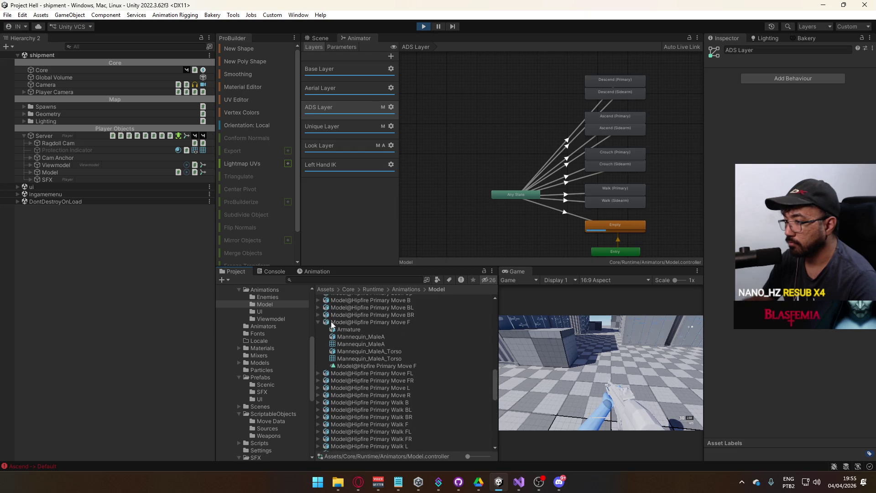
scroll(406, 382, down, 10)
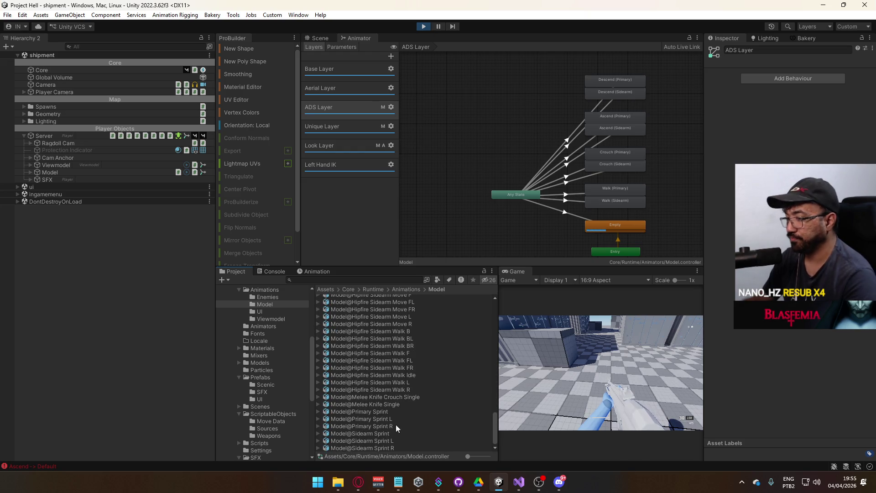
click(414, 388)
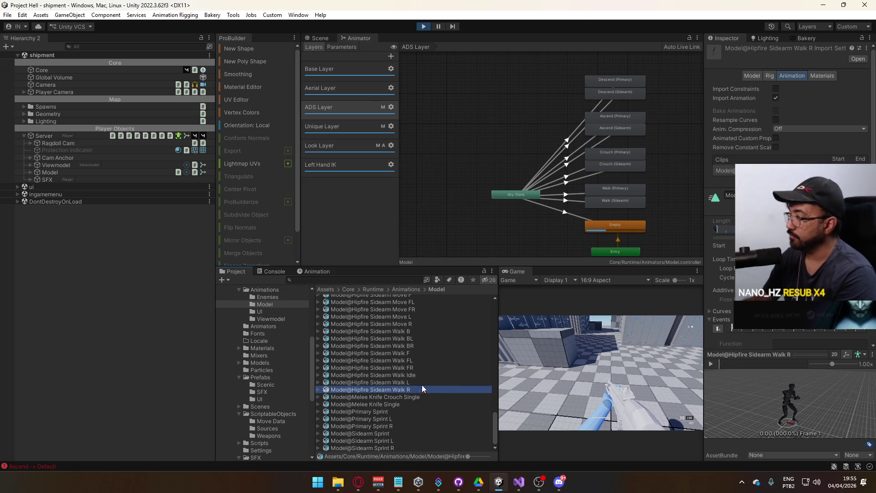
Add an animation event to the Hipfire Sidearm Walk R, Walk L, Walk FR and Walk FL clips, applying each
scroll(785, 206, down, 4)
click(718, 254)
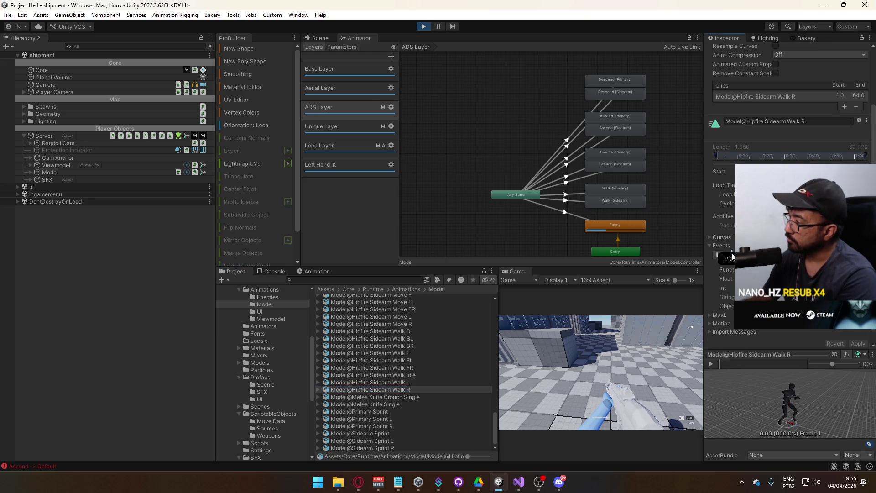
click(851, 342)
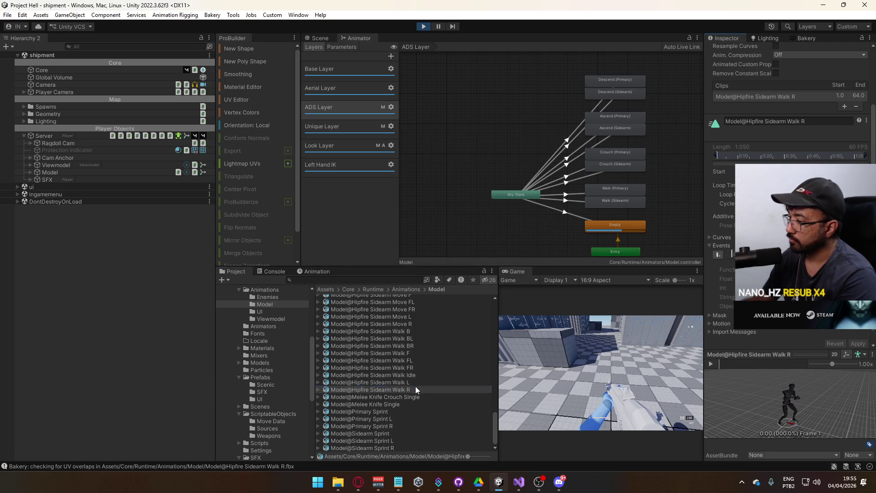
click(447, 383)
click(731, 256)
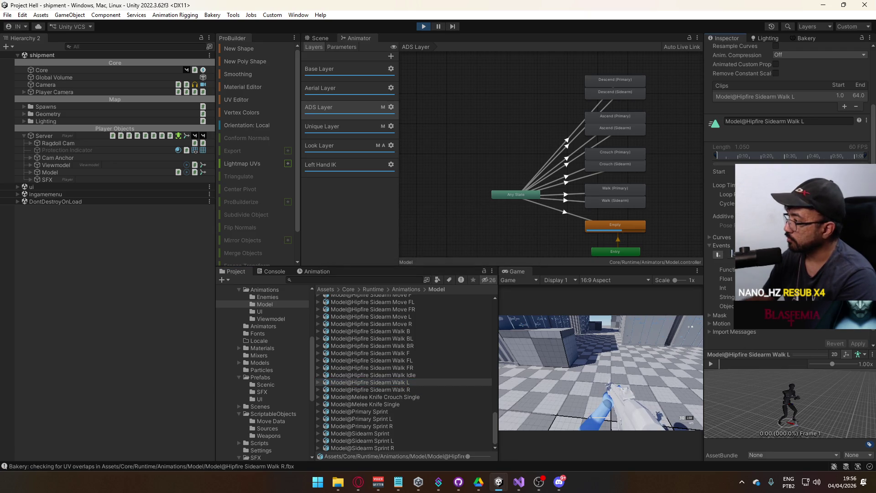
click(395, 375)
click(403, 367)
click(732, 254)
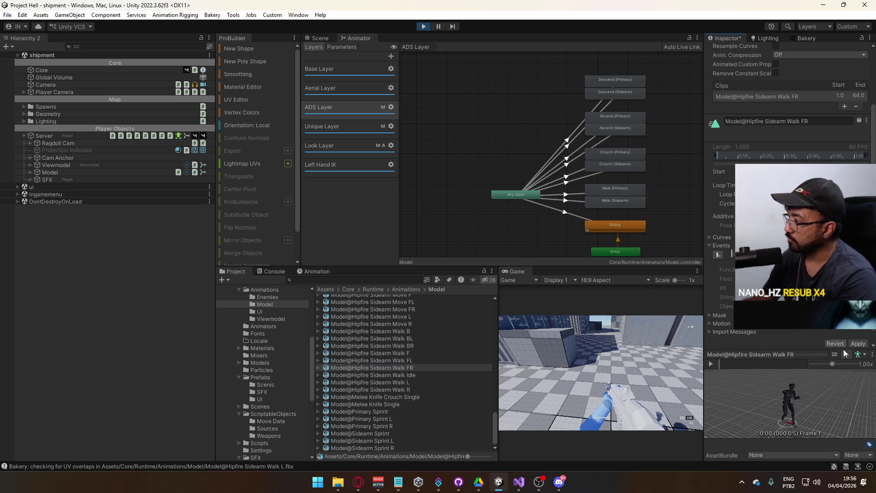
click(858, 343)
click(432, 361)
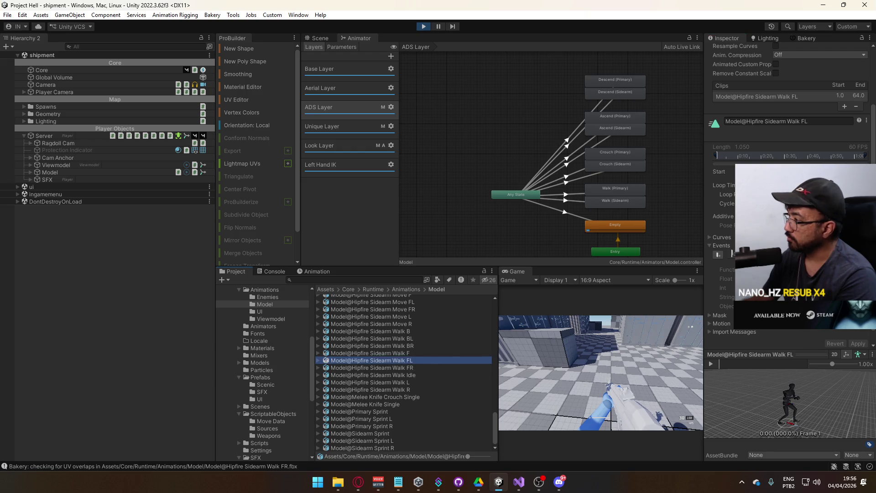
click(731, 255)
click(857, 343)
Add animation events to the Walk F, Walk BR, Walk BL and Walk B clips and apply the changes
click(414, 353)
click(718, 255)
click(858, 344)
click(415, 346)
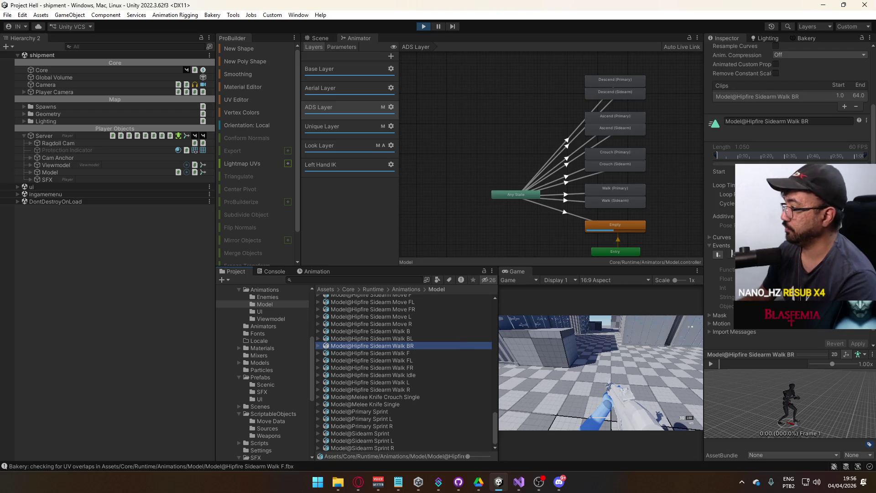
click(464, 338)
click(718, 254)
click(846, 343)
click(420, 330)
click(733, 258)
click(858, 345)
Add animation events to the Move R, Move L, Move FR and Move FL clips, applying each
click(448, 324)
click(731, 253)
click(859, 345)
click(441, 316)
click(731, 254)
click(857, 344)
click(455, 310)
click(732, 254)
click(857, 344)
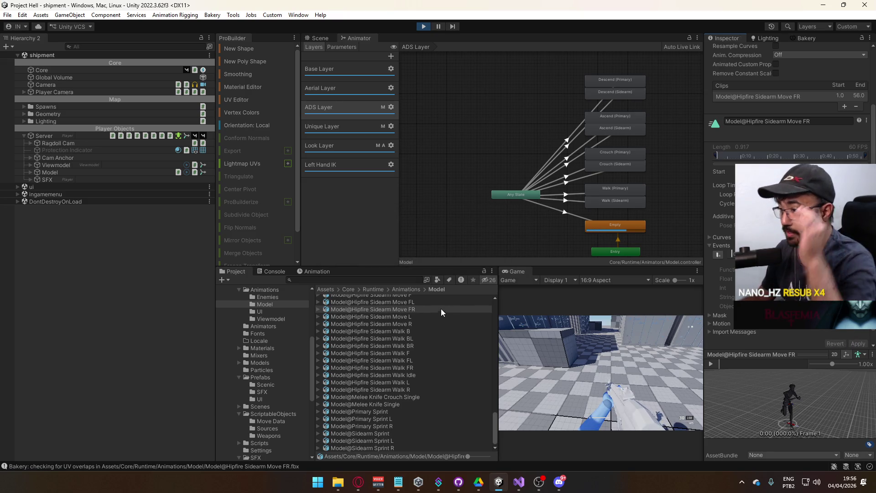
click(420, 303)
click(730, 255)
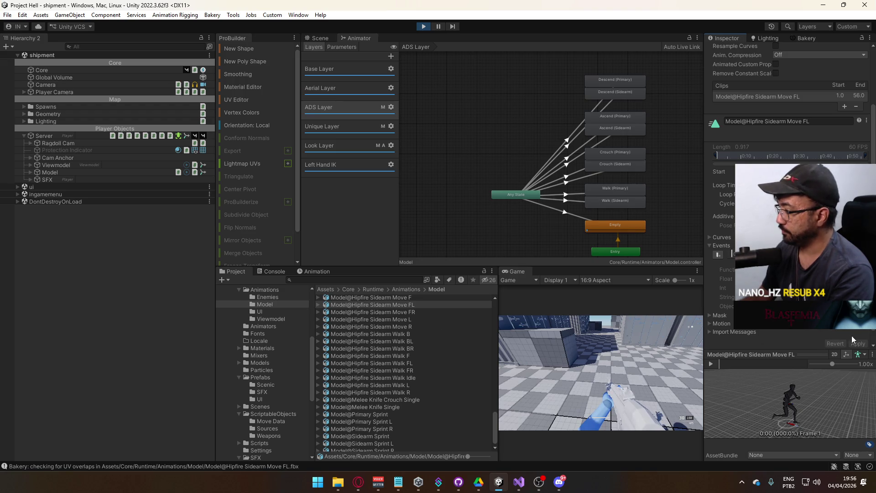
scroll(381, 325, up, 3)
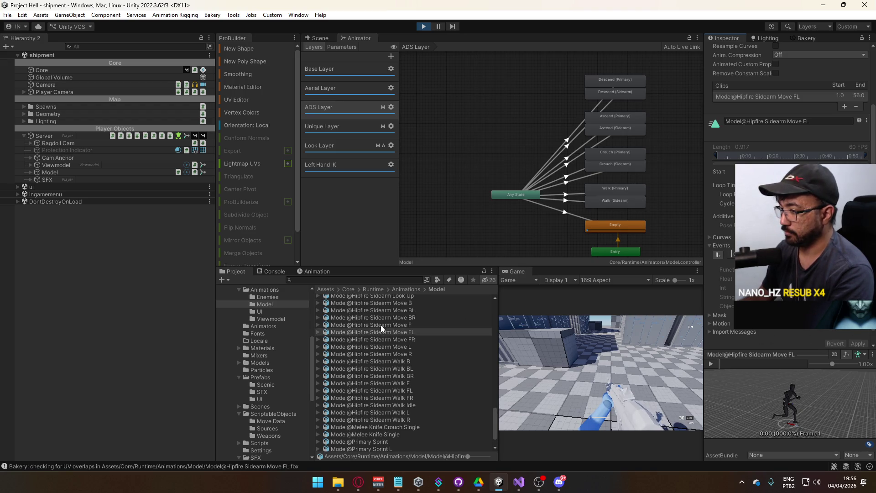
Add animation events to the Move F, Move BR, Move BL and Move B clips
click(417, 325)
click(731, 254)
click(857, 343)
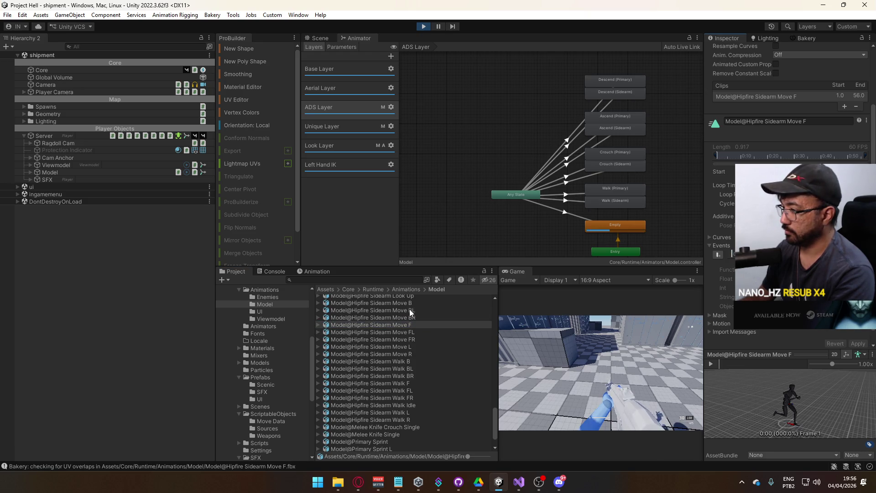
click(372, 317)
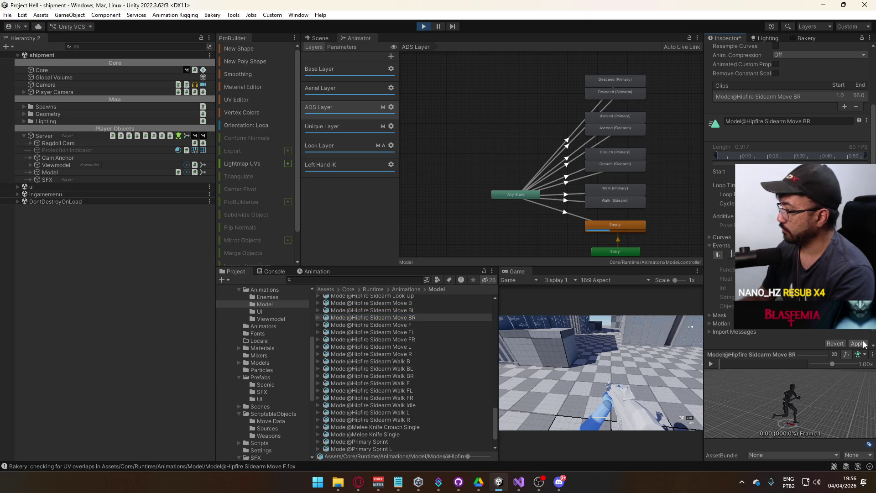
click(464, 309)
click(731, 254)
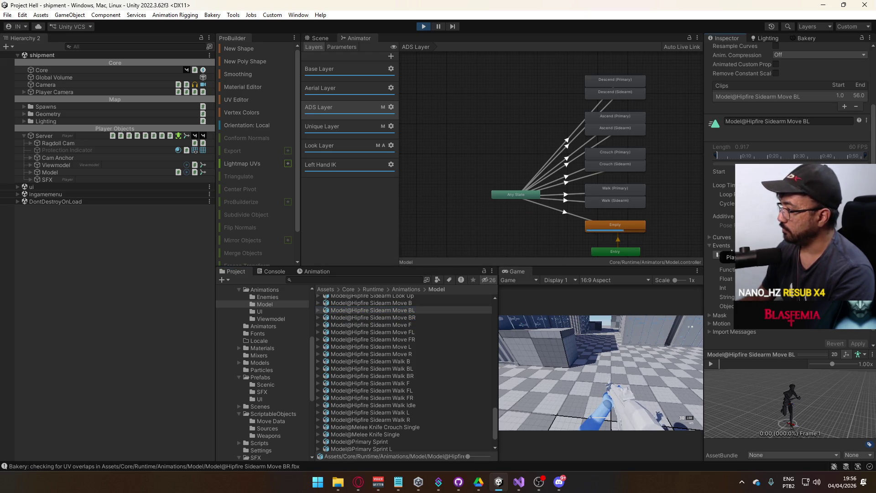
scroll(431, 338, up, 2)
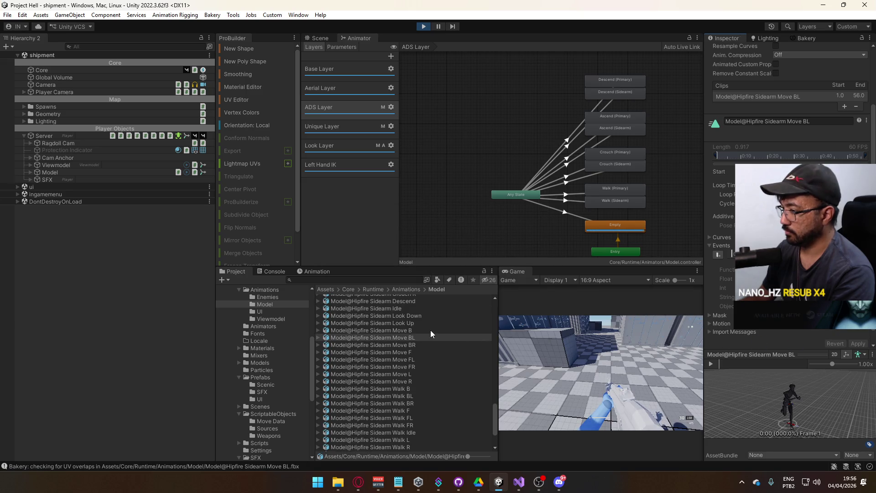
click(431, 330)
click(733, 258)
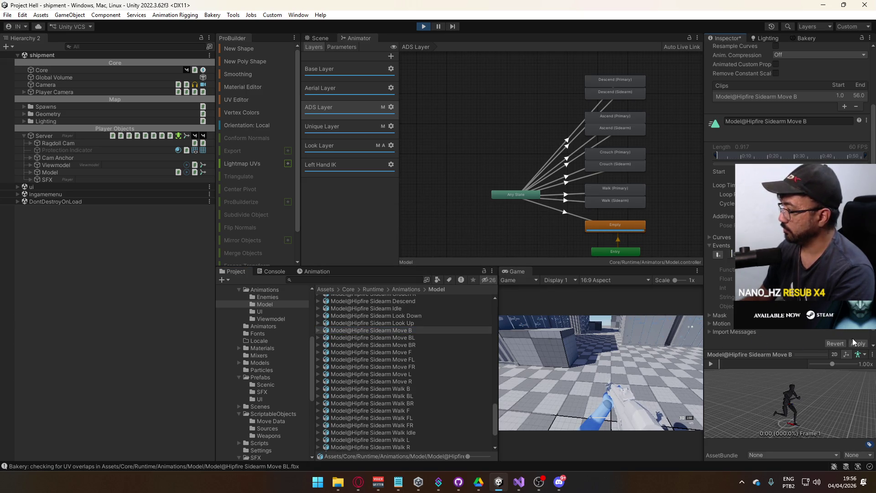
scroll(420, 335, up, 2)
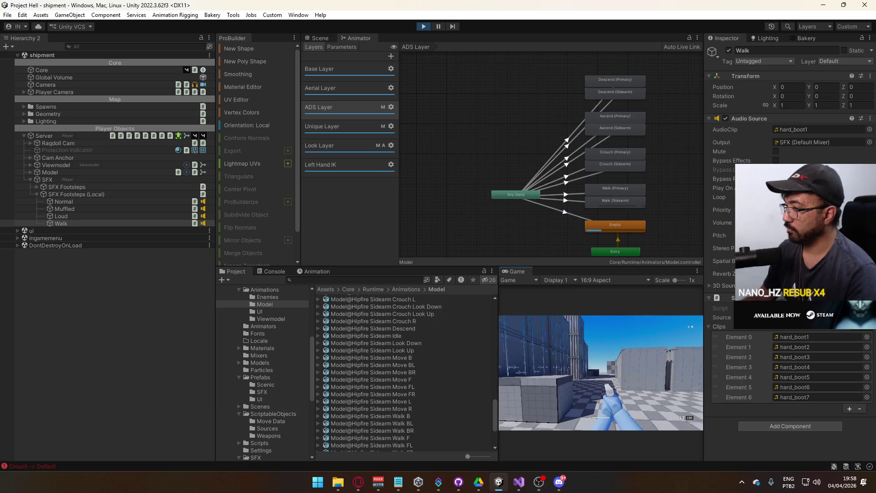
While the game runs, inspect the Loud, Walk, Muffled and Normal local footstep audio sources
key(super)
key(super)
click(127, 217)
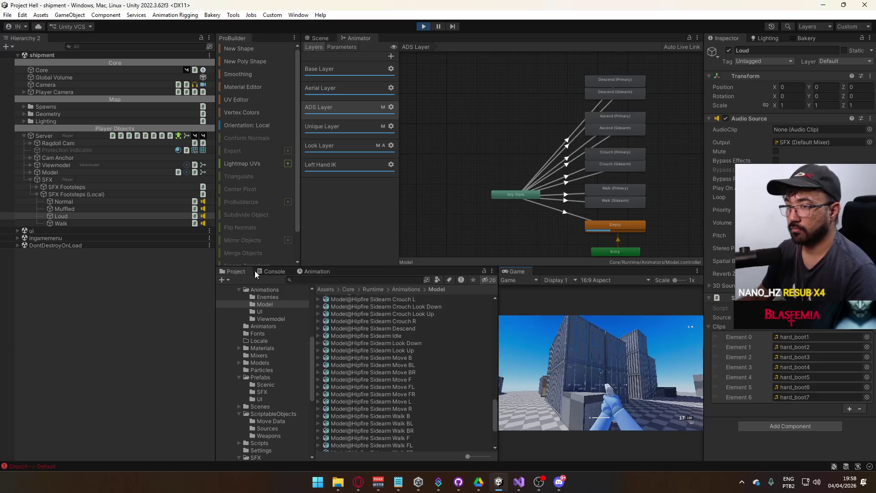
click(151, 223)
click(149, 209)
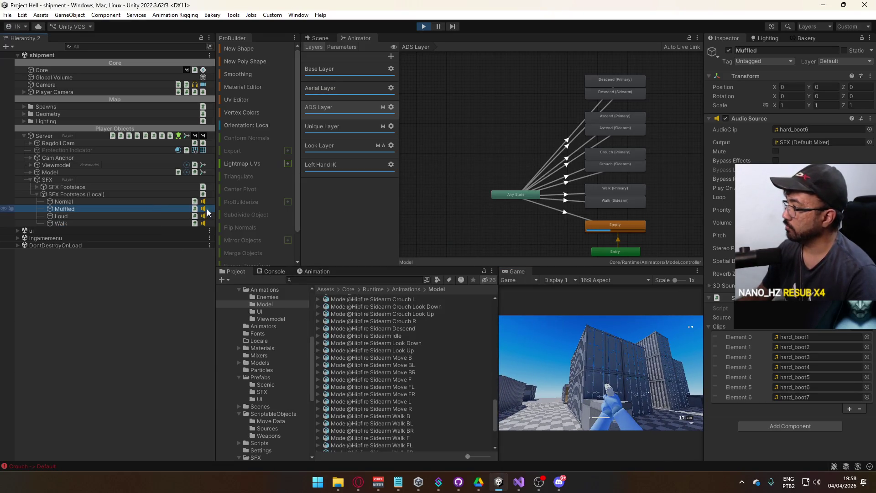
click(702, 317)
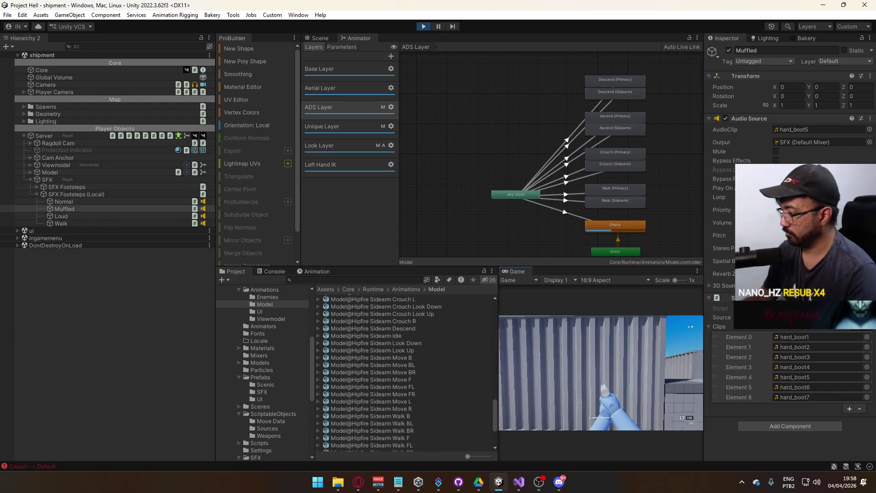
key(super)
click(143, 201)
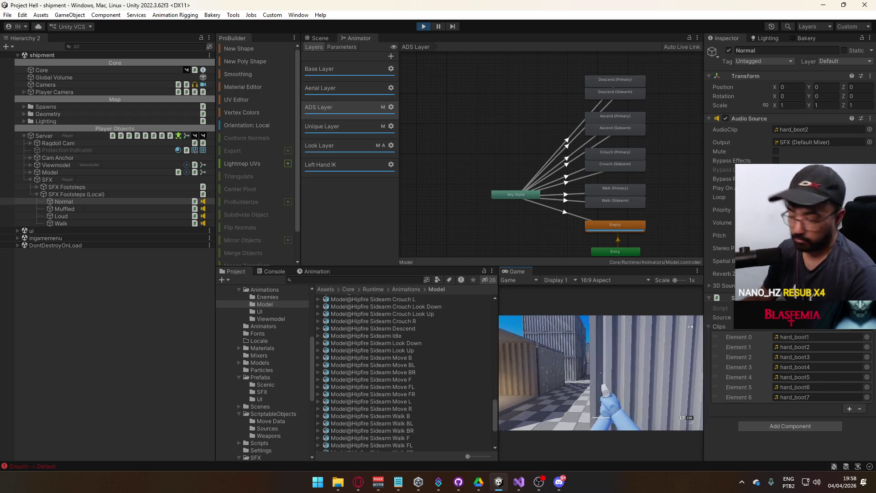
Play again, recheck the Muffled, Loud and Walk footstep sources, and show the Prefabs folder
key(super)
key(super)
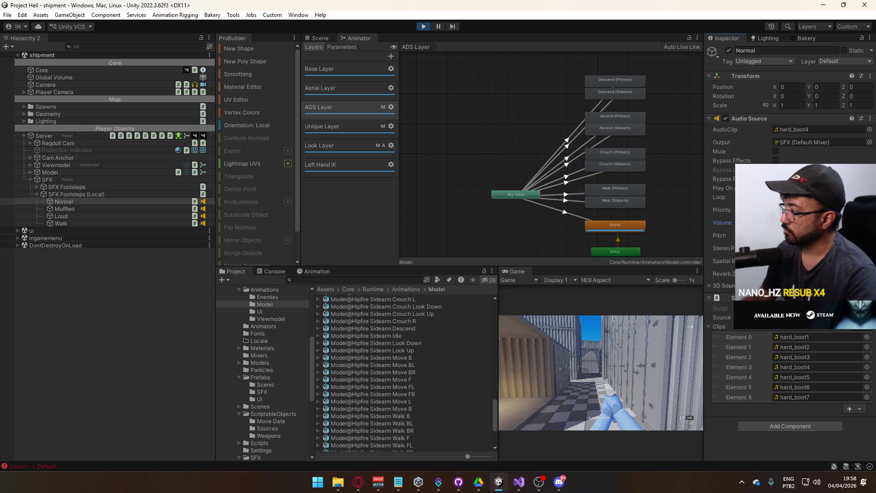
click(622, 346)
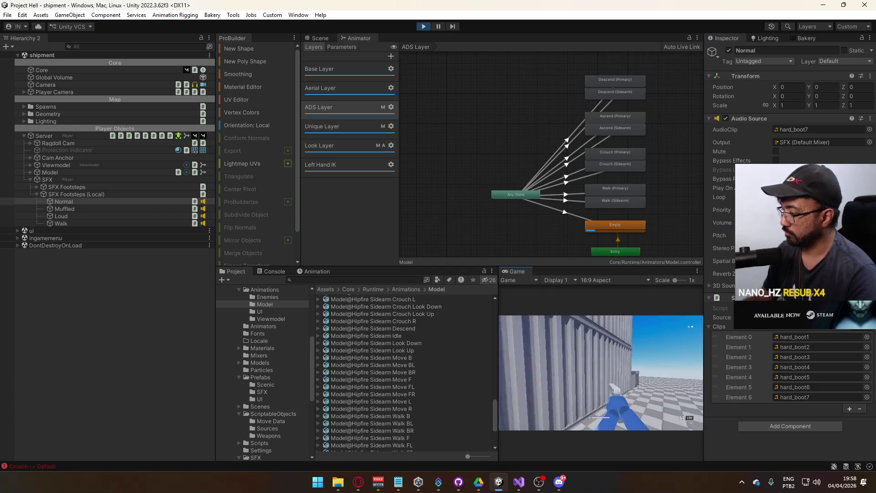
key(Escape)
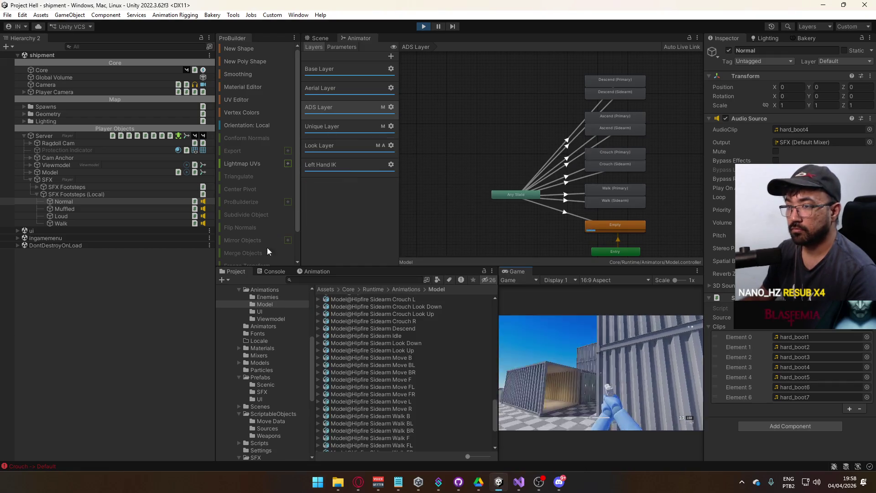
click(98, 209)
click(95, 216)
click(93, 222)
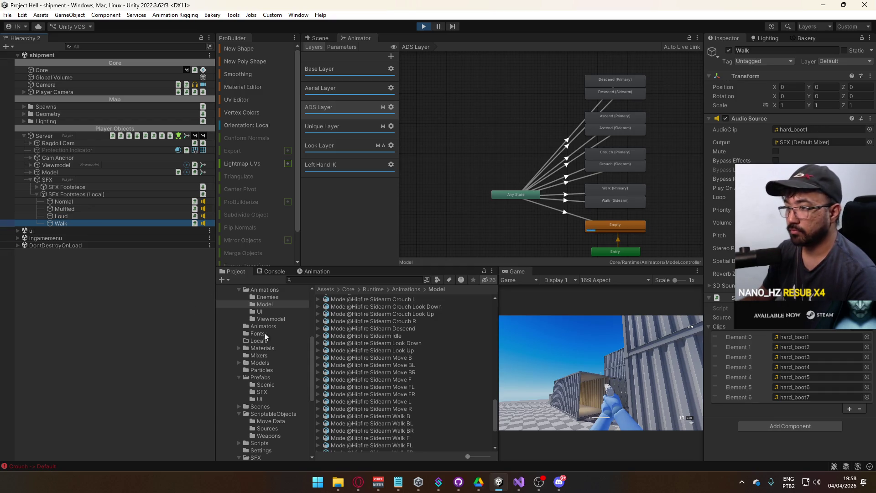
click(263, 377)
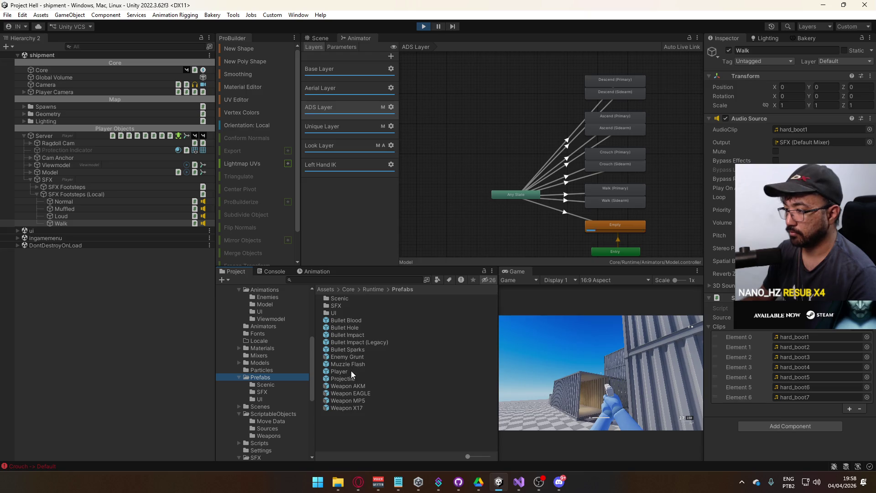
Open the Player prefab, then return to the shipment scene and inspect the local Normal footstep source
double_click(351, 371)
click(497, 272)
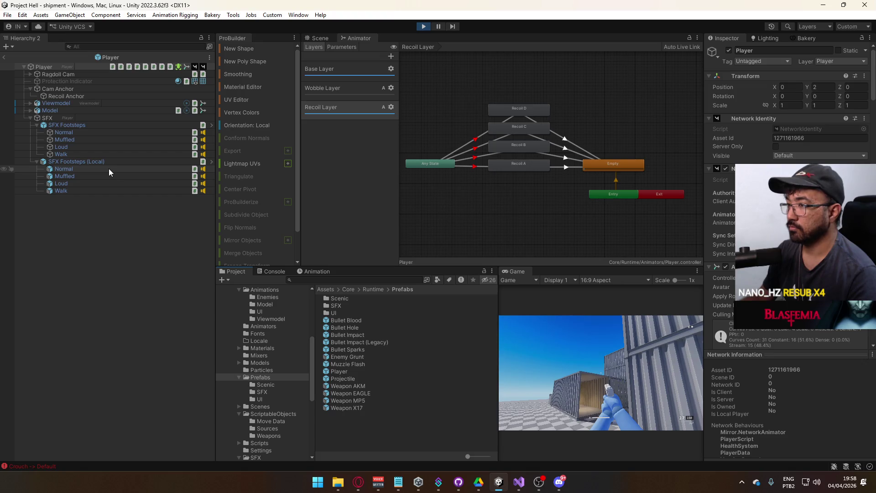
click(6, 57)
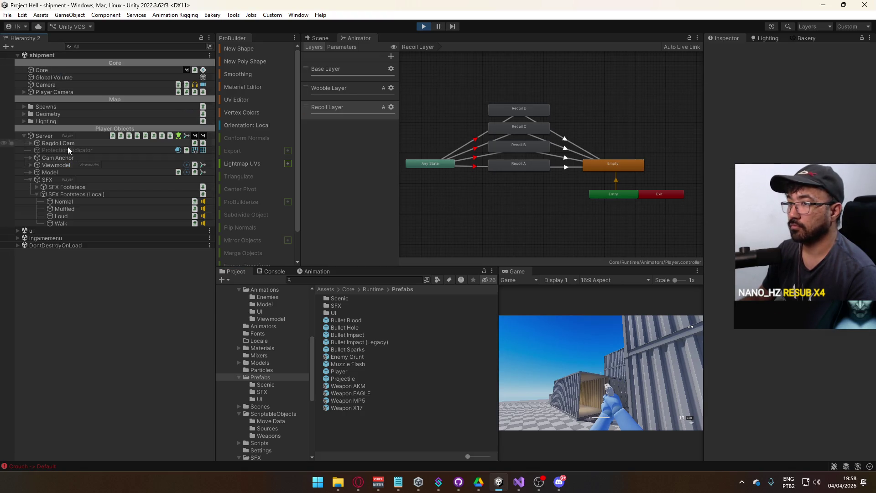
click(73, 201)
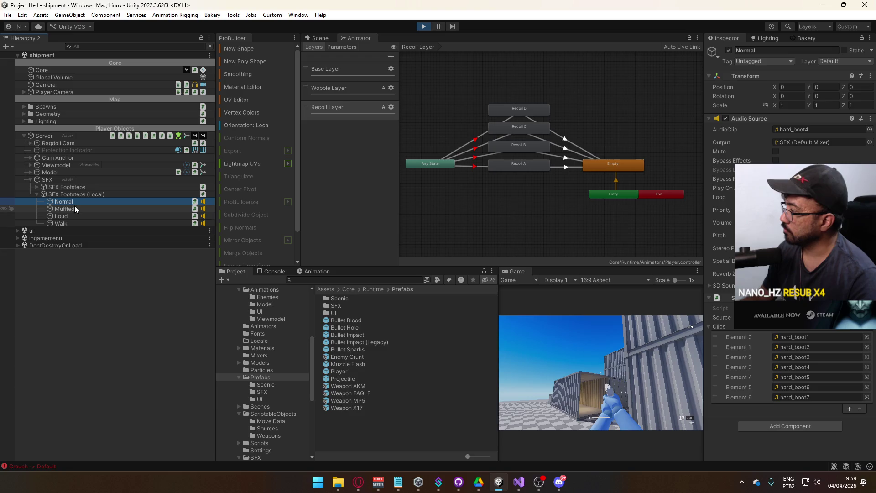
Reopen the Player prefab, then back in the scene compare the local Muffled, Loud and Walk footstep sources
double_click(348, 370)
click(499, 274)
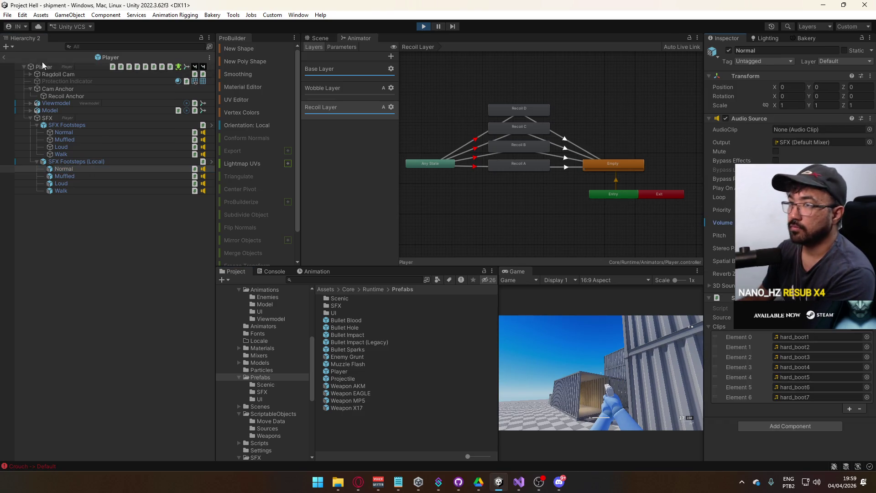
click(5, 58)
click(73, 208)
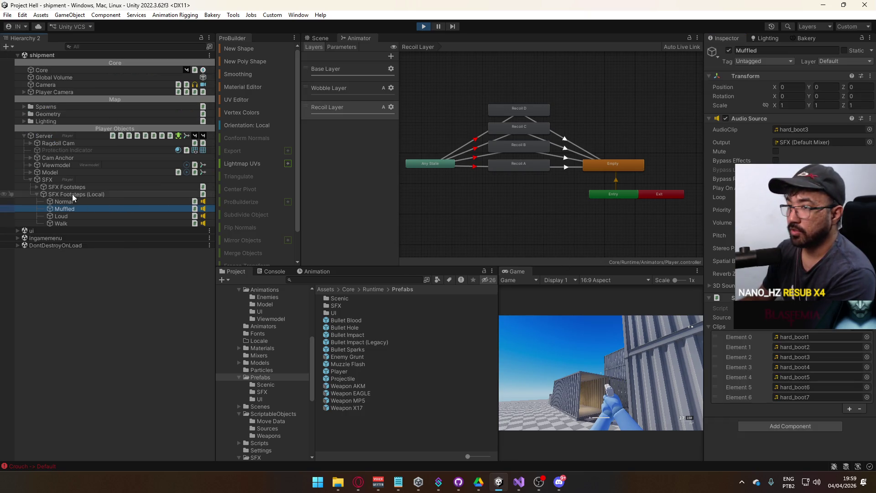
click(81, 217)
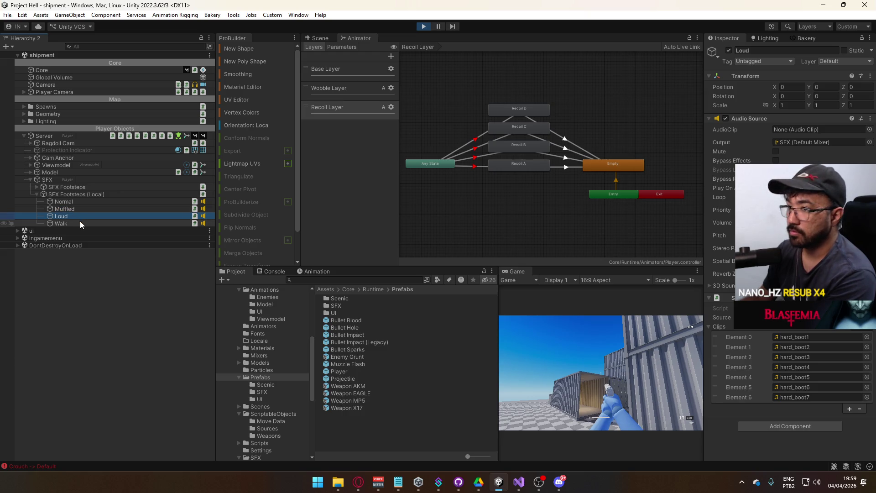
click(80, 222)
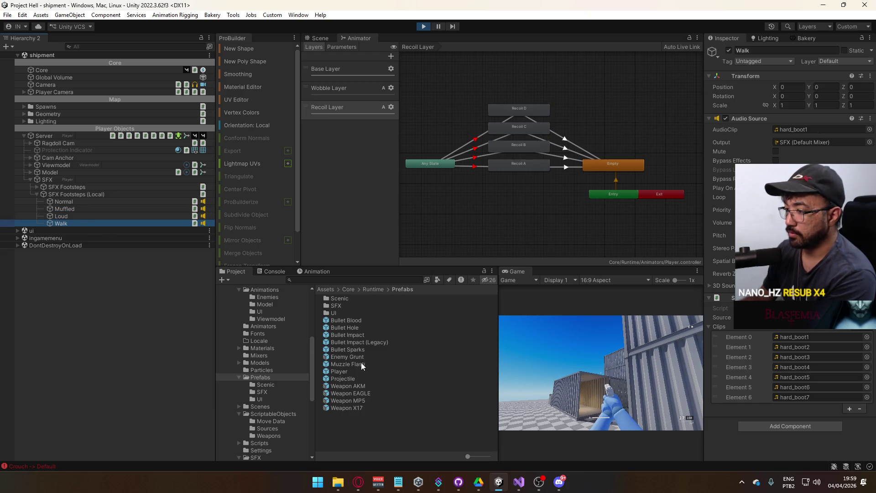
Inspect the Player prefab's local Muffled and Walk footstep objects, then exit back to the scene
double_click(347, 370)
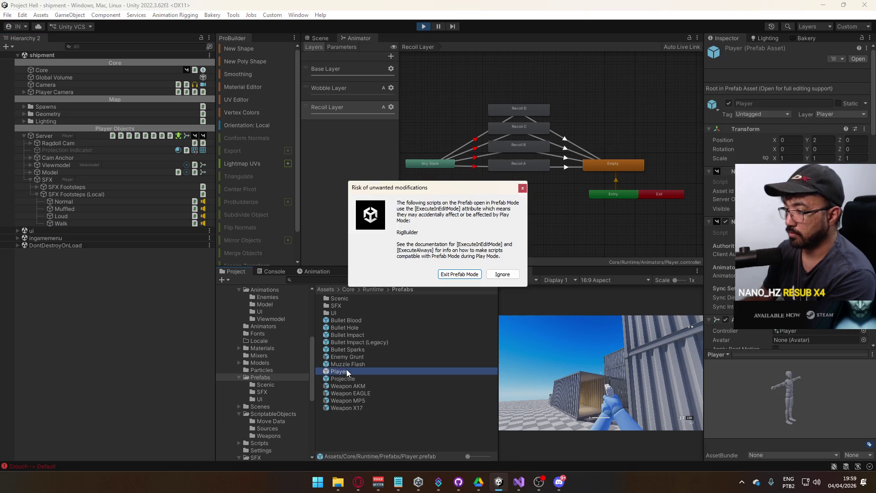
click(501, 274)
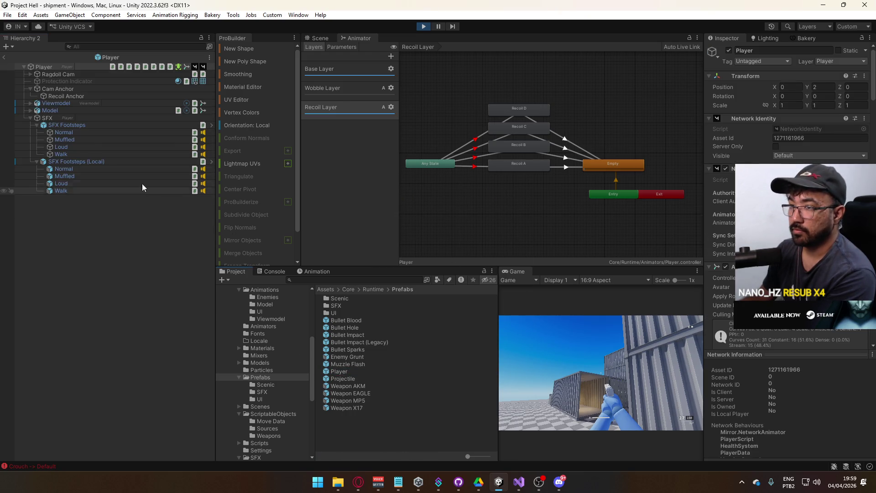
click(97, 175)
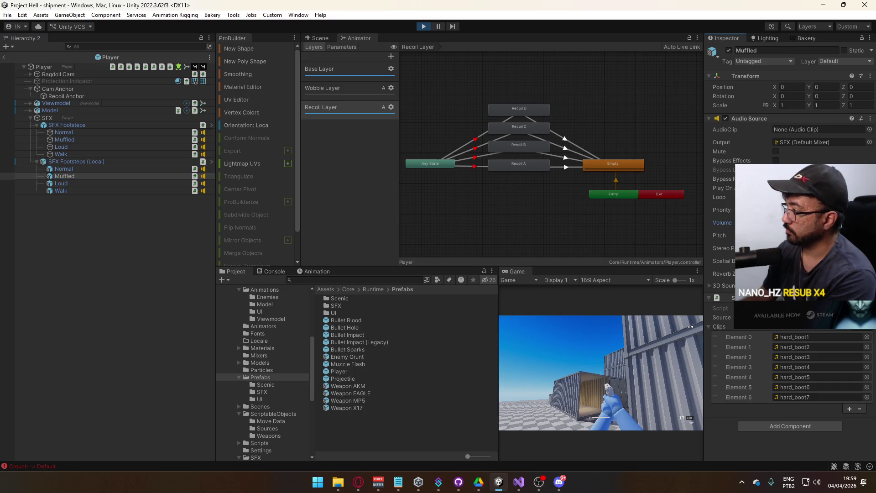
click(120, 189)
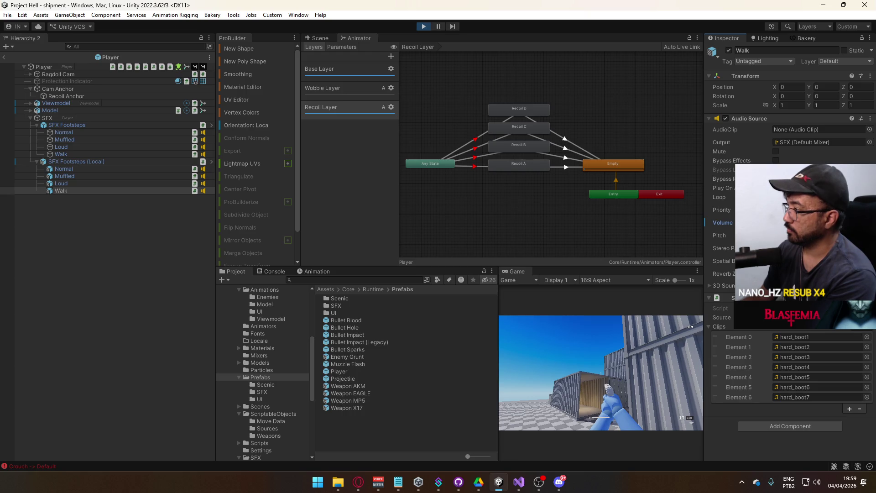
click(5, 58)
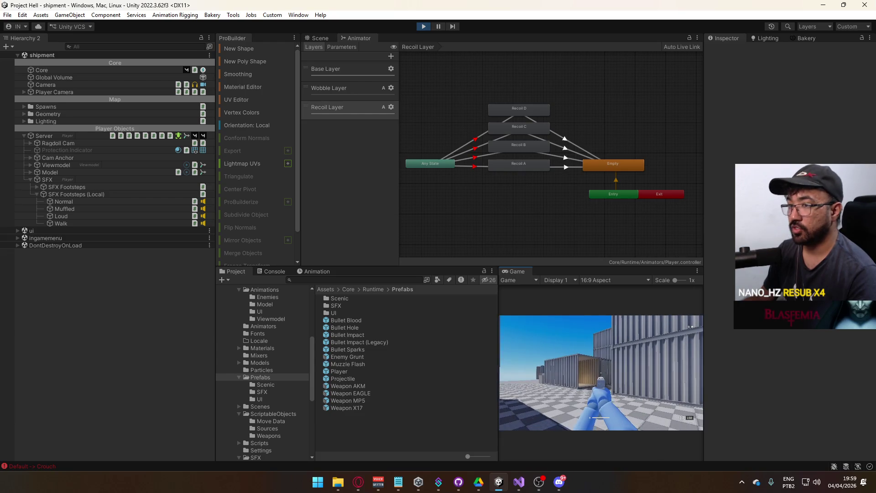
Select the player's Model object and pan its Animator state graph to the right
key(super)
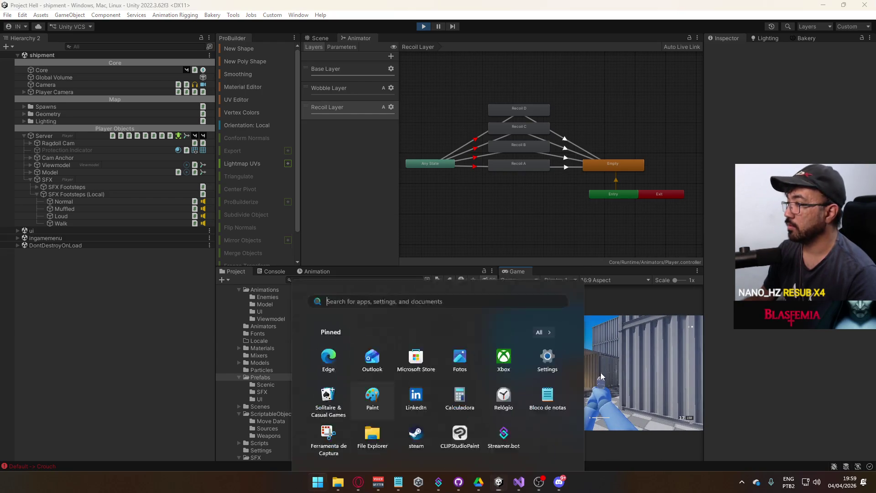
key(super)
click(78, 173)
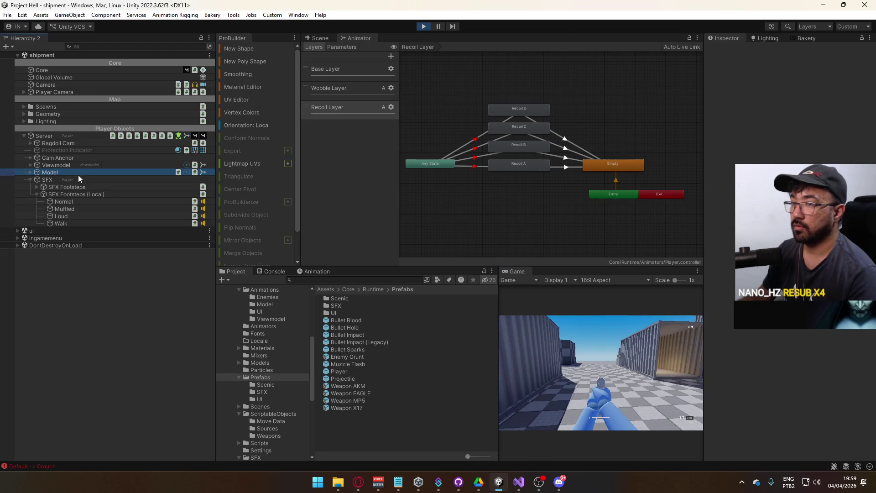
drag(607, 164, 660, 162)
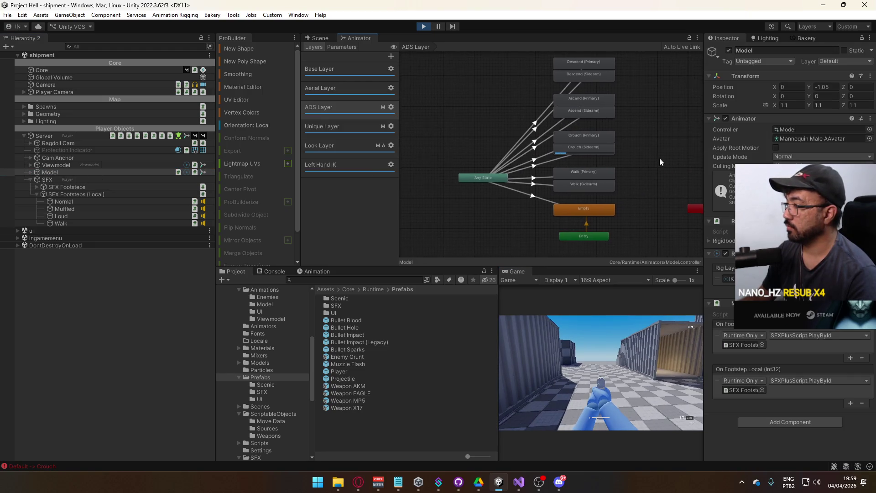
Open the Base Layer state machine and crouch in the running game to observe it
click(623, 355)
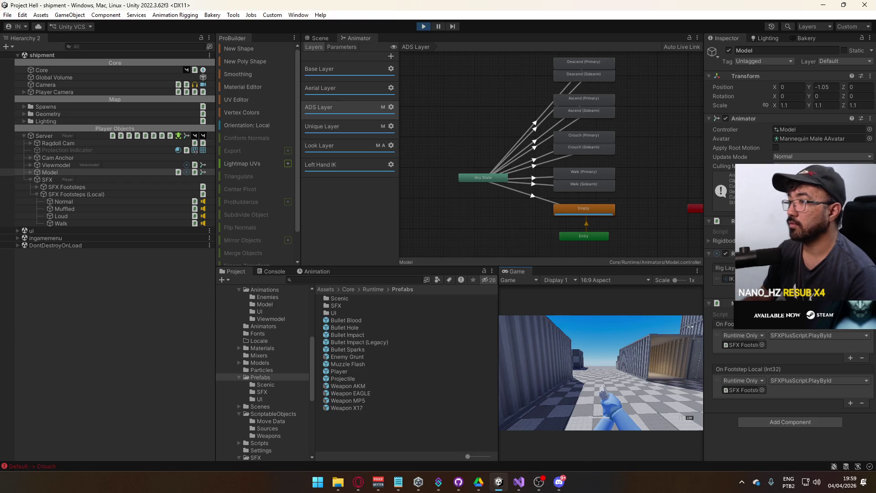
key(super)
click(344, 77)
click(618, 354)
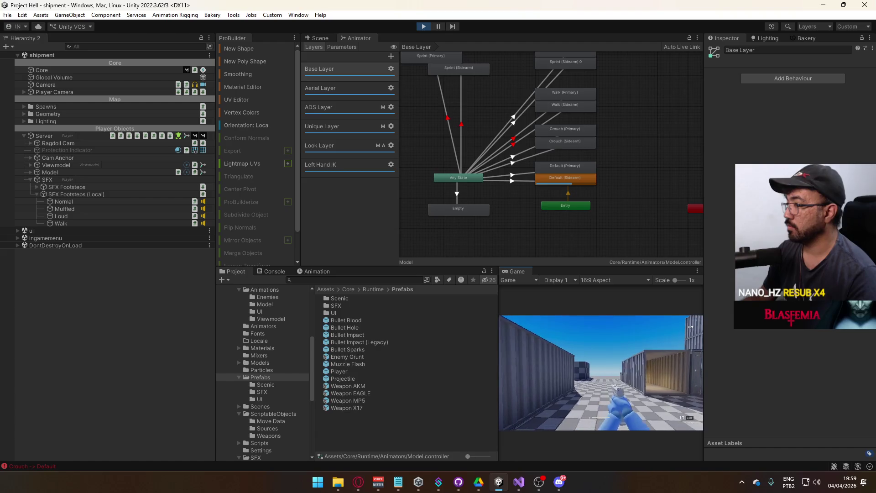
key(ctrl)
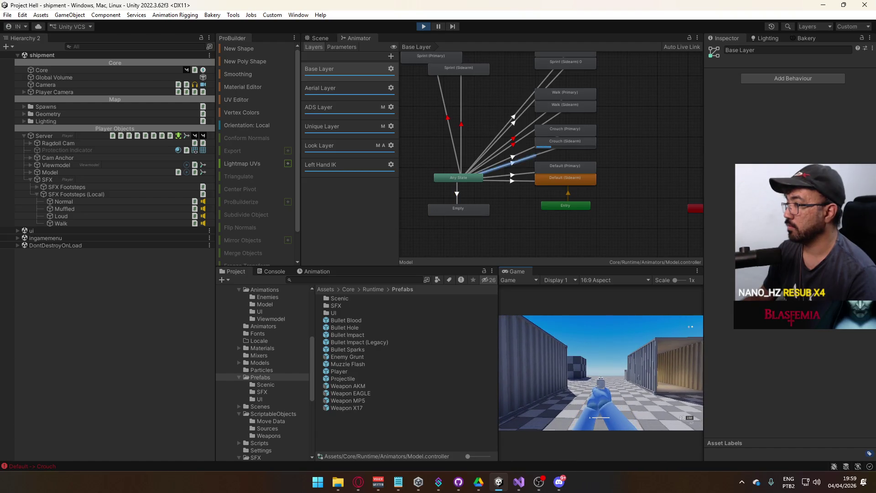
key(super)
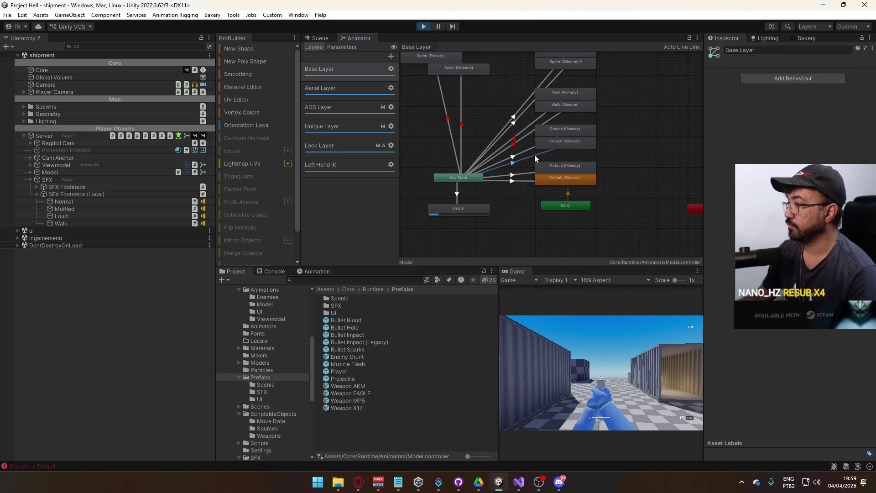
Add an ads condition to the Any State → Crouch (Sidearm) transition and set its value
click(535, 154)
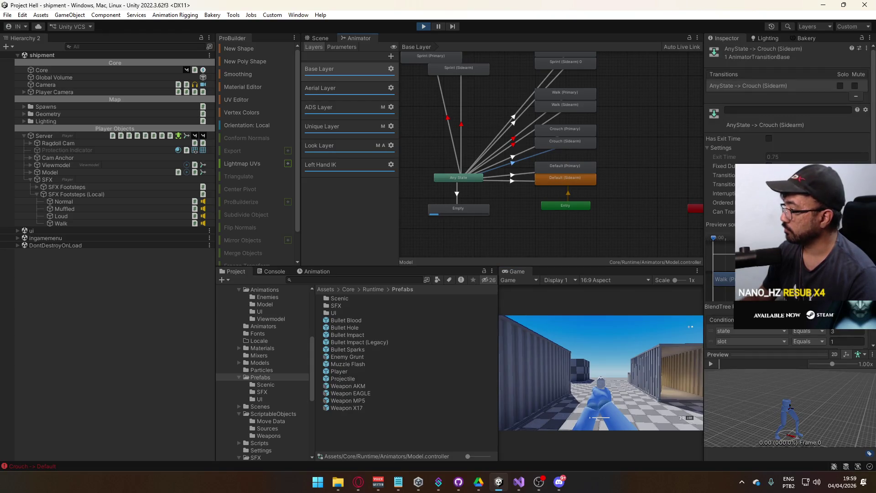
click(530, 172)
scroll(860, 328, down, 1)
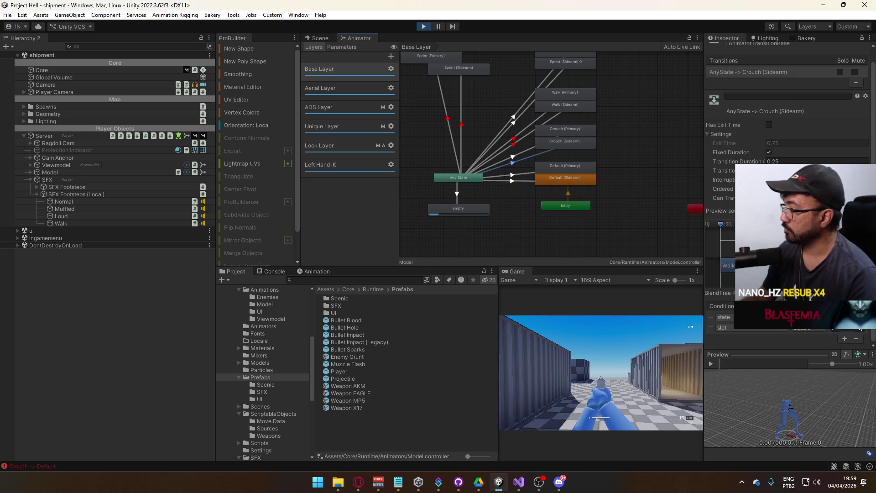
click(845, 338)
click(767, 338)
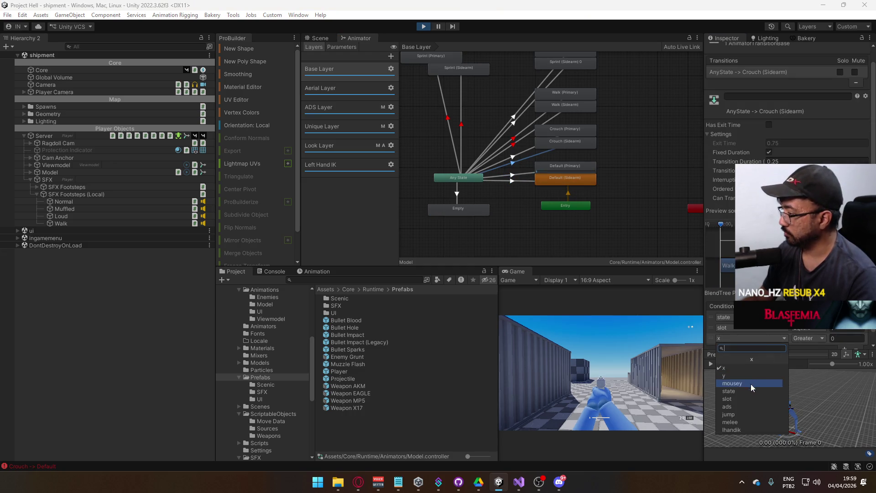
click(739, 407)
click(833, 353)
Add an ads condition requiring false to the Any State → Crouch (Primary) transition
click(512, 156)
click(844, 339)
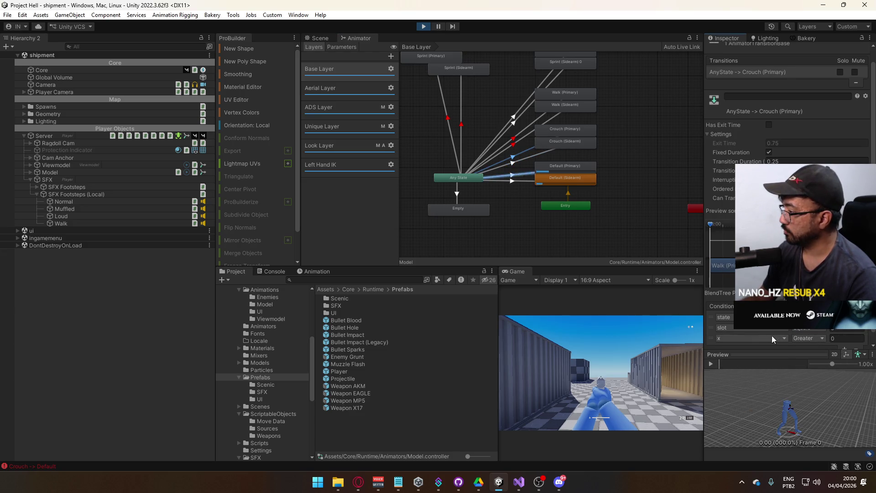
click(771, 338)
click(743, 407)
click(801, 338)
click(807, 359)
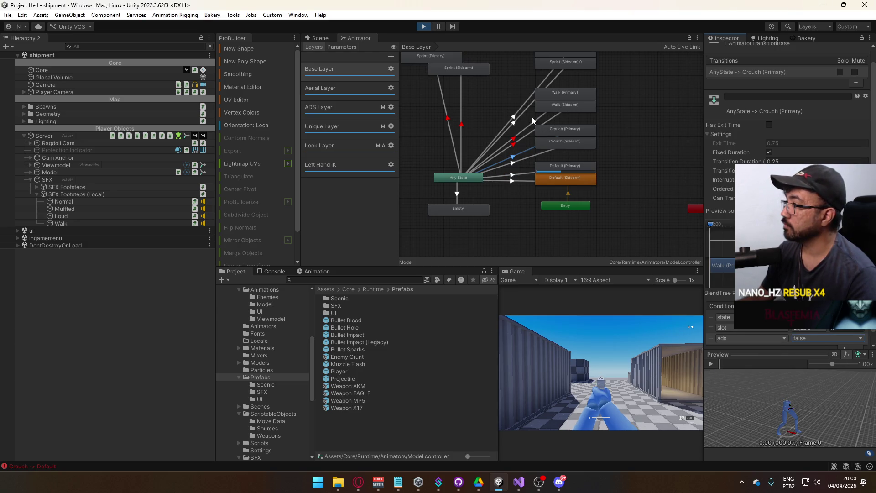
Test in game: crouch, move toward the checkered cube, stand up and walk between containers
click(618, 340)
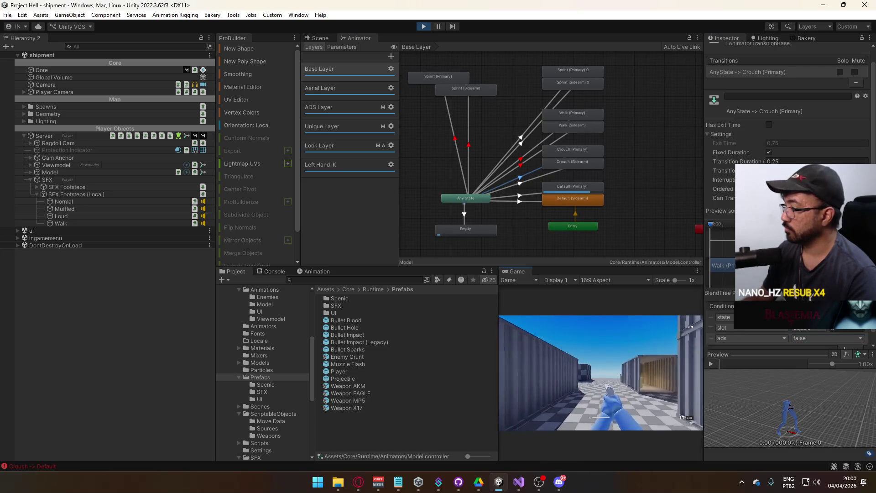
key(ctrl)
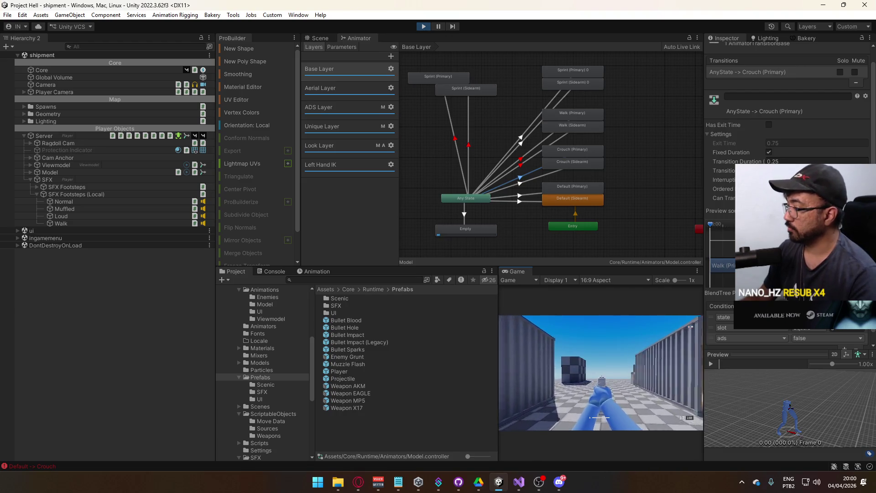
key(w)
key(w)
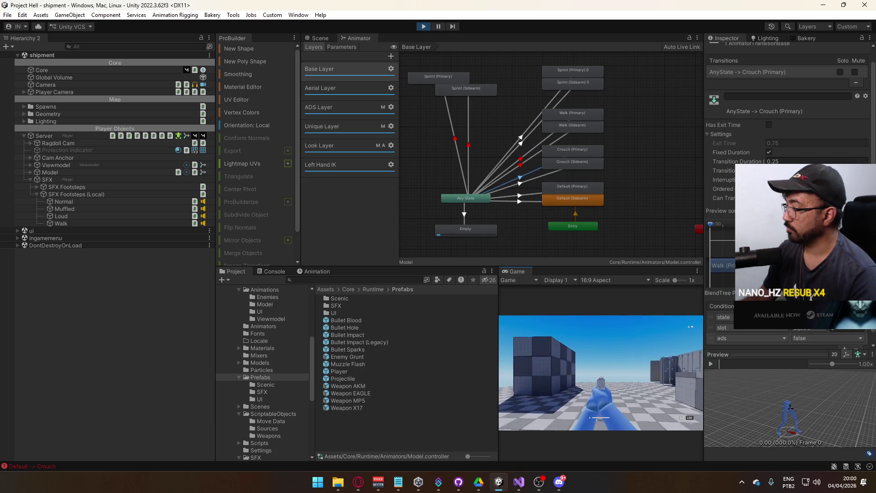
key(ctrl)
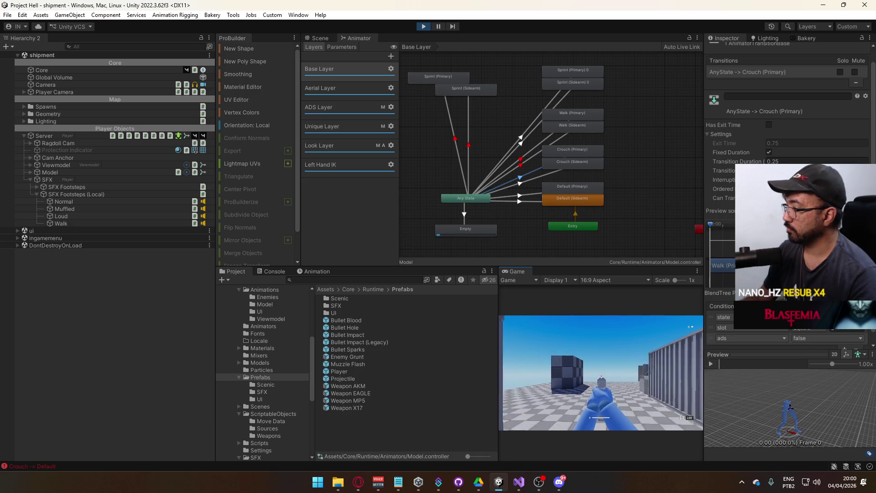
key(w)
key(w)
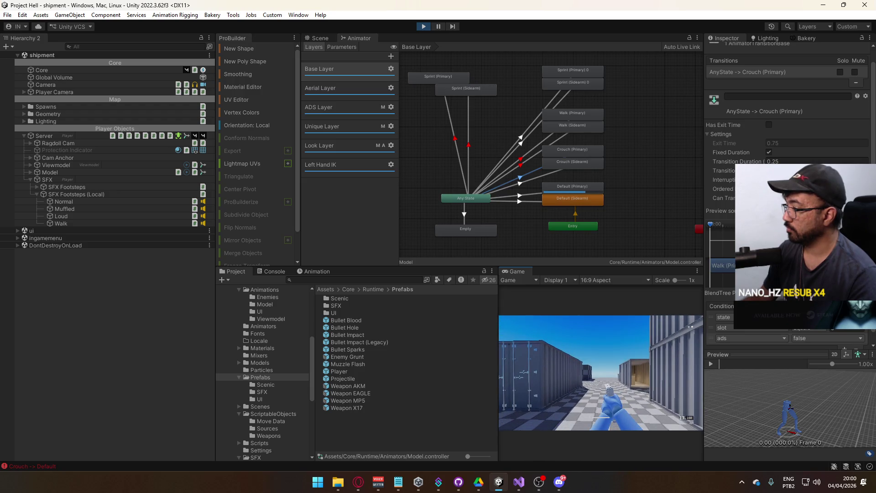
key(w)
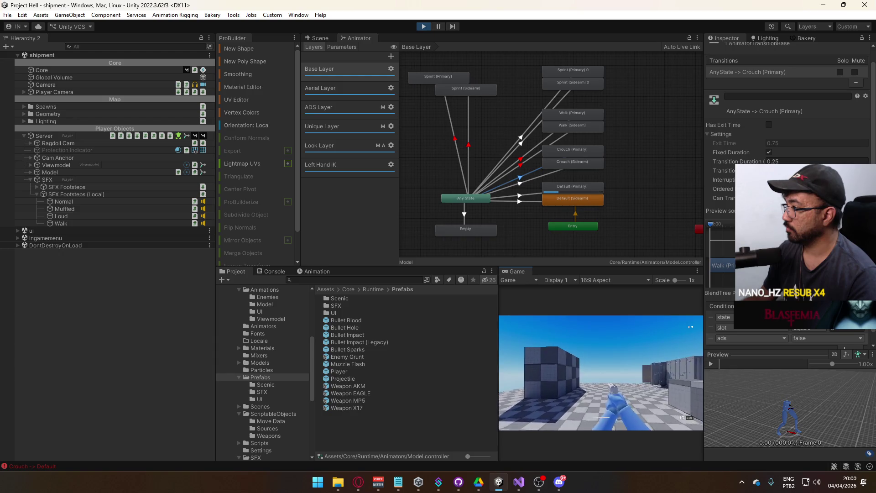
mouse_move(601, 372)
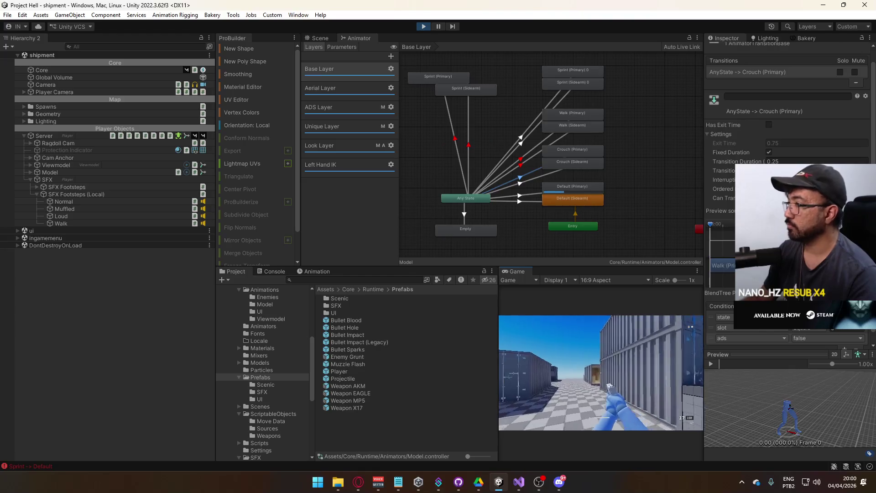
key(super)
click(229, 221)
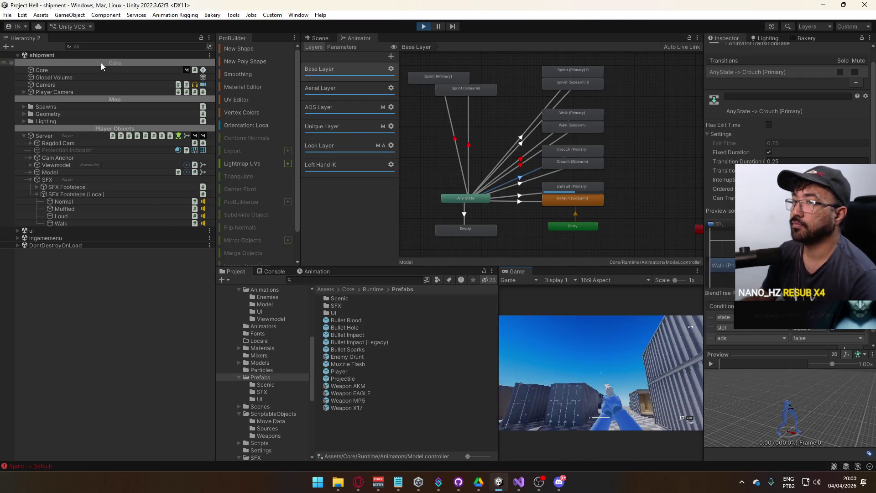
scroll(261, 350, up, 4)
click(267, 345)
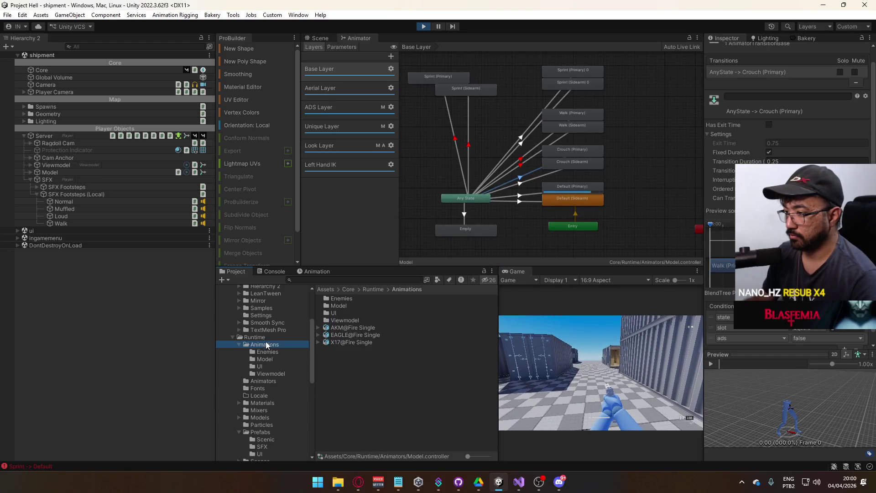
double_click(347, 305)
scroll(411, 340, down, 5)
scroll(411, 343, down, 10)
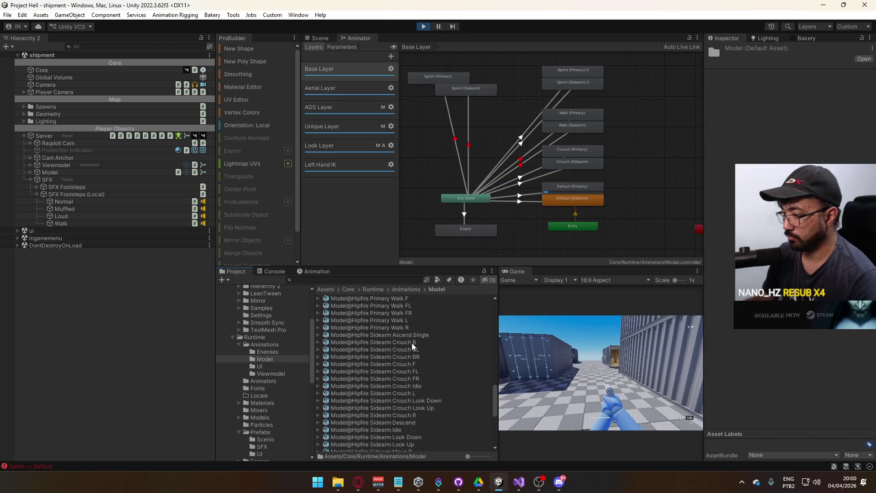
click(397, 433)
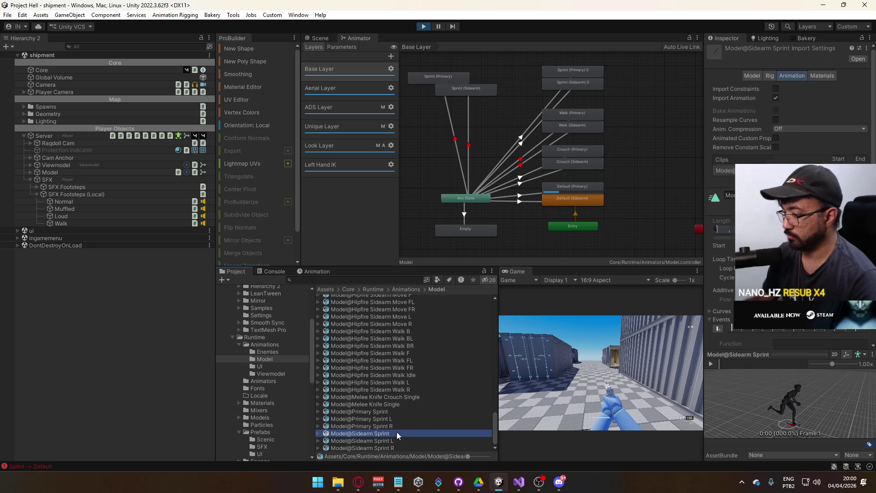
scroll(785, 205, down, 3)
scroll(740, 330, down, 1)
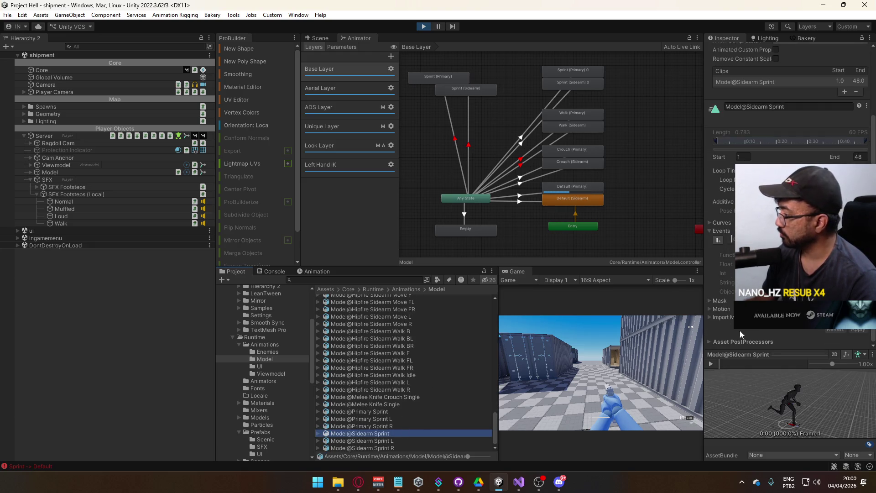
drag(720, 366, 746, 362)
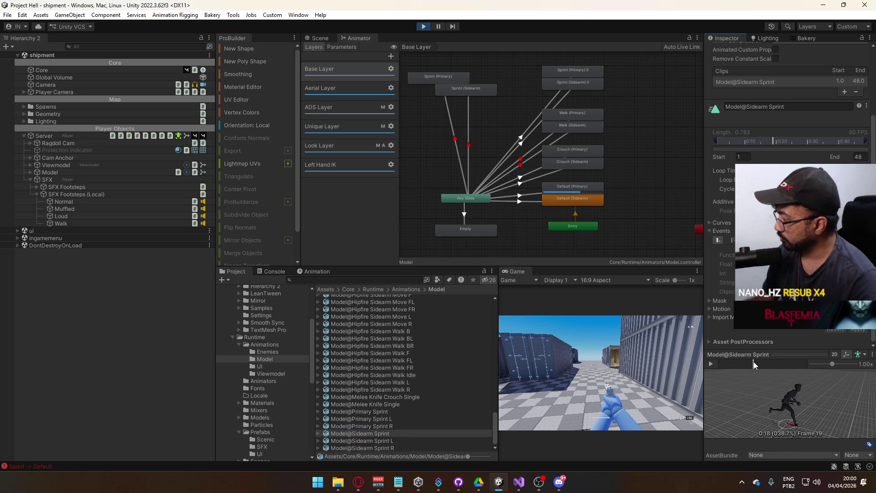
drag(797, 354, 807, 354)
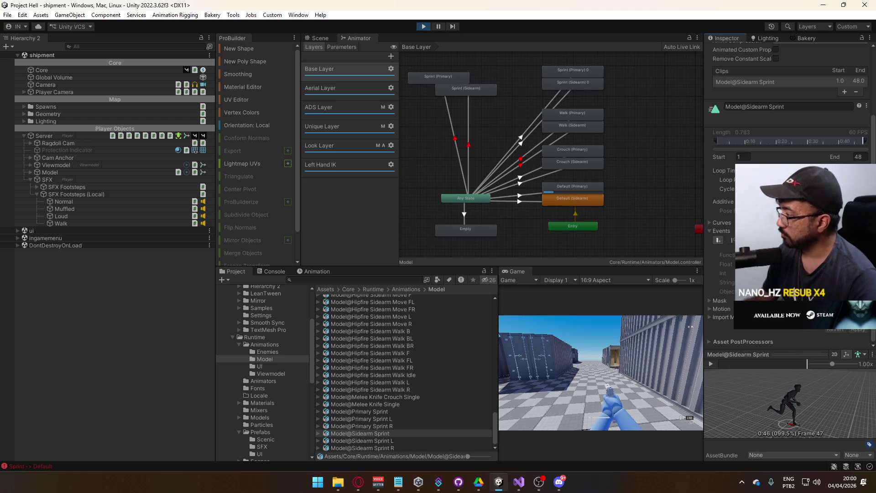
drag(806, 363, 763, 364)
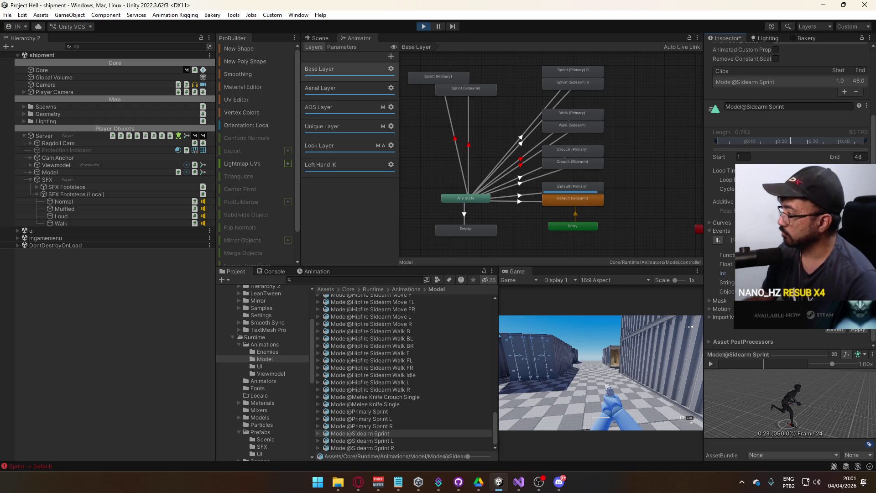
click(860, 330)
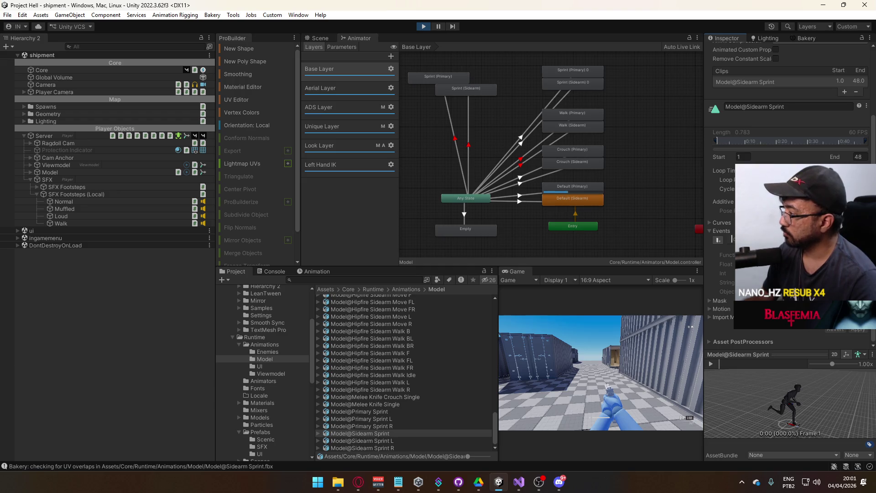
key(shift+w)
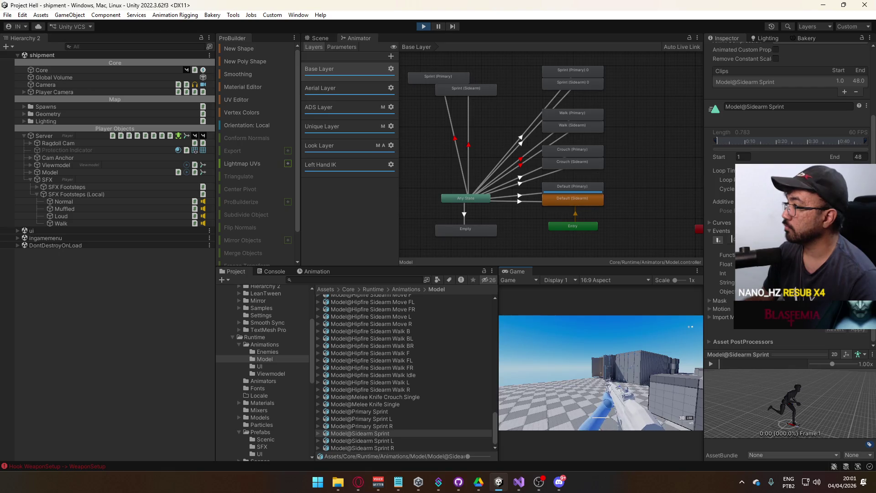
key(shift+w)
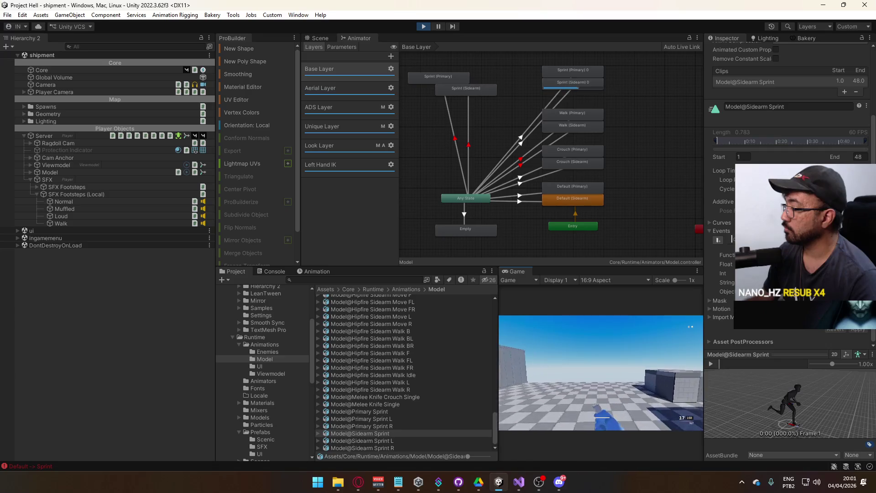
key(super)
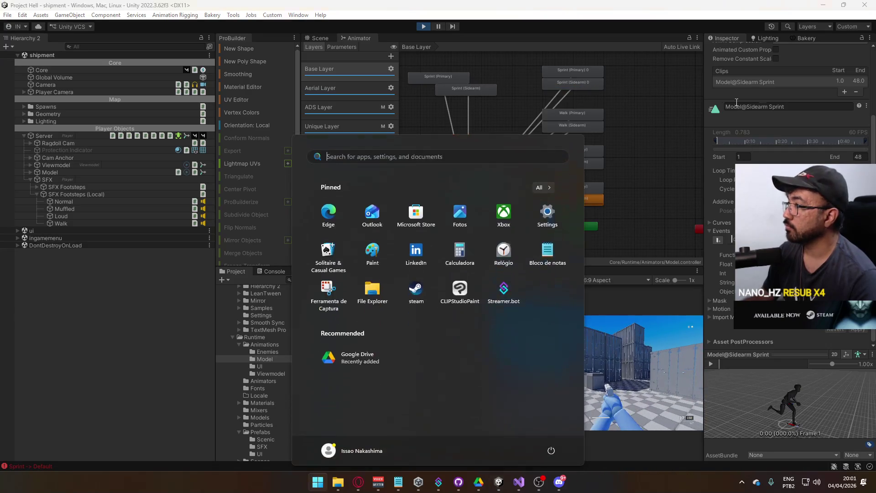
Inspect the Any State → Sprint (Sidearm) 0 transition's settings
click(563, 86)
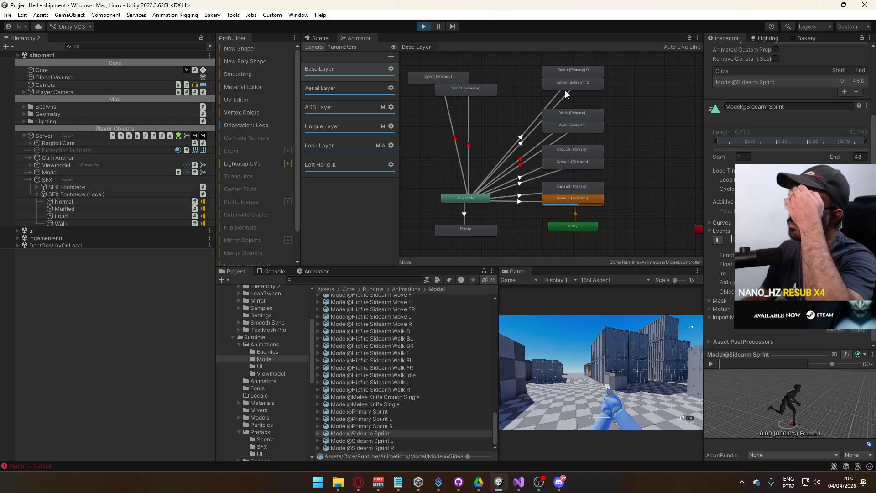
click(566, 94)
click(565, 94)
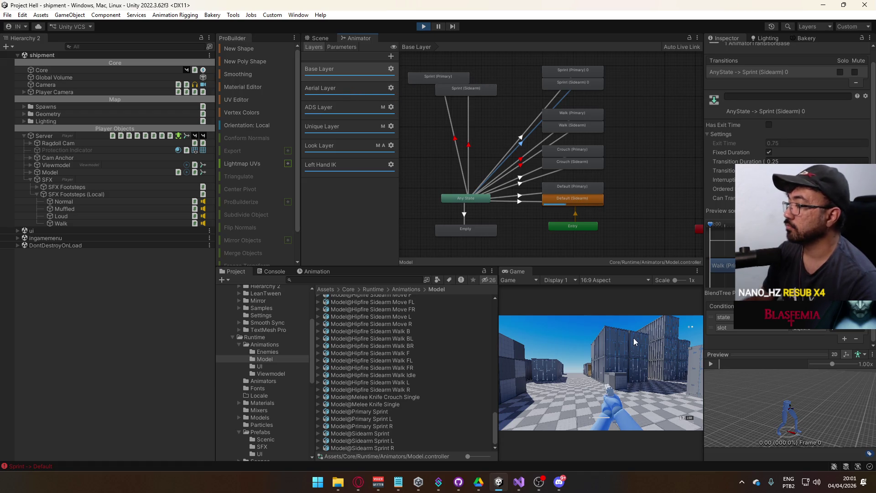
Compare the Loud, Walk, Muffled and Normal footstep sound objects, ending on Loud
click(72, 215)
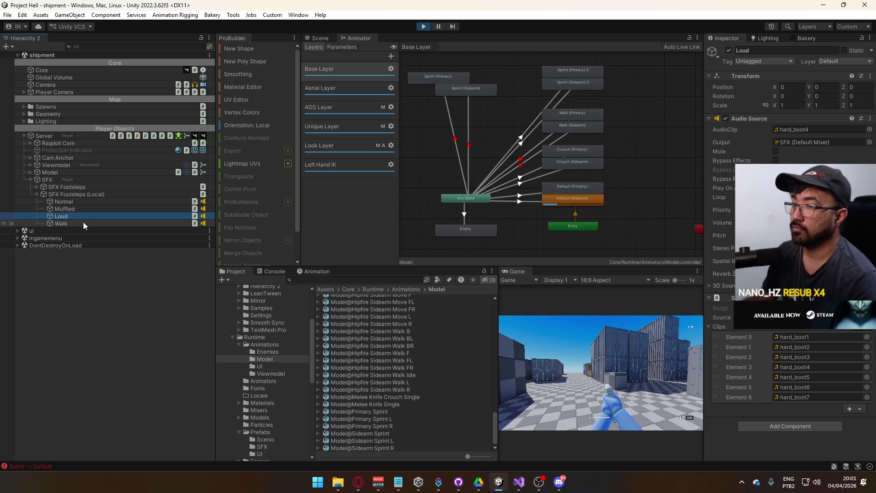
click(83, 222)
click(89, 215)
click(90, 205)
click(92, 200)
click(92, 215)
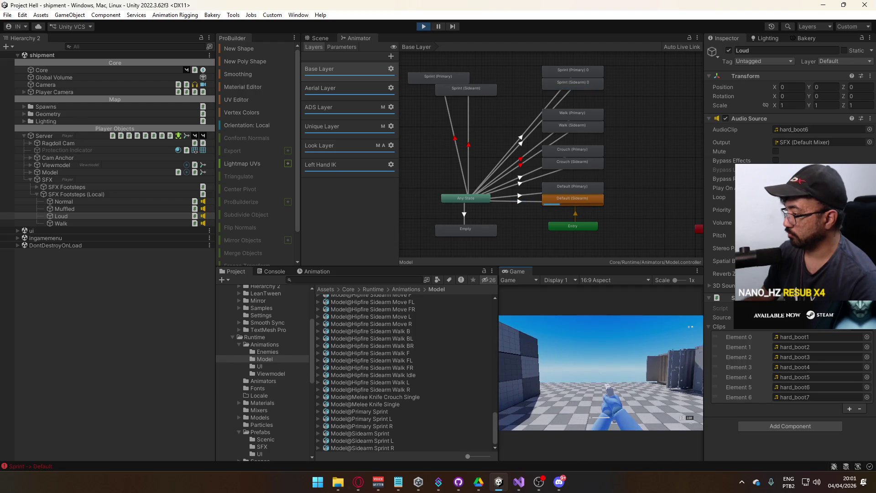
Free the cursor, glance at the Scene view and return to the Animator state graph
key(super)
key(Escape)
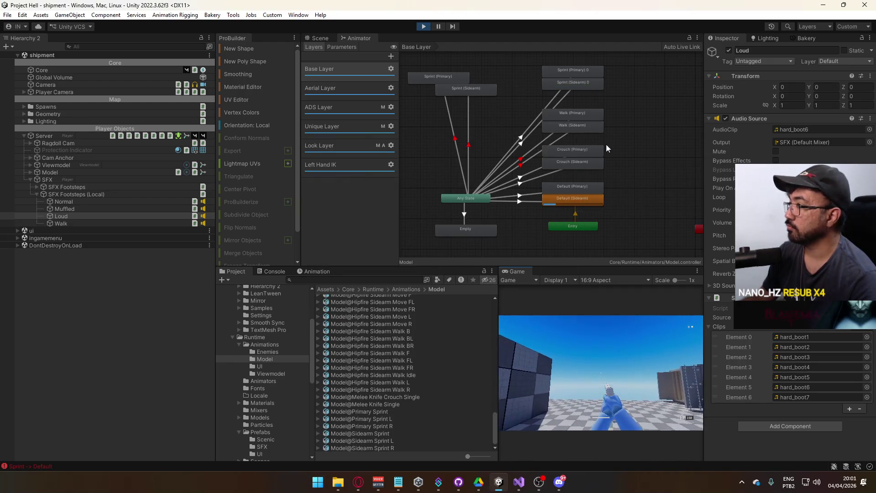
key(super)
key(Escape)
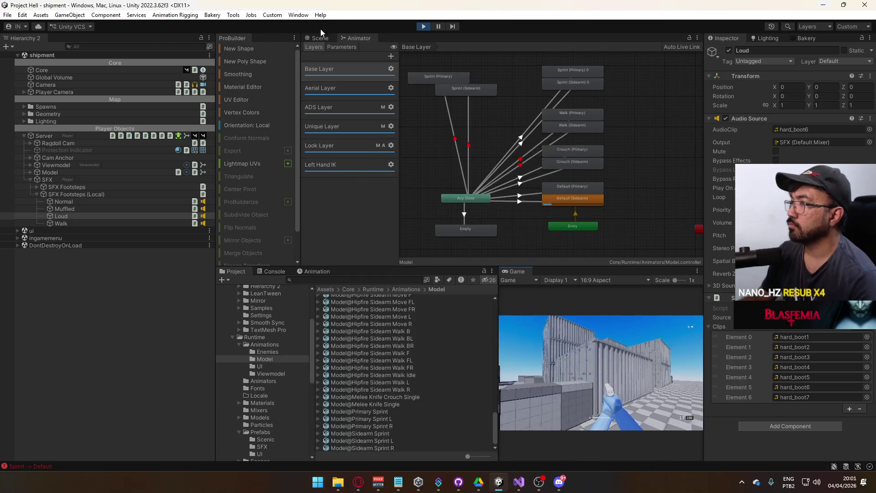
click(320, 38)
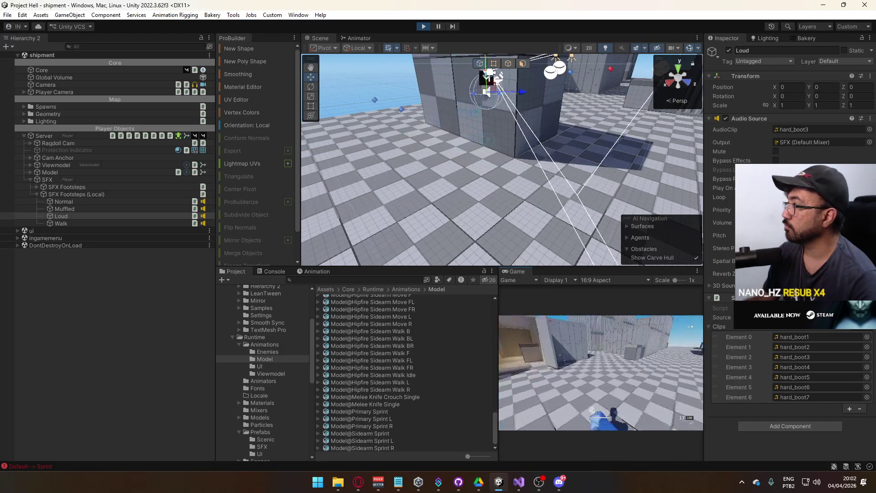
key(super)
key(super)
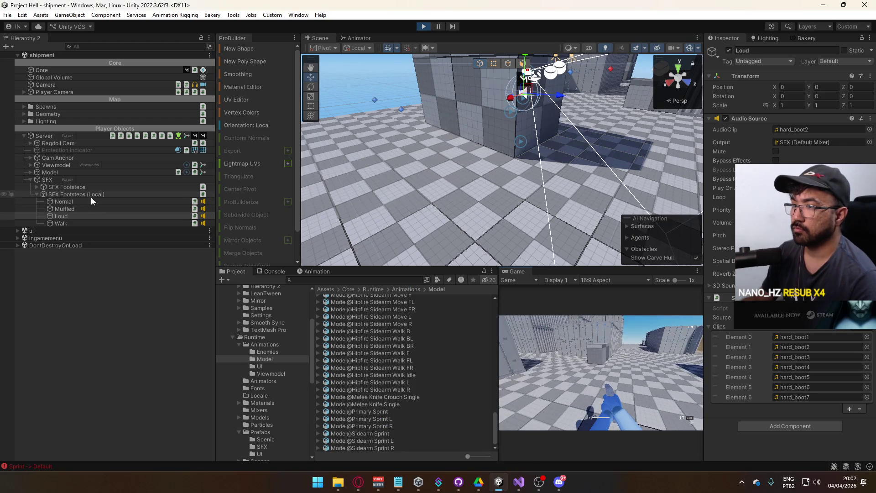
click(365, 38)
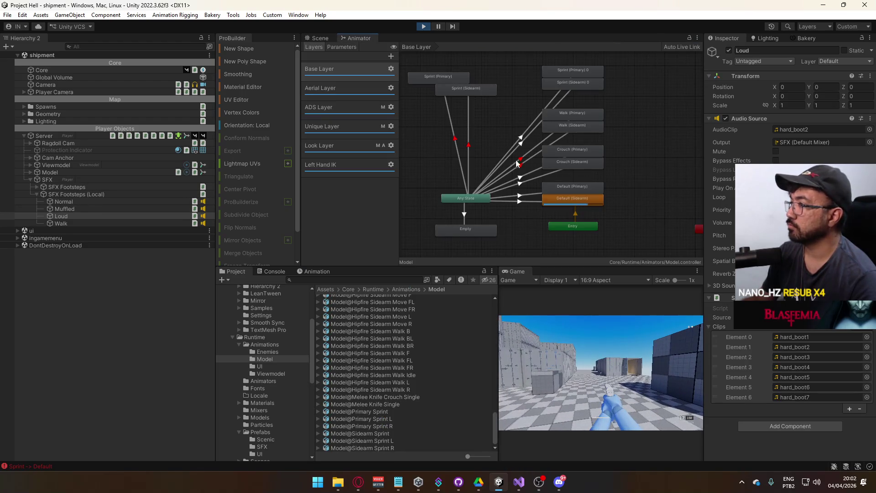
Set the Sprint (Sidearm) 0 state's Speed to 1.25 and resume the game
click(578, 85)
click(790, 83)
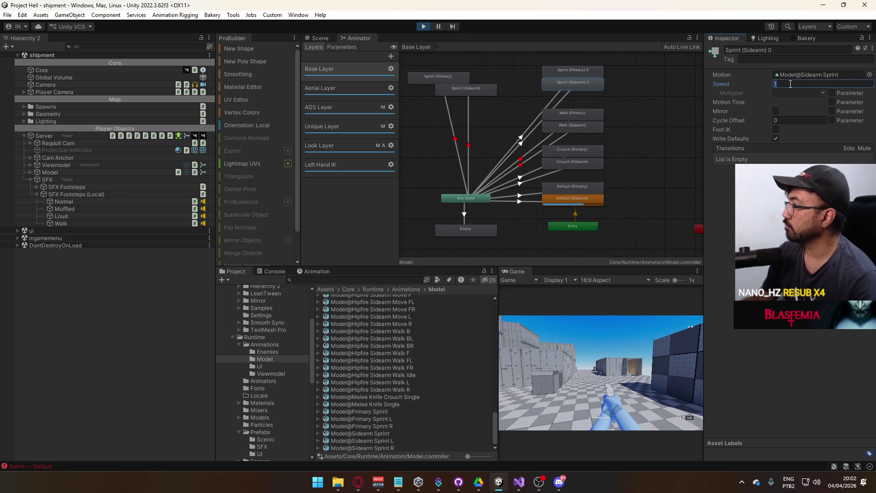
click(601, 373)
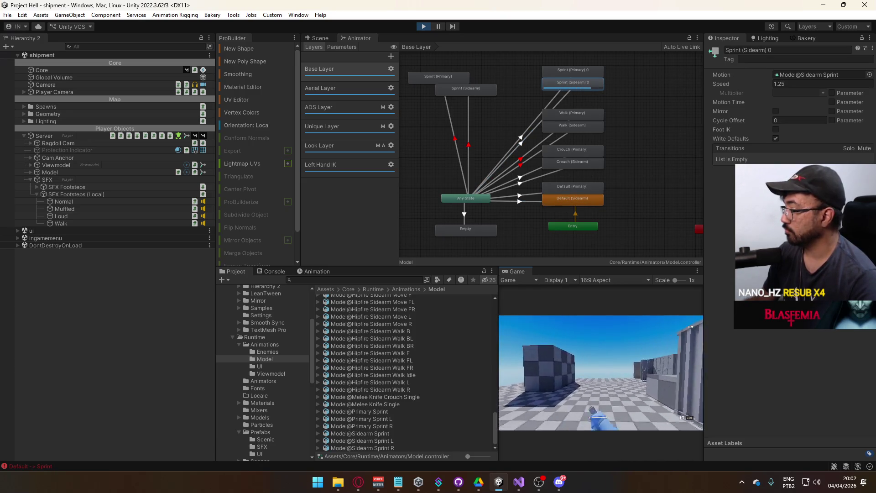
key(super)
click(343, 11)
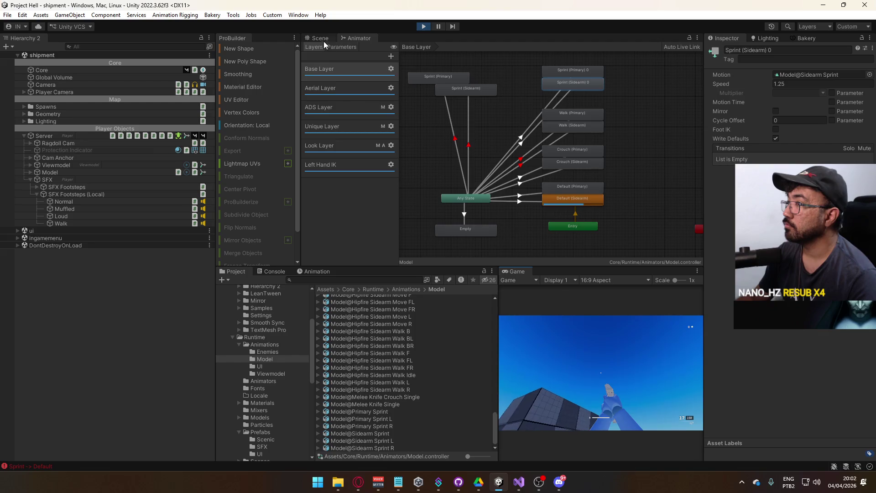
click(324, 41)
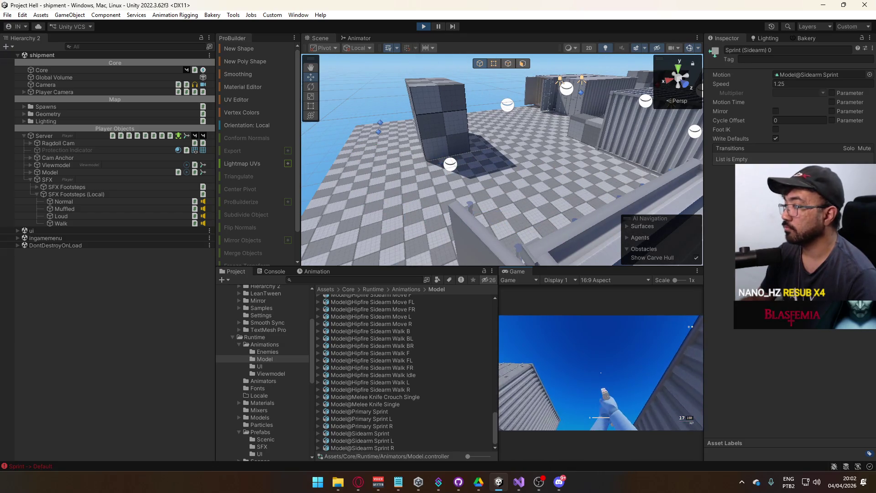
Frame the Server player in the Scene view, orbit to look down on it and hide Gizmos
key(super)
key(super)
click(43, 135)
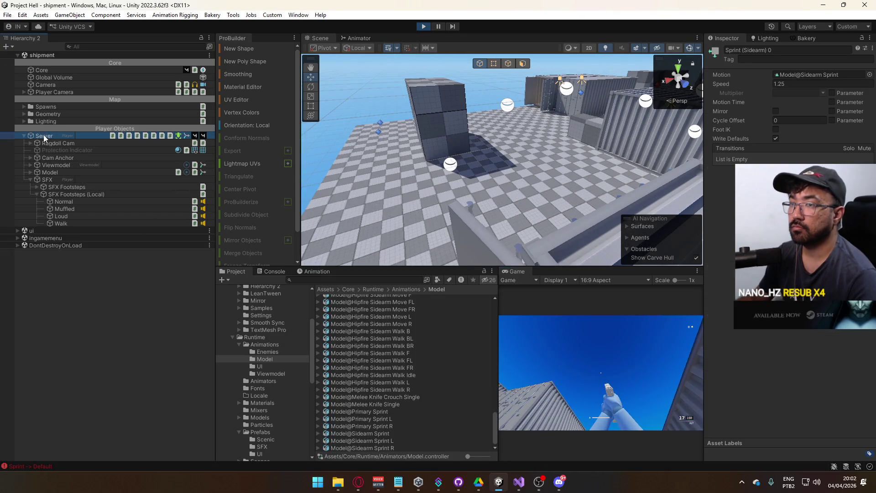
key(f)
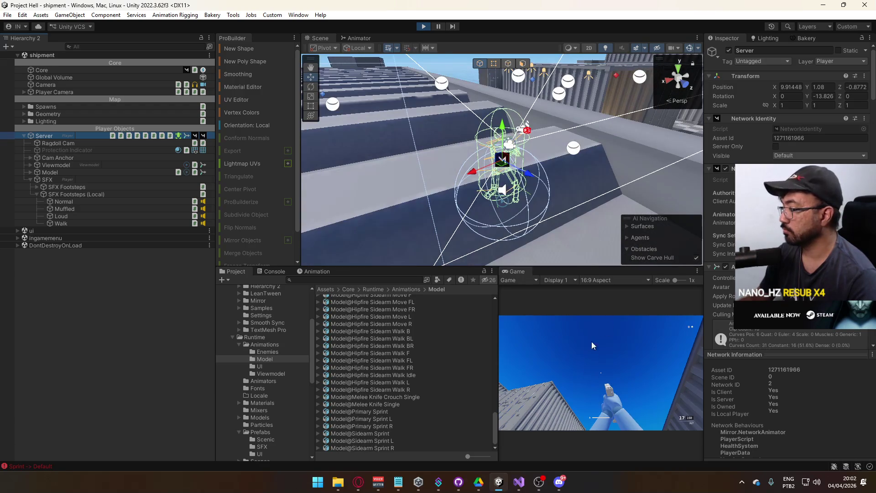
mouse_move(488, 183)
mouse_down()
mouse_move(485, 204)
mouse_move(456, 173)
mouse_up()
click(690, 50)
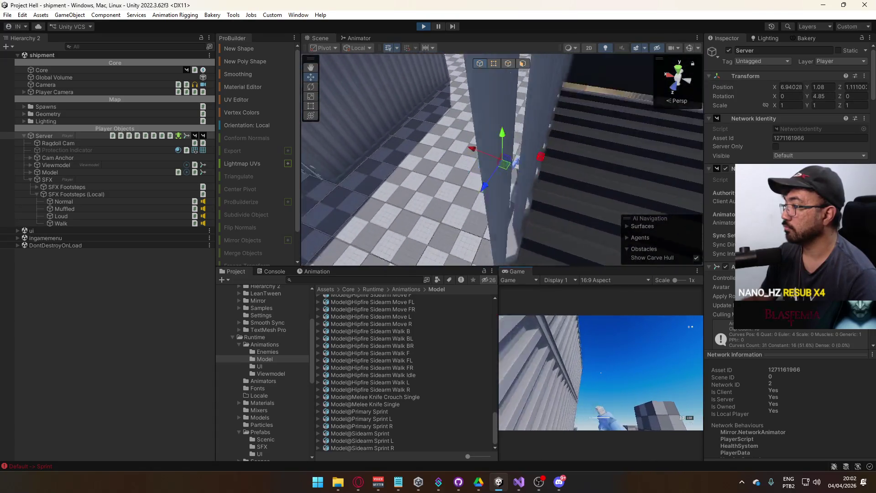
Free the cursor and select the Model@Sidearm Sprint animation asset in Project
key(super)
key(Escape)
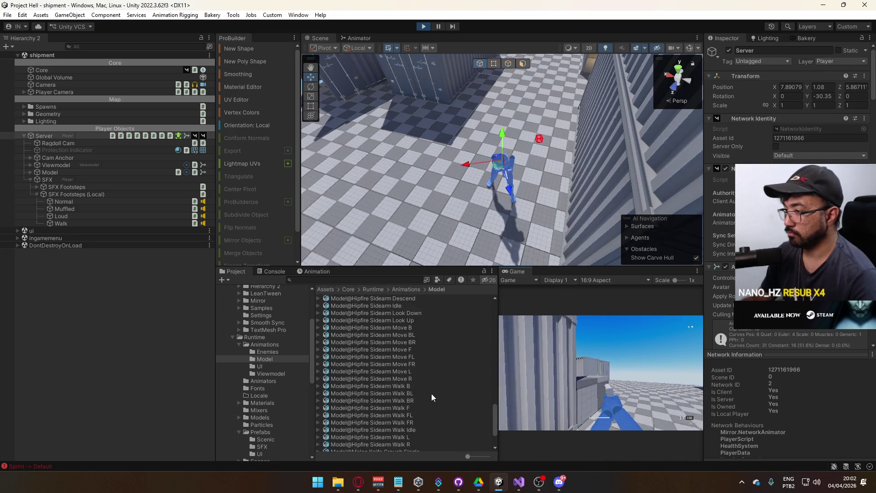
click(385, 433)
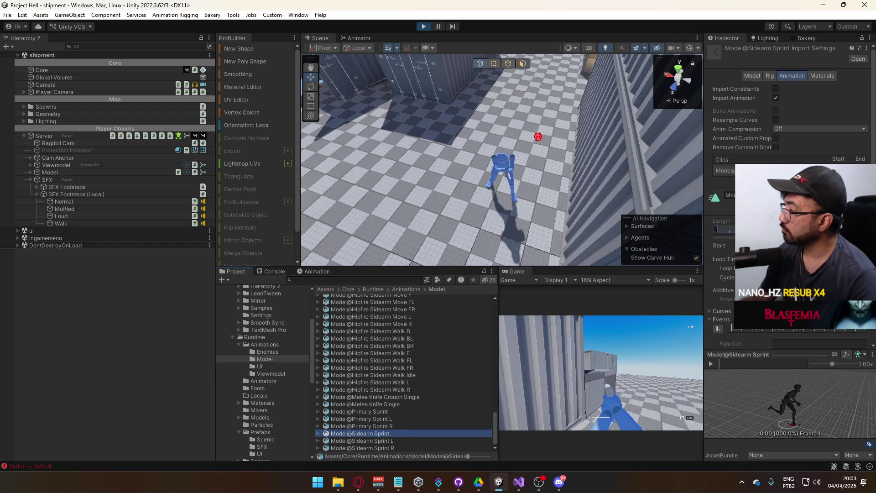
Scroll through the Model@Sidearm Sprint import settings, then return to the Animator state graph
scroll(787, 137, down, 3)
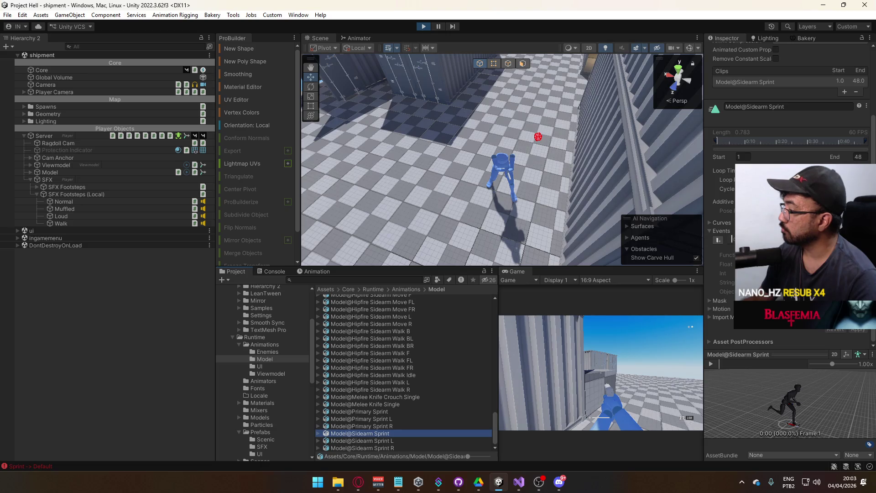
scroll(787, 137, up, 3)
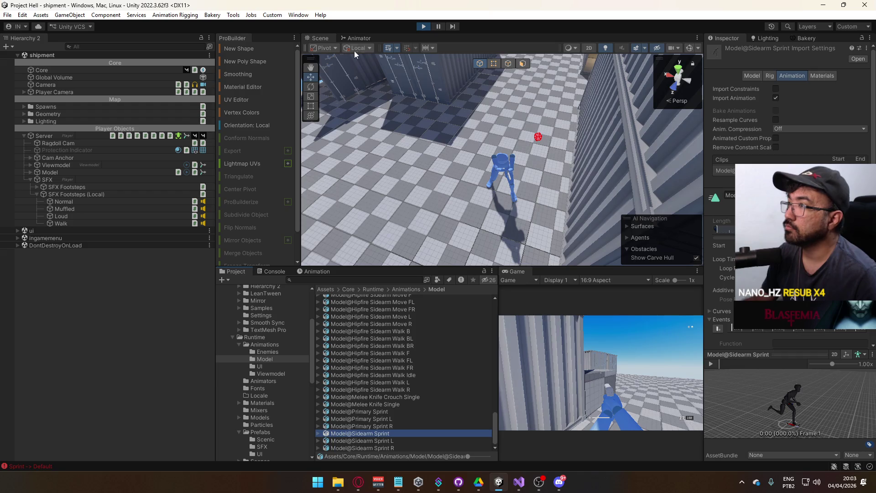
click(355, 39)
Change Sprint (Sidearm) 0's speed from 1.25 to 1.2 and set Sprint (Primary) 0's speed to 1.2
click(587, 84)
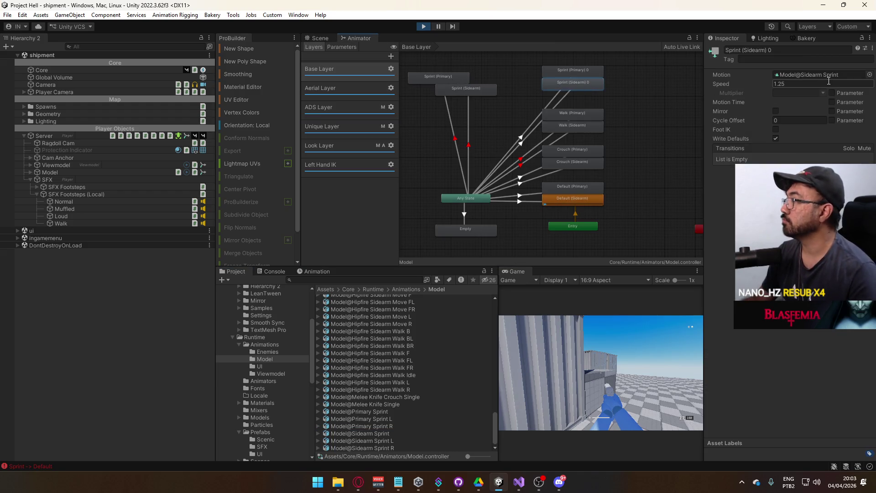
key(BackSpace)
click(558, 70)
click(794, 84)
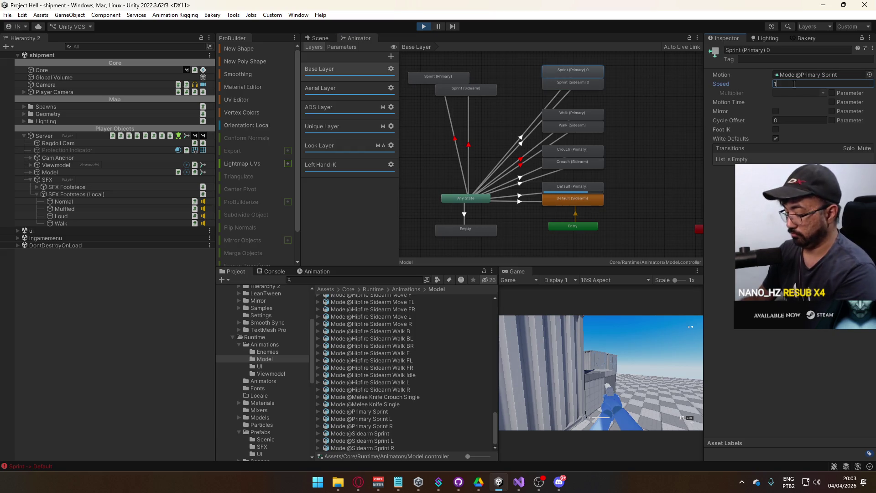
text(.2)
Find the sprint clips in Project and check Model@Sidearm Sprint's PlayFootstep event
click(803, 75)
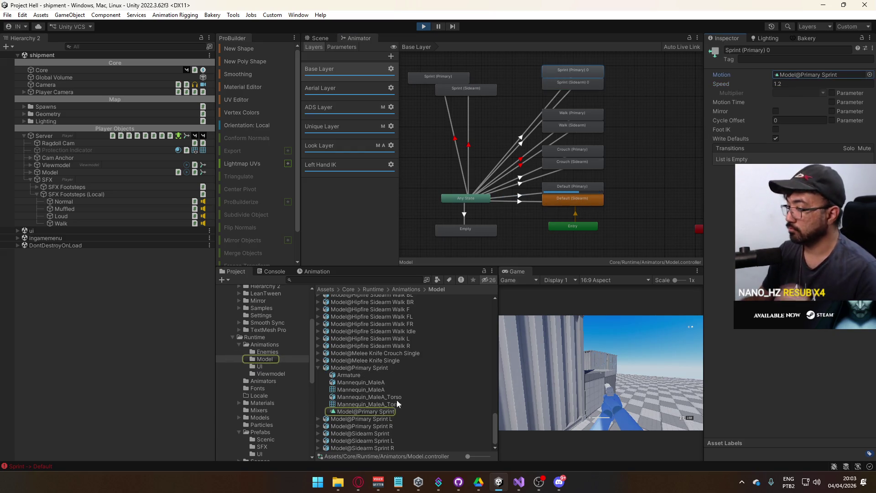
click(377, 411)
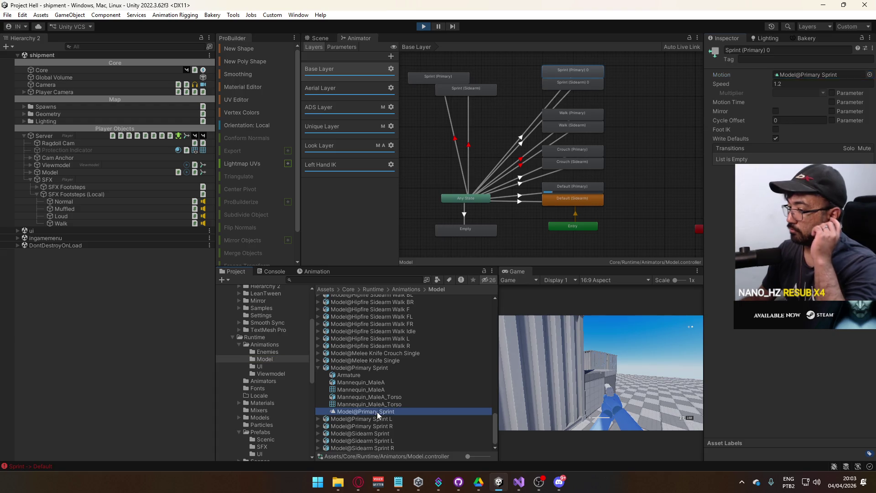
click(375, 367)
click(390, 433)
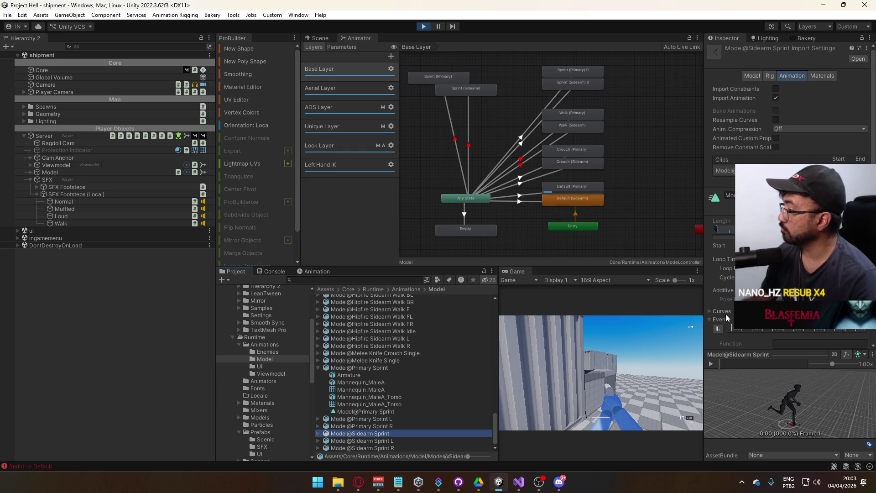
click(792, 330)
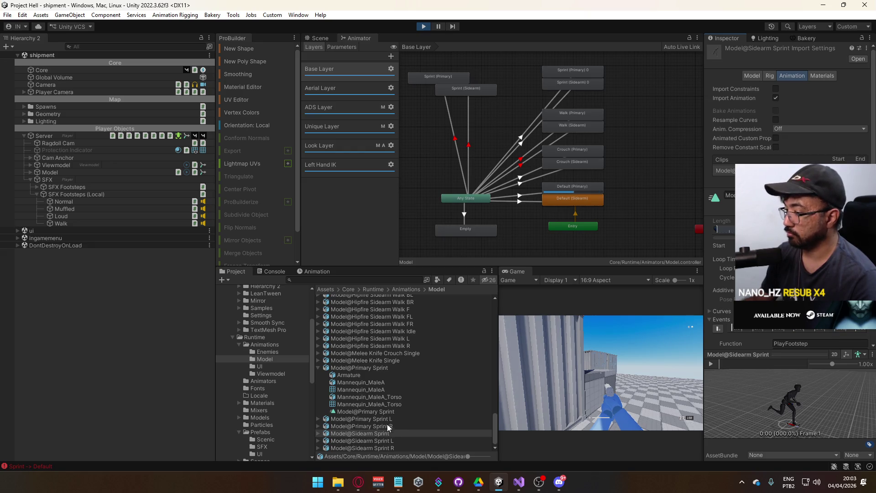
Review Model@Primary Sprint's Animation import settings (frames 1–48), then sprint in the running game
click(384, 369)
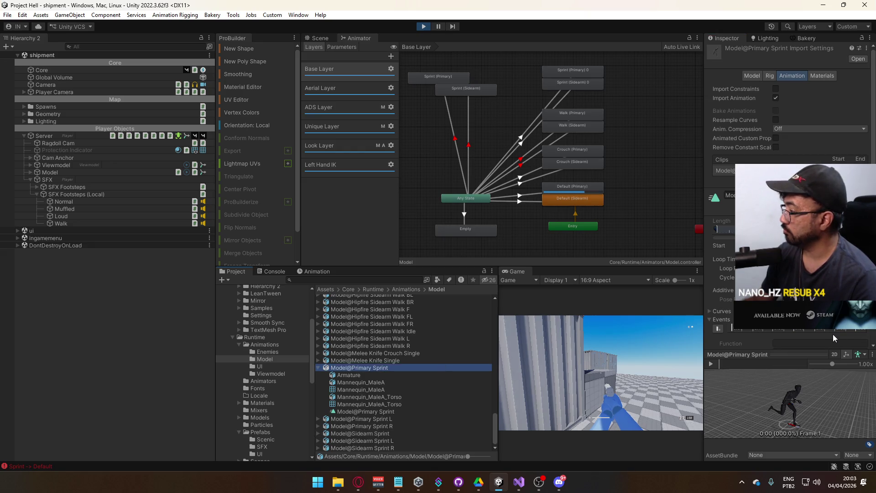
scroll(833, 338, down, 3)
drag(750, 365, 764, 366)
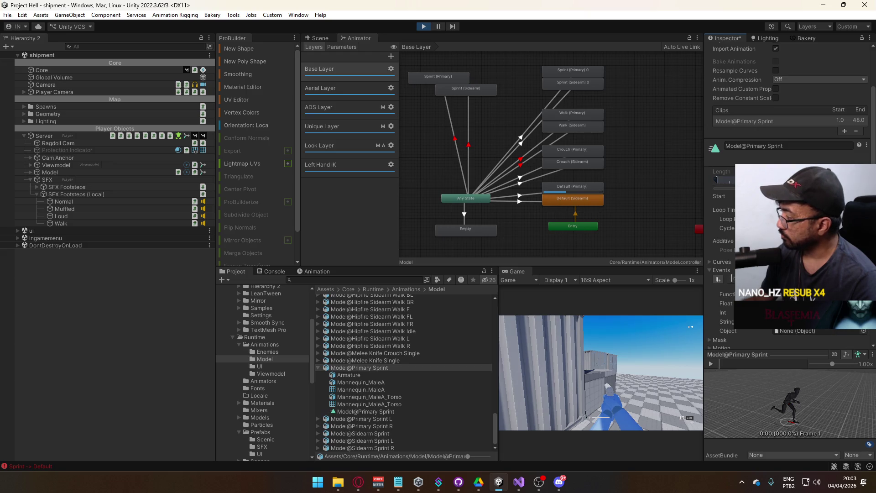
scroll(790, 229, down, 2)
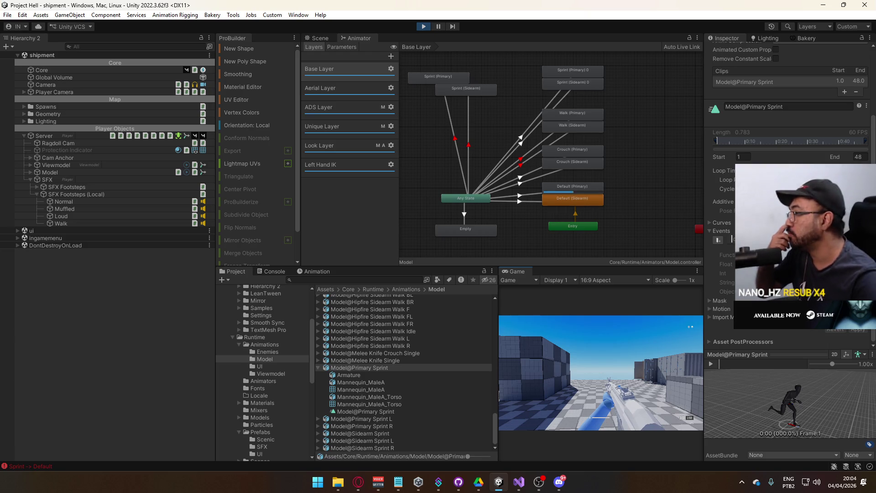
key(shift)
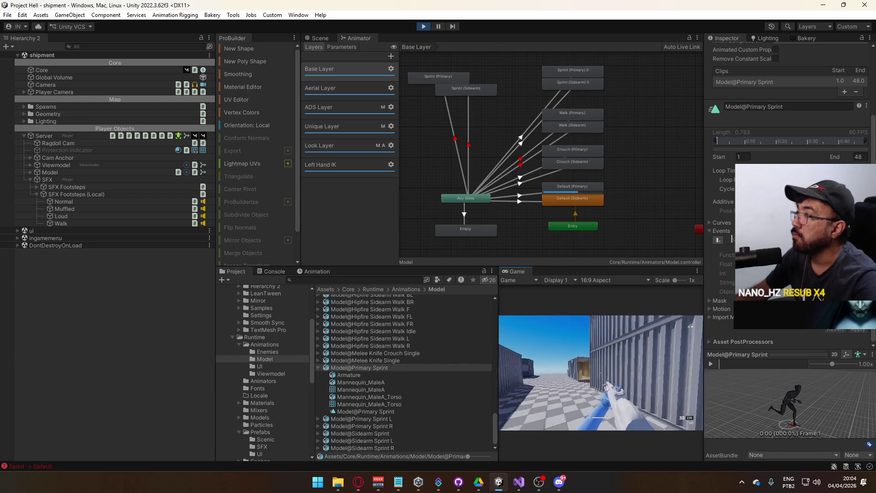
Delete the left-hand duplicate Sprint (Primary) and Sprint (Sidearm) states from the Base Layer
key(super)
click(510, 124)
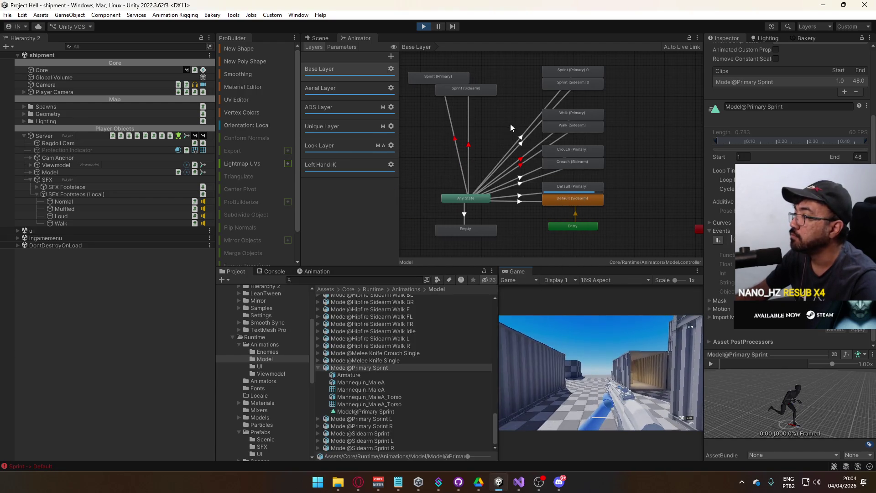
click(459, 90)
ctrl+click(444, 75)
key(Delete)
click(577, 125)
ctrl+click(579, 114)
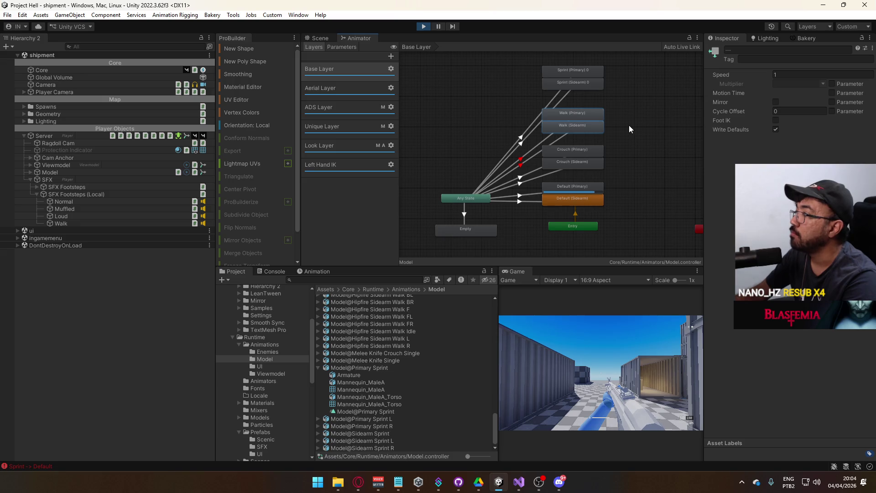
click(631, 127)
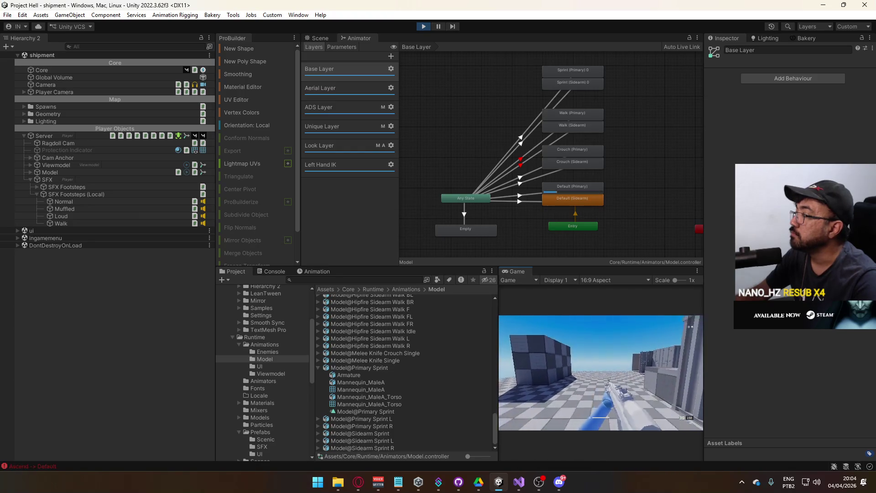
Test moving, crouching and sprinting in-game while the console logs Crouch transitions
key(ctrl+z)
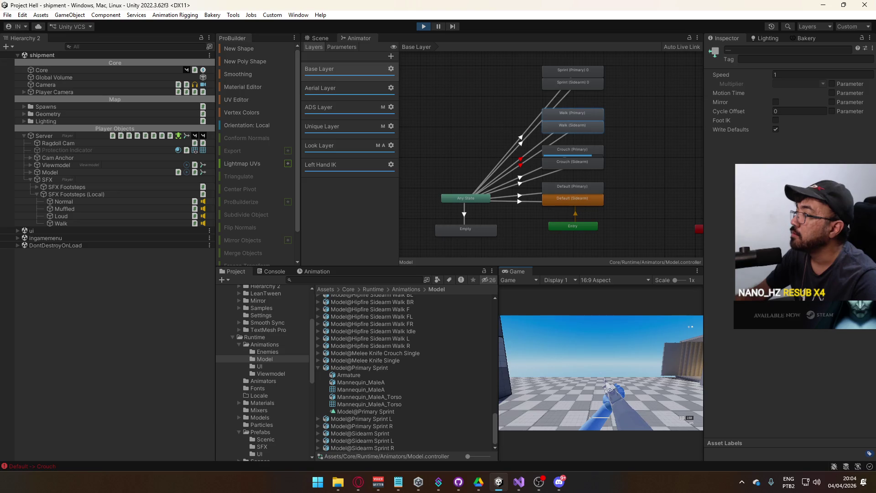
key(ctrl+z)
key(ctrl+z)
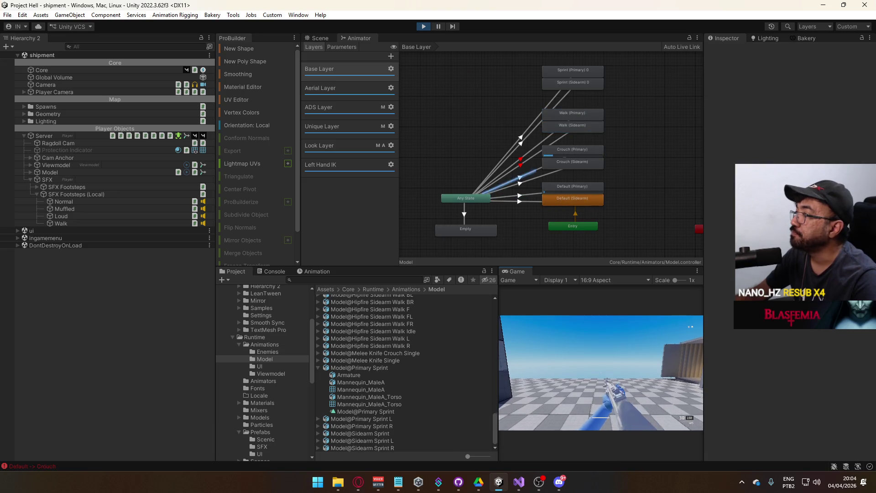
key(super)
click(585, 307)
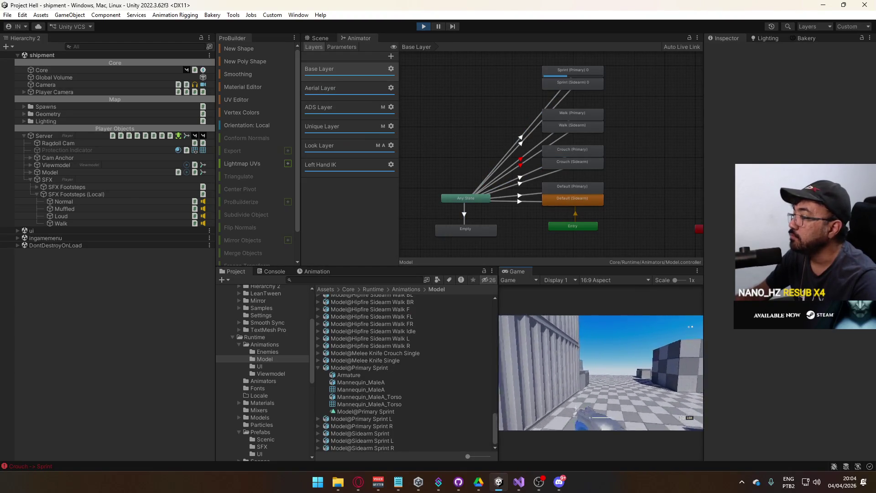
key(super)
click(417, 30)
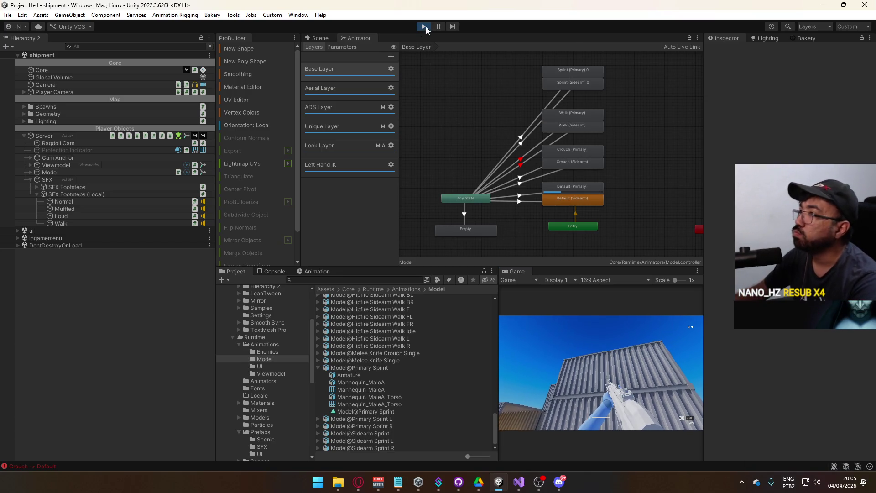
Exit Play mode and inspect Any State → Crouch (Sidearm) conditions: state Equals 3, slot Equals 1
click(424, 26)
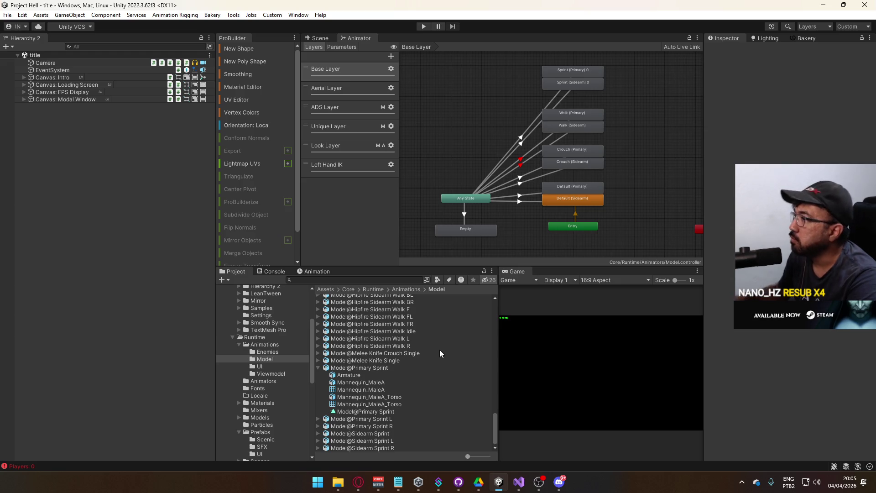
click(543, 176)
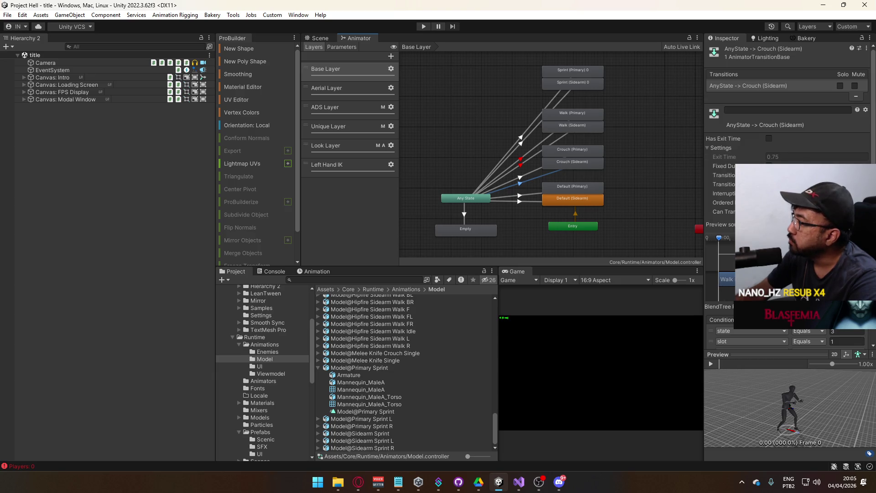
scroll(787, 196, down, 2)
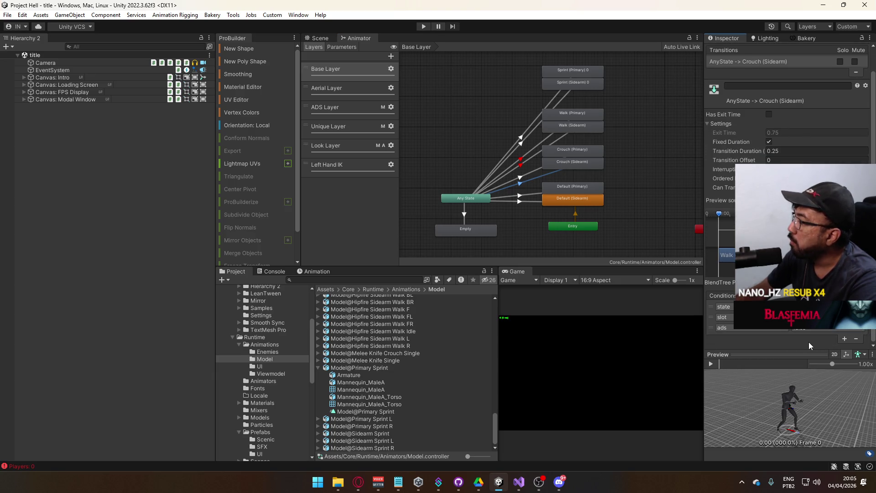
right_click(537, 179)
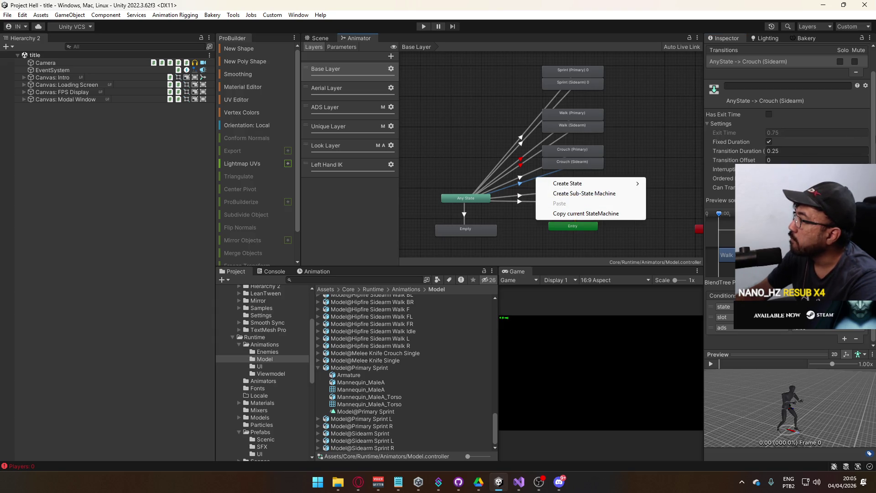
click(873, 138)
scroll(866, 137, up, 2)
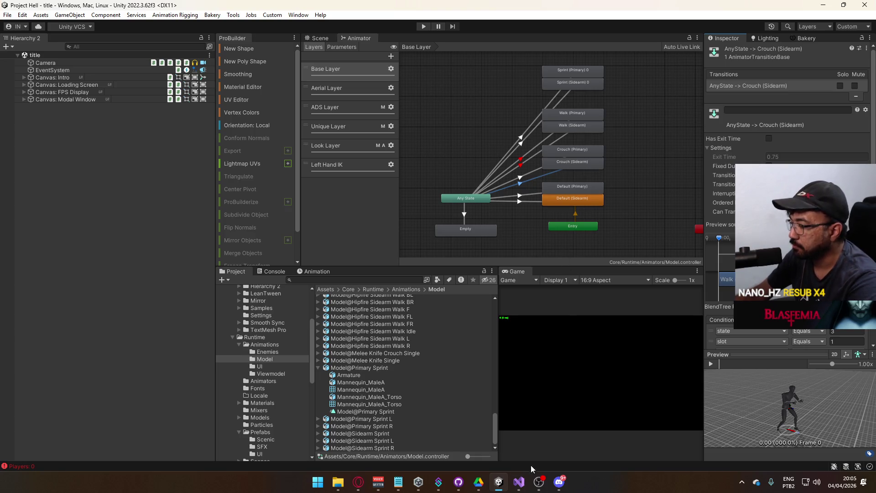
Fold the Update() and Start() methods in PlayerBase.cs
click(519, 482)
scroll(183, 161, up, 2)
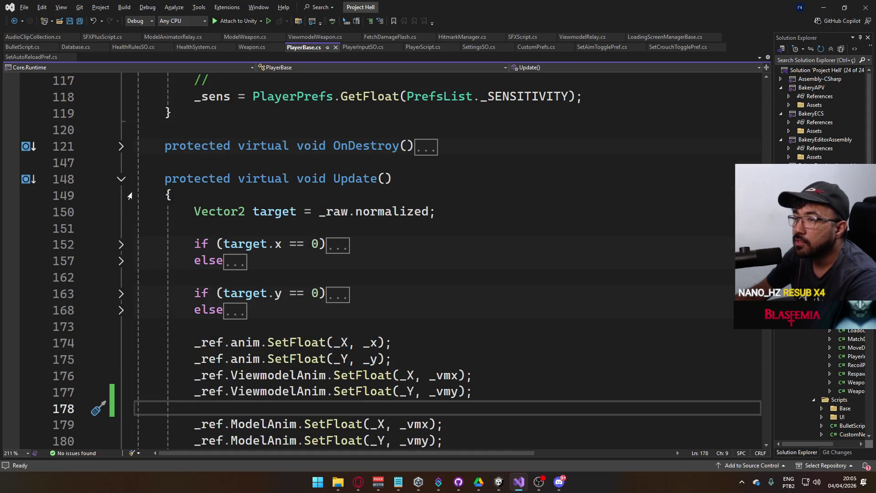
click(121, 179)
scroll(331, 272, down, 12)
scroll(331, 272, up, 20)
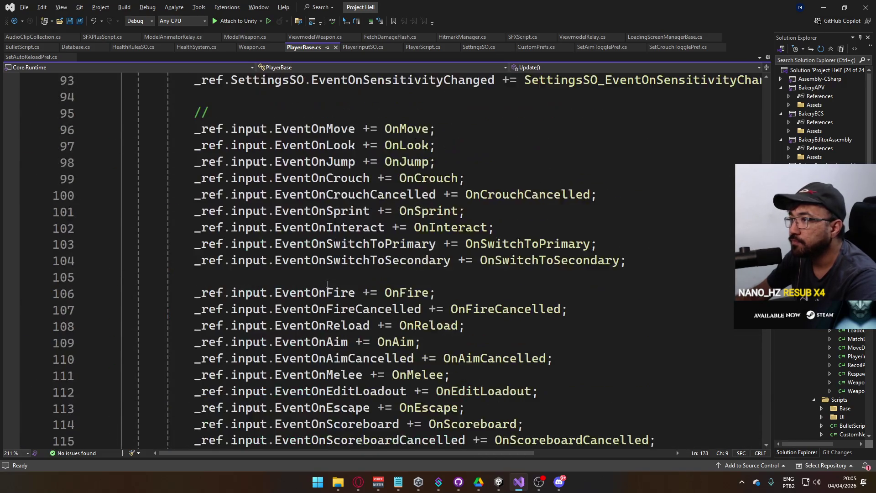
scroll(329, 285, up, 5)
click(114, 277)
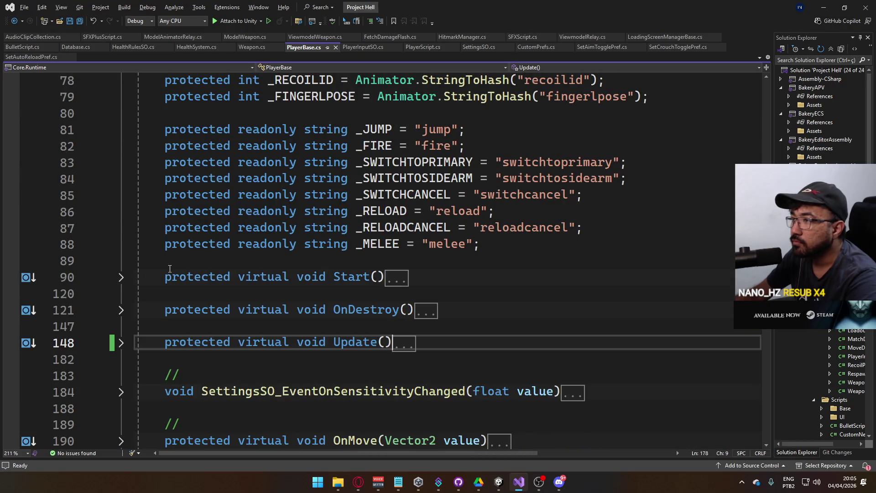
scroll(452, 297, up, 3)
scroll(452, 298, up, 7)
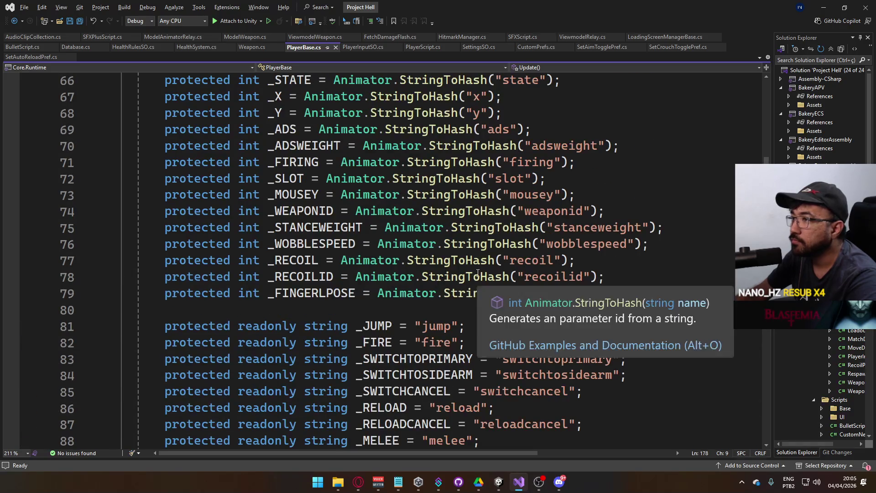
scroll(480, 285, down, 15)
scroll(480, 285, down, 9)
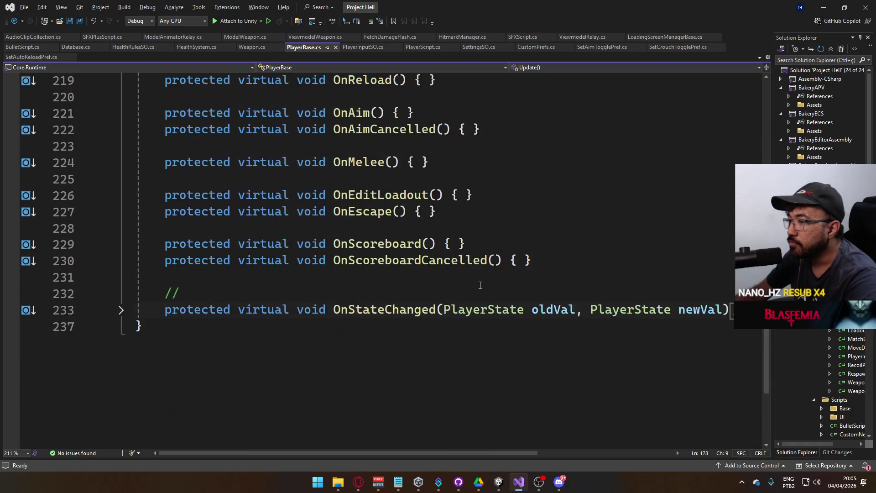
scroll(481, 284, up, 11)
scroll(482, 284, down, 2)
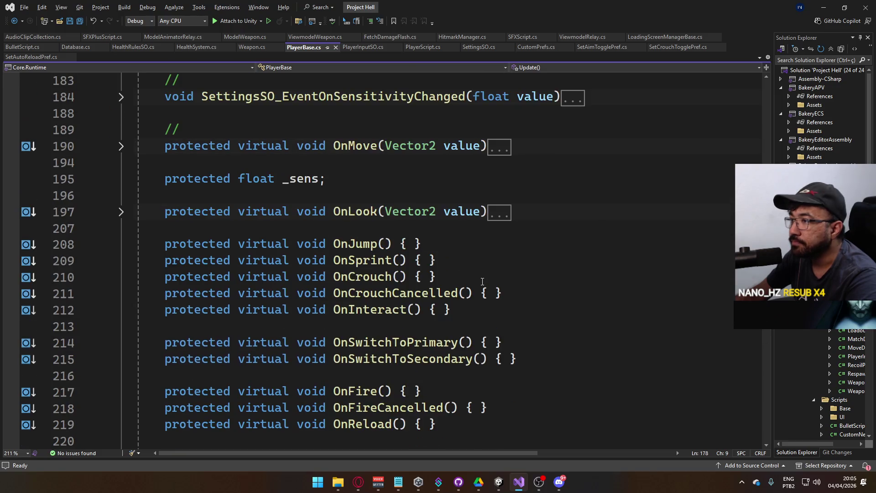
Close every file except PlayerScript.cs and place the cursor after the ragdoll methods
click(336, 47)
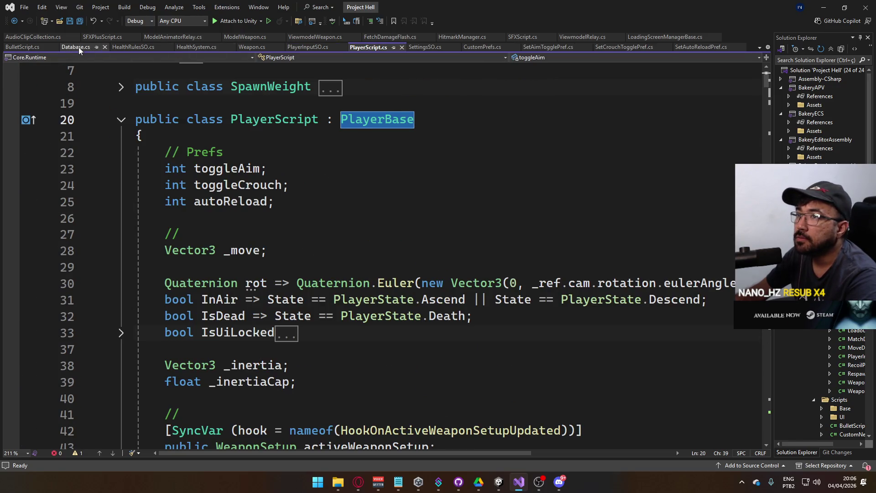
right_click(373, 47)
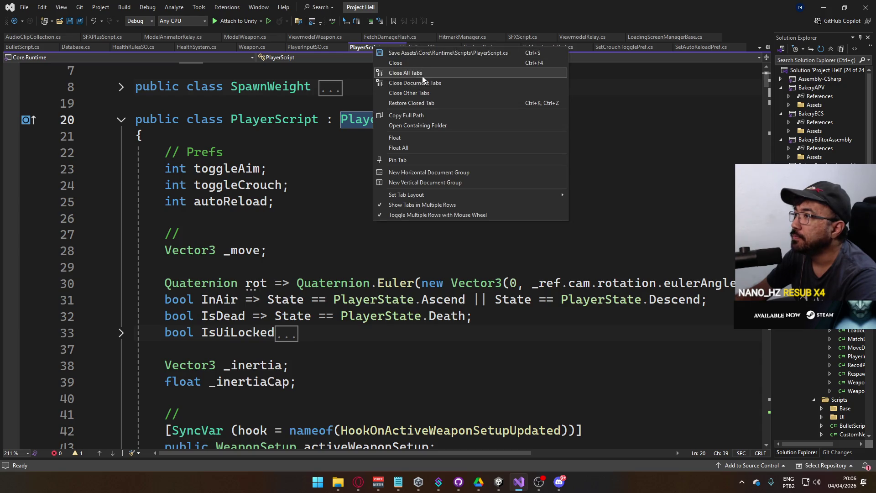
click(409, 93)
scroll(424, 283, down, 6)
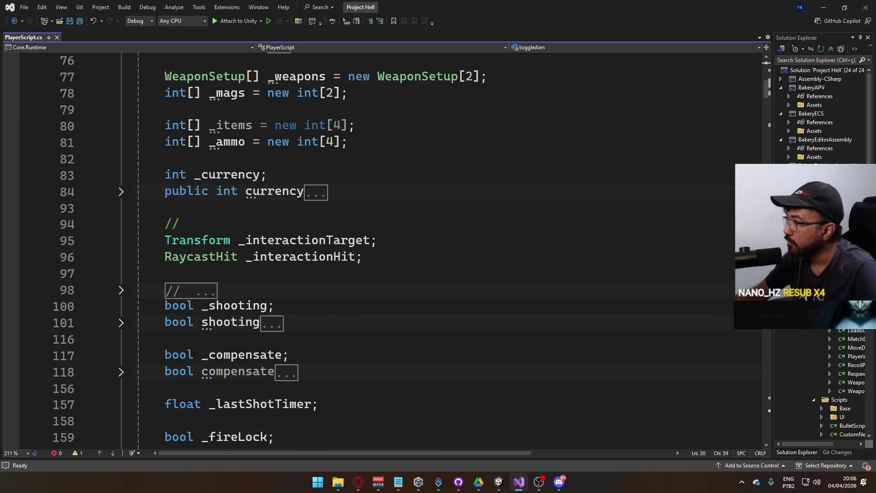
drag(767, 89, 756, 416)
scroll(430, 303, up, 13)
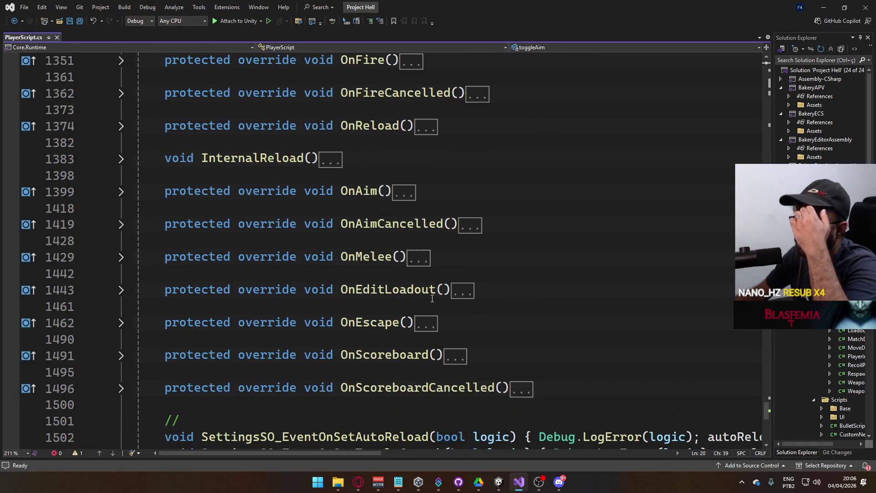
scroll(430, 290, up, 5)
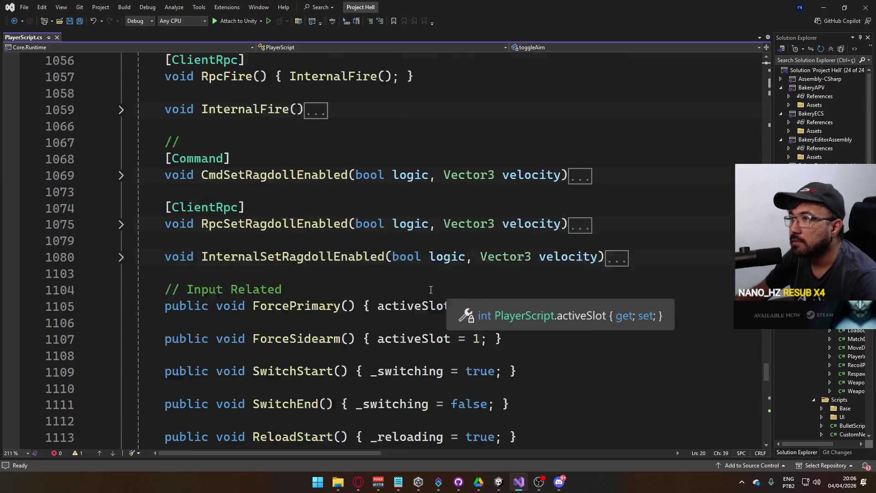
scroll(347, 278, up, 2)
scroll(342, 273, up, 4)
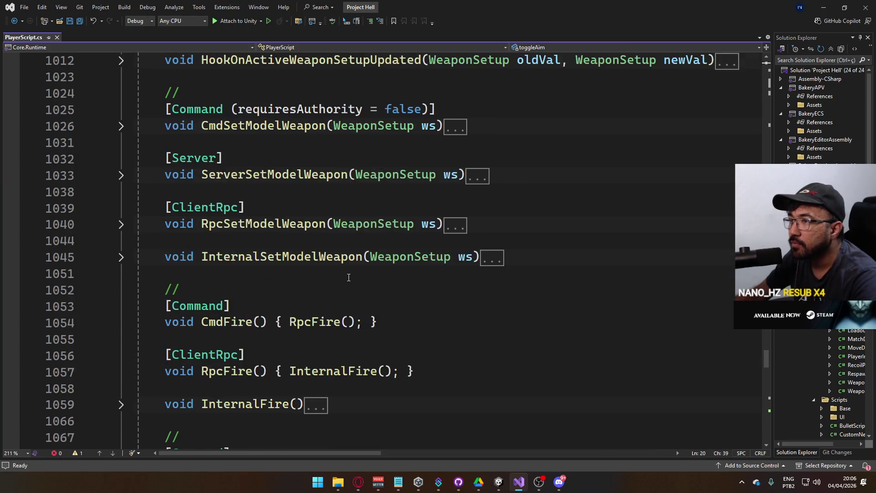
scroll(308, 249, up, 2)
scroll(308, 248, up, 1)
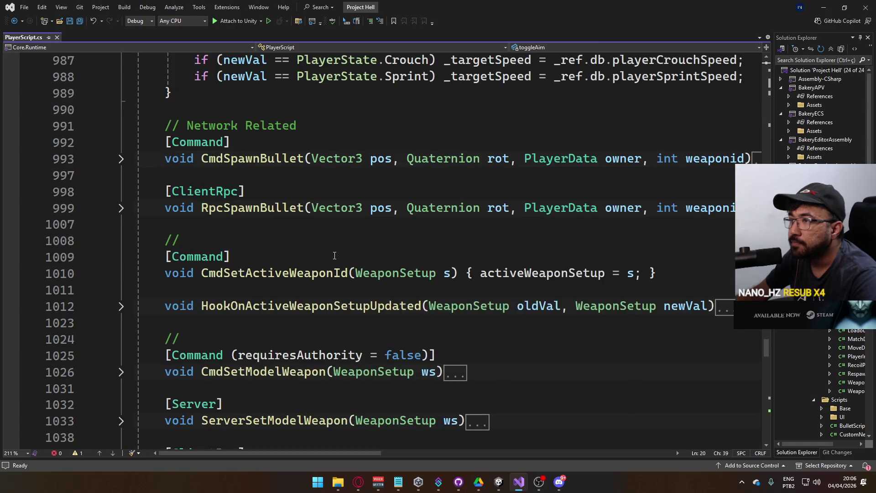
scroll(310, 265, down, 7)
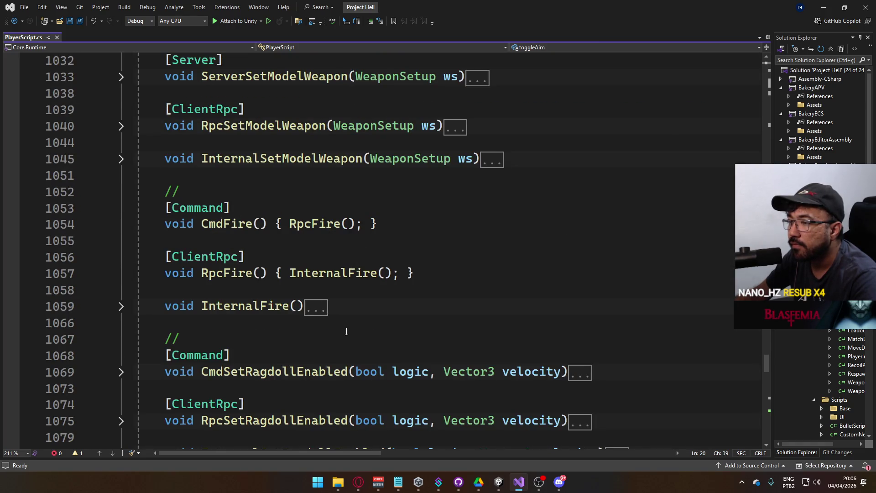
scroll(353, 314, down, 4)
click(358, 272)
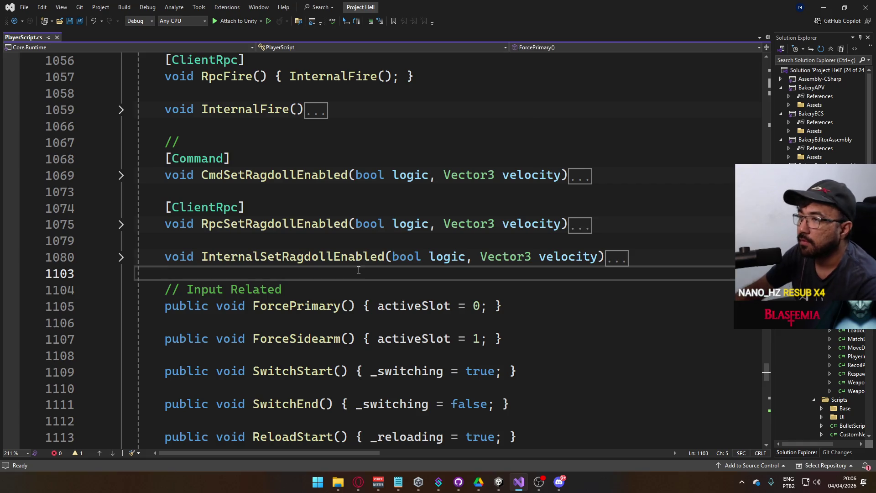
Add a [Command] attribute below InternalSetRagdollEnabled, checking CmdSetModelWeapon's body for reference
key(Return)
key(Return)
key(Up)
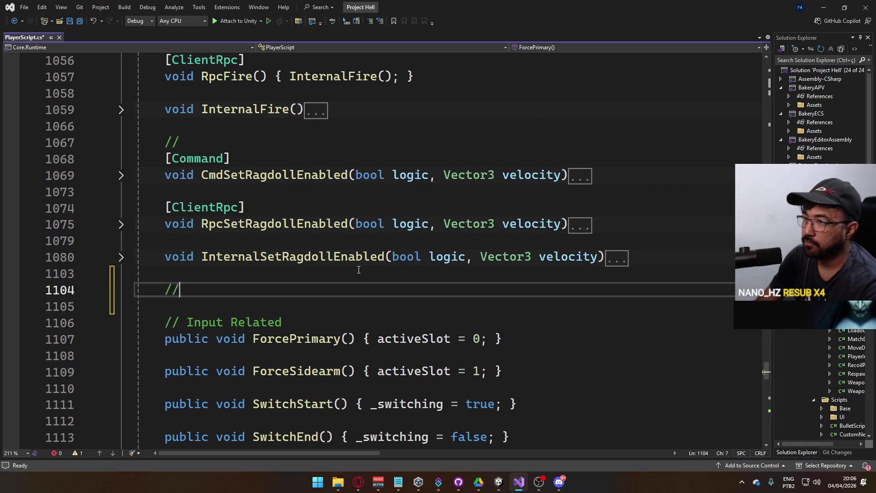
key(Return)
text([Command])
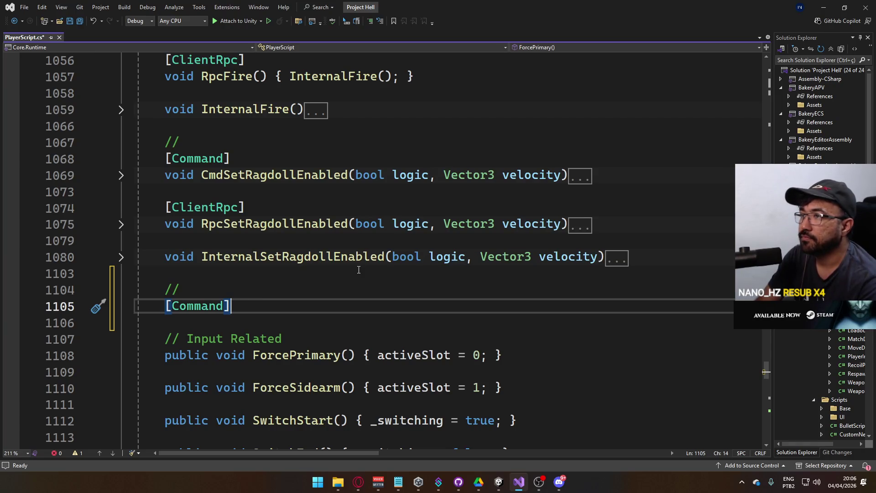
key(Return)
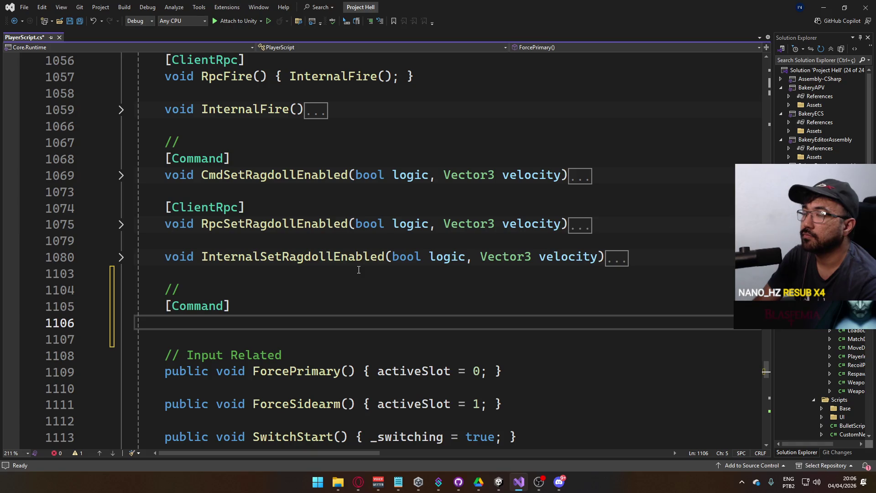
scroll(305, 241, up, 2)
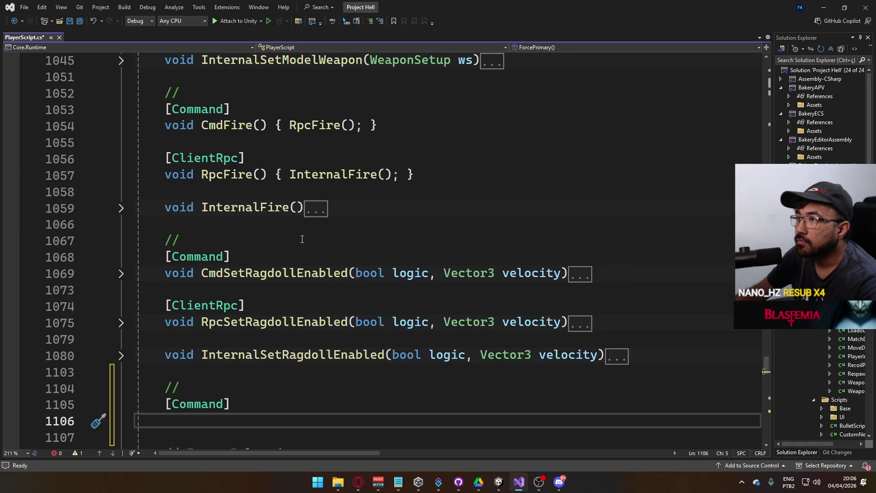
scroll(302, 239, up, 3)
scroll(302, 239, up, 1)
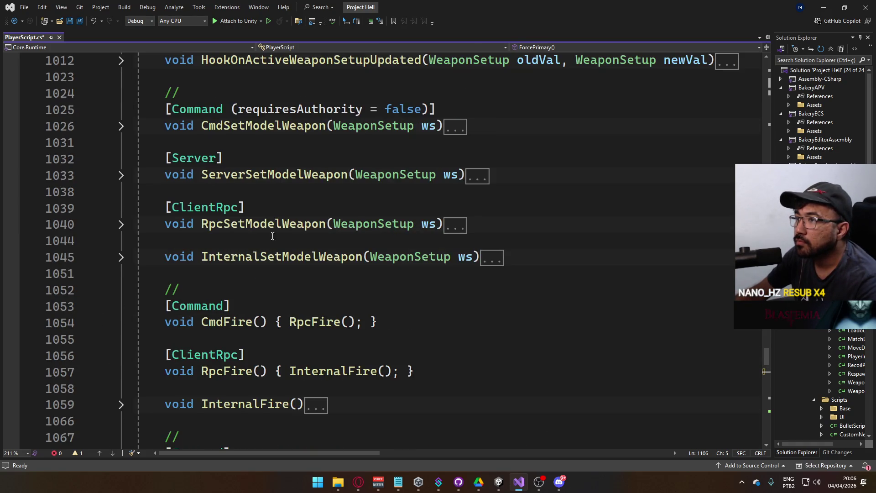
click(121, 125)
scroll(311, 257, down, 5)
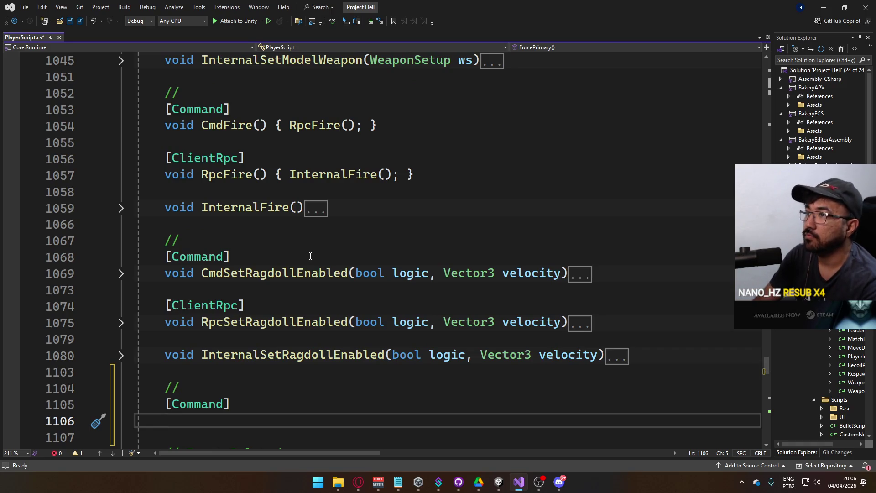
scroll(310, 256, up, 4)
click(123, 129)
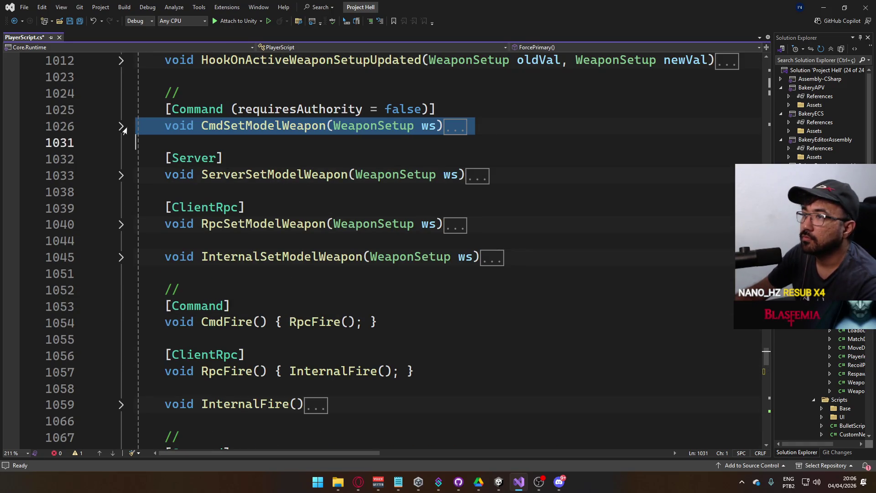
click(123, 129)
click(122, 130)
scroll(284, 235, down, 6)
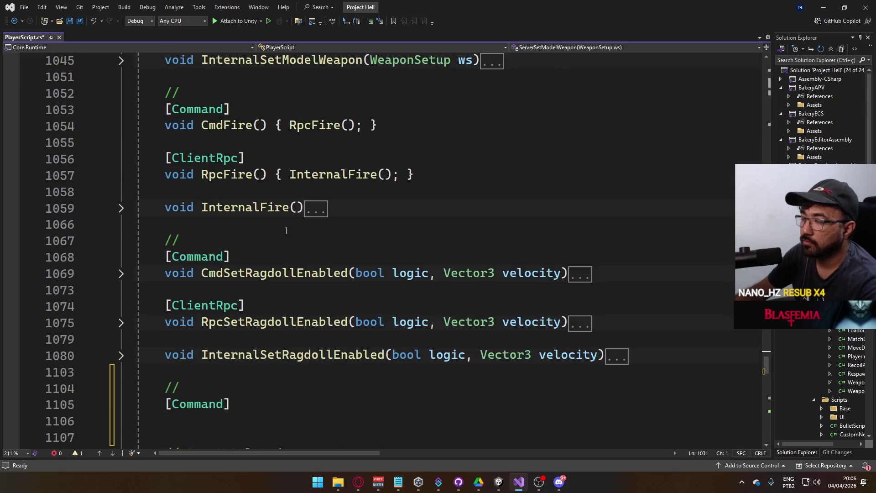
Write the empty void CmdOnCrouch() method under the [Command] attribute
click(240, 319)
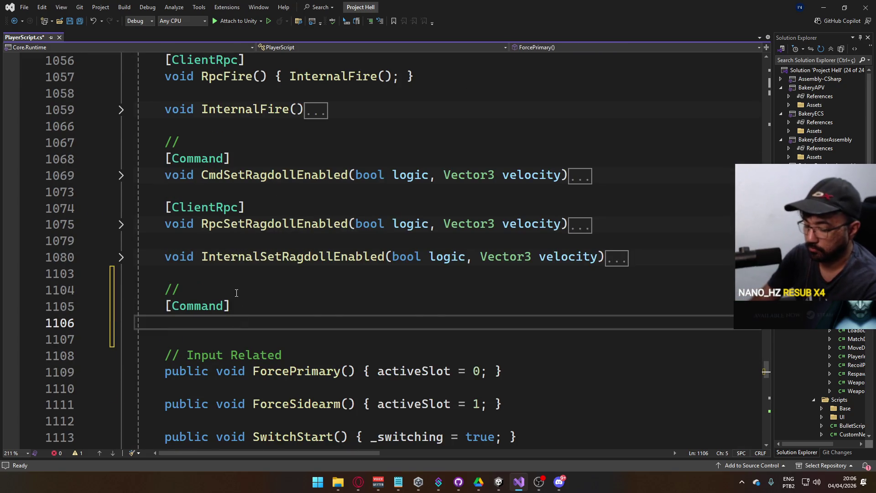
text(public)
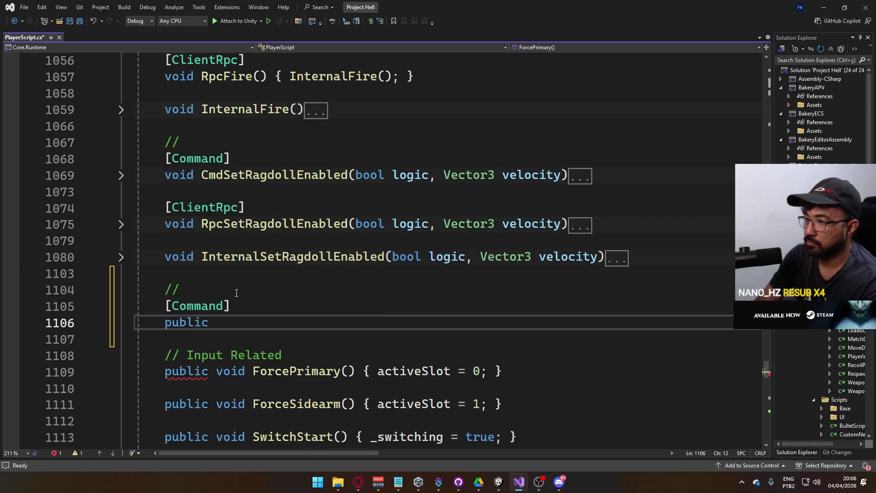
key(BackSpace)
key(BackSpace)
key(BackSpace)
text(v)
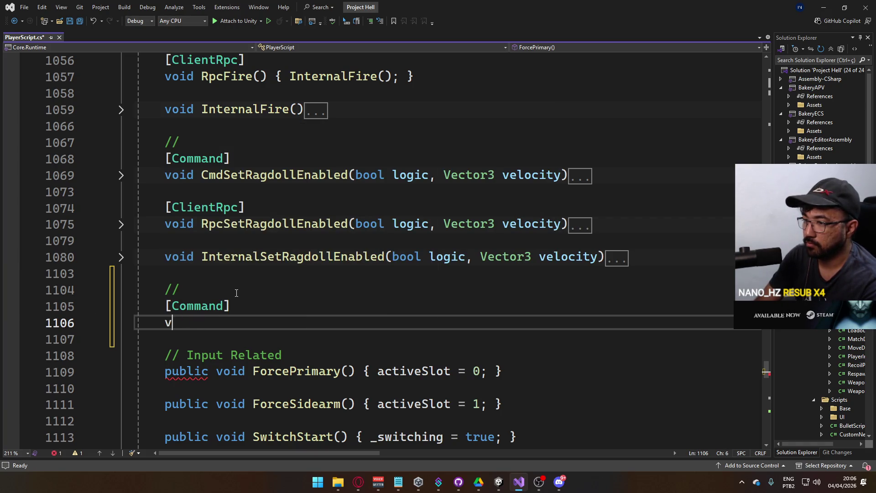
text(oid Cmd)
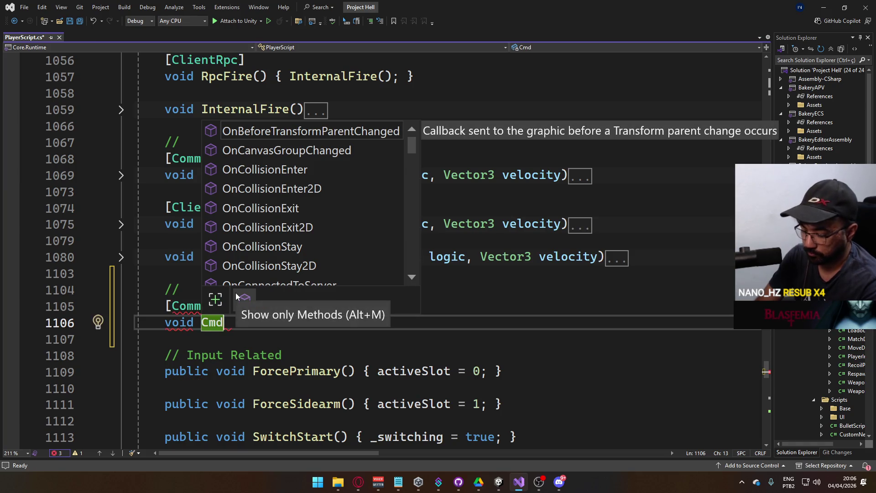
text(On)
key(Escape)
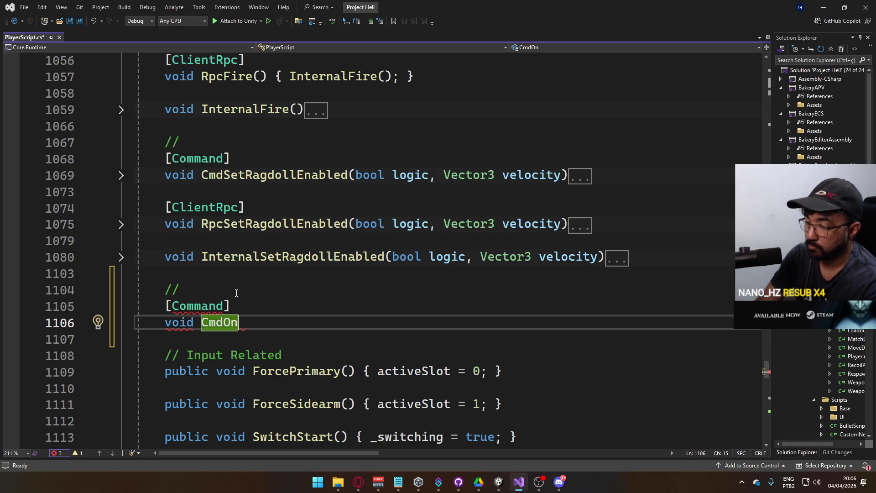
text(Crouch())
key(Return)
text({)
key(Return)
key(Down)
key(End)
Add an empty [ClientRpc] void RpcOnCrouch() method below it and save PlayerScript
key(Return)
key(Return)
text([ClientRpc])
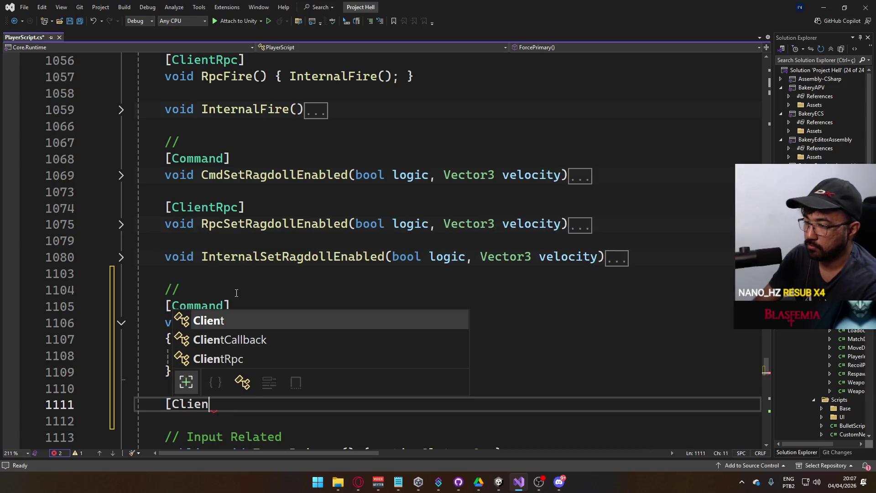
key(Return)
text(void)
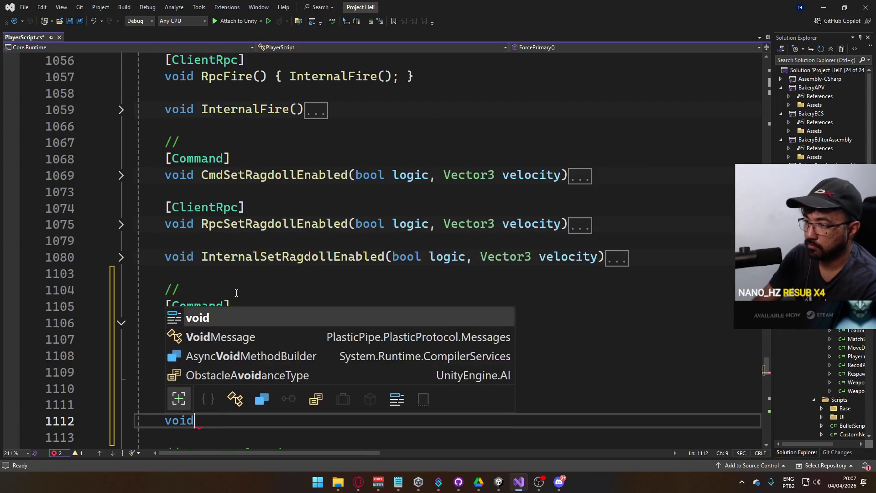
text( RpcOnCrouch())
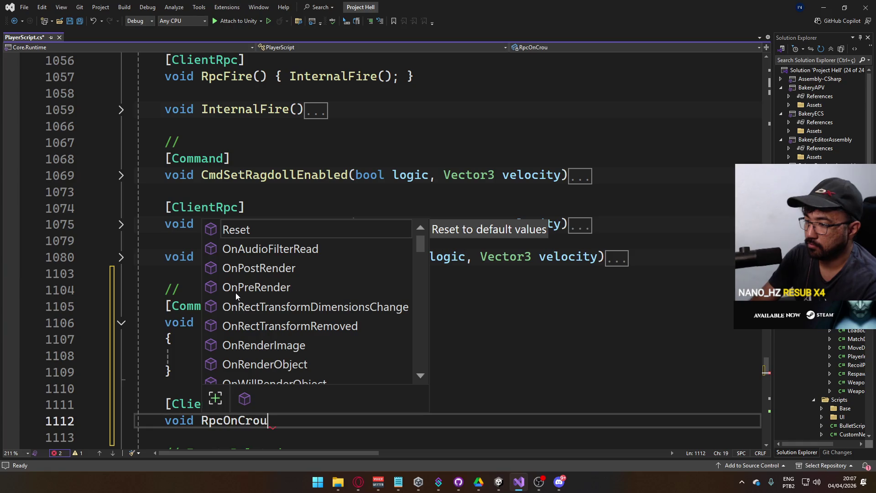
key(Return)
text({)
key(Return)
key(Down)
key(ctrl+s)
scroll(236, 293, down, 2)
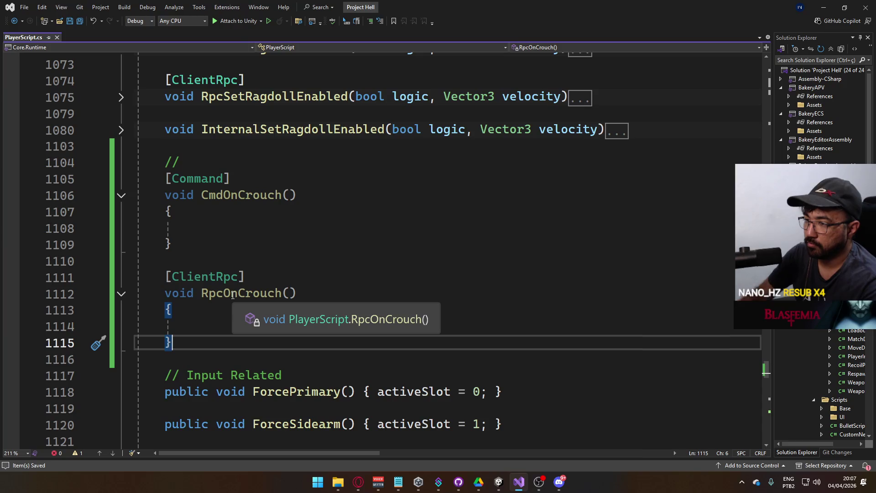
key(Return)
key(Return)
Write an empty void RpcOnLanding() method and copy the [ClientRpc] attribute above it
text(void )
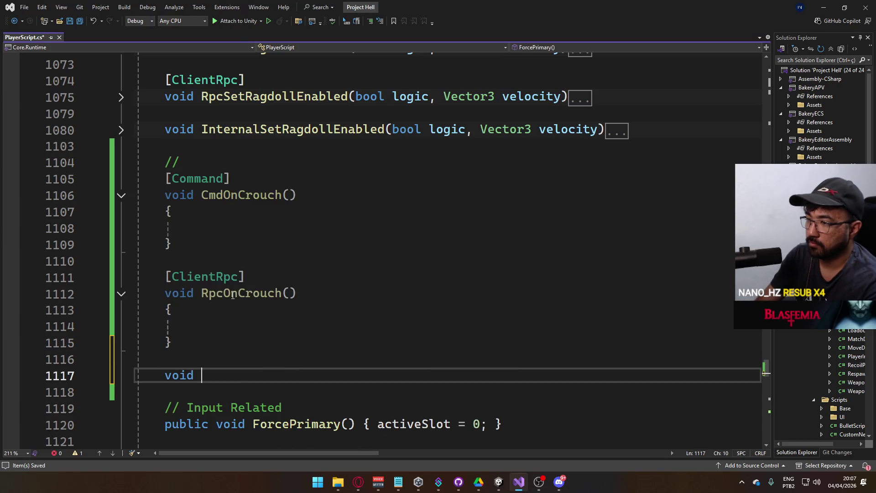
text(RpcOnLand)
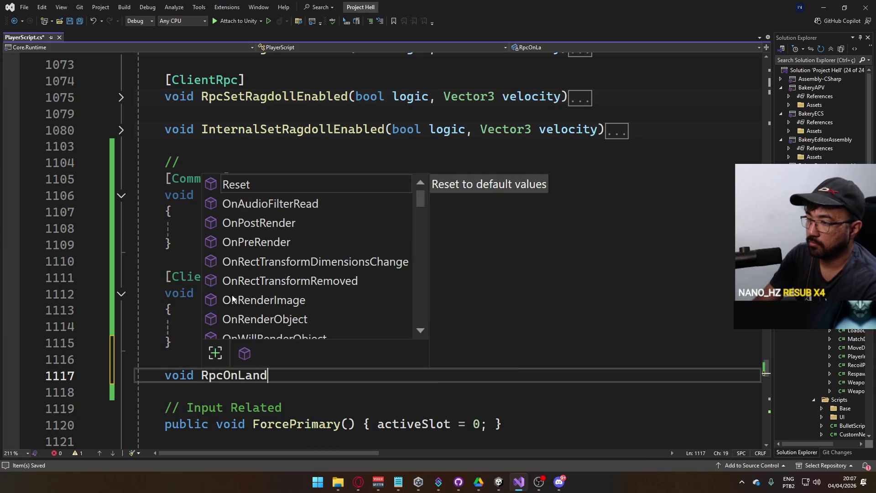
text(ing())
key(Return)
text({)
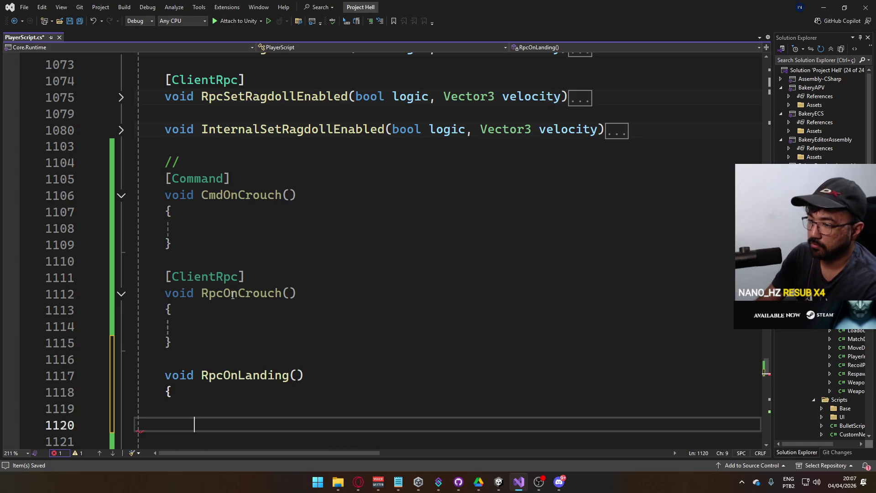
key(Up)
key(Up)
key(Return)
key(Return)
key(Up)
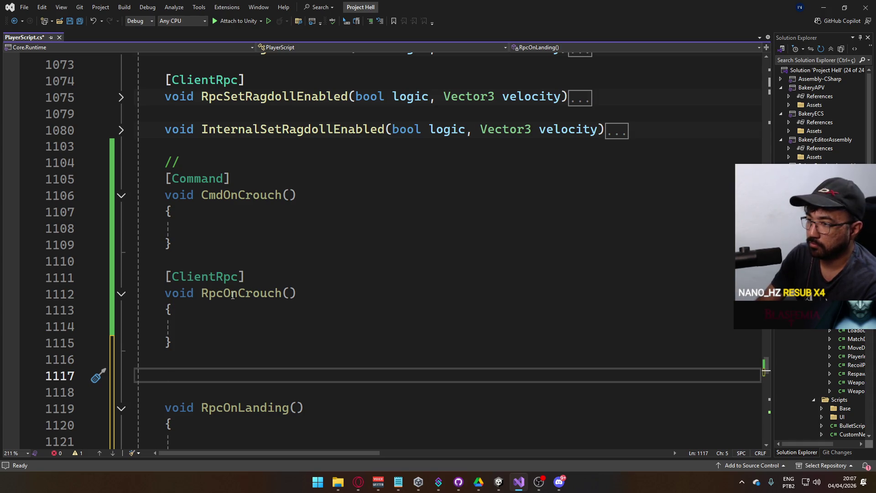
drag(246, 277, 160, 283)
click(168, 278)
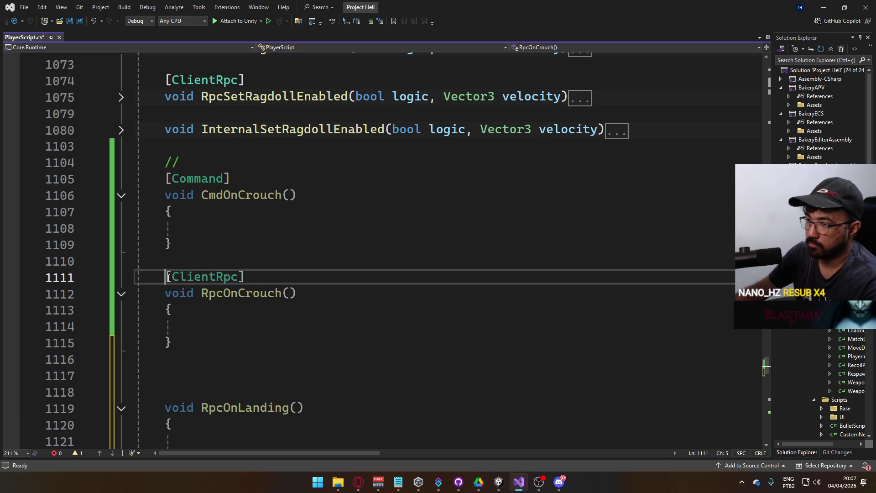
key(ctrl+c)
click(203, 392)
key(ctrl+v)
Add an empty [Command] void CmdOnLanding() method above RpcOnLanding and save PlayerScript
key(Up)
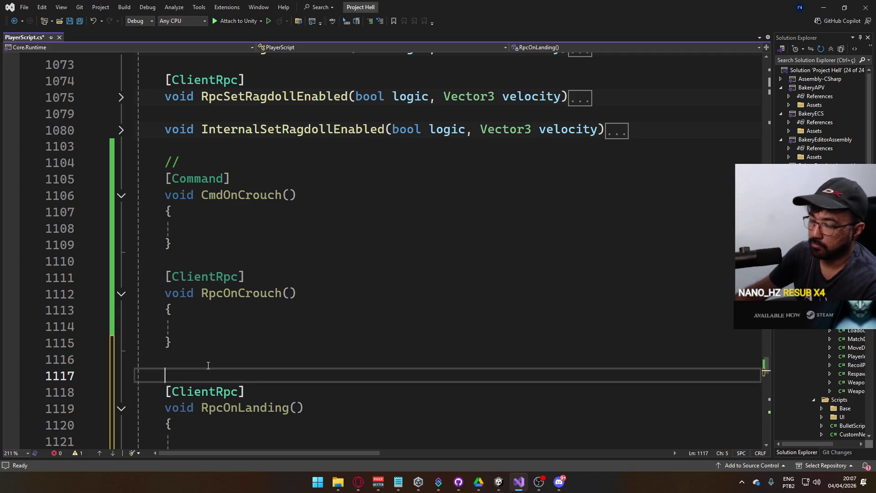
key(Return)
key(Up)
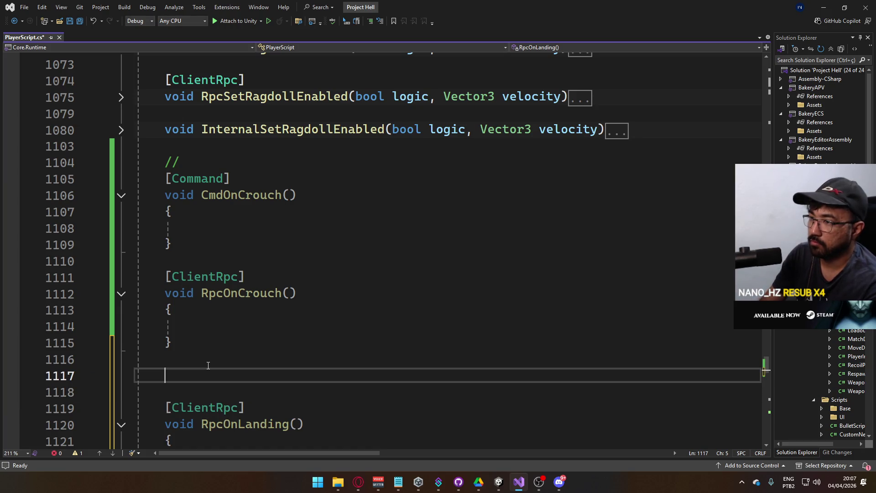
text([Command])
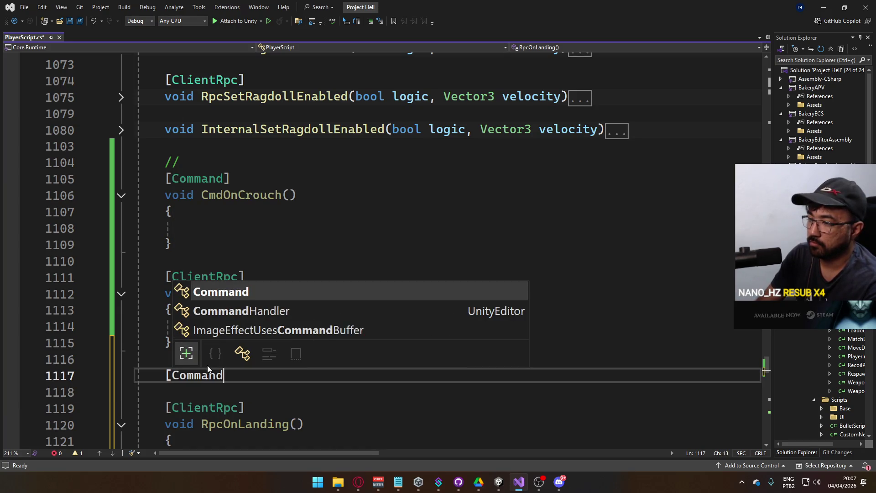
key(Return)
text(void Cmd)
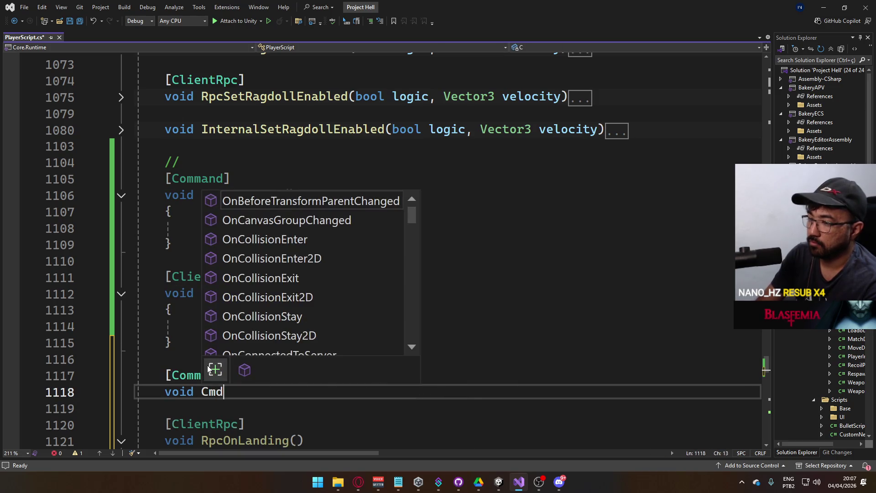
text(OnLa)
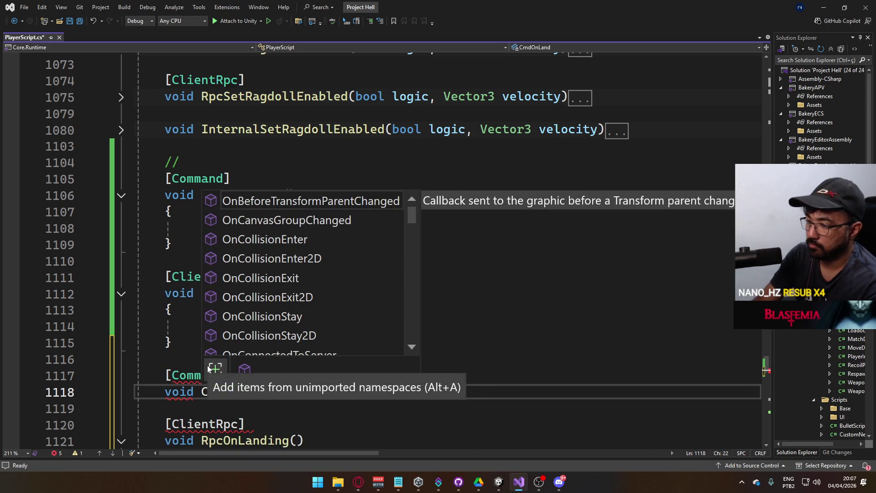
text(nding())
key(Return)
text(})
key(ctrl+s)
Insert a // separator comment line above the landing methods
scroll(228, 342, down, 3)
scroll(240, 310, up, 1)
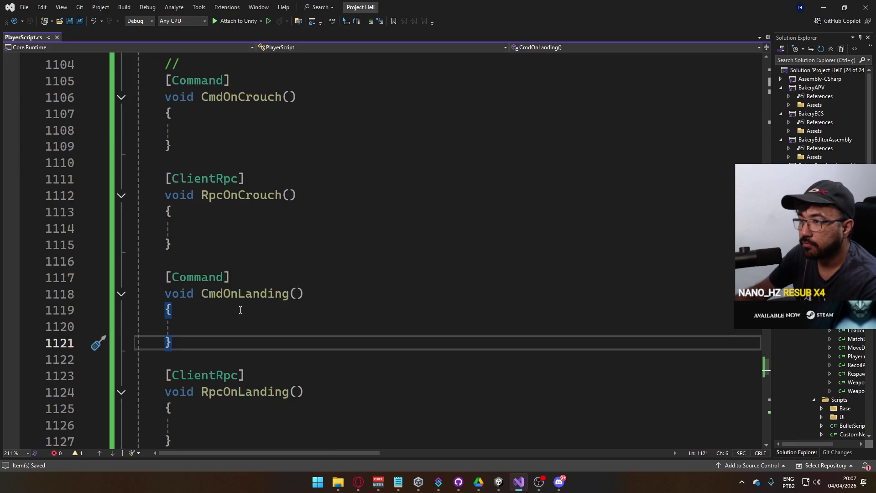
click(239, 264)
key(Return)
text(//)
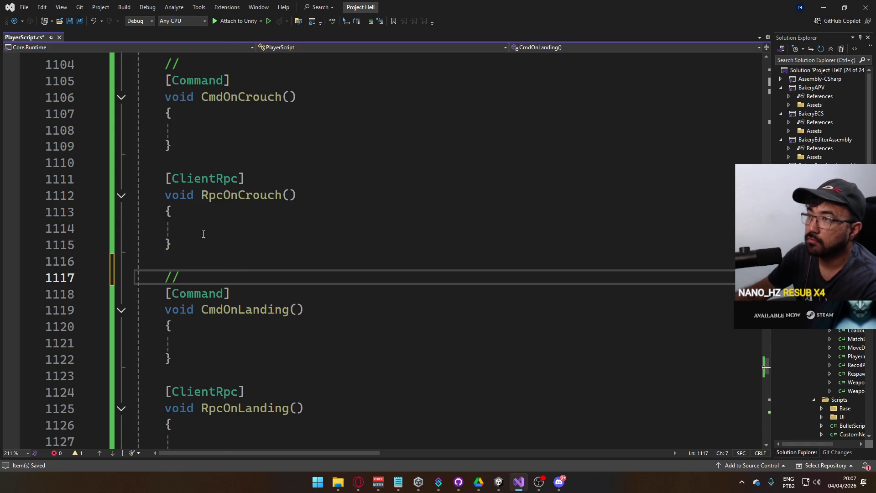
scroll(240, 258, up, 3)
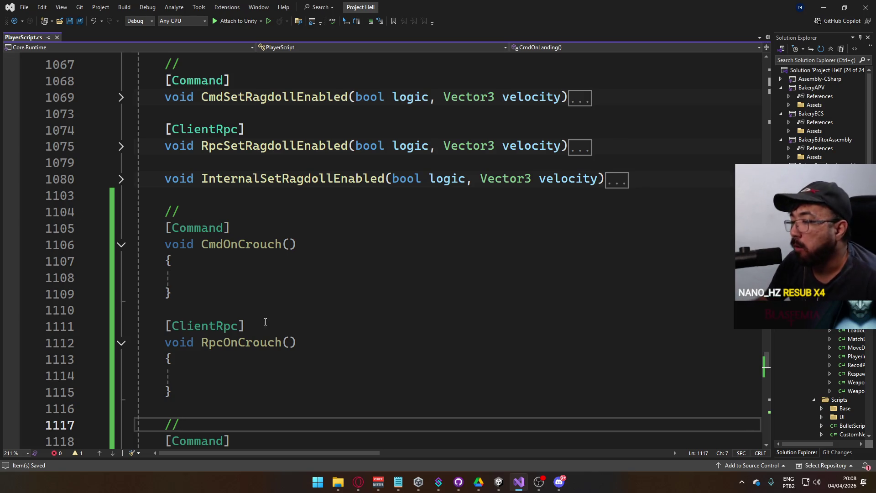
Paste a copy of the CmdOnCrouch and RpcOnCrouch methods below a new // comment line
scroll(263, 321, down, 6)
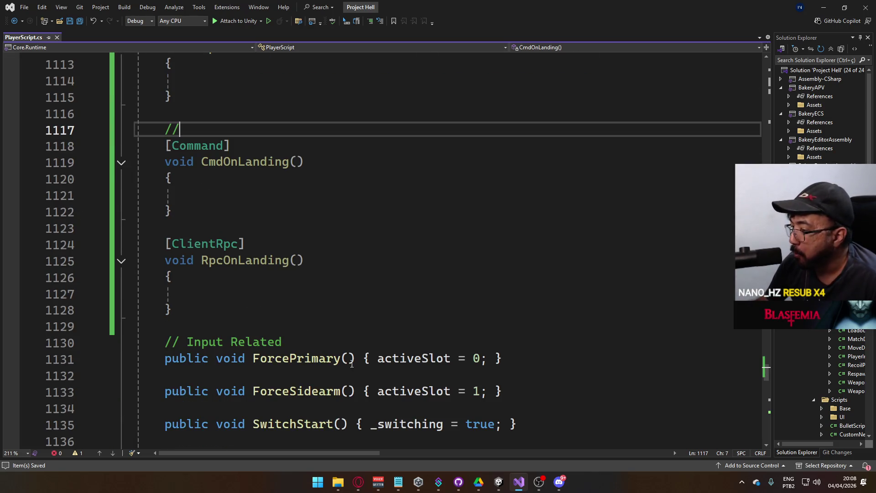
scroll(283, 326, up, 2)
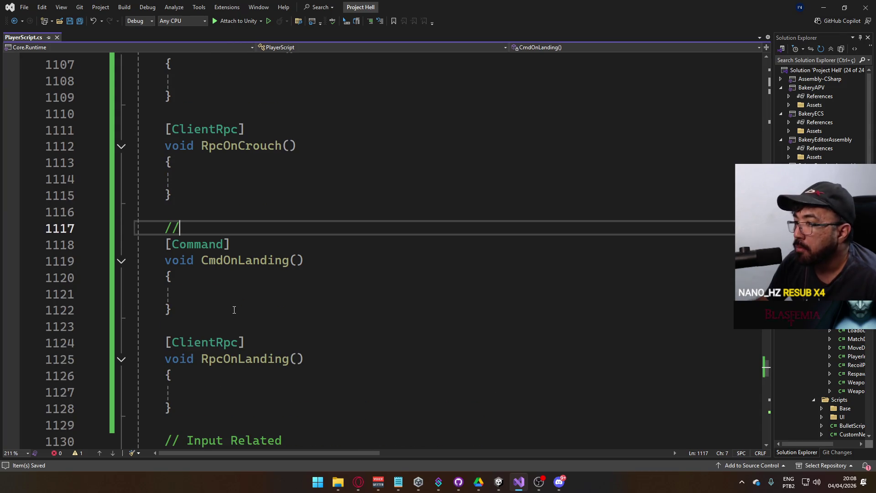
scroll(234, 310, up, 2)
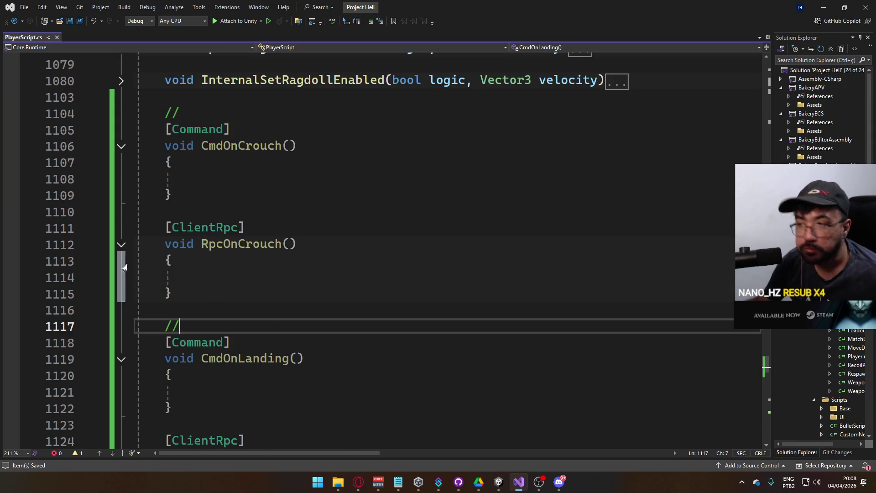
scroll(279, 242, up, 1)
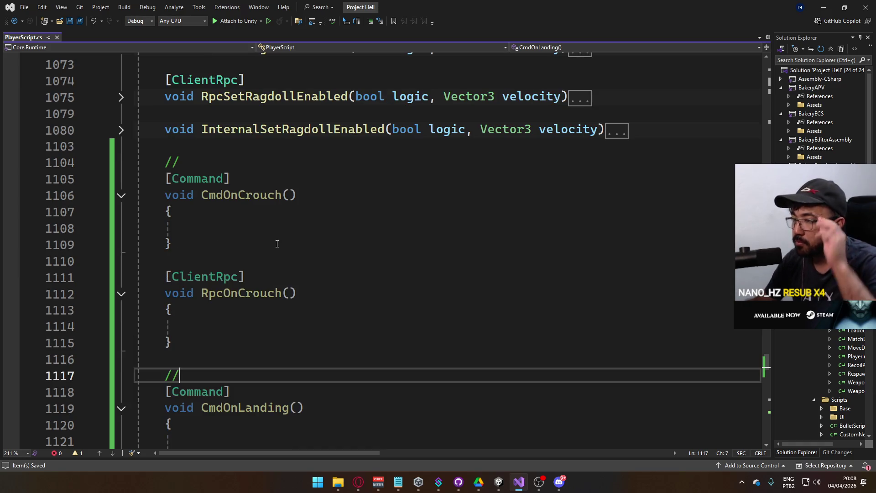
scroll(237, 285, down, 1)
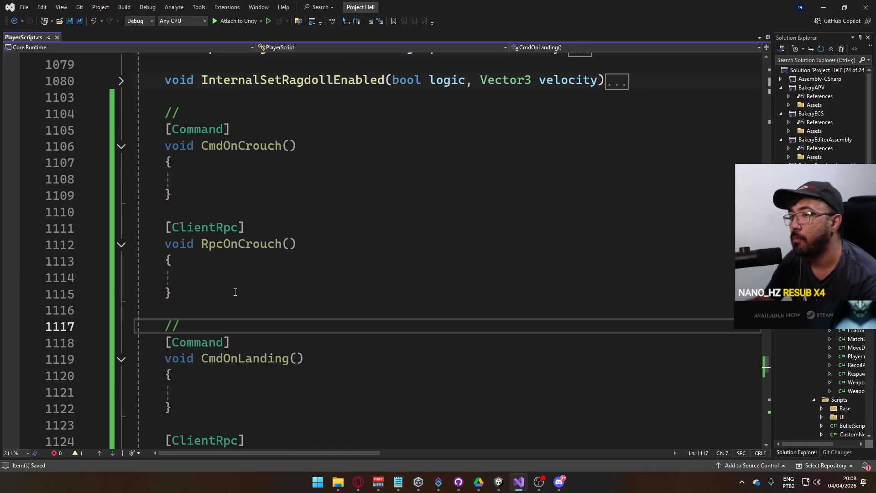
click(235, 292)
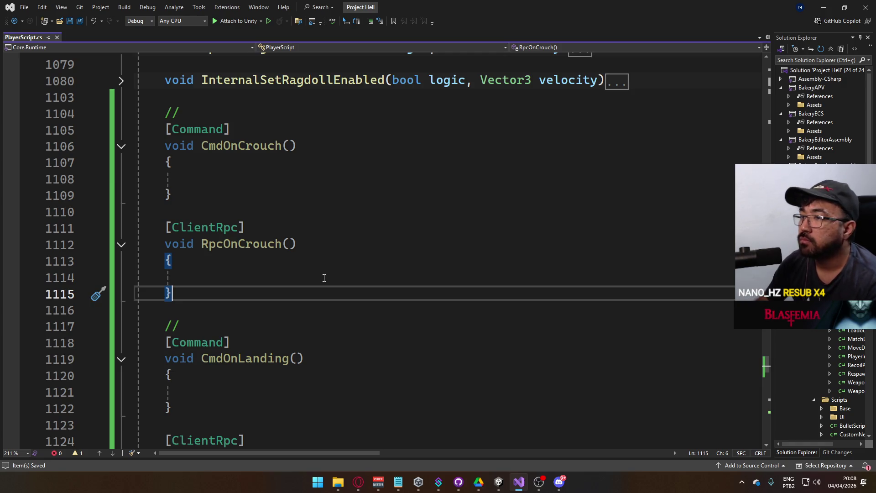
key(Return)
key(Return)
text(//)
key(Return)
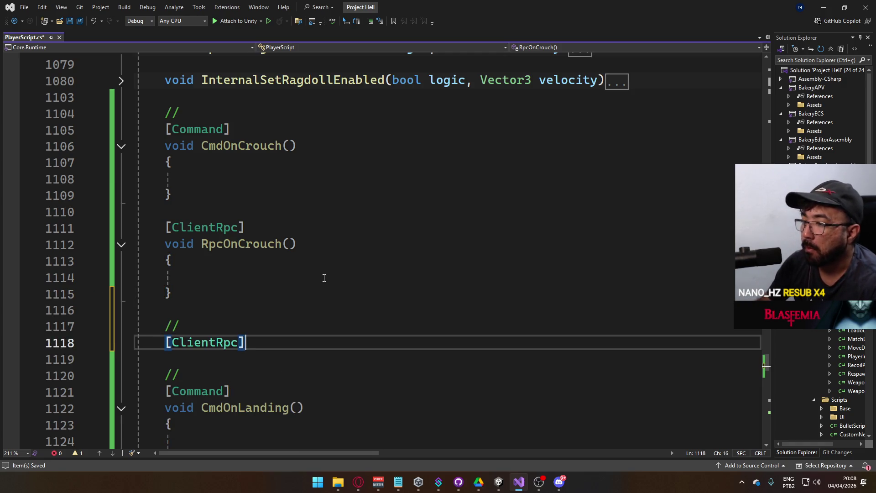
mouse_move(278, 294)
mouse_down()
mouse_move(171, 163)
mouse_move(165, 129)
mouse_up()
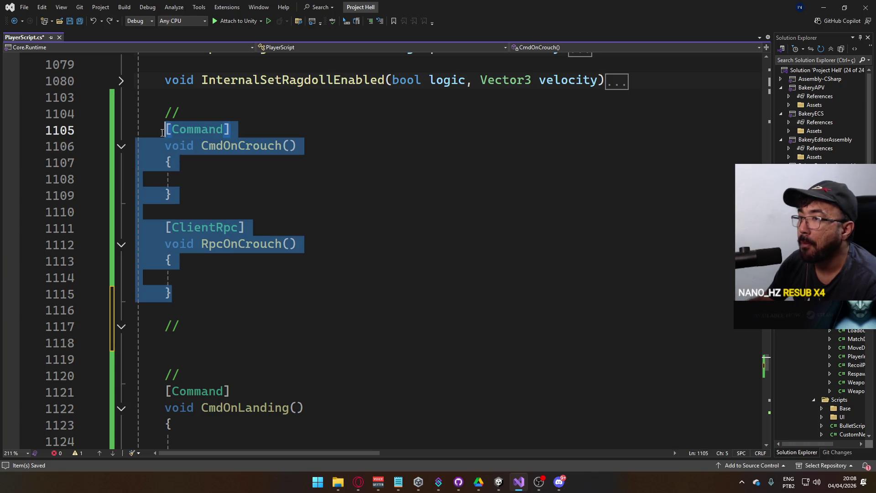
click(212, 338)
key(ctrl+v)
Rename the copied methods to CmdOnUnCrouch and RpcOnUnCrouch
click(243, 292)
key(ctrl+r)
key(ctrl+r)
text(Un)
key(Return)
click(238, 391)
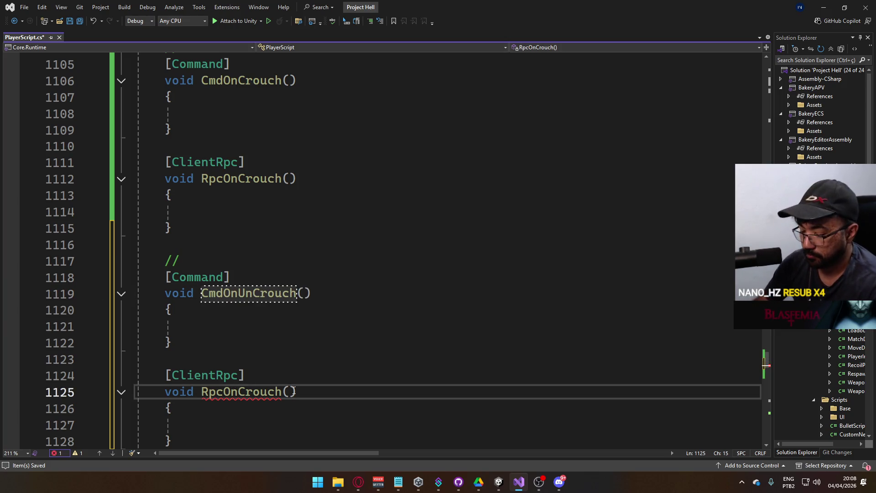
key(ctrl+r)
key(ctrl+r)
text(Un)
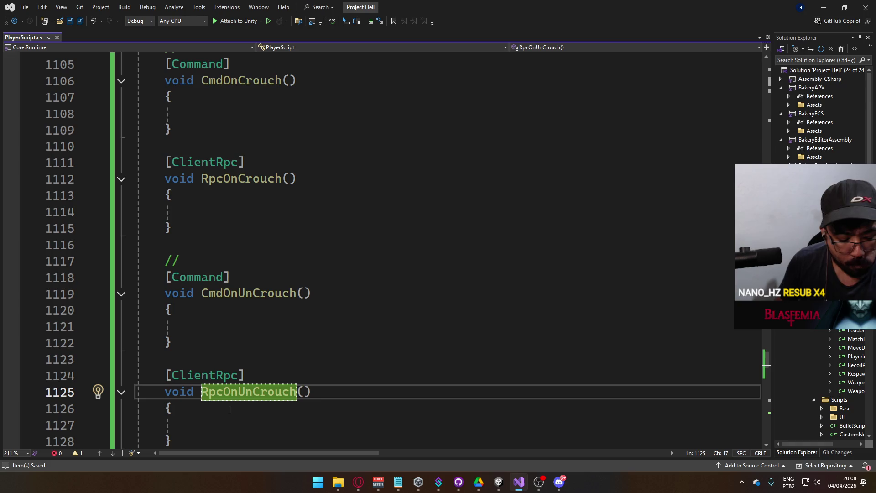
scroll(255, 346, down, 3)
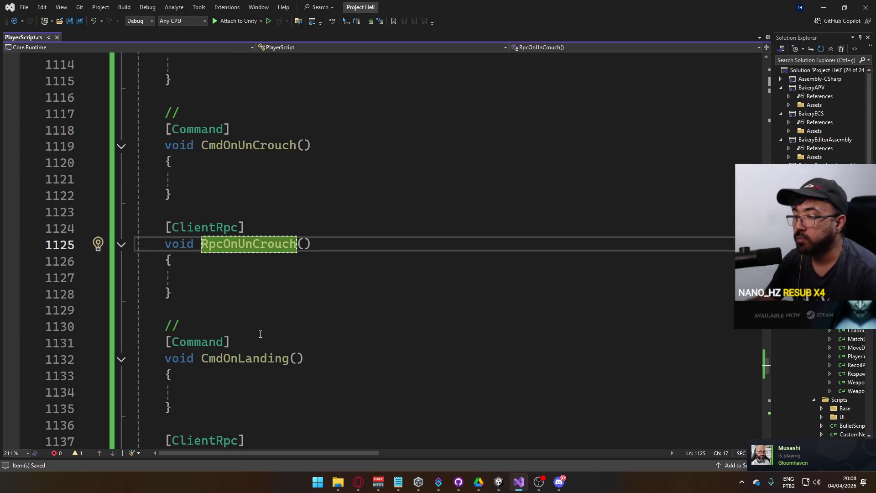
scroll(281, 323, up, 4)
Paste the InternalOnCrouch stub and make RpcOnLanding call InternalOnLanding();
click(286, 275)
key(ctrl+v)
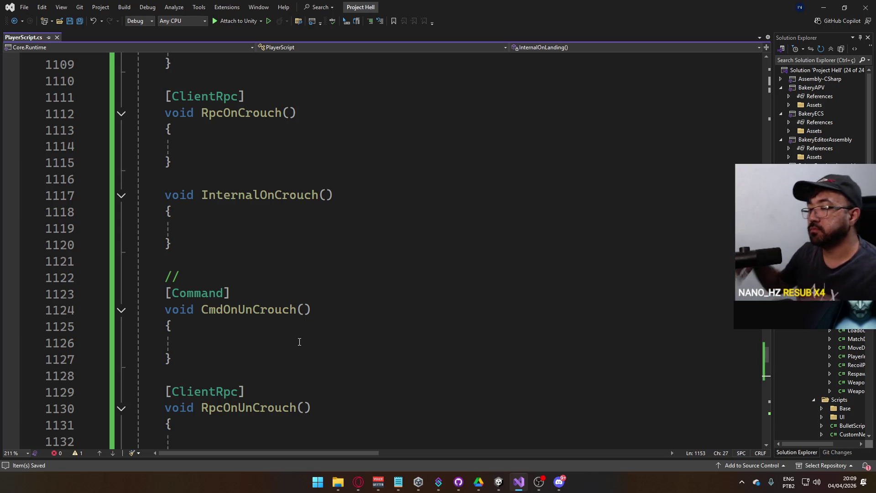
scroll(299, 342, down, 8)
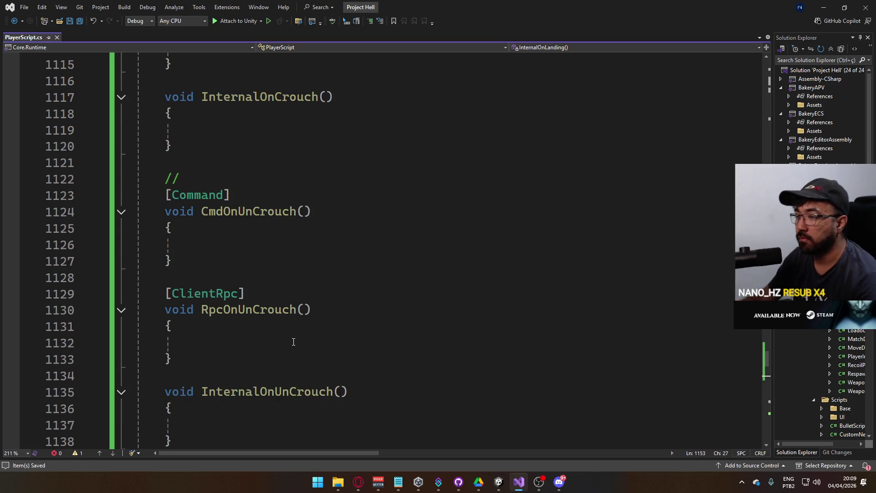
scroll(322, 296, down, 2)
key(Down)
key(Down)
double_click(260, 293)
key(ctrl+c)
click(251, 241)
key(ctrl+v)
text(();)
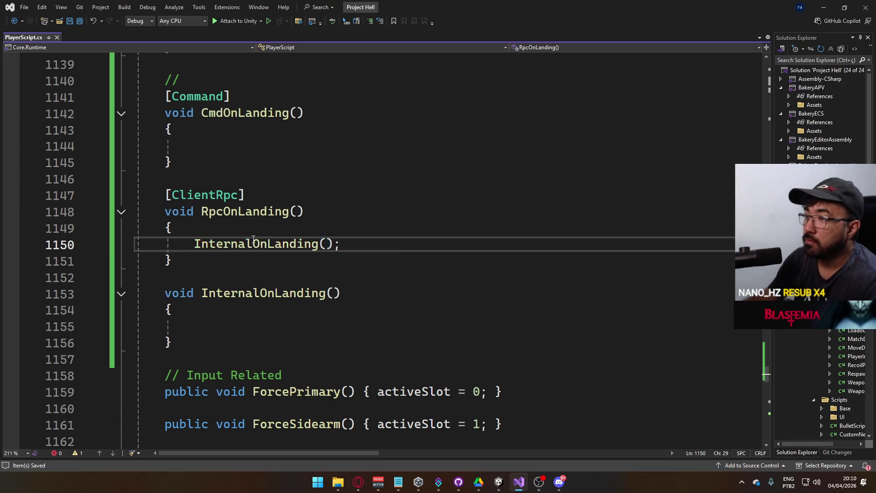
Make RpcOnUnCrouch call InternalOnUnCrouch();
scroll(254, 219, up, 4)
click(243, 225)
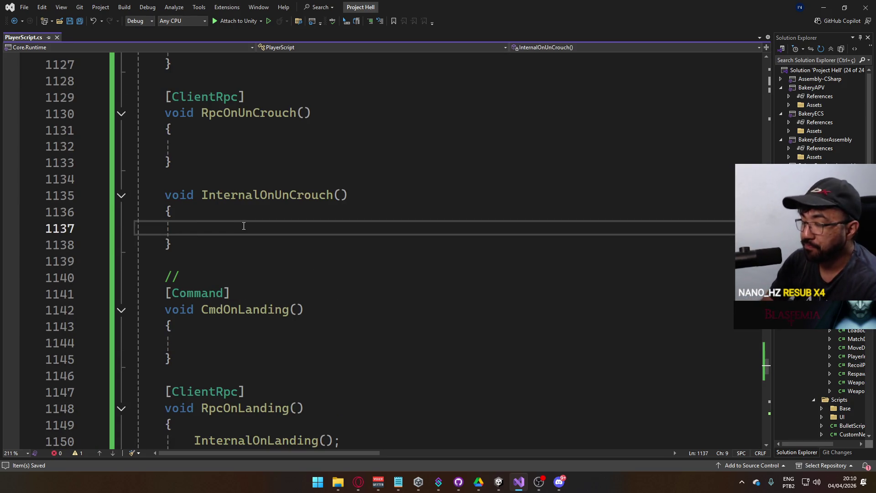
double_click(254, 195)
key(ctrl+c)
click(246, 147)
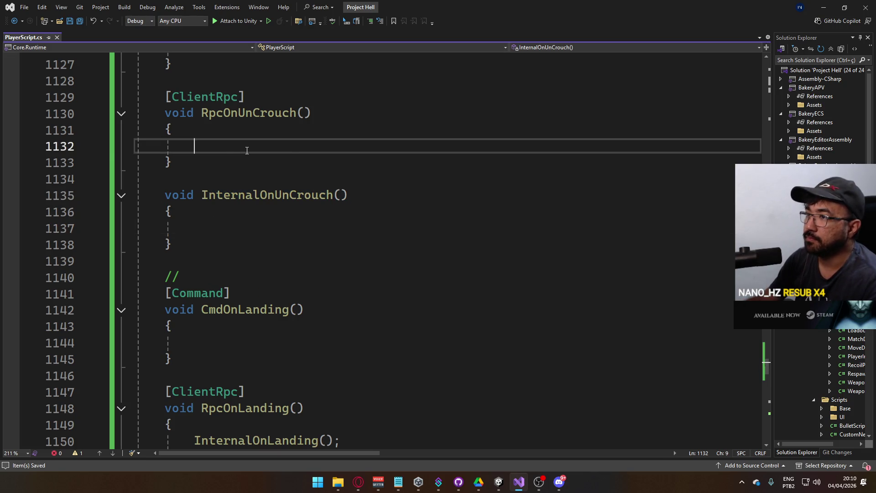
key(ctrl+v)
text(();)
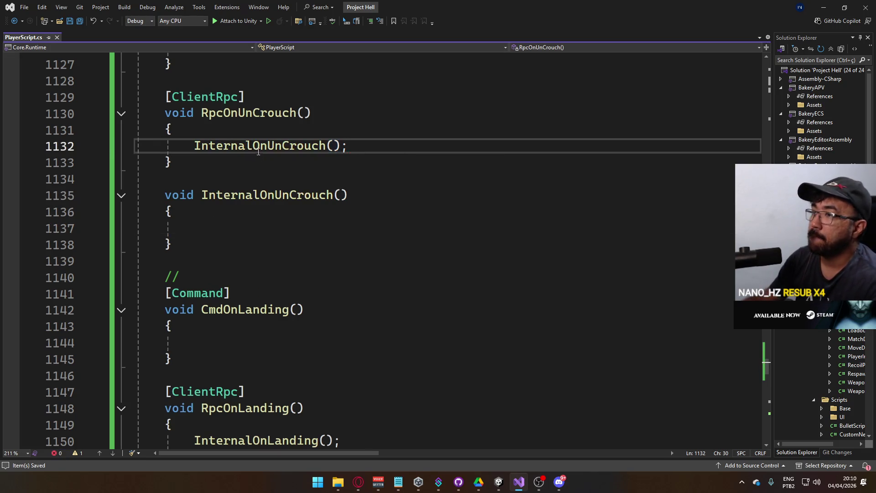
Add an InternalOnCrouch(); call into an empty method body
scroll(267, 211, up, 6)
double_click(259, 194)
key(ctrl+c)
click(231, 226)
key(ctrl+v)
text(();)
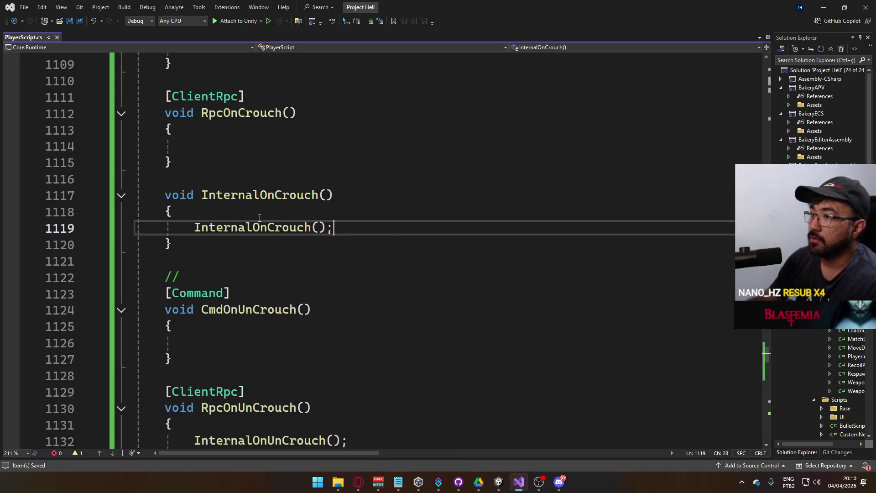
Make CmdOnCrouch call RpcOnCrouch(); and save the script
scroll(308, 216, up, 2)
click(304, 245)
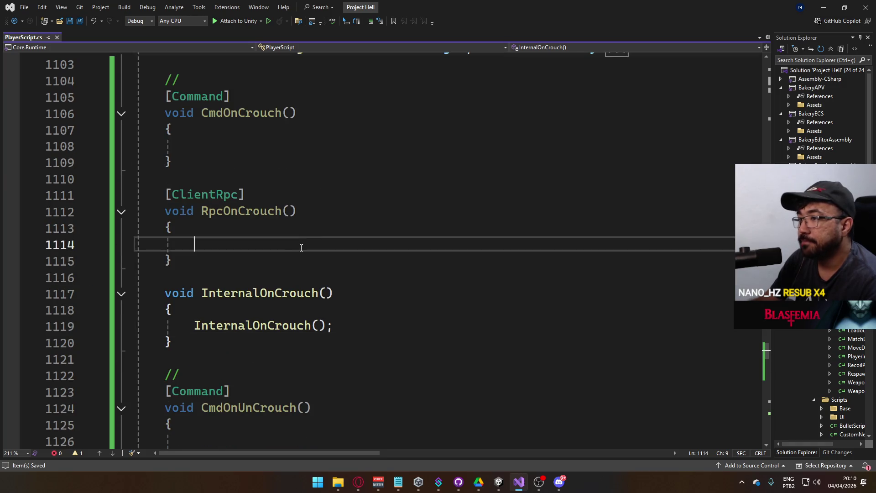
scroll(304, 237, up, 2)
double_click(254, 309)
key(ctrl+c)
click(231, 242)
key(ctrl+v)
text(();)
key(ctrl+s)
Move the misplaced InternalOnCrouch(); call into RpcOnCrouch's body and save
click(246, 391)
double_click(247, 392)
scroll(256, 388, down, 1)
drag(338, 375, 186, 372)
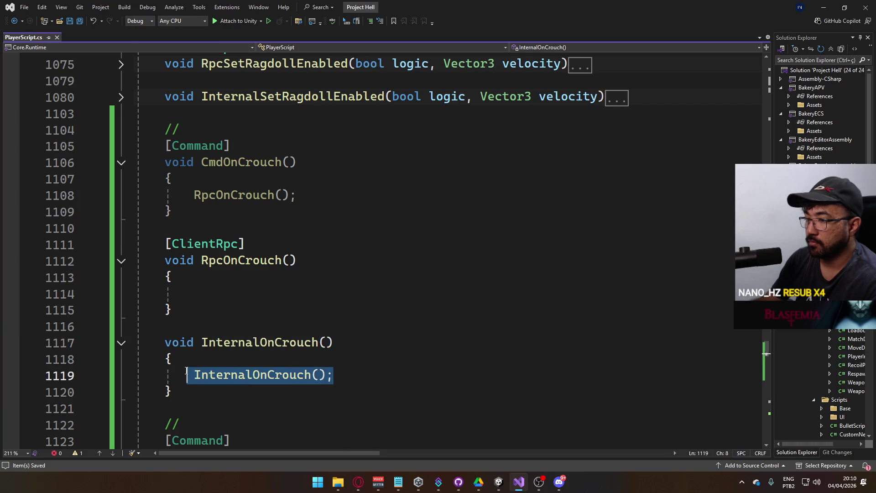
key(ctrl+x)
click(251, 294)
key(ctrl+v)
key(ctrl+s)
Make CmdOnUnCrouch call RpcOnUnCrouch(); and save
scroll(316, 340, down, 3)
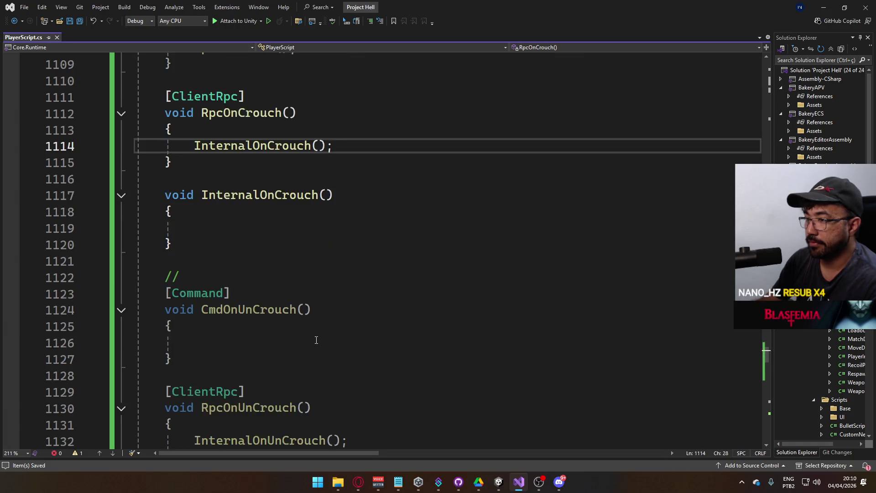
scroll(316, 340, down, 2)
click(260, 309)
double_click(260, 309)
key(ctrl+c)
click(268, 245)
key(ctrl+v)
text(();)
key(ctrl+s)
Make CmdOnLanding call RpcOnLanding(); and save
scroll(280, 320, down, 2)
click(256, 293)
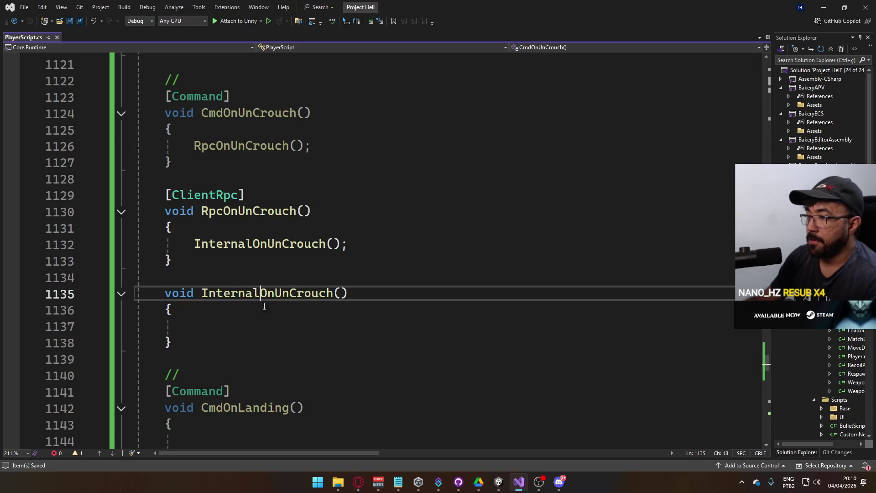
scroll(255, 319, down, 2)
double_click(253, 407)
key(ctrl+c)
click(231, 340)
key(ctrl+v)
text(();)
key(ctrl+s)
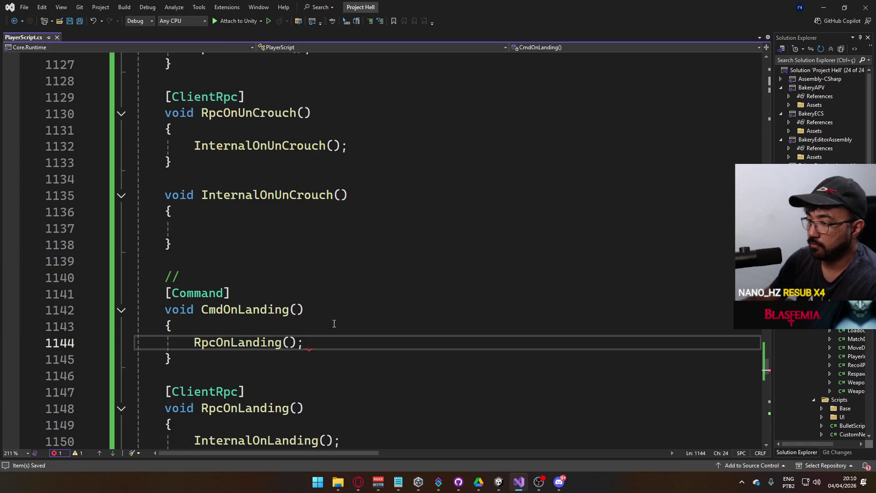
scroll(325, 318, down, 4)
scroll(273, 318, up, 13)
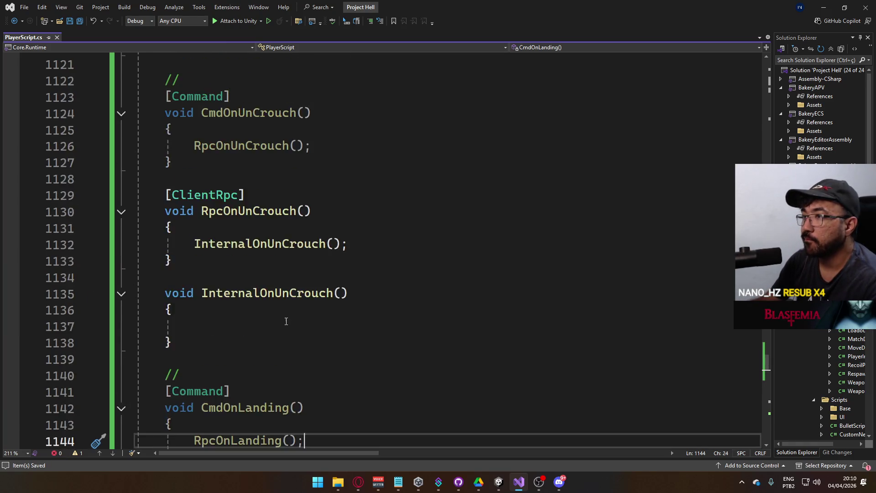
Declare 'public UnityEvent OnCrouch;' below the animator hash field and import UnityEngine.Events
mouse_move(760, 350)
mouse_down()
mouse_move(719, 177)
mouse_move(733, 64)
mouse_up()
scroll(461, 247, down, 20)
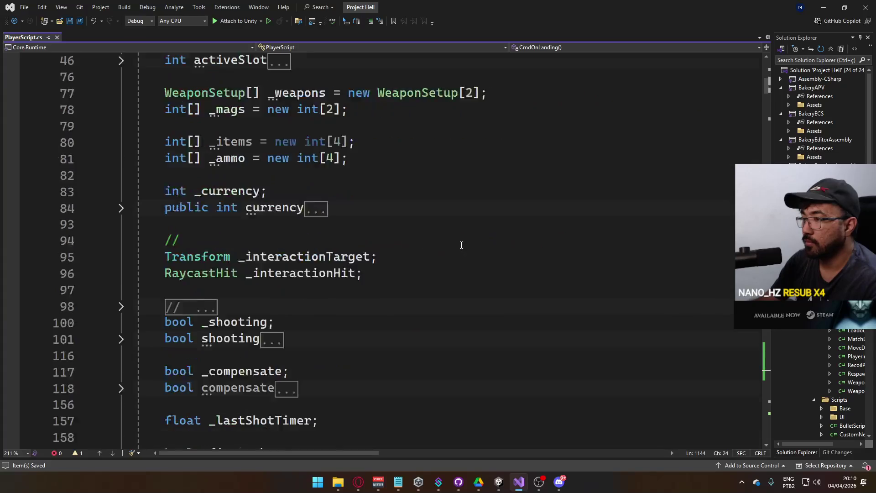
scroll(460, 246, down, 11)
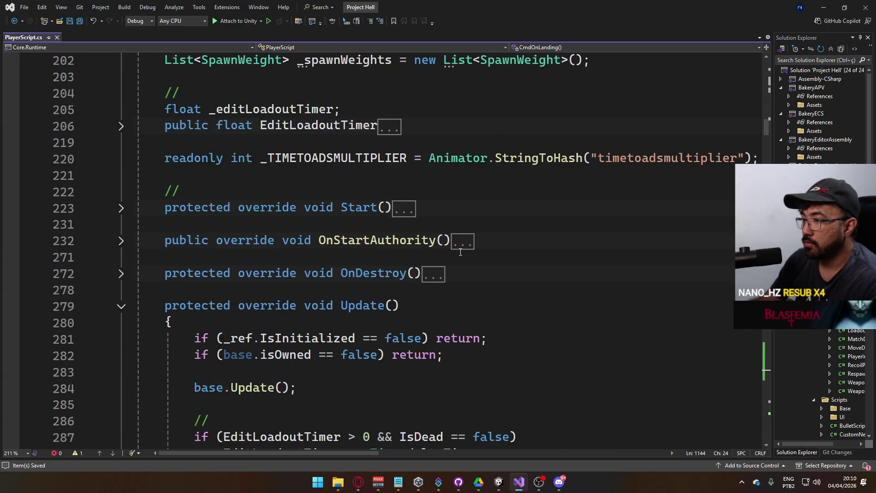
scroll(434, 231, up, 4)
click(332, 271)
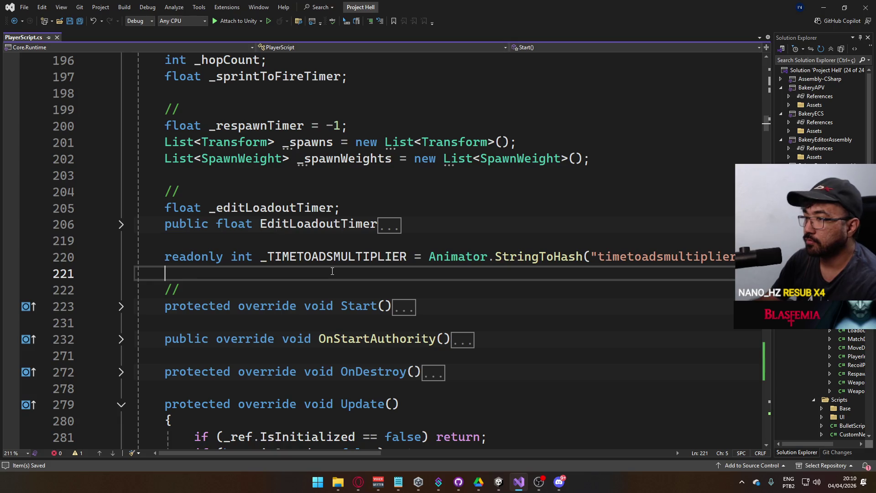
key(Return)
key(Return)
key(Up)
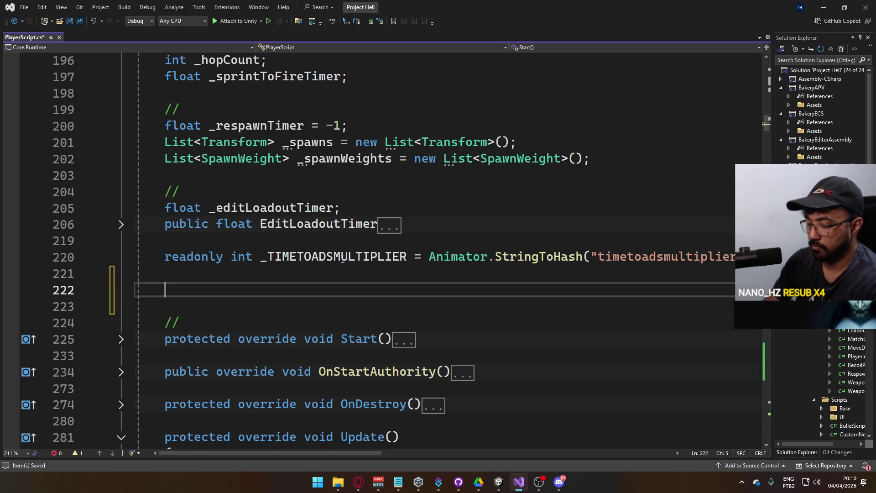
text(public UnityE)
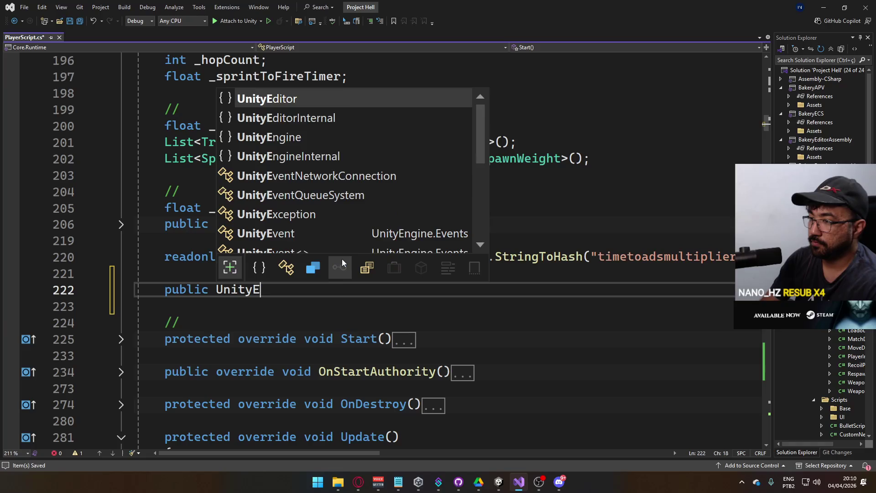
text(vent On)
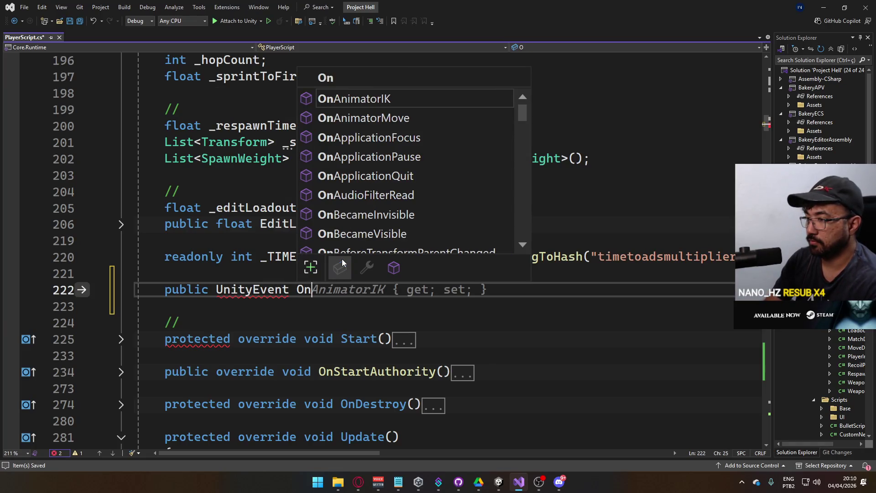
text(Crouch;)
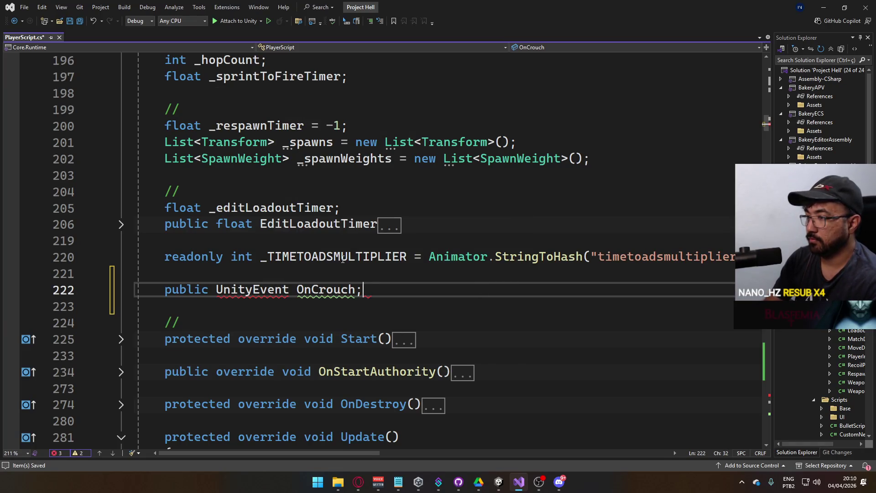
key(Return)
right_click(256, 290)
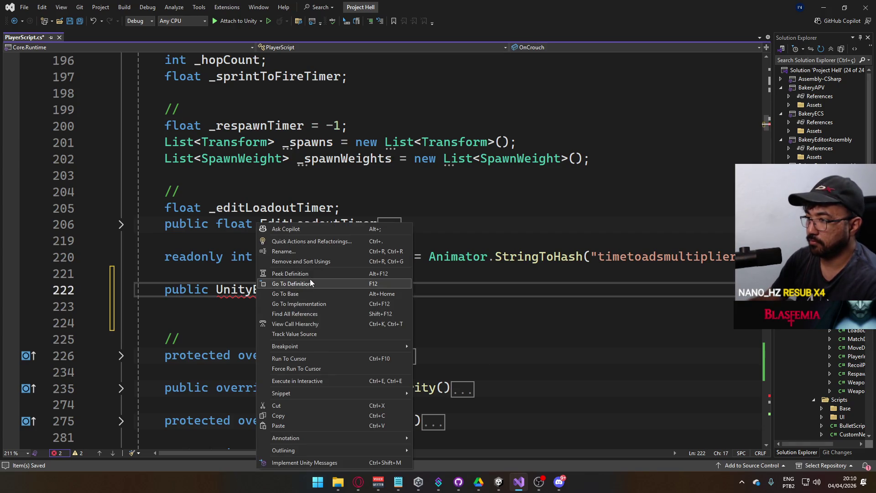
click(312, 242)
click(223, 305)
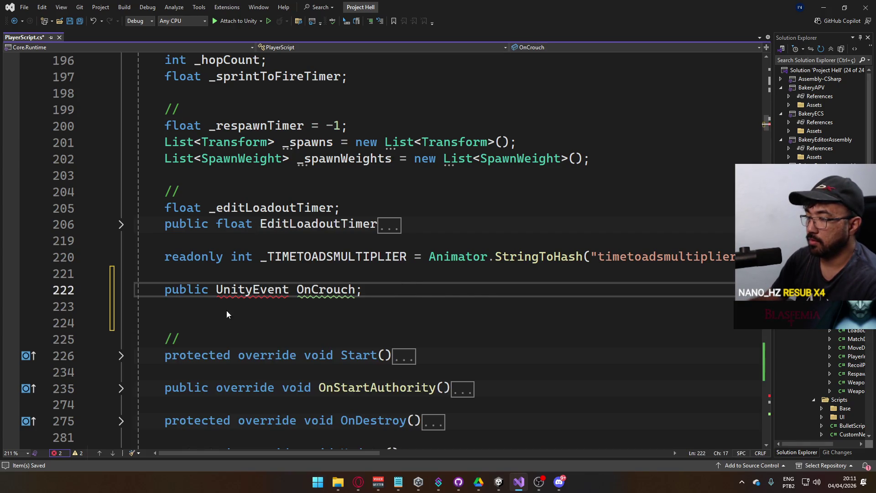
Rename the field to EventOnCrouch and duplicate its declaration twice
key(ctrl+r)
key(ctrl+r)
text(Event)
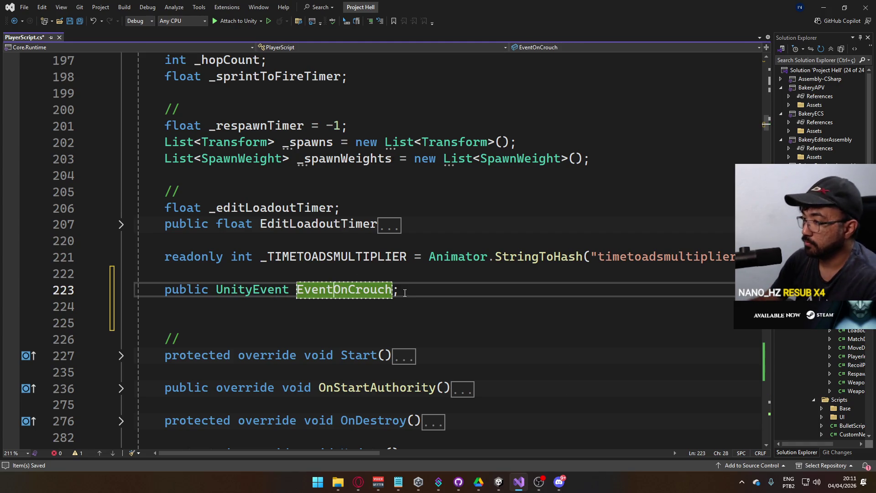
key(Return)
key(shift+Home)
key(ctrl+c)
key(End)
key(Return)
key(ctrl+v)
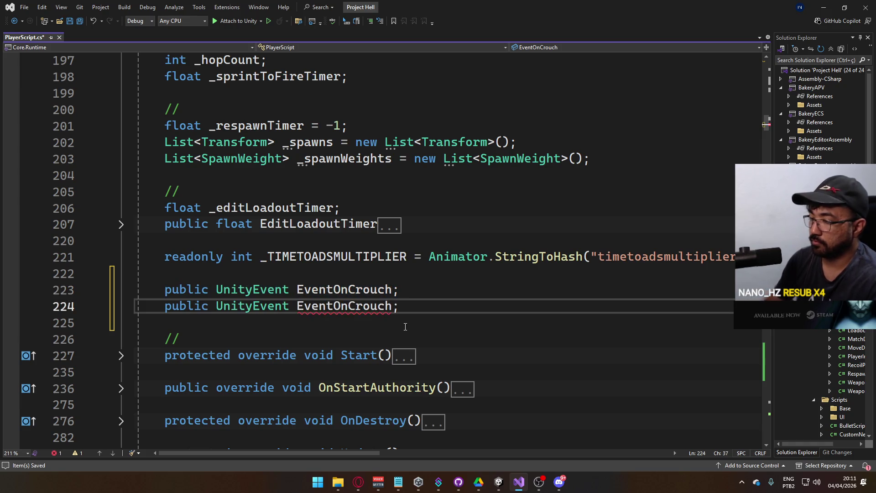
key(Return)
key(ctrl+v)
Rename the two copies to EventOnUnCrouch and EventOnLanding and save
click(344, 306)
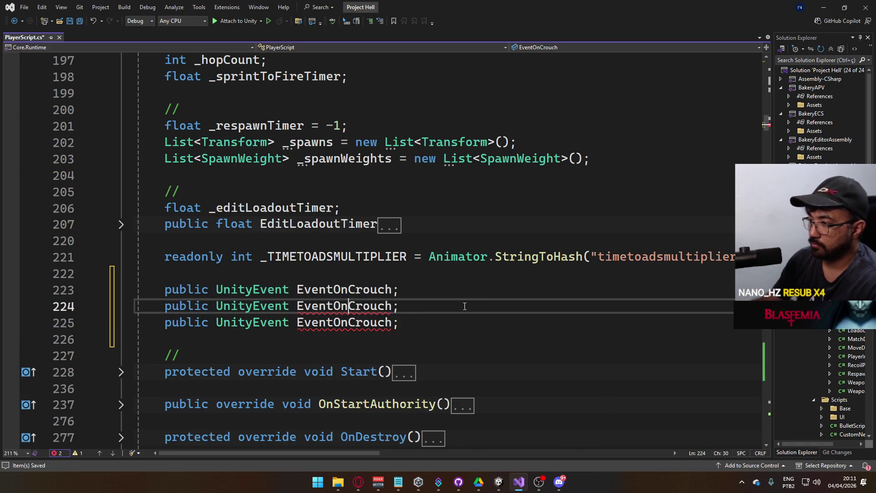
key(ctrl+r)
key(ctrl+r)
text(Unm)
key(BackSpace)
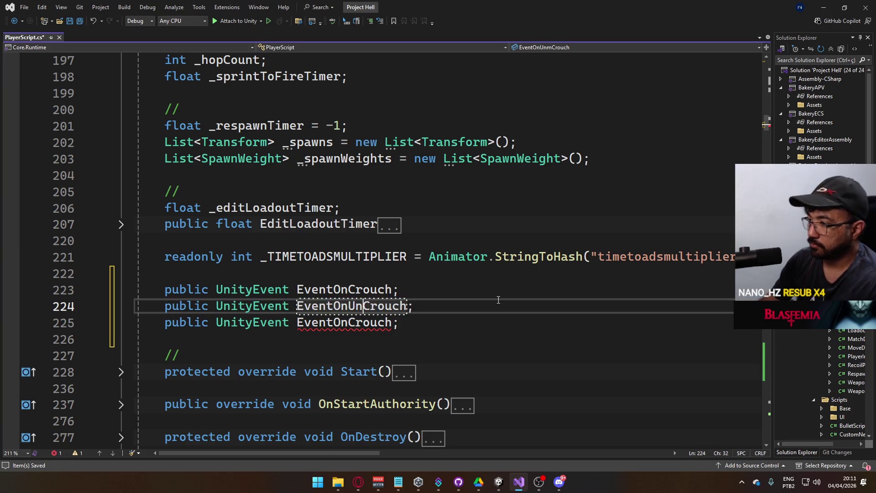
key(Return)
drag(348, 322, 395, 324)
key(ctrl+r)
key(ctrl+r)
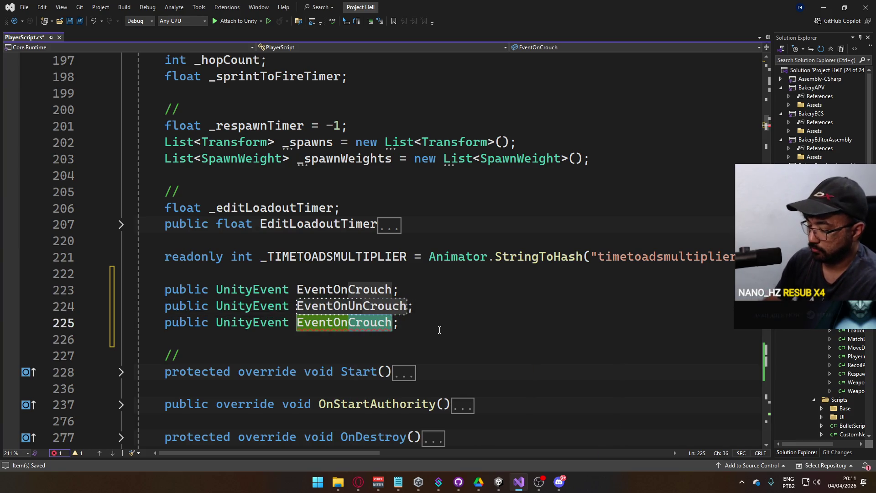
text(Landing)
key(ctrl+s)
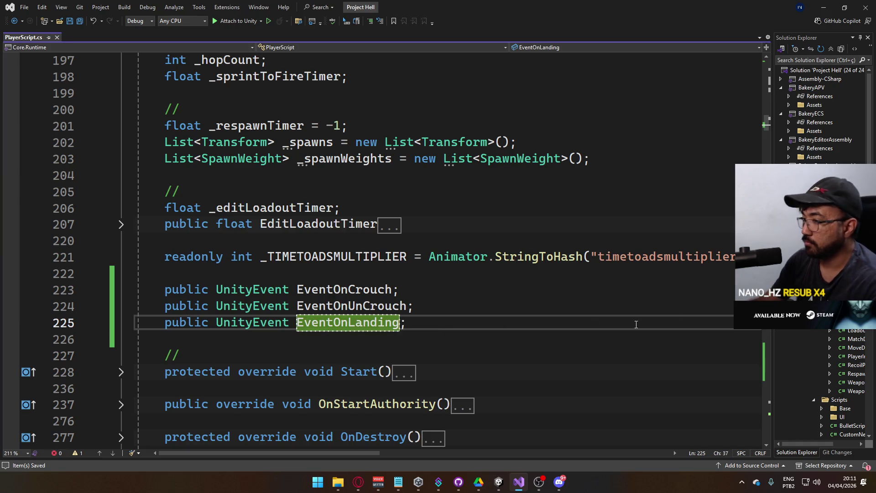
scroll(408, 275, down, 20)
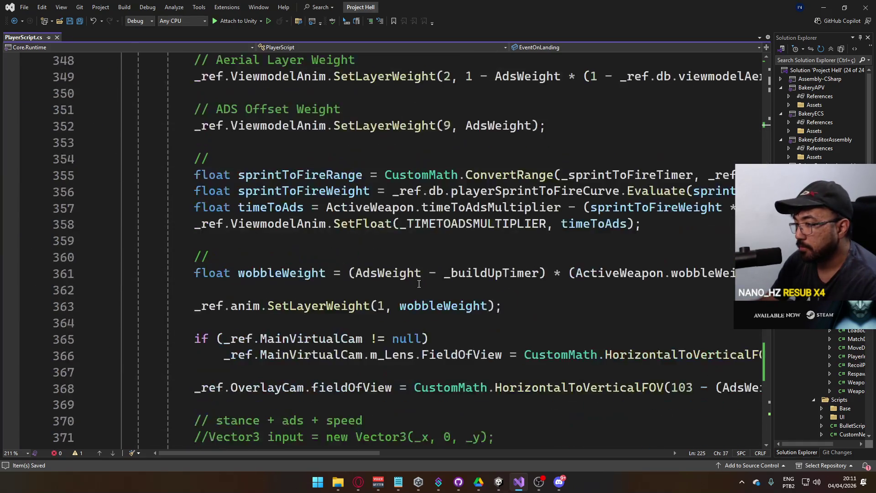
Write 'this.EventOnLanding?.Invoke();' inside InternalOnLanding
scroll(416, 283, down, 20)
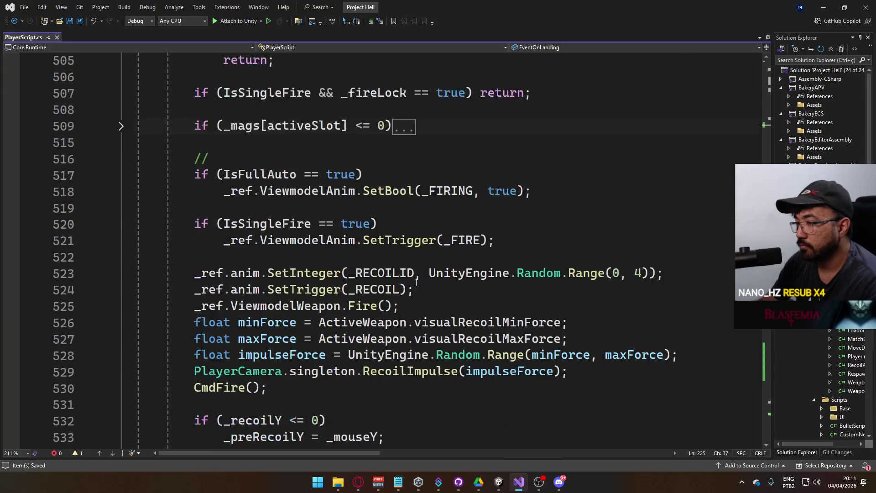
scroll(416, 283, down, 10)
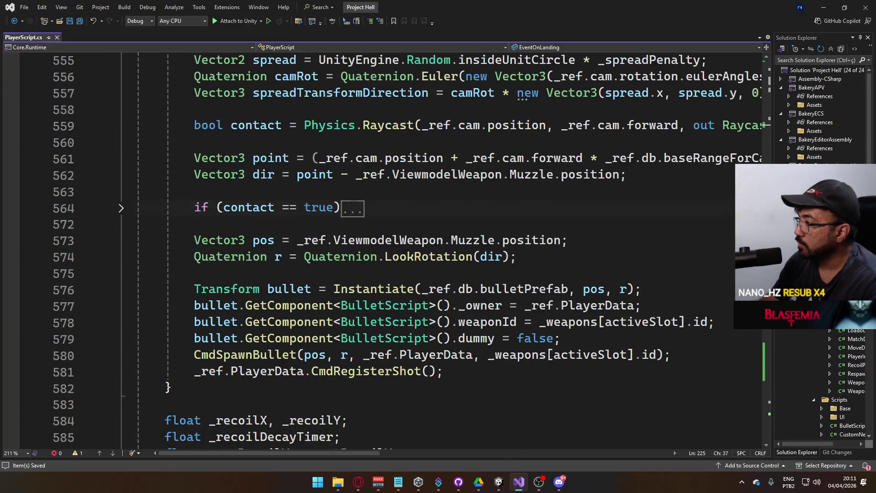
scroll(723, 409, down, 20)
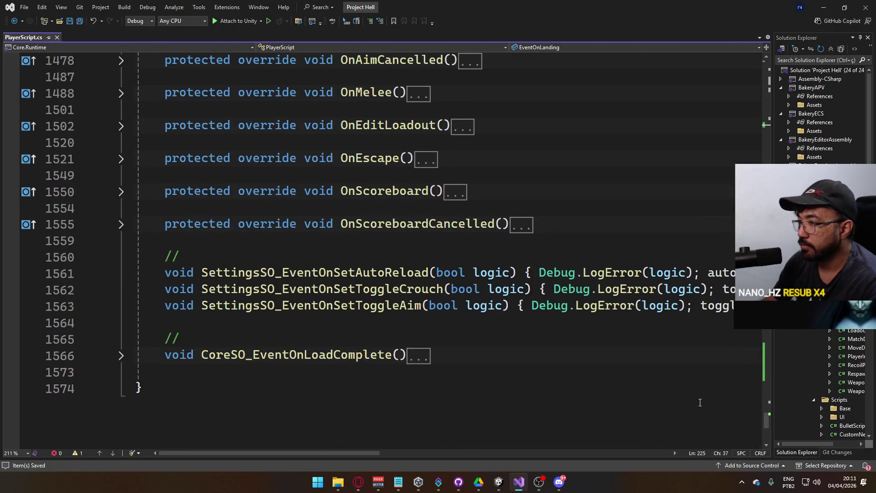
scroll(382, 306, up, 15)
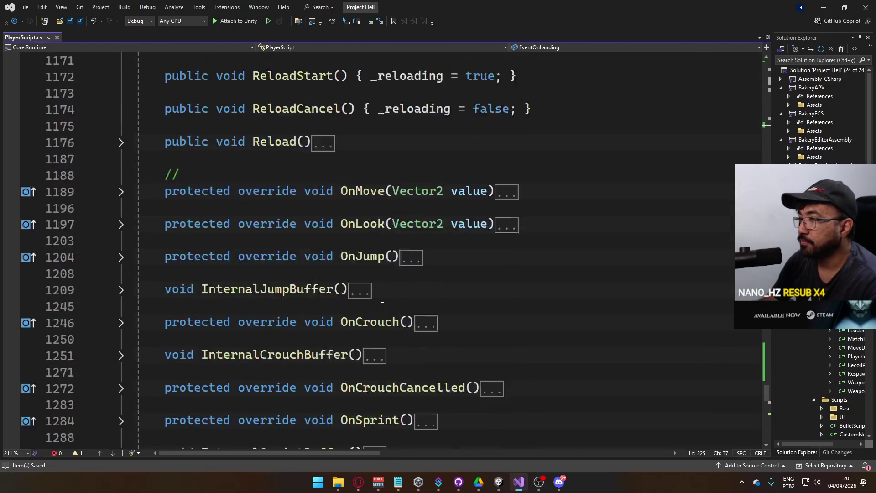
scroll(382, 305, up, 9)
click(284, 319)
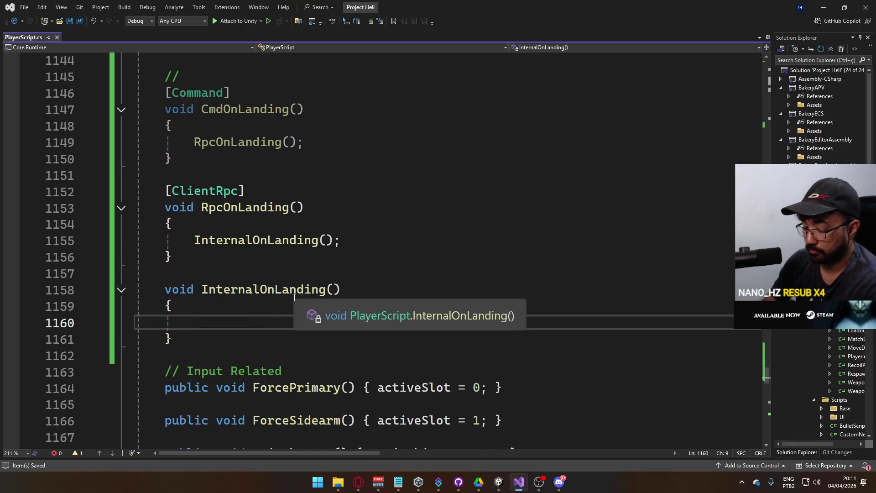
text(this.eventon)
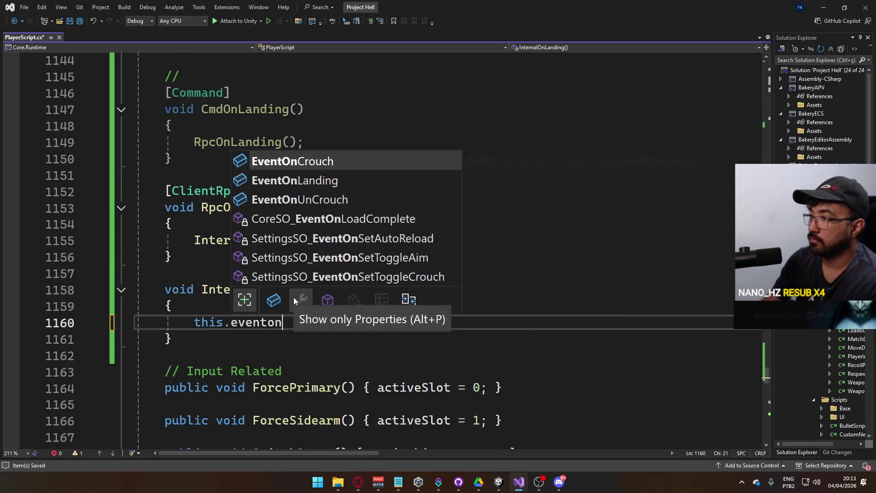
key(Down)
key(Tab)
text(?,)
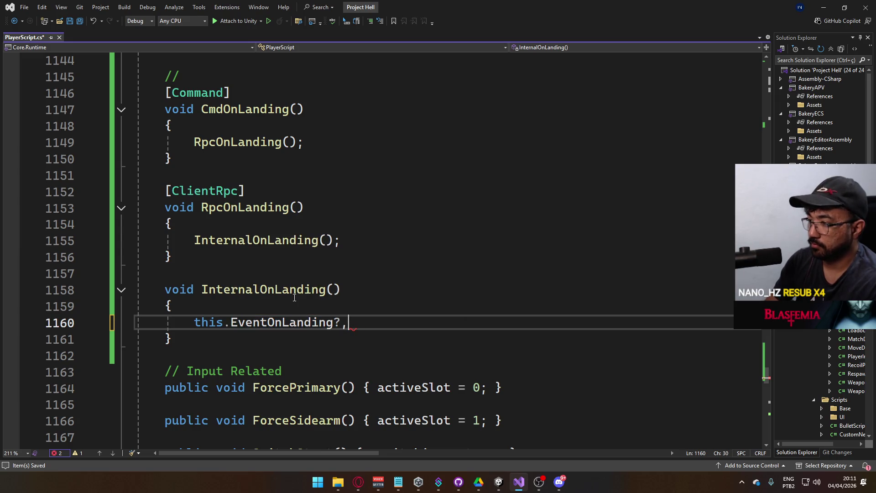
key(BackSpace)
text(.i)
key(Tab)
text(();)
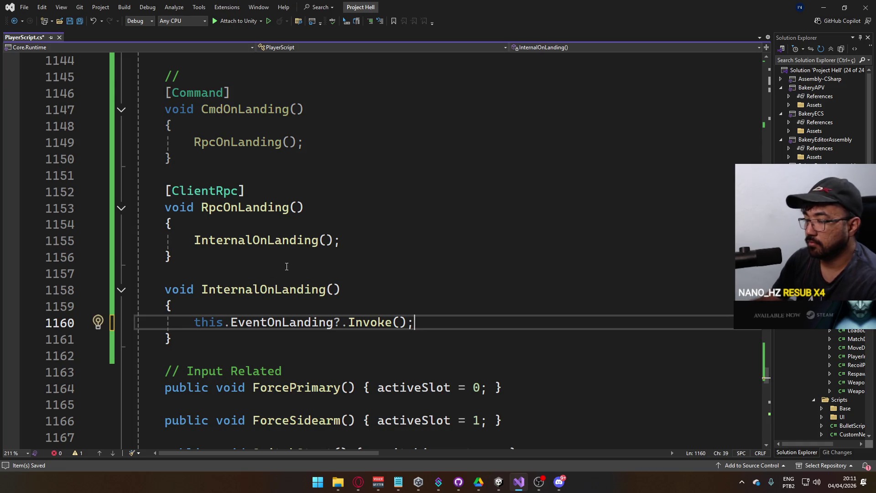
Move the Invoke line into InternalOnUnCrouch, changing it to invoke EventOnUnCrouch
drag(413, 322, 196, 322)
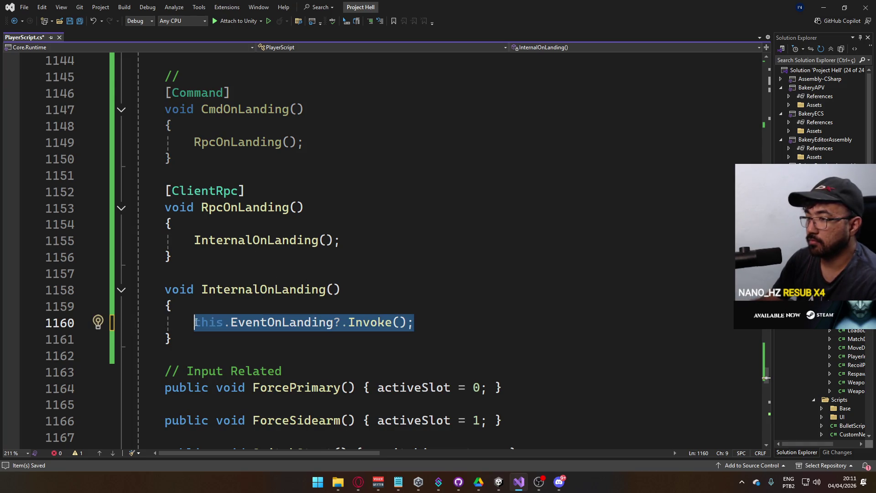
key(ctrl+x)
scroll(294, 230, up, 4)
click(266, 223)
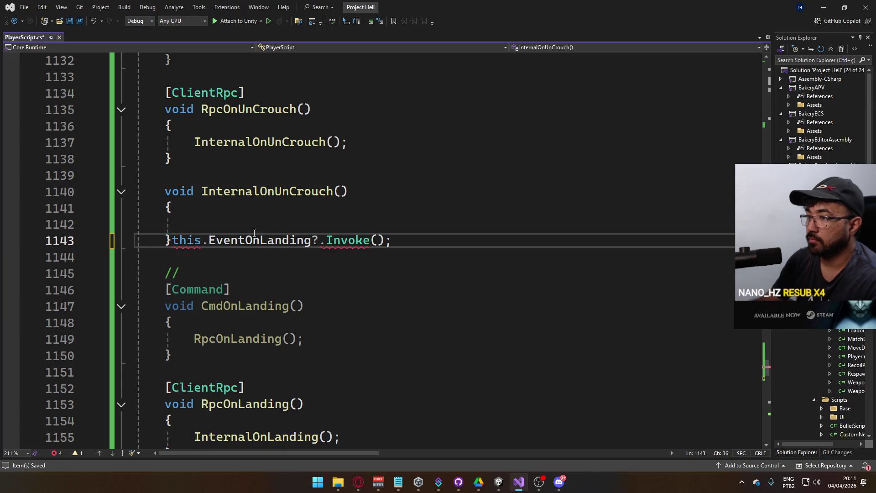
key(ctrl+v)
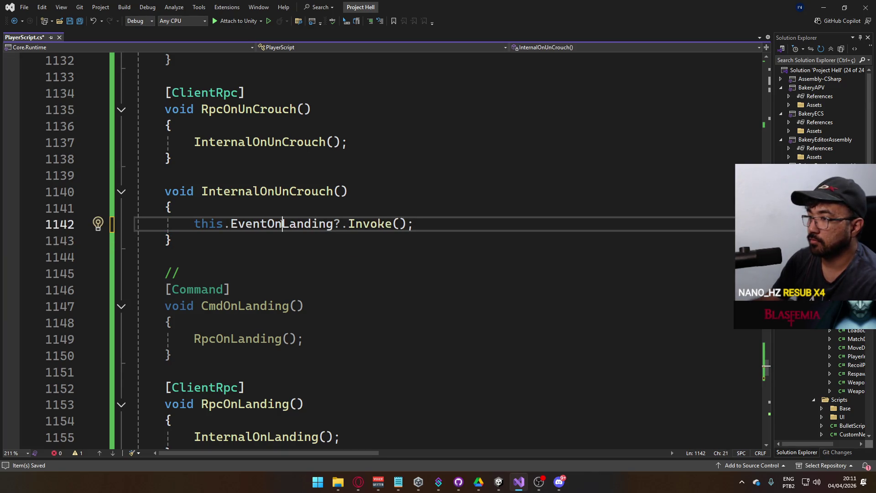
double_click(284, 224)
text(EventOnUnCrouch)
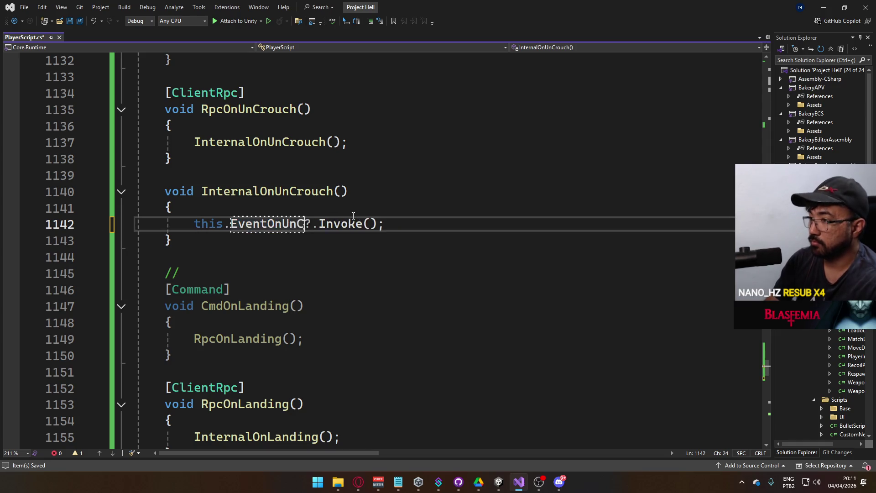
drag(431, 223, 193, 223)
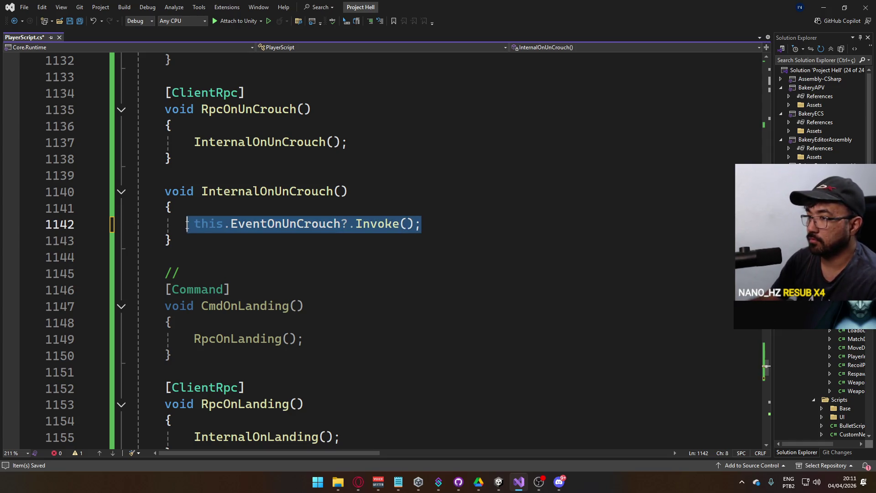
Make InternalOnCrouch invoke EventOnCrouch, then switch back to the Unity Editor
scroll(289, 197, up, 4)
scroll(288, 197, up, 1)
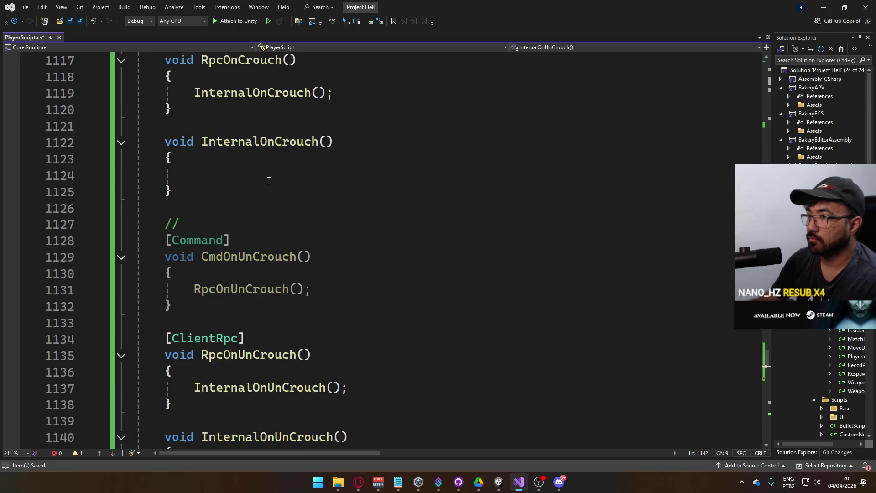
click(290, 175)
key(ctrl+v)
click(284, 175)
key(ctrl+z)
key(ctrl+z)
key(alt+Tab)
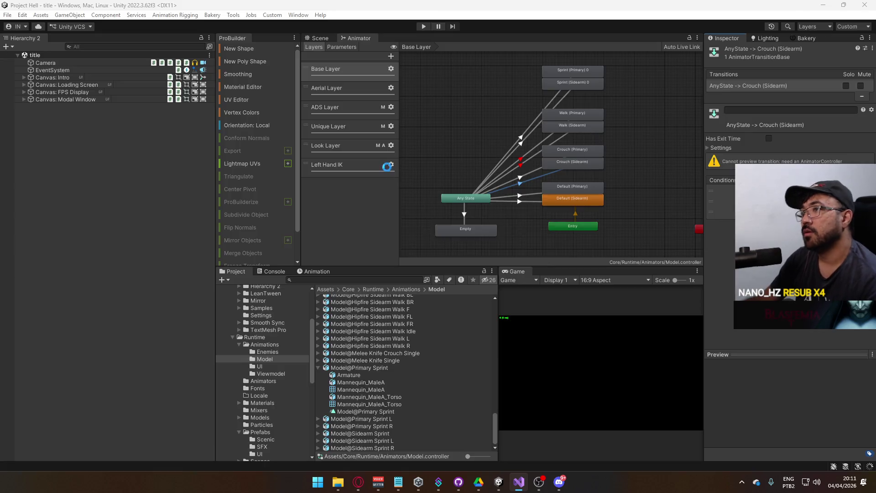
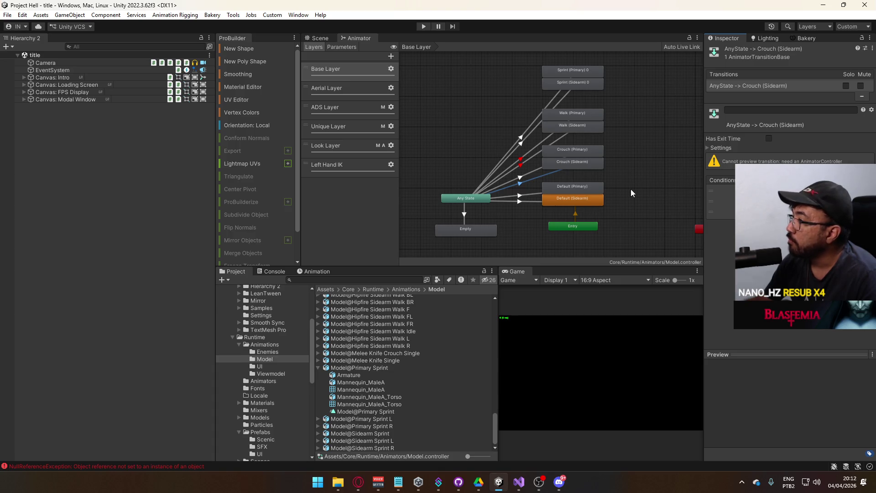
Inspect the Crouch (Sidearm) state and its AnyState transition in the Animator
click(677, 193)
click(581, 163)
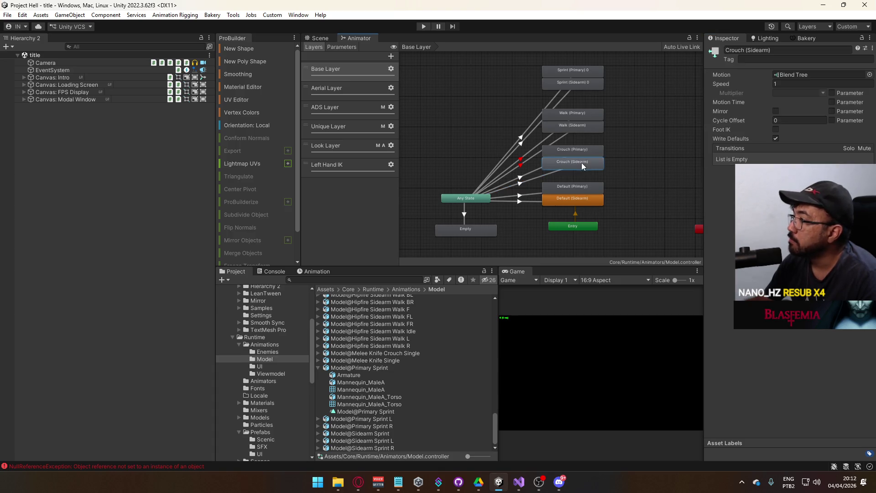
click(532, 171)
click(540, 174)
click(549, 178)
click(557, 174)
click(624, 181)
Clear the console, return to the Scene view and open the Player prefab from Prefabs
click(275, 271)
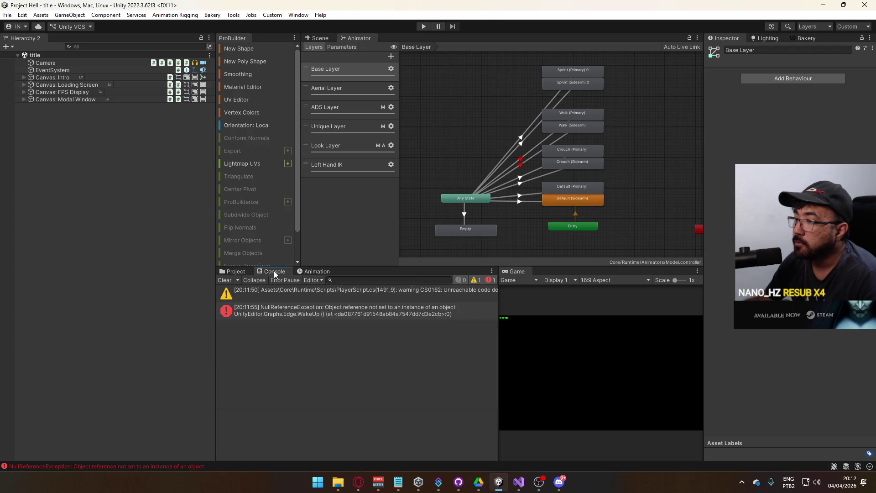
click(226, 280)
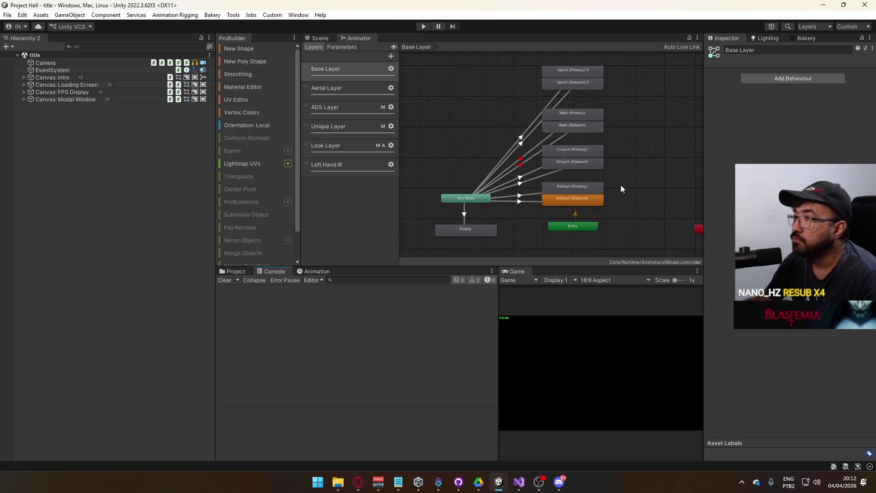
click(319, 38)
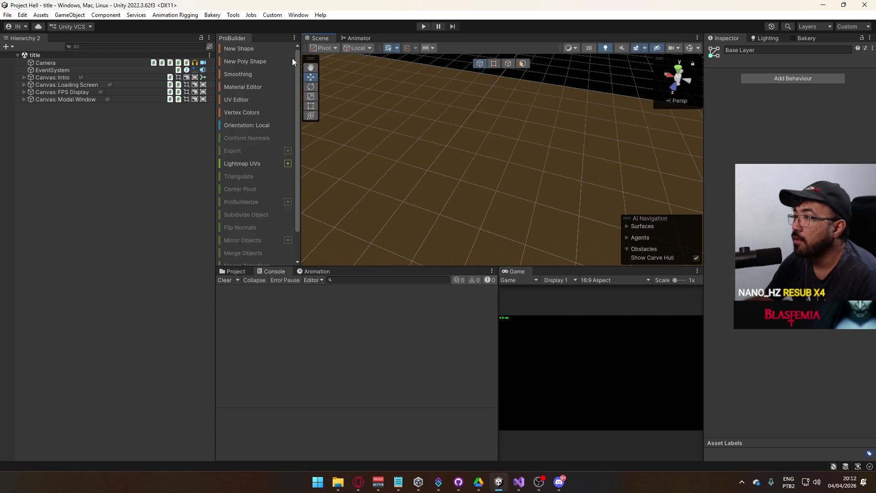
click(233, 271)
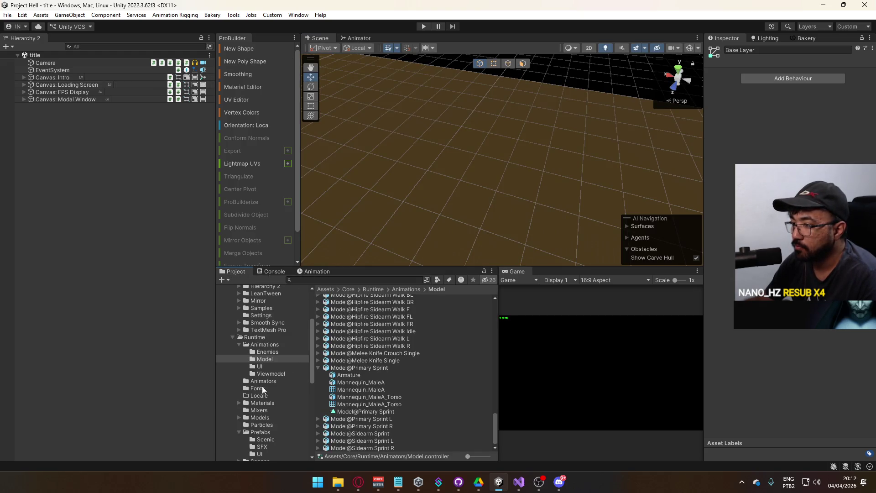
click(262, 432)
double_click(339, 370)
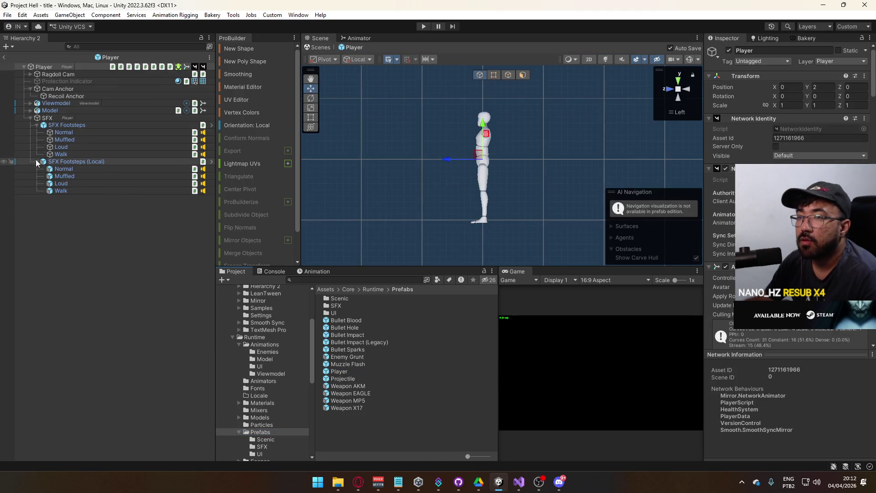
Collapse the footstep sound objects and create an empty child GameObject under SFX
click(36, 162)
click(37, 125)
click(54, 119)
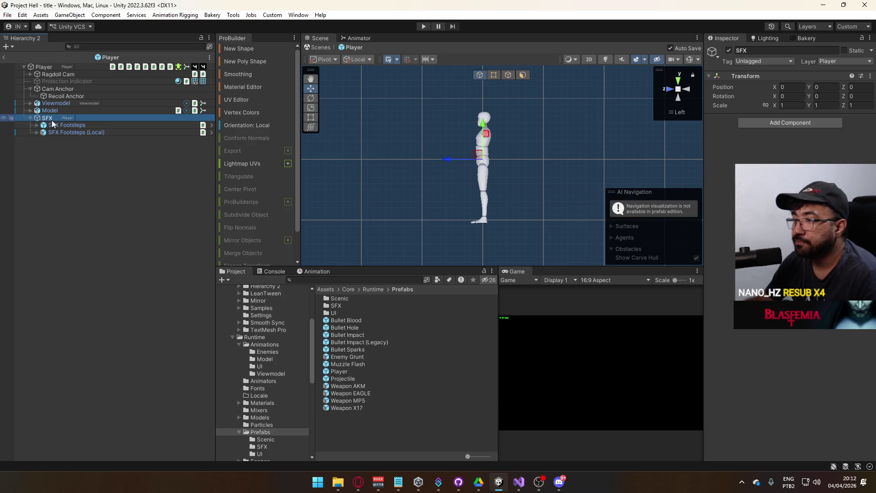
double_click(339, 305)
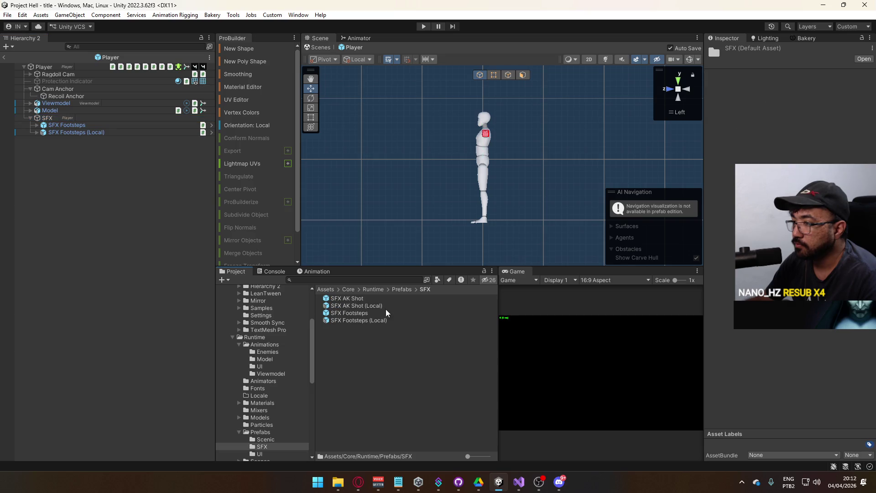
click(57, 117)
right_click(56, 117)
click(120, 230)
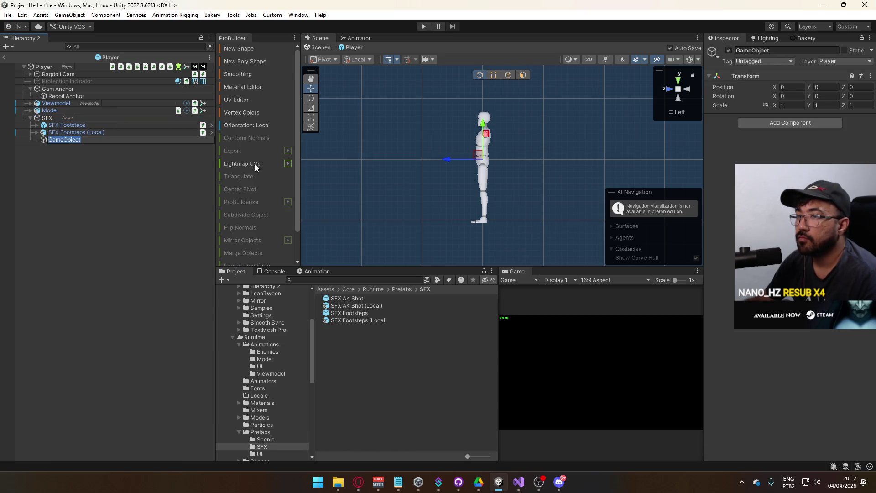
Add an SFX Script to the new object with Crouch Start 1 as its first clip
click(789, 122)
text(sfx)
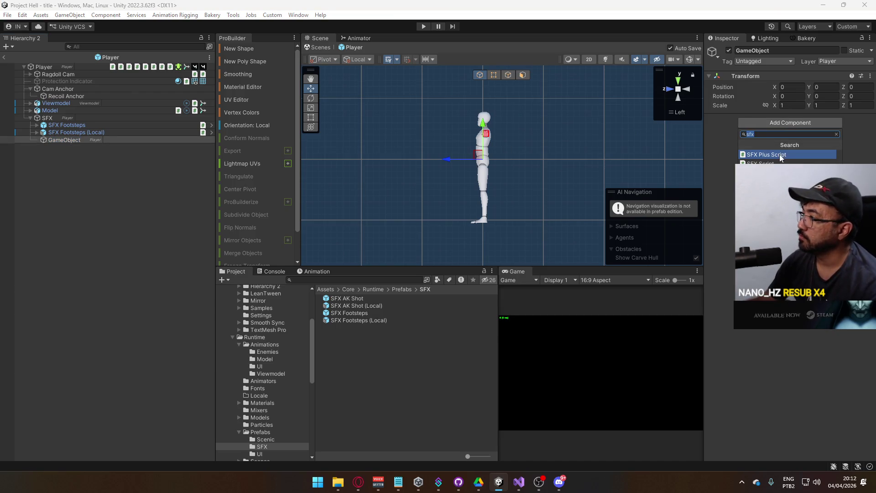
click(781, 163)
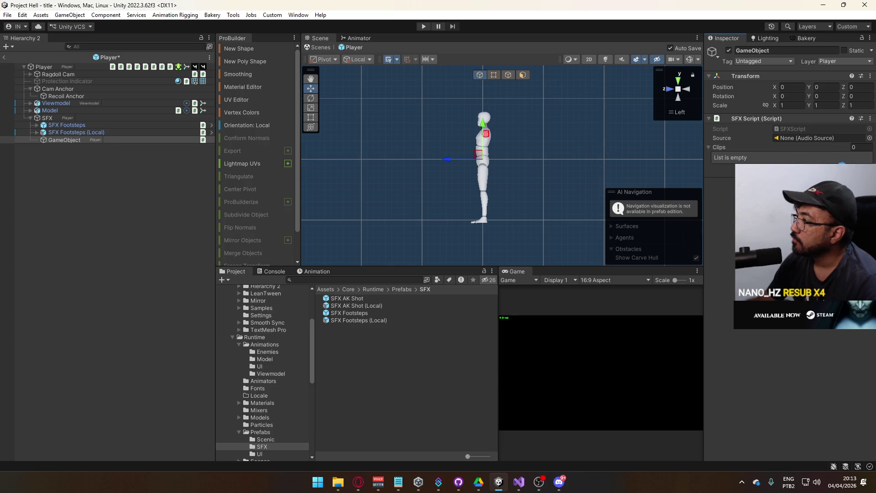
click(858, 167)
click(868, 158)
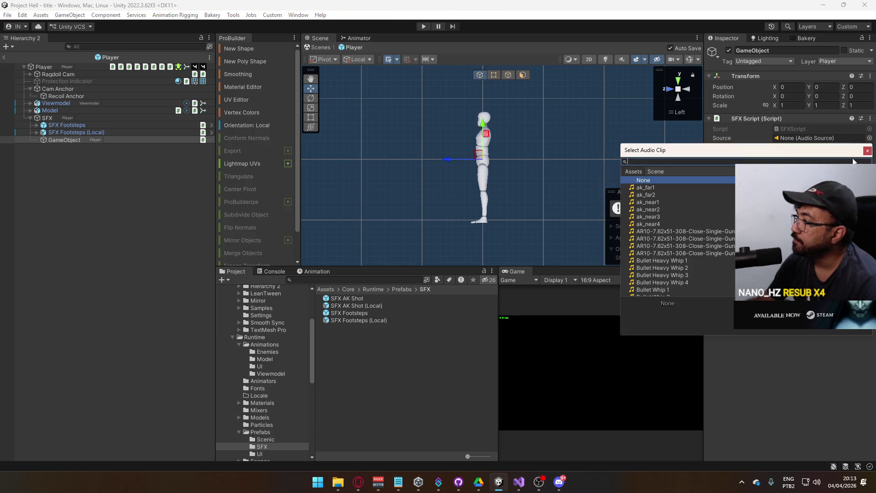
scroll(680, 237, down, 1)
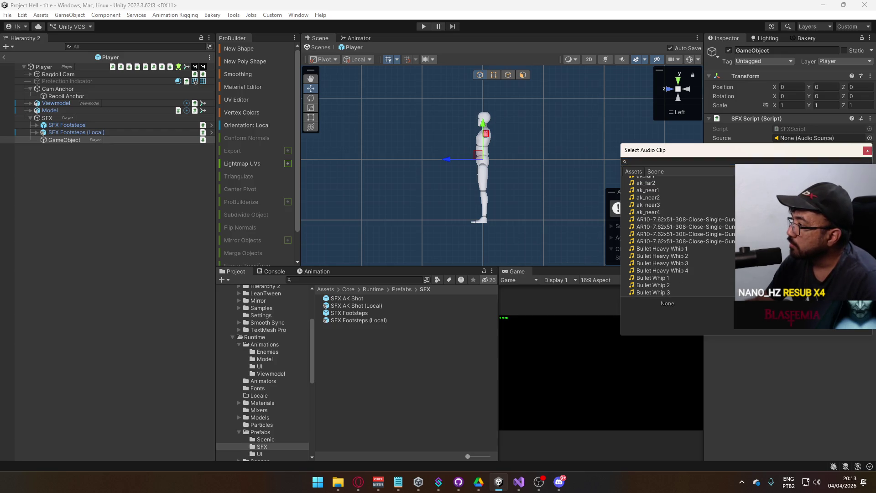
scroll(680, 236, down, 8)
scroll(679, 238, down, 1)
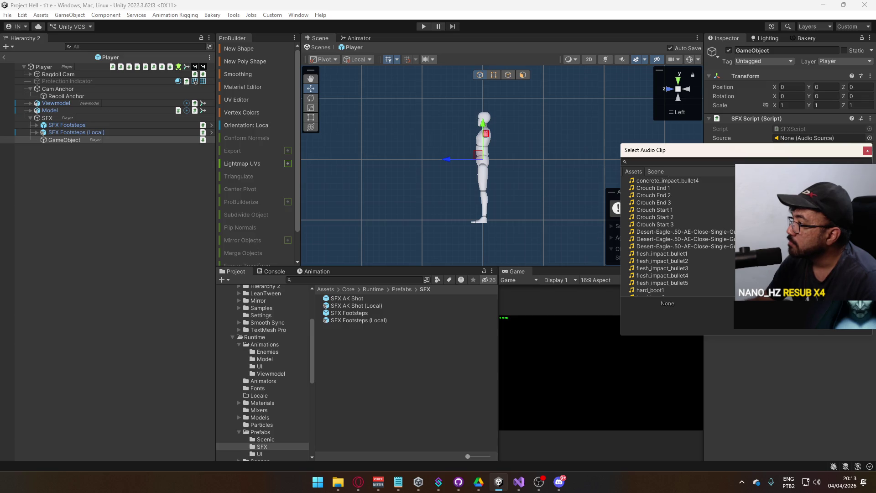
click(680, 210)
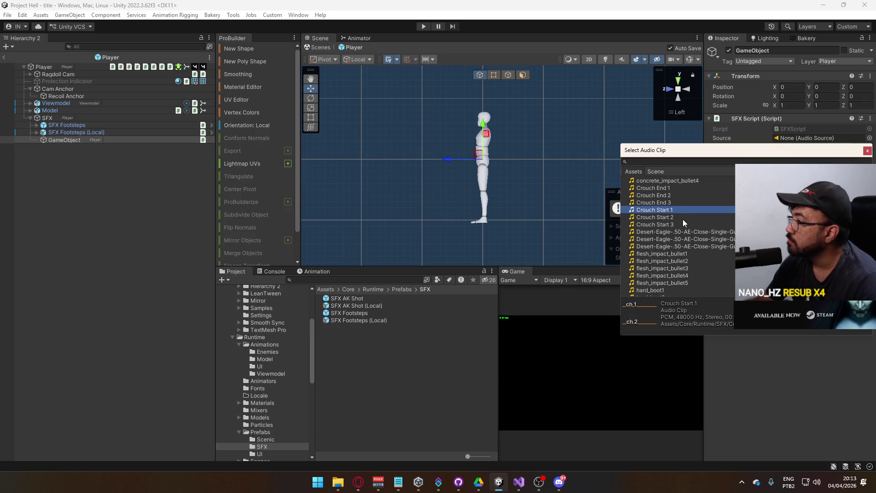
click(682, 218)
double_click(678, 217)
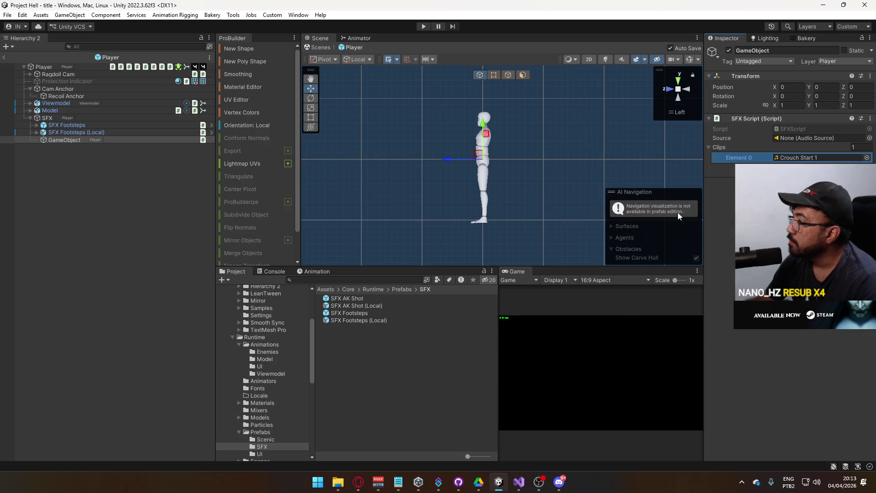
Grow the Clips list to three entries and assign Crouch Start 3 to the last slot
click(854, 178)
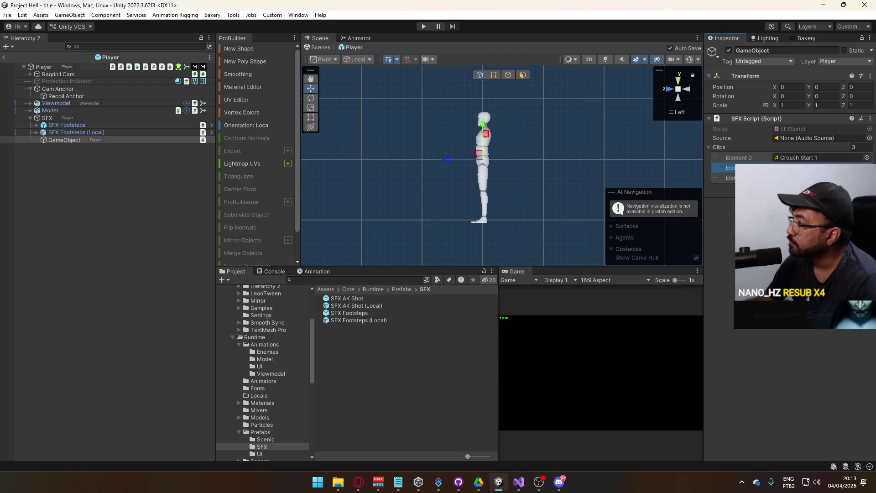
click(867, 178)
click(680, 249)
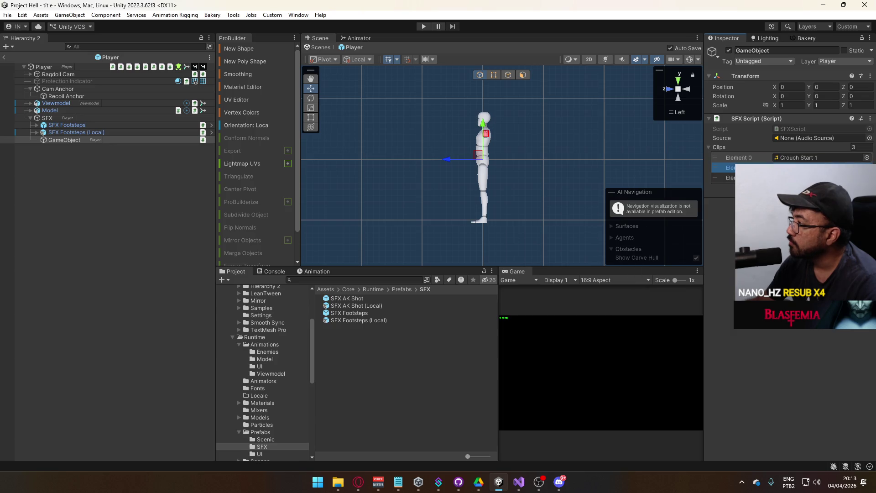
double_click(669, 273)
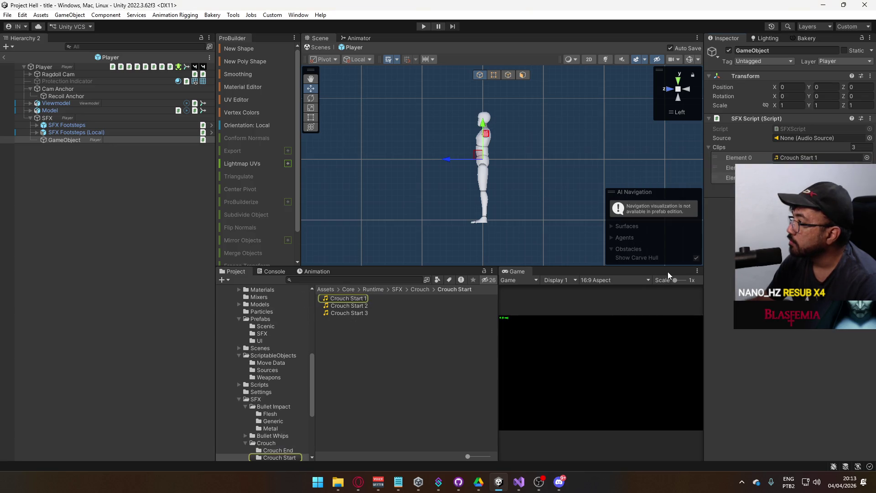
click(72, 140)
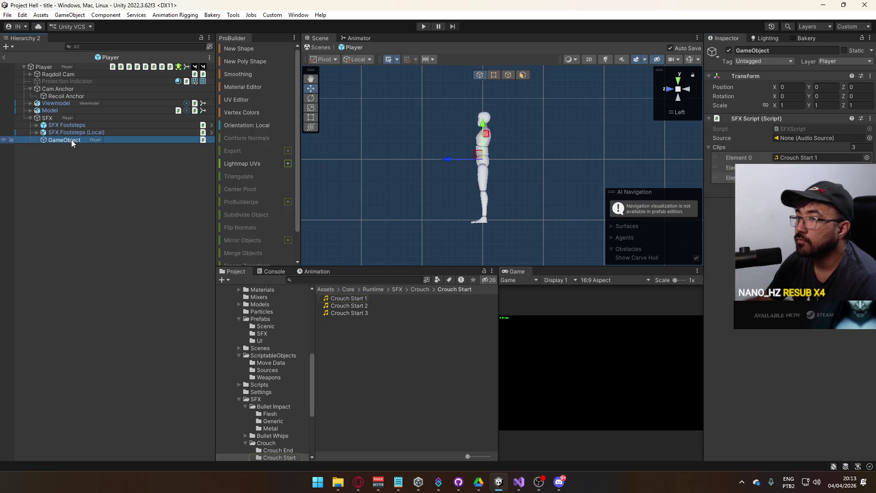
Name the new object SFX Crouch, then duplicate it as SFX UnCrouch
key(F2)
text(SFX)
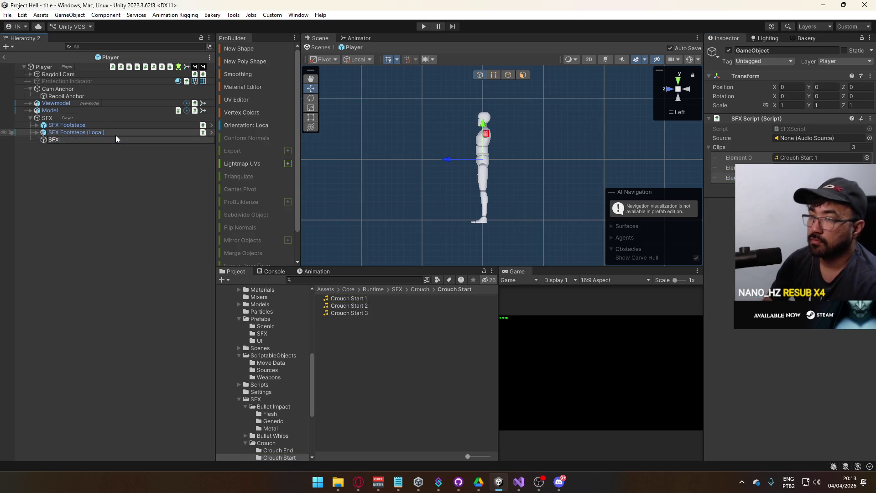
text( Crouch)
key(Return)
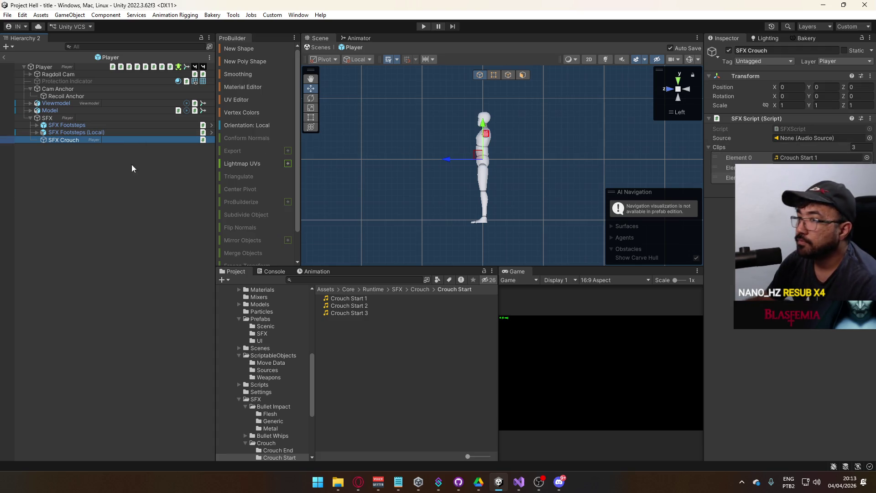
key(ctrl+d)
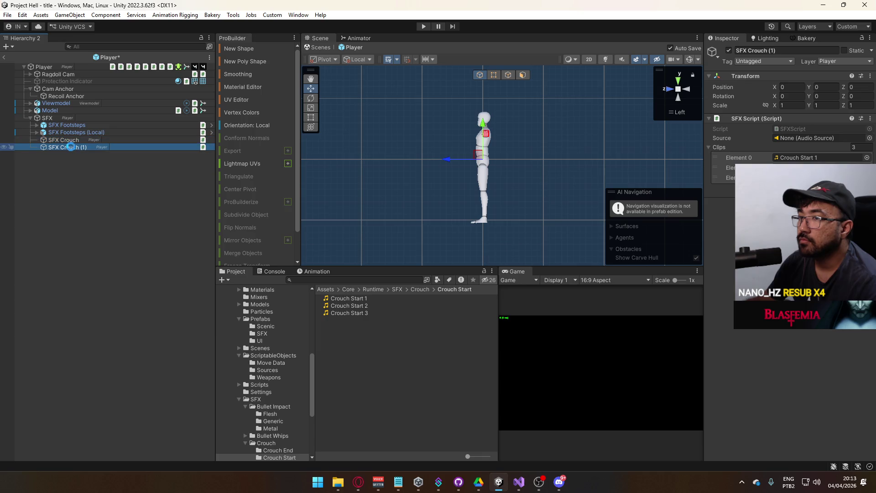
key(F2)
text(Un)
key(Return)
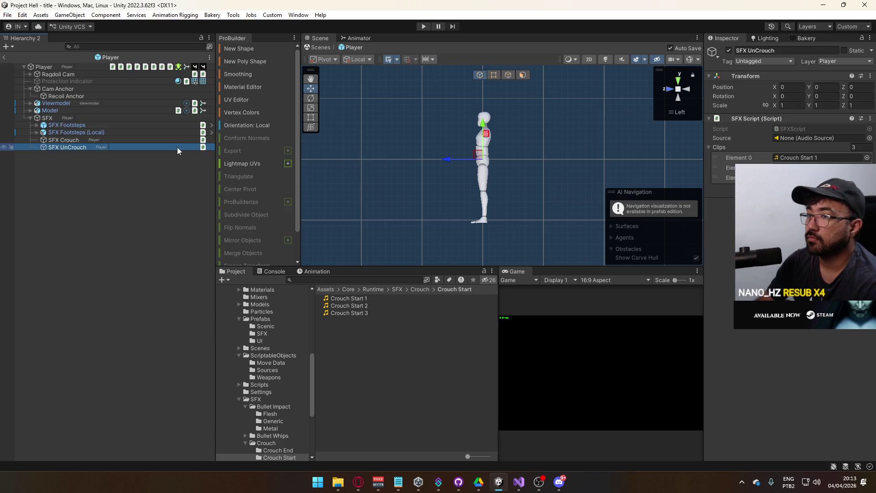
Put SFX Crouch, SFX UnCrouch and the SFX group (object only) on the Default layer
ctrl+click(117, 142)
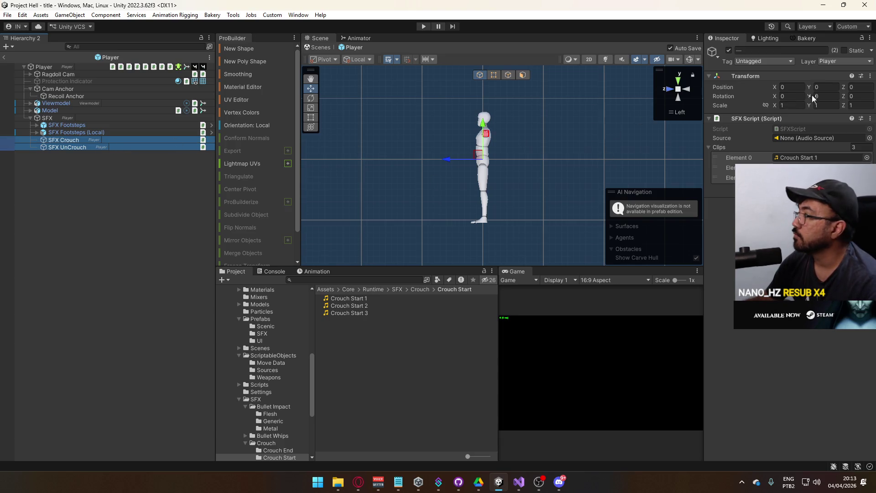
click(844, 61)
click(816, 70)
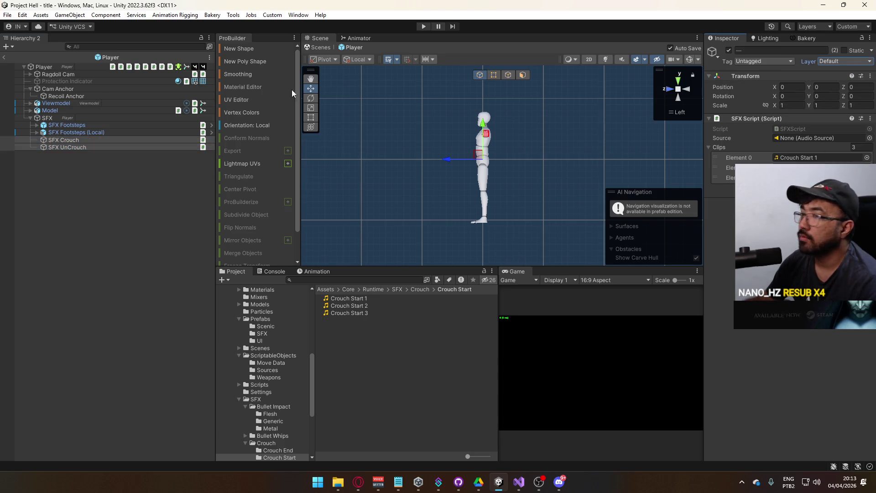
click(90, 118)
click(844, 61)
click(826, 71)
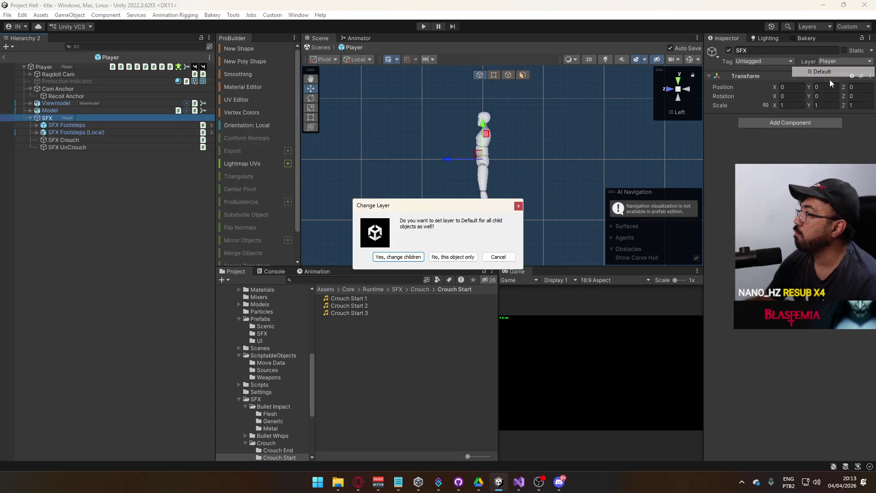
click(497, 258)
click(839, 61)
click(822, 69)
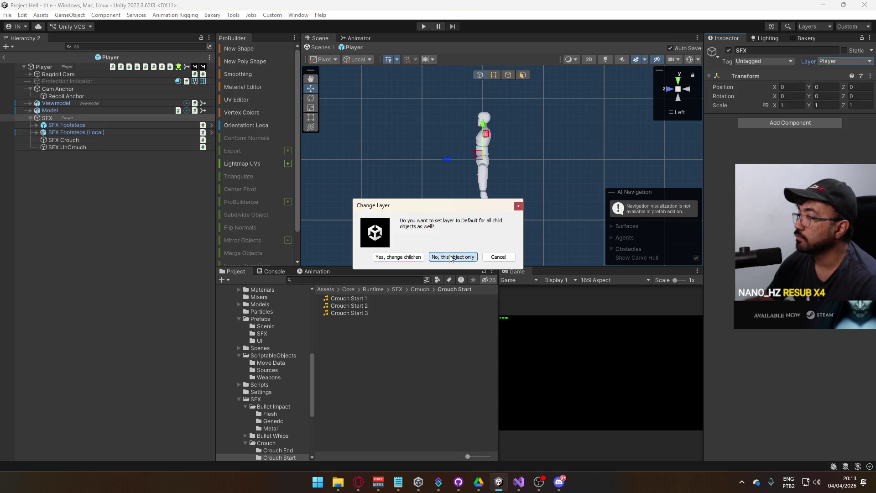
click(450, 257)
Assign Crouch End 1, 2 and 3 to SFX UnCrouch's three clip slots
click(102, 157)
click(86, 140)
click(86, 146)
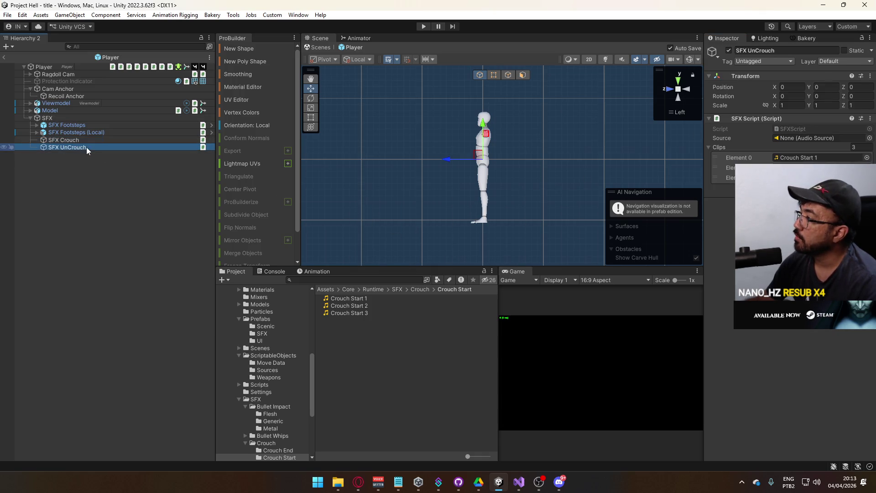
click(867, 157)
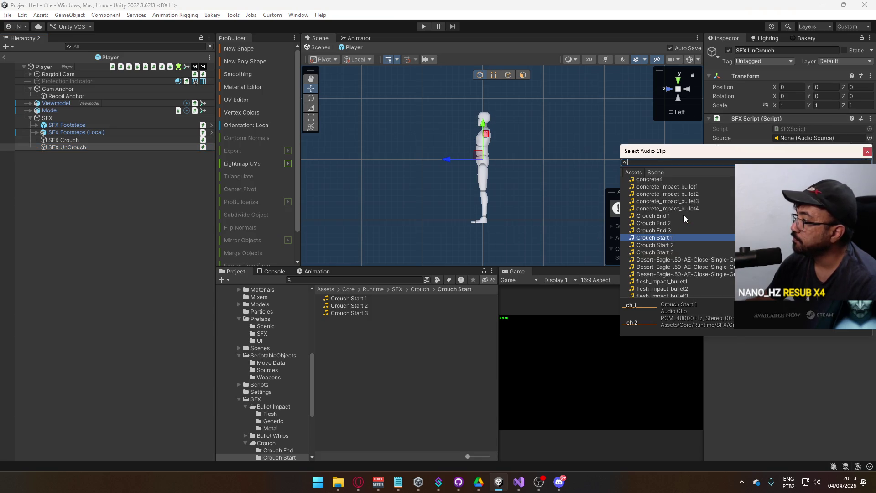
double_click(657, 238)
click(866, 167)
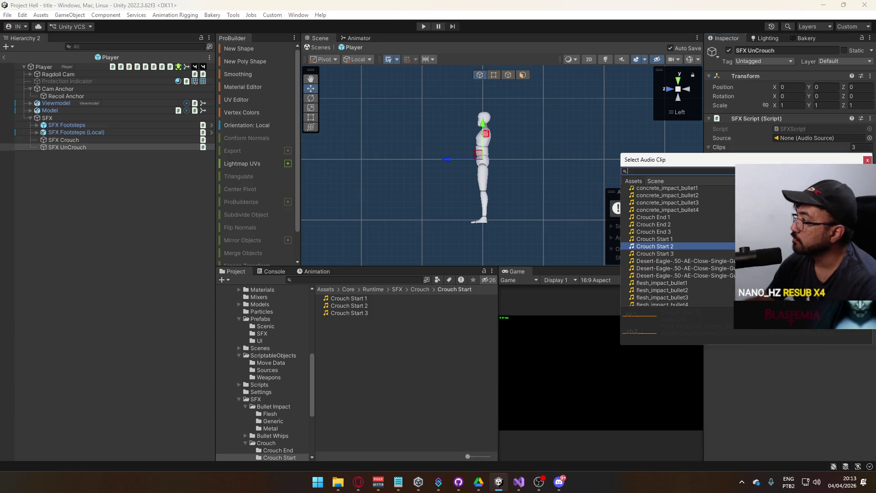
double_click(679, 224)
click(867, 176)
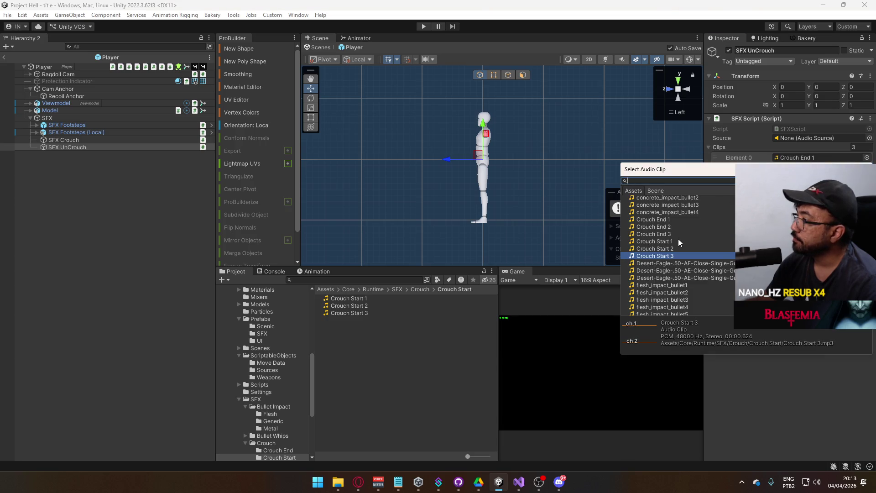
double_click(678, 235)
Compare SFX Crouch and SFX UnCrouch, ending with only SFX UnCrouch selected
click(97, 141)
click(80, 151)
click(83, 148)
ctrl+click(77, 140)
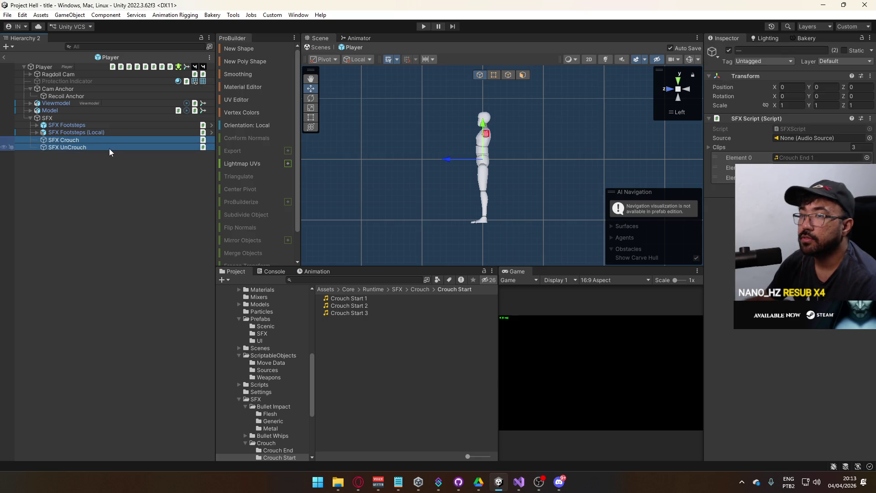
click(62, 159)
Duplicate SFX UnCrouch and rename the copy SFX Landing
click(67, 149)
key(ctrl+d)
click(60, 156)
text(Landing)
key(Return)
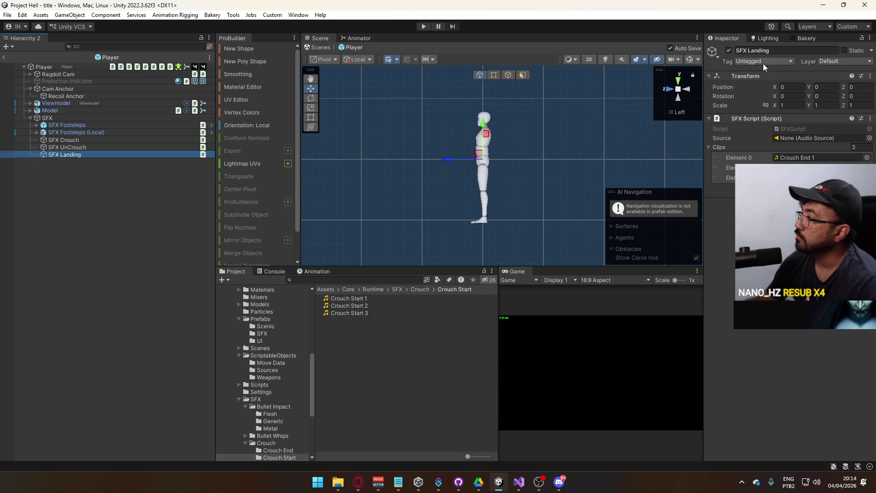
Set SFX Landing's first clip slot to Jump_Foley 1
click(866, 157)
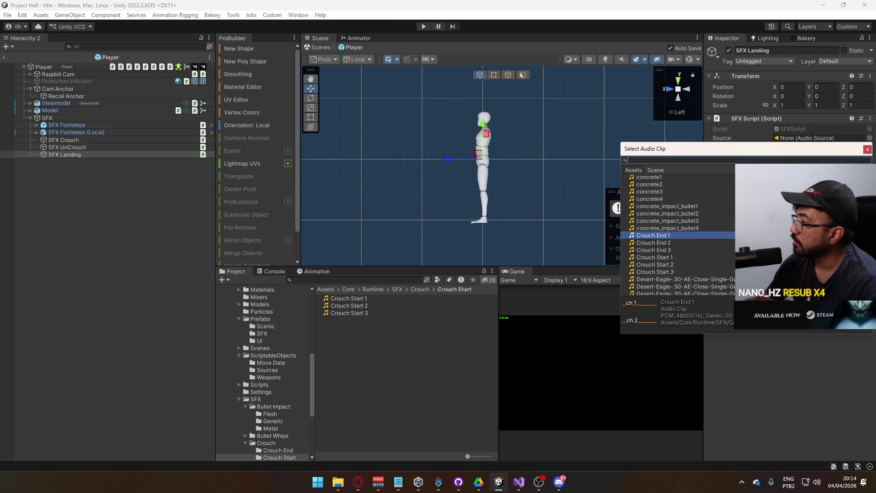
scroll(677, 235, down, 5)
scroll(679, 233, down, 2)
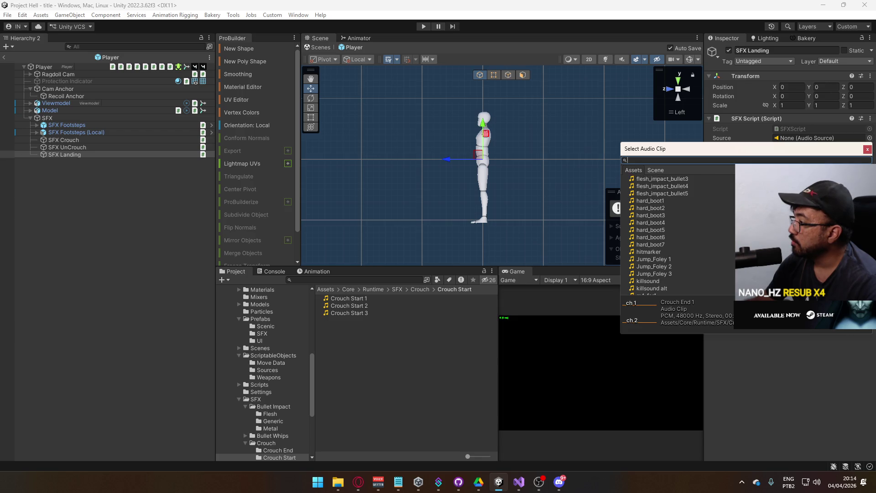
scroll(680, 235, down, 6)
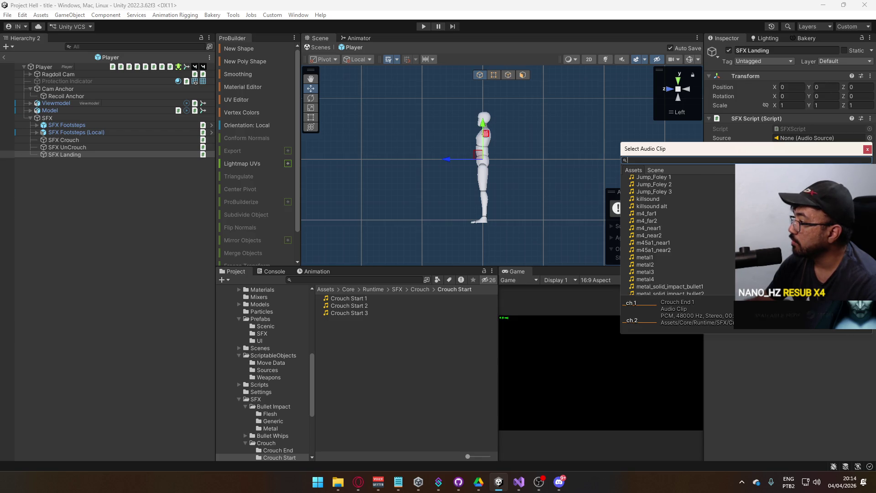
scroll(679, 235, down, 3)
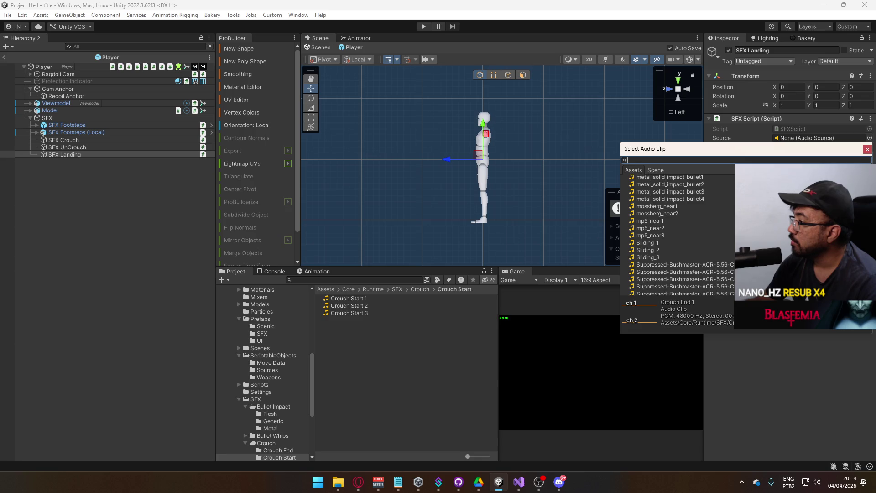
scroll(679, 235, down, 2)
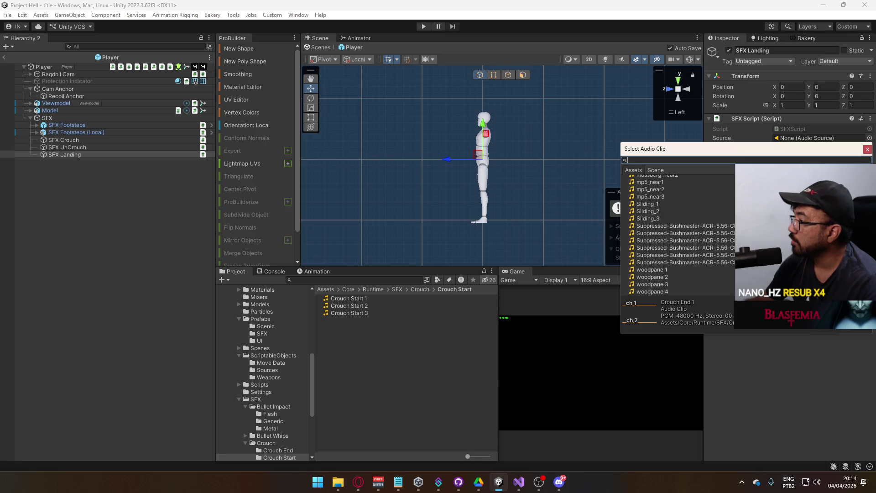
scroll(680, 235, up, 8)
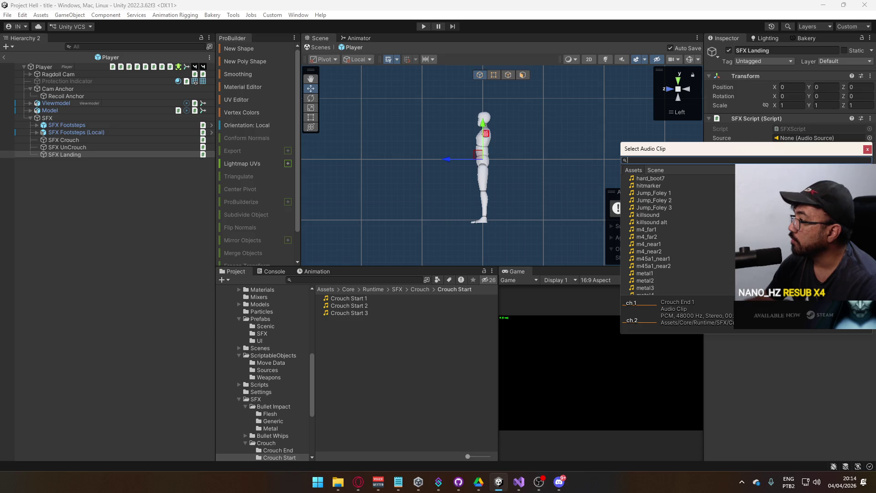
scroll(680, 235, up, 3)
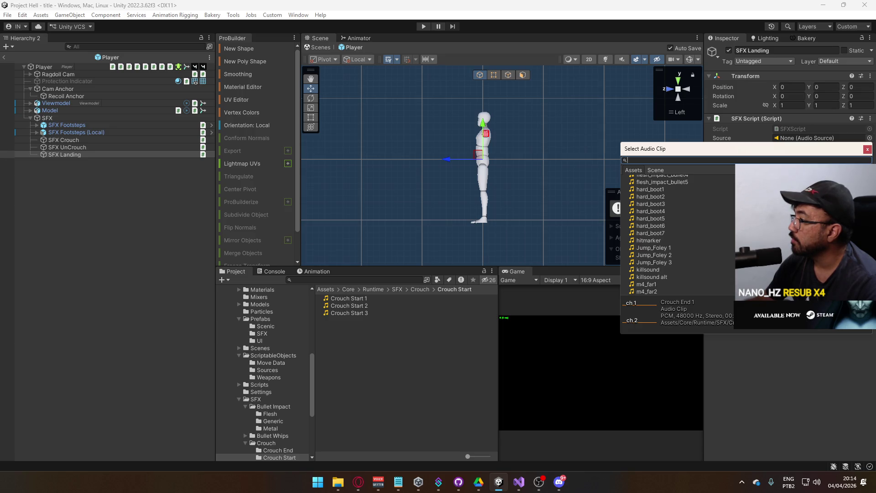
scroll(680, 235, up, 2)
scroll(680, 235, up, 3)
scroll(680, 234, up, 3)
scroll(680, 235, up, 5)
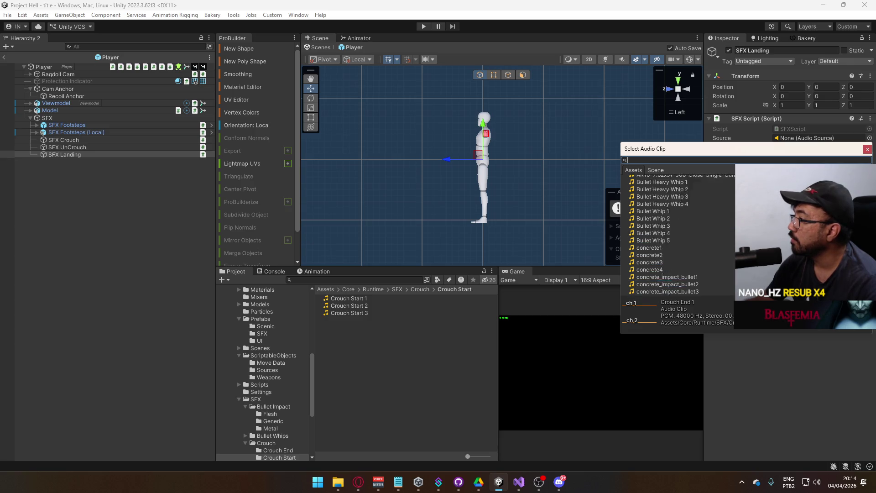
scroll(680, 235, up, 3)
scroll(680, 235, down, 8)
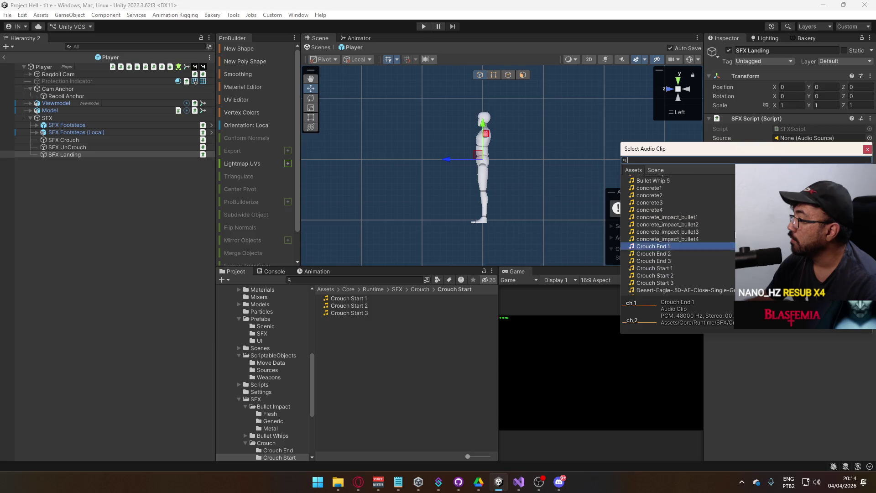
scroll(680, 235, down, 4)
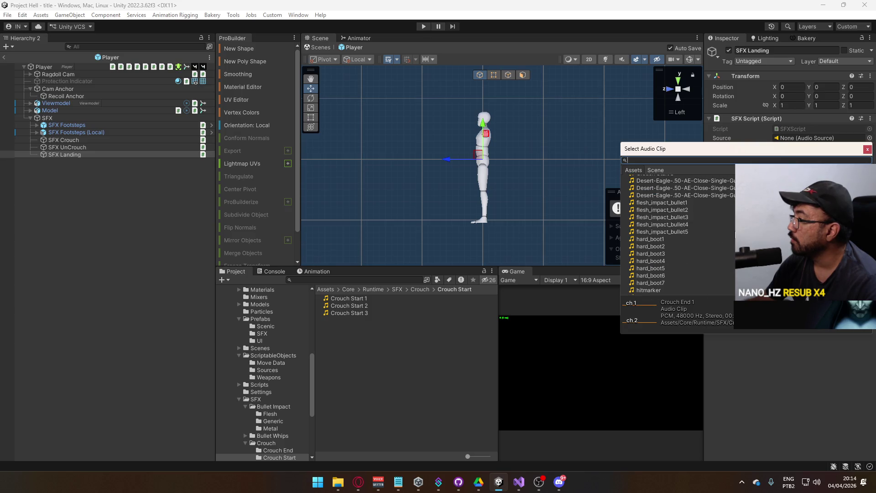
scroll(733, 236, down, 3)
scroll(733, 236, down, 2)
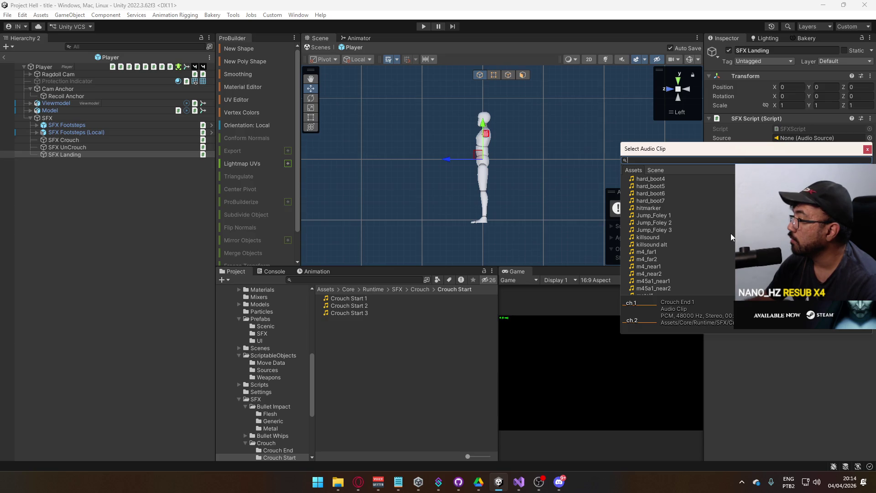
double_click(677, 216)
Locate Jump_Foley 1 in the project files, preview it, then reselect SFX Landing
click(805, 157)
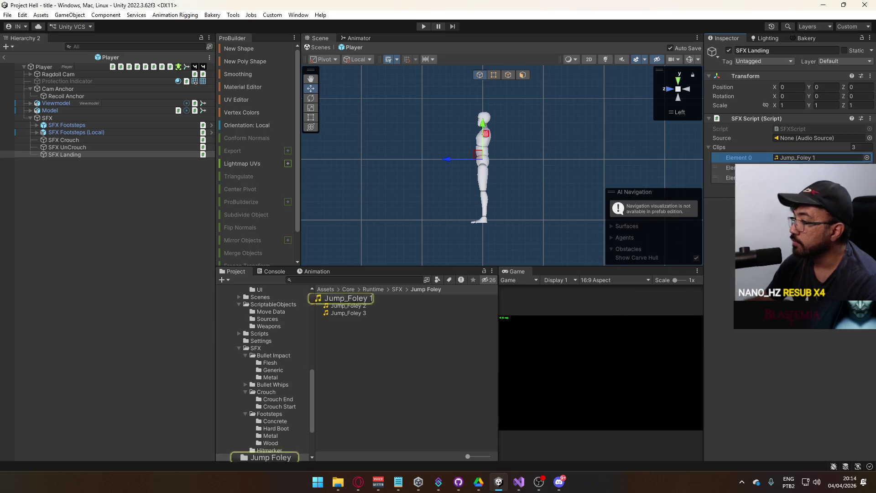
click(344, 299)
click(839, 354)
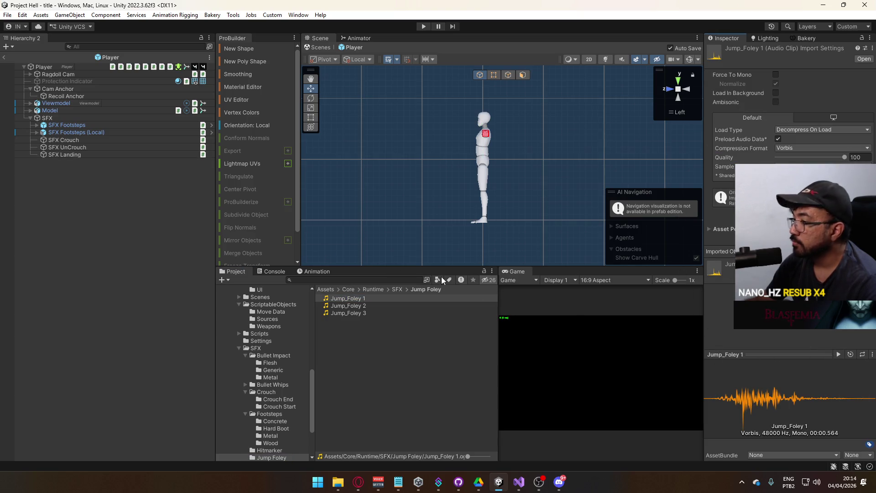
click(84, 154)
click(67, 155)
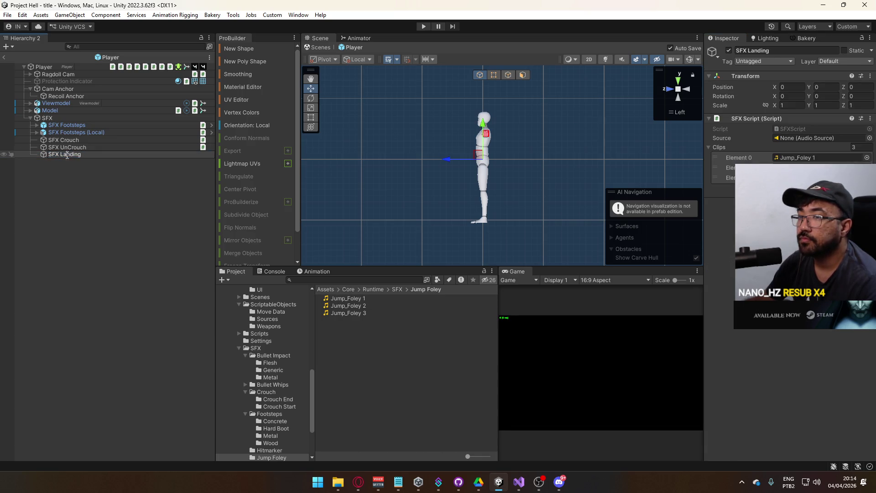
Rename the object SFX Jump and assign Jump_Foley clips to its first two slots
double_click(70, 154)
text(J)
key(Return)
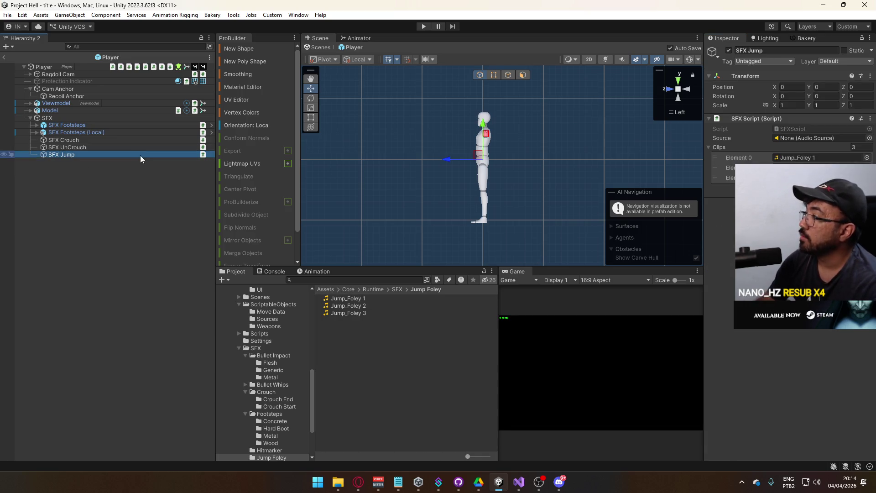
click(866, 158)
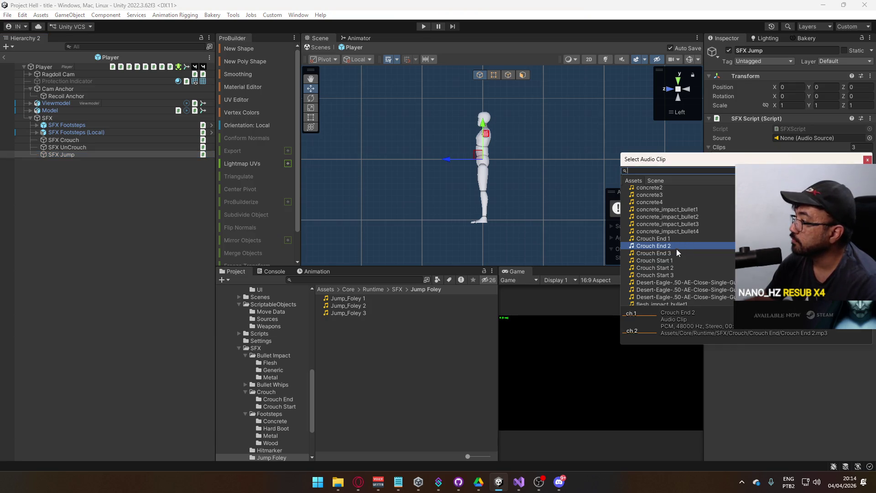
scroll(666, 218, down, 3)
scroll(666, 256, down, 3)
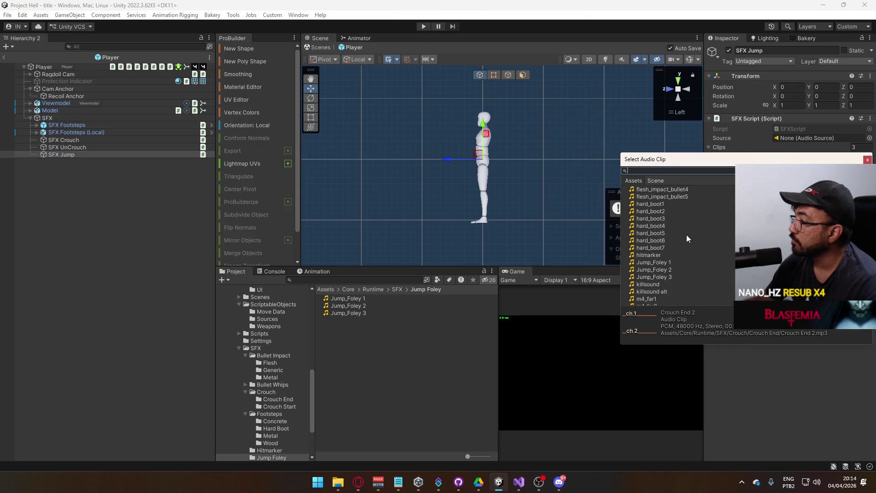
double_click(664, 263)
click(866, 167)
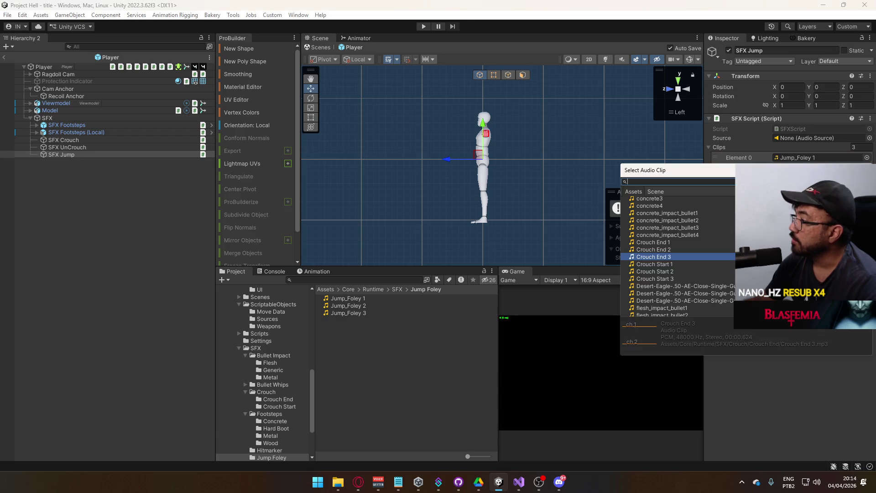
scroll(684, 263, down, 5)
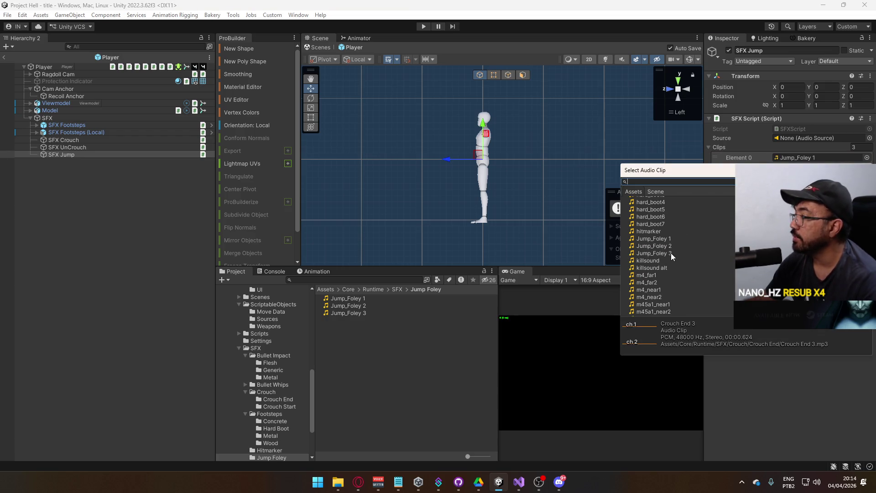
double_click(670, 253)
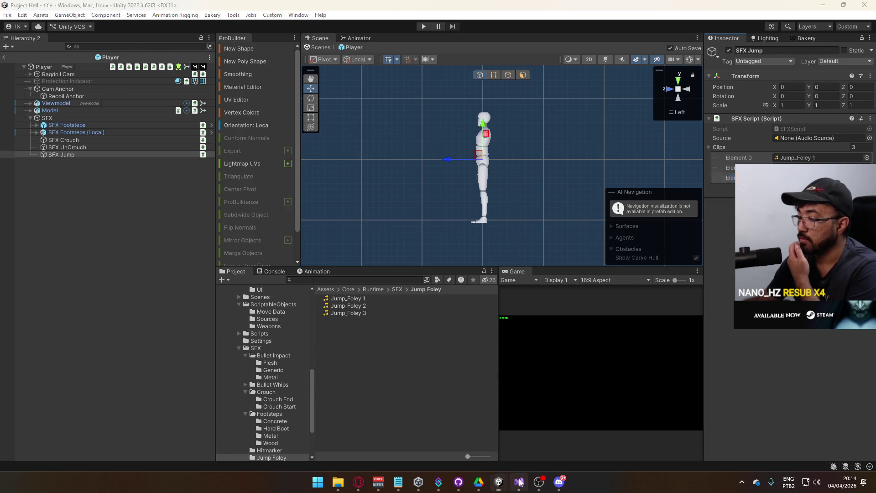
Switch to Visual Studio to view PlayerScript.cs's landing network methods
click(519, 482)
scroll(290, 296, down, 3)
scroll(284, 272, up, 2)
scroll(273, 269, down, 5)
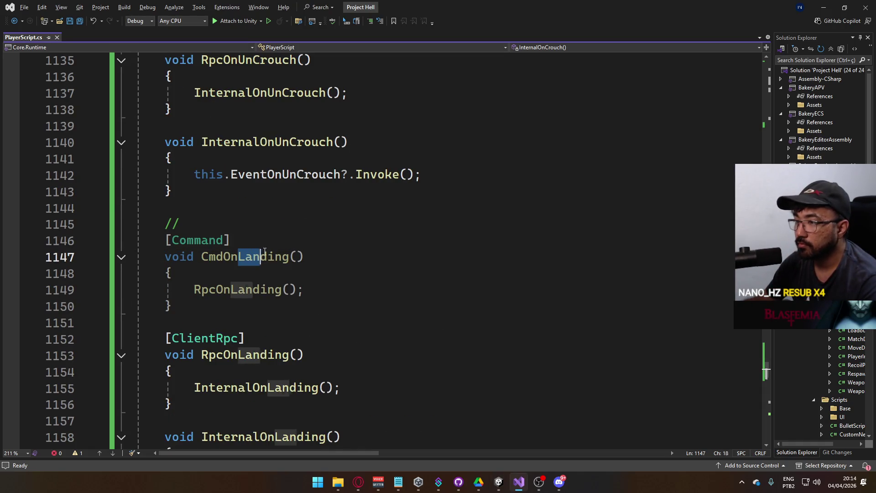
Rename CmdOnLanding to CmdOnJump and RpcOnLanding to RpcOnJump
double_click(237, 258)
text(CmdOnJump)
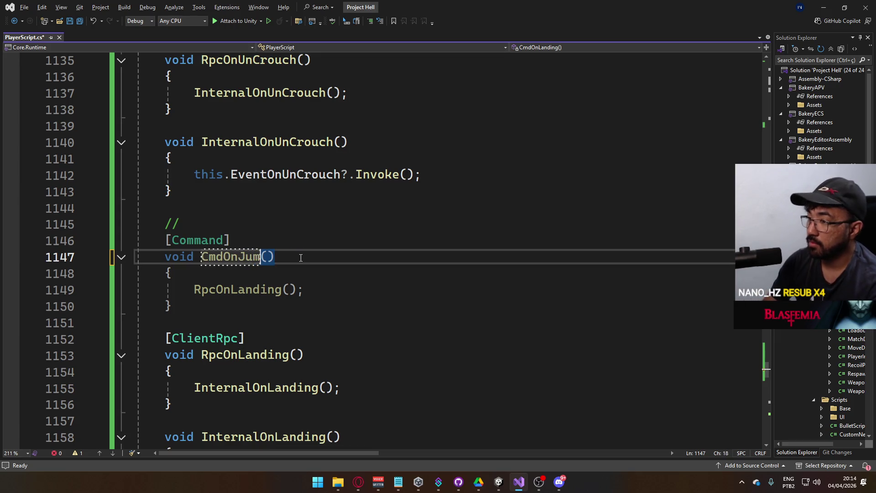
click(246, 355)
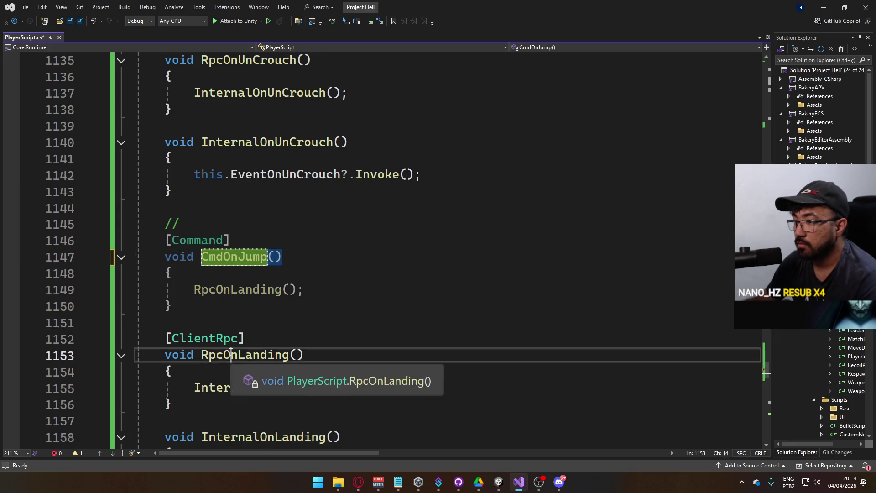
key(ctrl+r)
key(ctrl+r)
drag(246, 346, 286, 347)
key(BackSpace)
text(Jump)
key(Return)
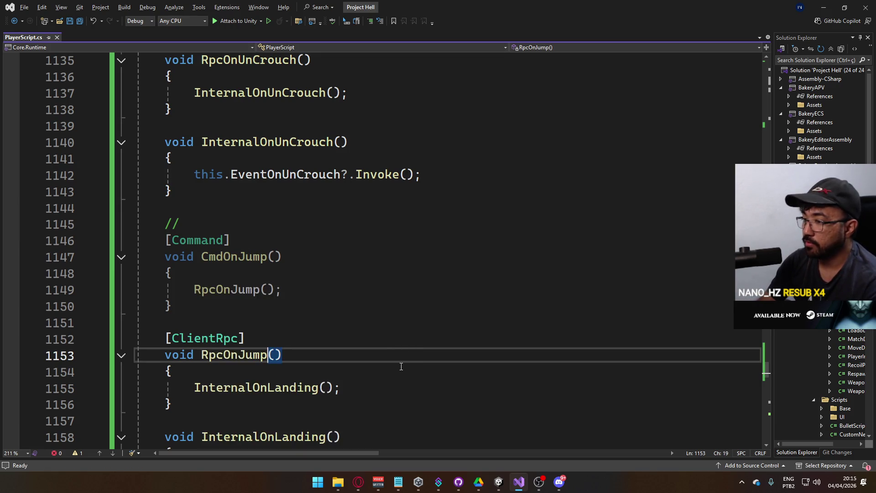
Rename InternalOnLanding to InternalOnJump across the file and save the script
scroll(361, 365, down, 3)
double_click(277, 297)
key(ctrl+r)
key(ctrl+r)
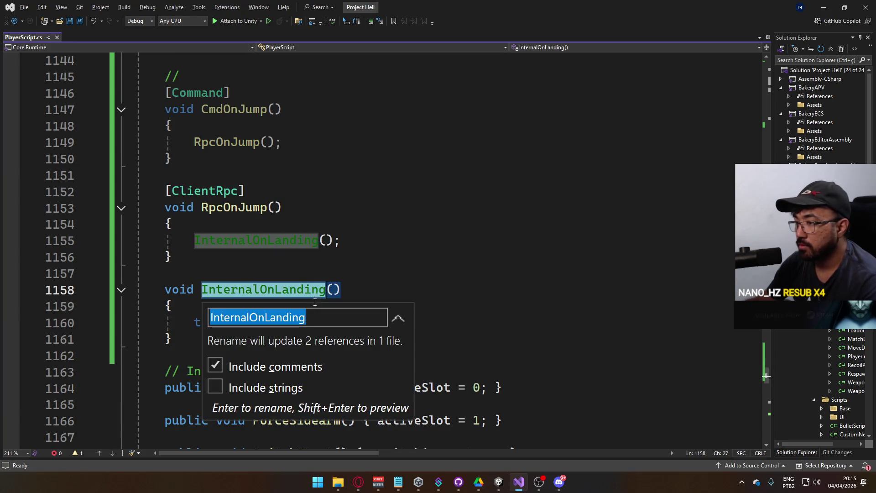
drag(268, 321, 438, 326)
key(BackSpace)
text(Jump)
key(Return)
text(s)
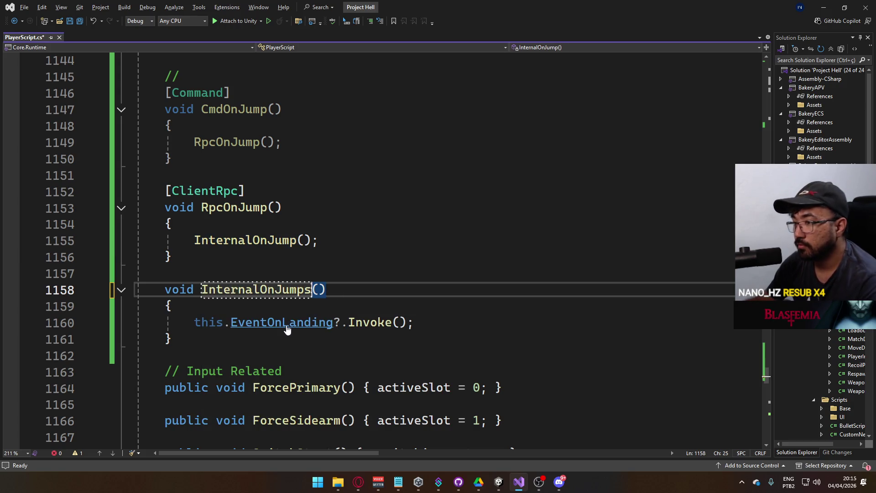
key(ctrl+s)
key(BackSpace)
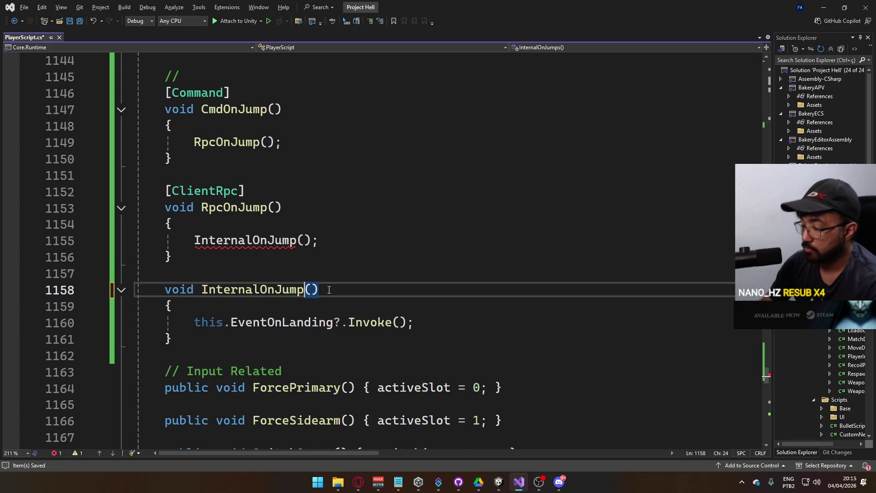
Rename the EventOnLanding event to EventOnJump across the file
click(331, 323)
key(ctrl+r)
key(ctrl+r)
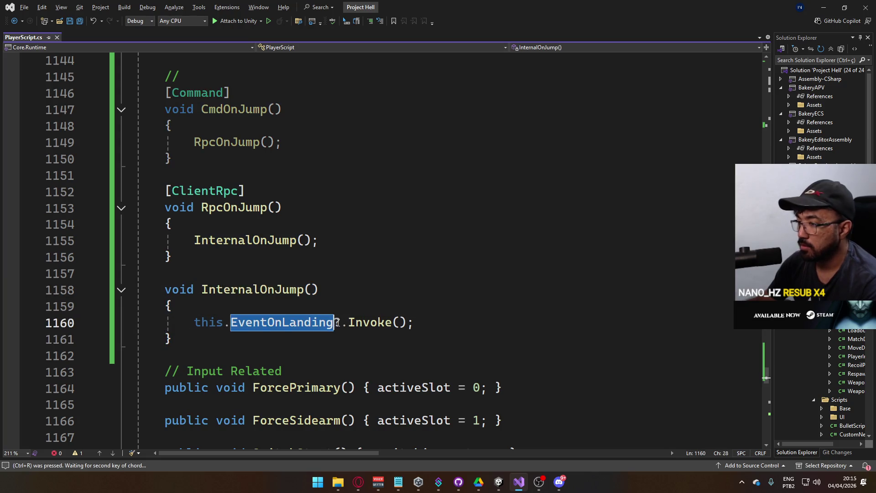
drag(281, 345, 390, 335)
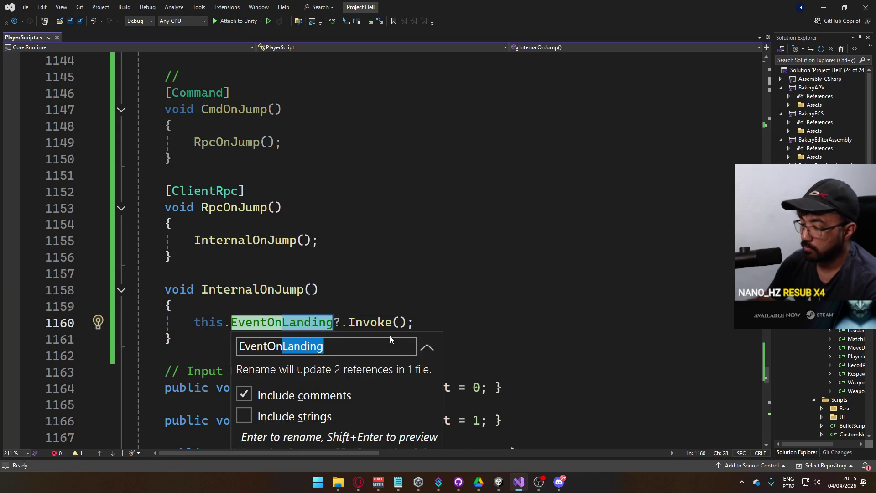
text(Ju,)
text(m)
key(BackSpace)
key(End)
text(mp)
key(Return)
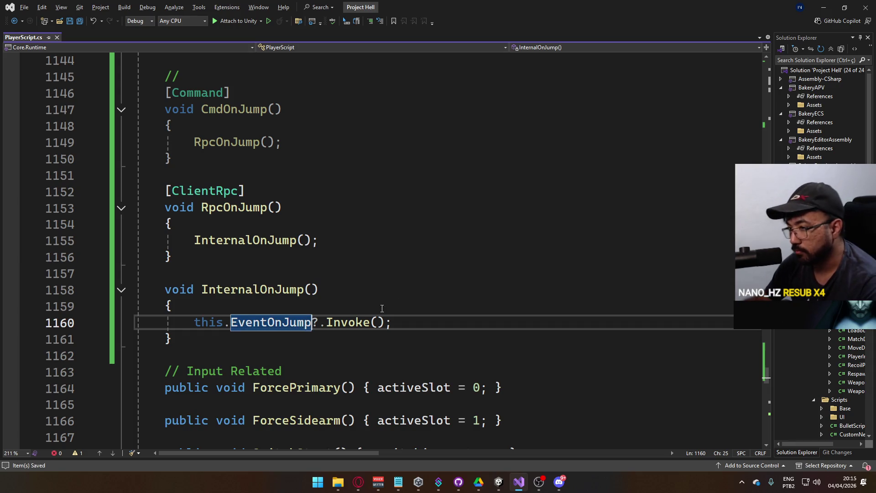
Fold the CmdOnUnCrouch and RpcOnUnCrouch method bodies
scroll(369, 313, down, 15)
scroll(420, 353, down, 5)
scroll(418, 355, up, 16)
scroll(418, 359, up, 5)
scroll(266, 310, up, 6)
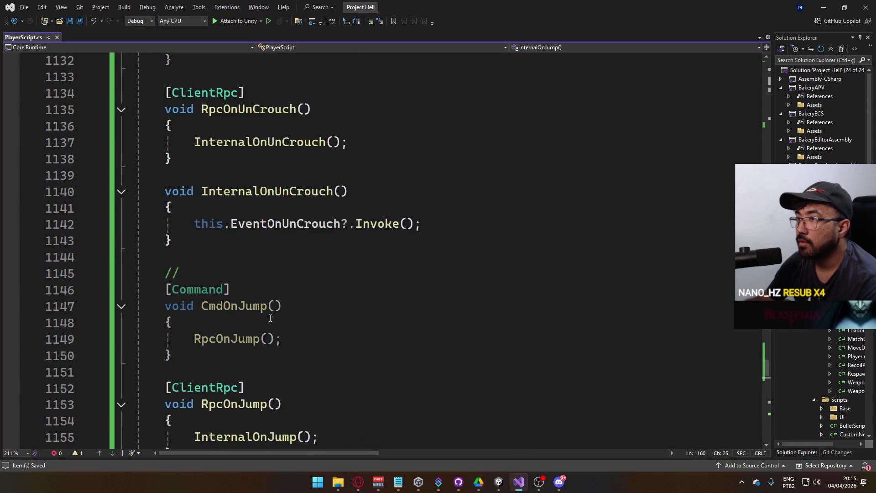
scroll(163, 178, up, 5)
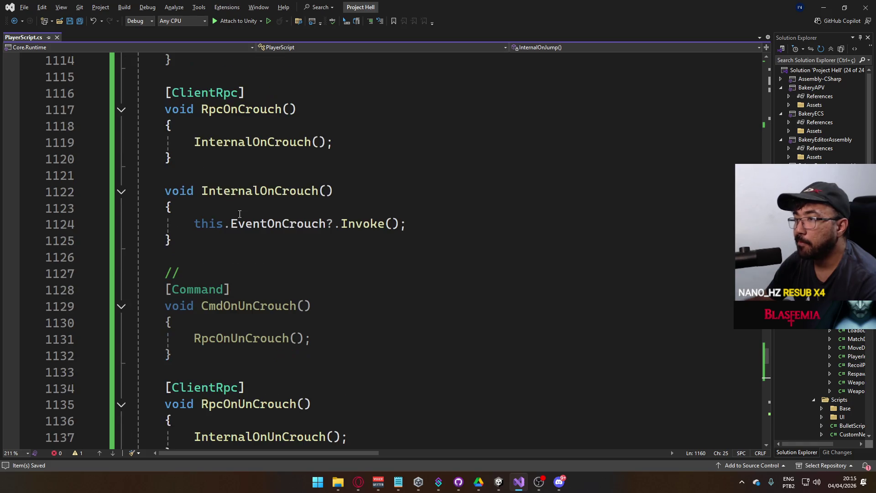
scroll(165, 276, down, 1)
click(122, 374)
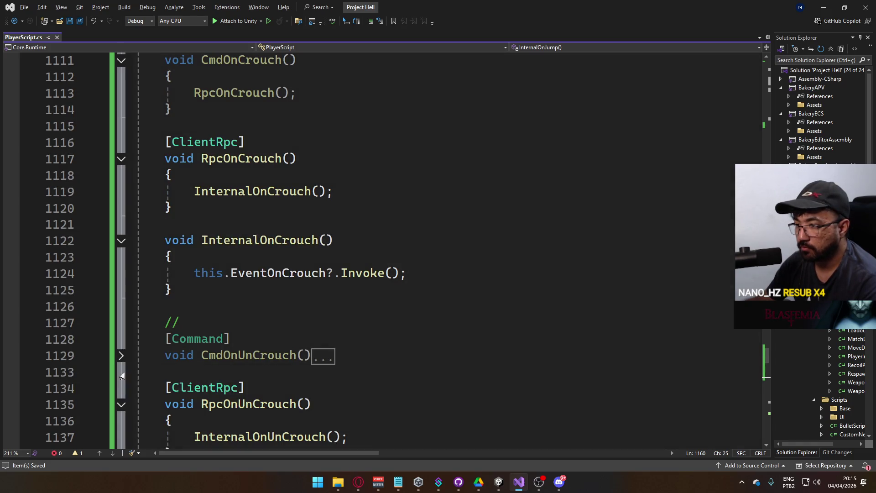
click(121, 403)
Fold InternalOnUnCrouch and the CmdOnJump, RpcOnJump and InternalOnJump methods
scroll(121, 393, down, 3)
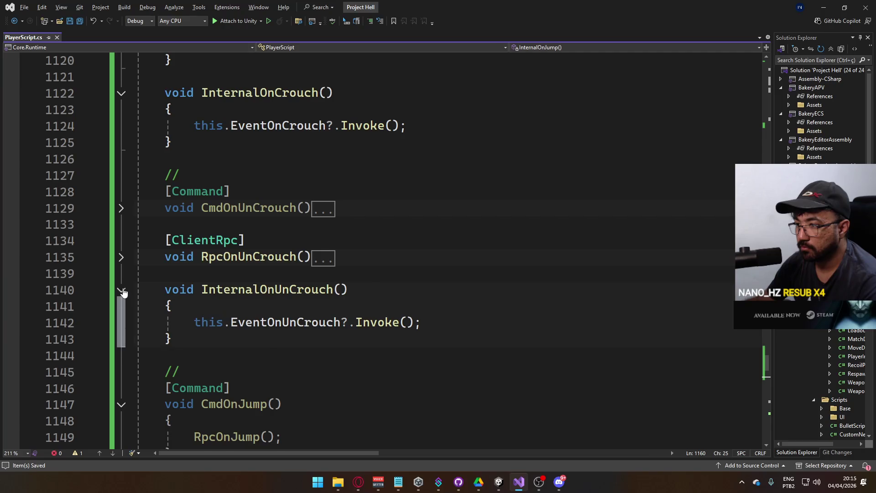
click(120, 290)
click(121, 355)
scroll(121, 347, down, 2)
click(121, 307)
click(121, 339)
Fold the CmdOnCrouch, RpcOnCrouch and InternalOnCrouch method bodies
scroll(201, 326, up, 6)
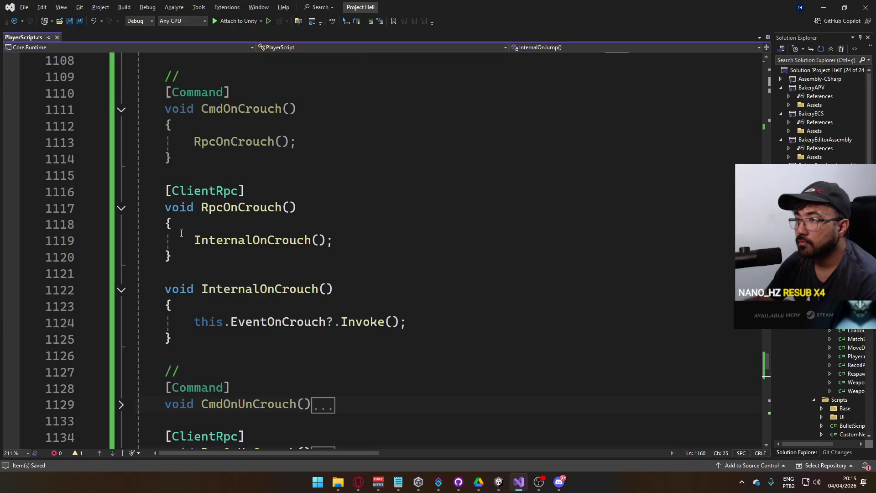
scroll(159, 169, up, 1)
click(121, 158)
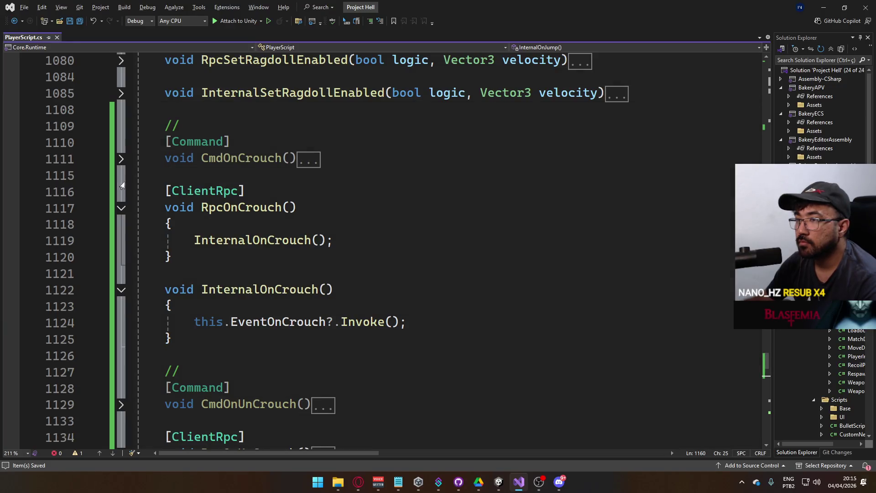
click(121, 208)
click(121, 240)
Expand InternalJumpBuffer and place the cursor on empty line 1219
scroll(334, 298, down, 15)
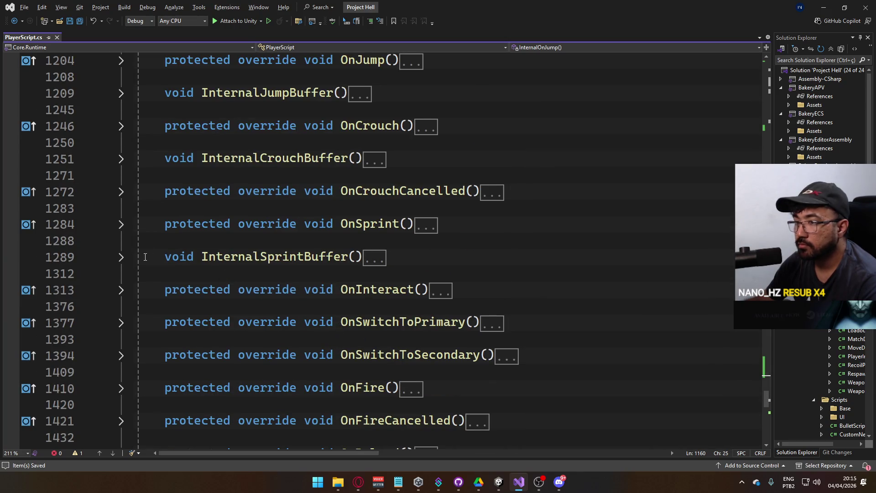
click(121, 96)
scroll(315, 228, down, 3)
scroll(299, 240, up, 1)
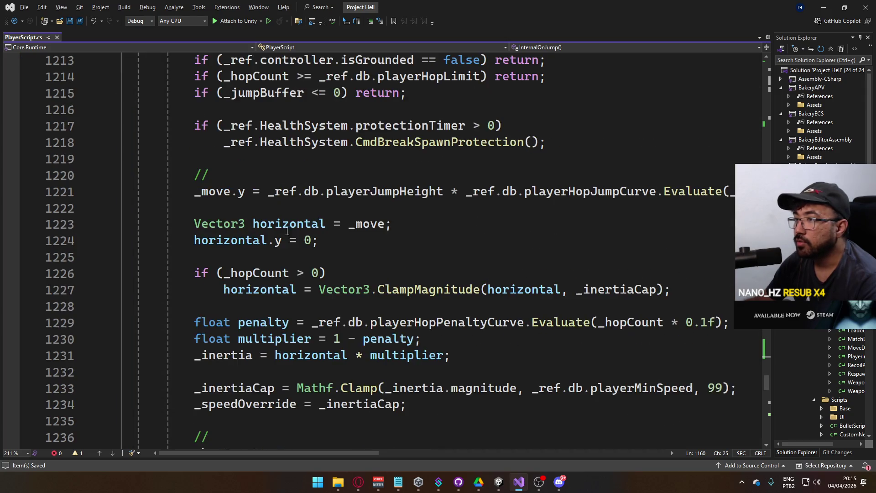
click(390, 160)
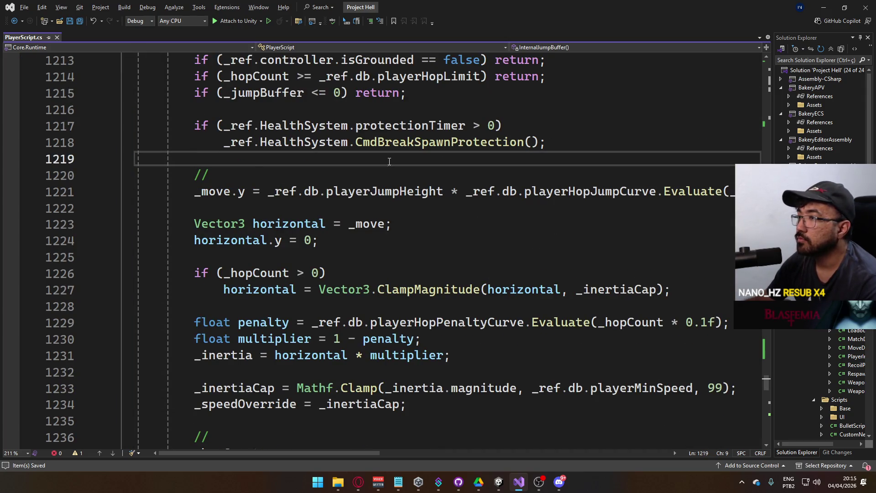
scroll(389, 160, up, 1)
Add a comment line and a CmdOnJump() call in InternalJumpBuffer, then save
key(Return)
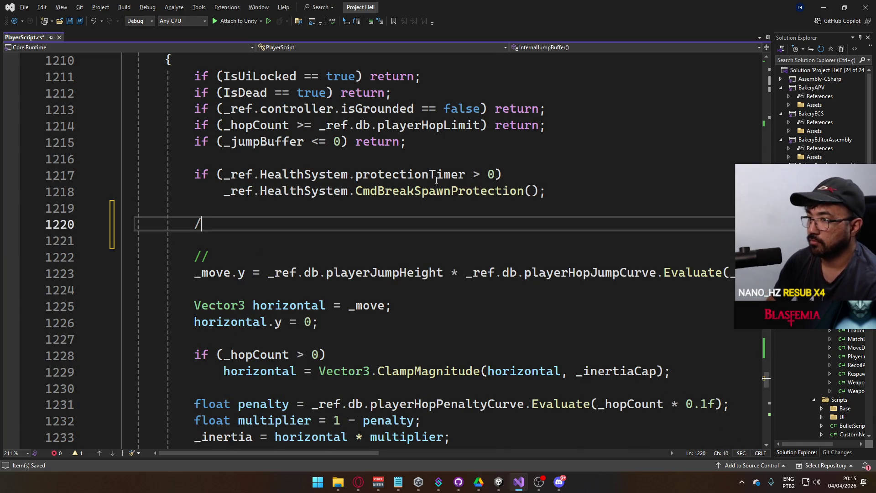
text(/)
key(Return)
text(CmdOn)
key(Down)
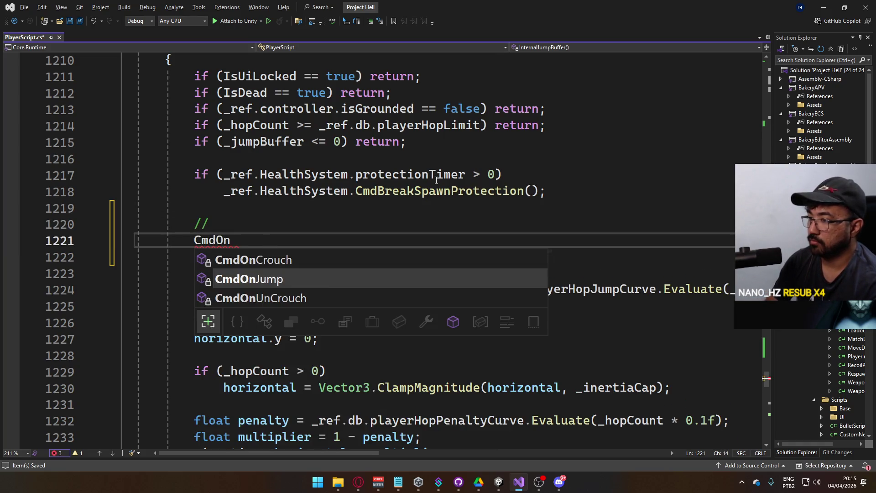
key(Tab)
text(()
key(ctrl+s)
Search the document for 'OnStateCh' to bring up the OnStateChanged method
scroll(332, 280, down, 12)
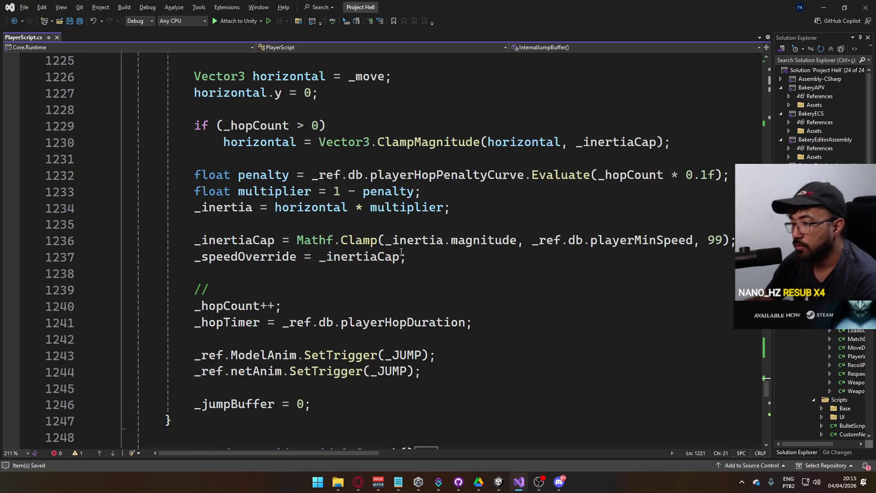
scroll(332, 281, down, 9)
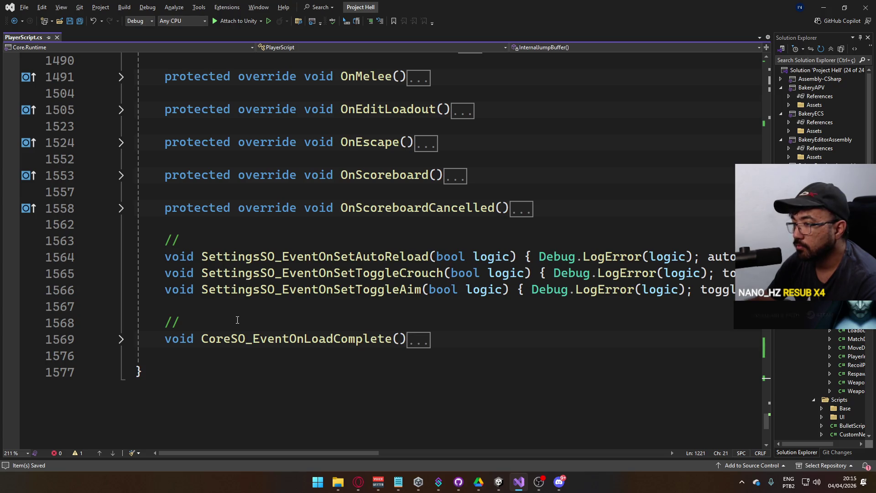
scroll(237, 319, up, 2)
scroll(296, 320, up, 6)
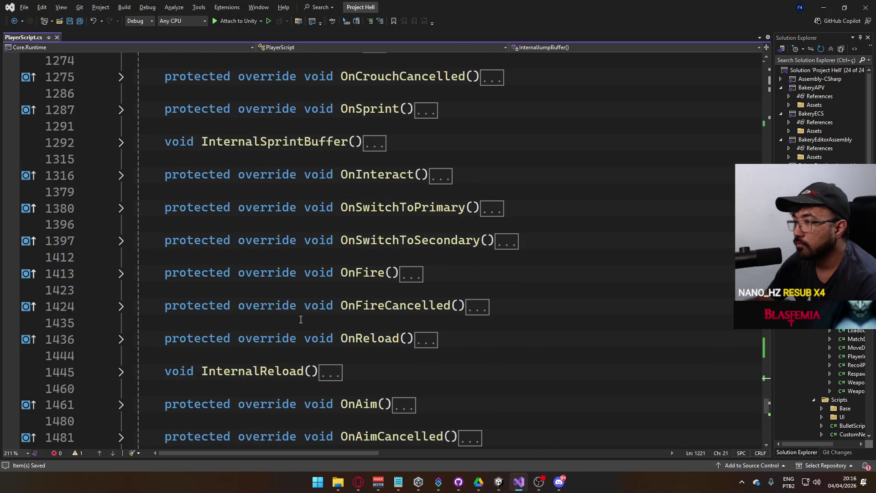
scroll(300, 319, up, 15)
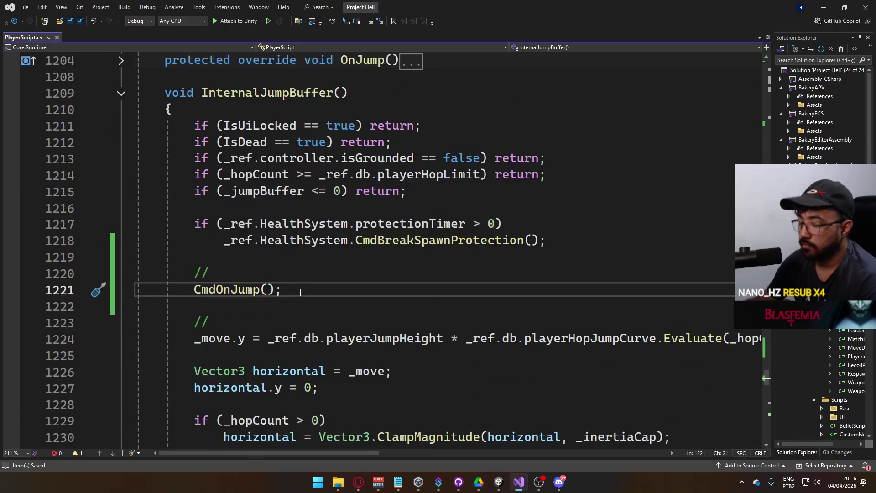
key(ctrl+f)
text(OnStateCh)
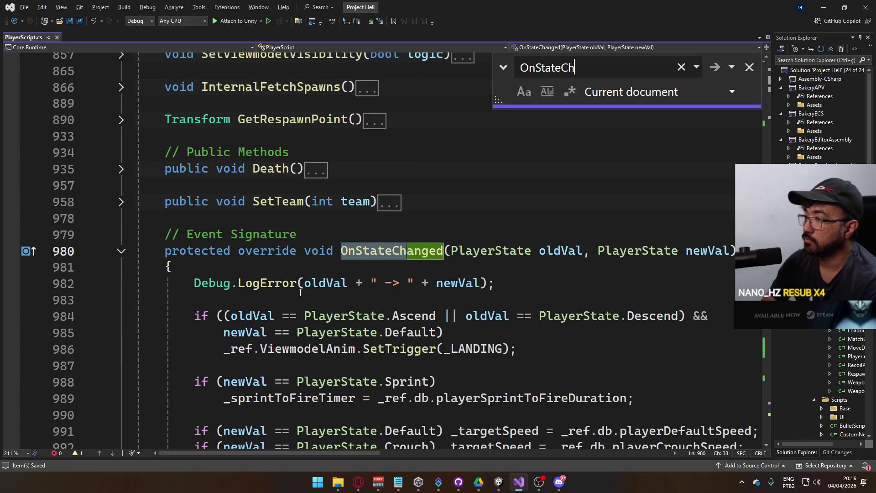
key(Return)
key(Return)
scroll(337, 259, down, 3)
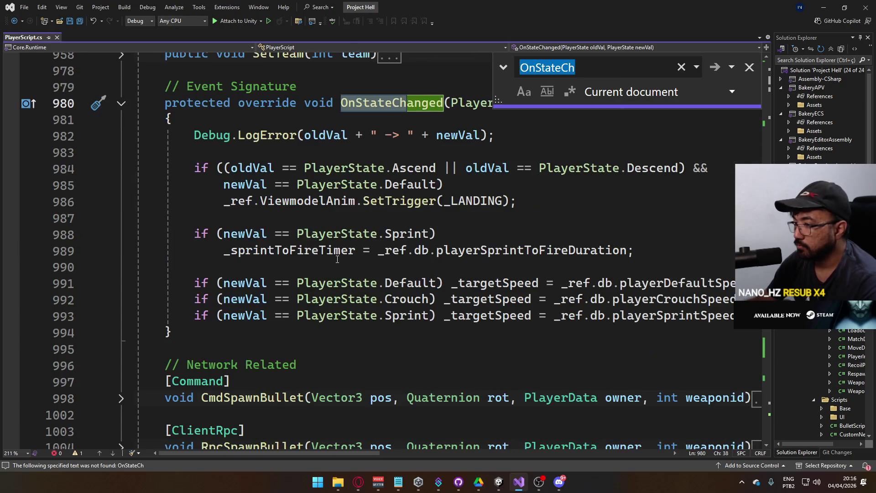
scroll(338, 259, down, 3)
scroll(239, 289, up, 2)
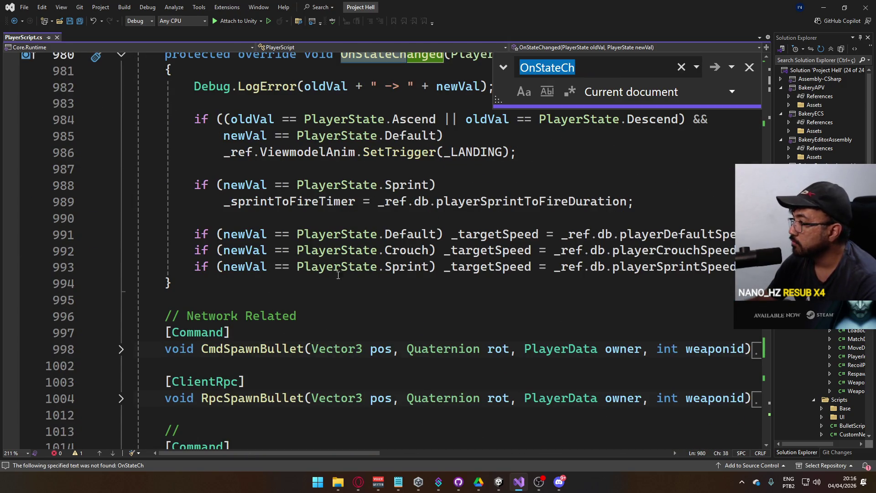
Add 'if (isOwned == false) return;' and a CmdOnUnCrouch call when oldVal is PlayerState.Crouch
click(346, 276)
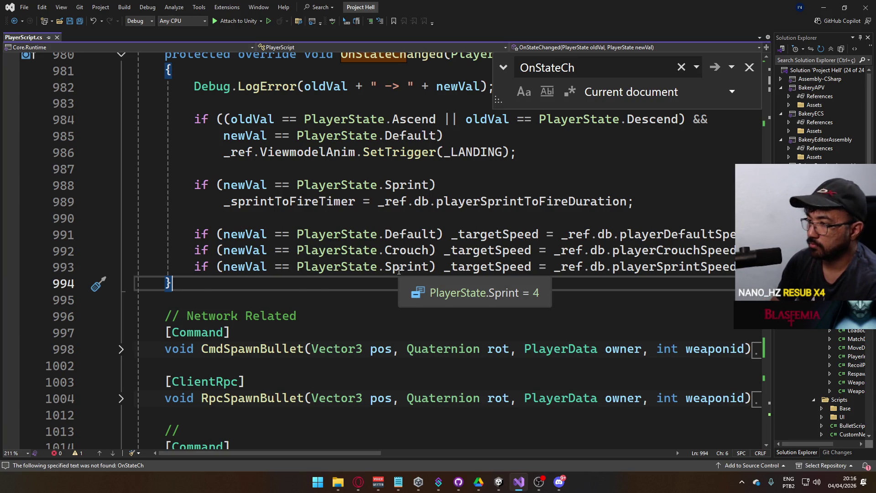
key(Left)
key(Return)
key(Return)
key(Up)
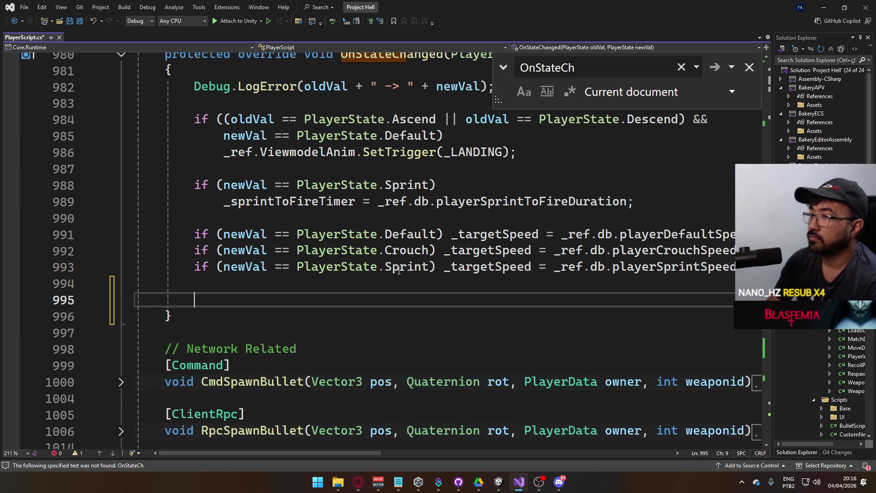
text(if (isOwned == fa)
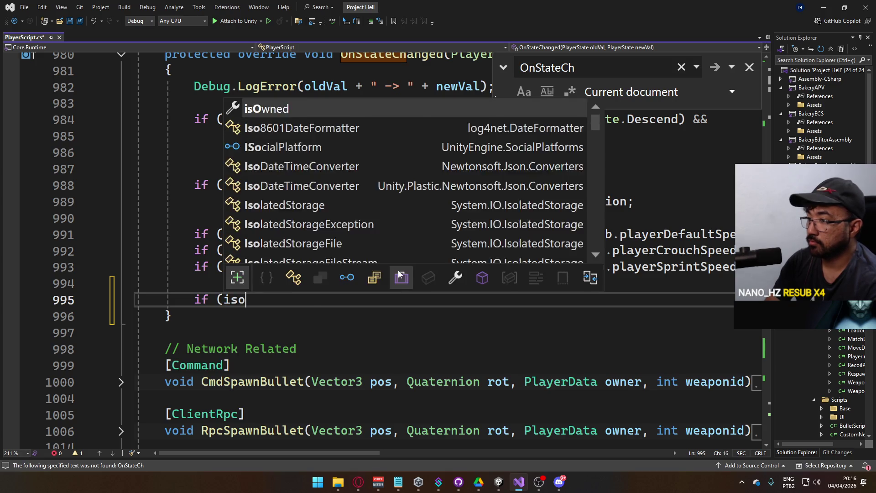
text(lse) return;)
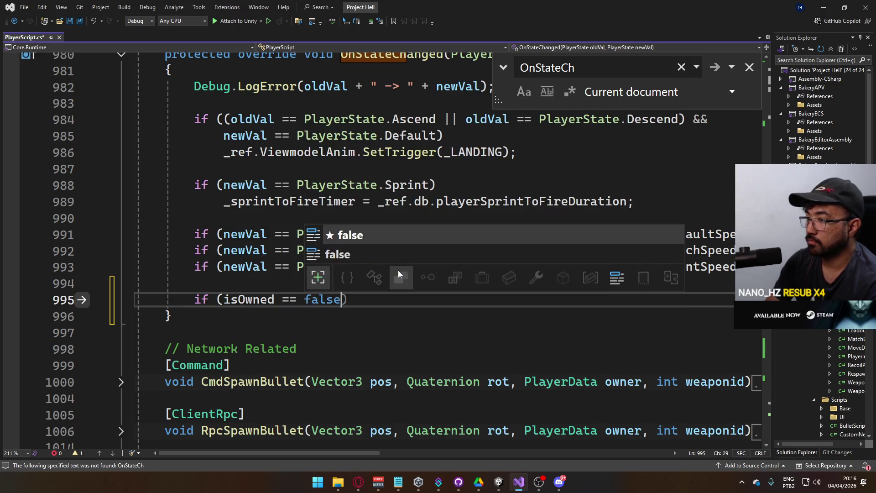
key(Return)
key(Return)
text(if ()
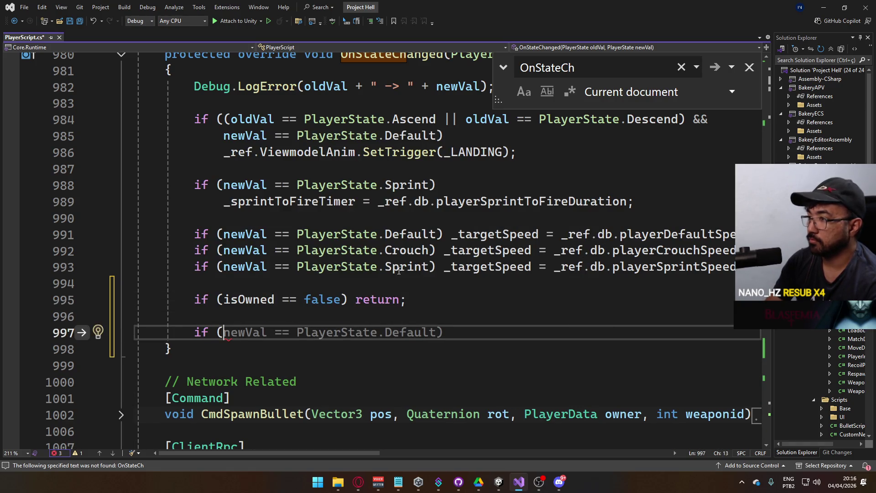
text(oldVal ==)
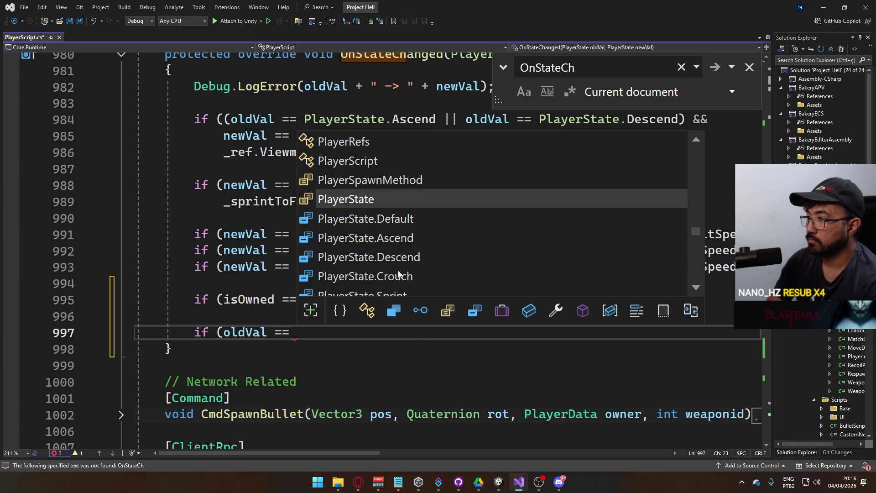
key(Tab)
text(.Crouc)
key(Tab)
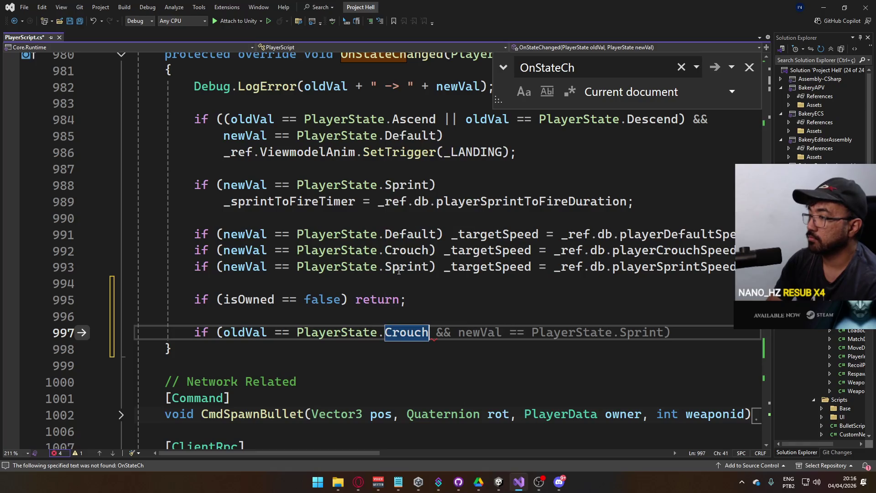
text()Cmd)
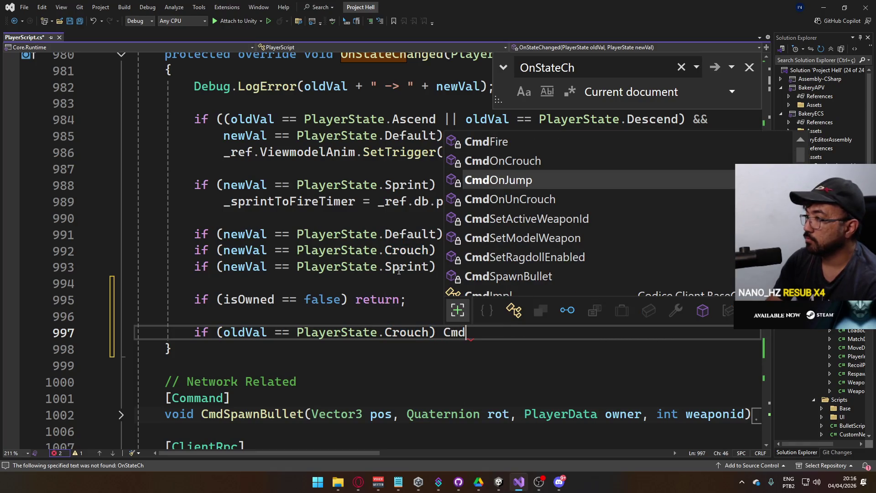
text(Un;)
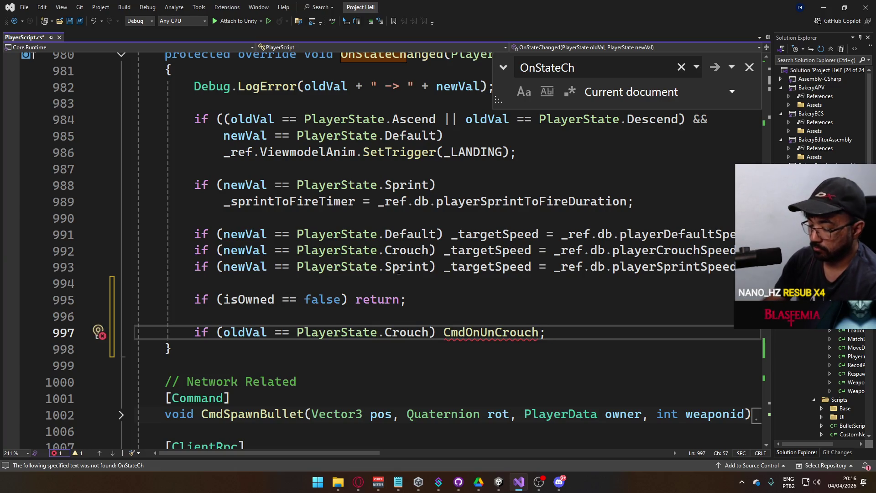
text(())
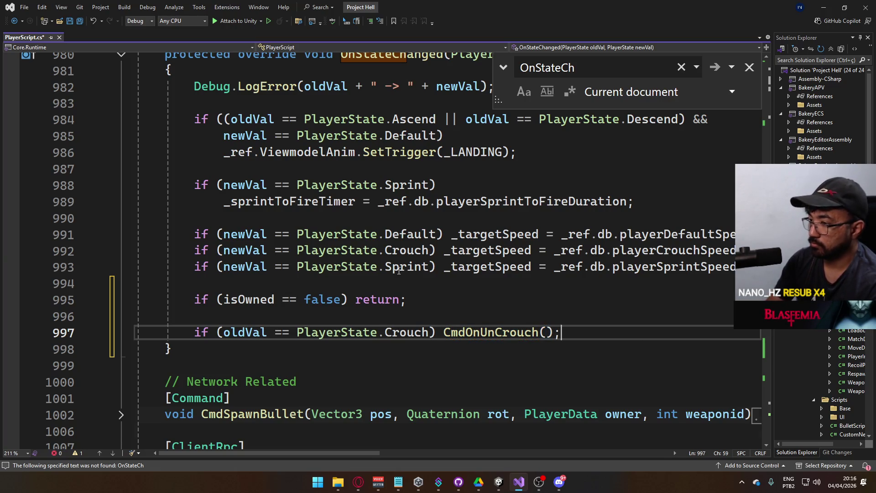
Add a CmdOnCrouch call when newVal is Crouch, above the uncrouch line, and save
key(Return)
text(if ()
key(Tab)
key(BackSpace)
key(BackSpace)
key(BackSpace)
text(Crouch)
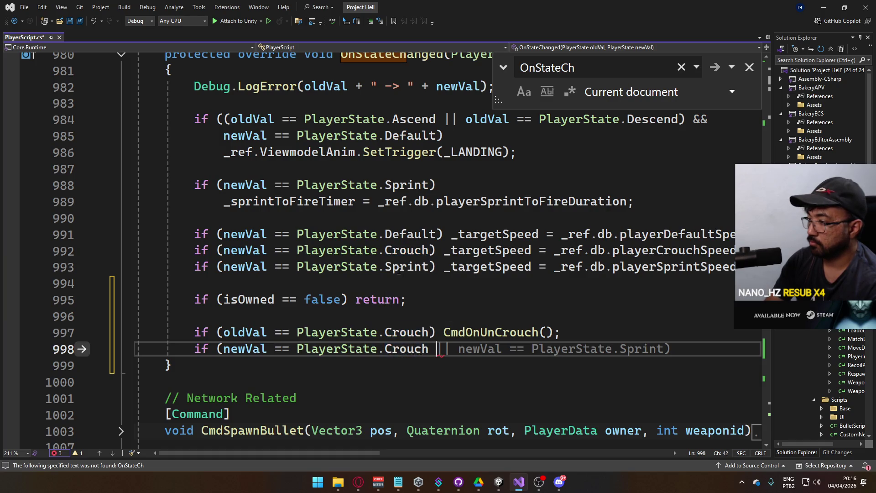
text() CmdOn)
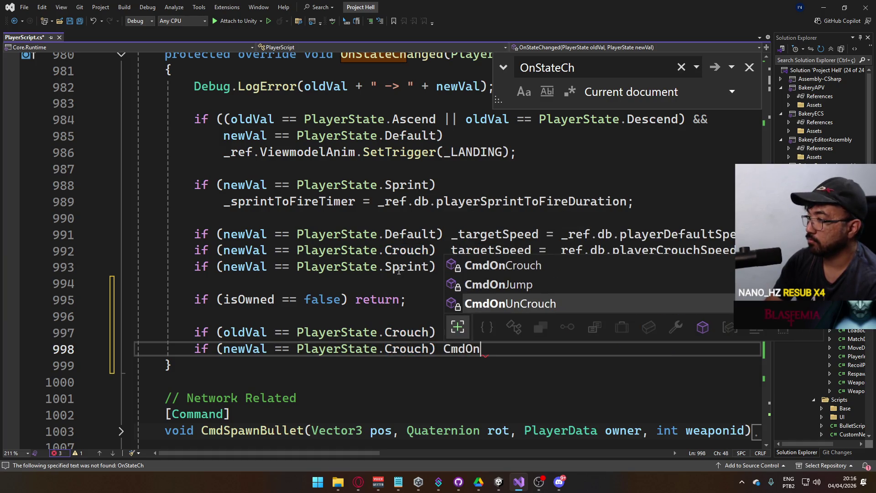
text(C)
key(Tab)
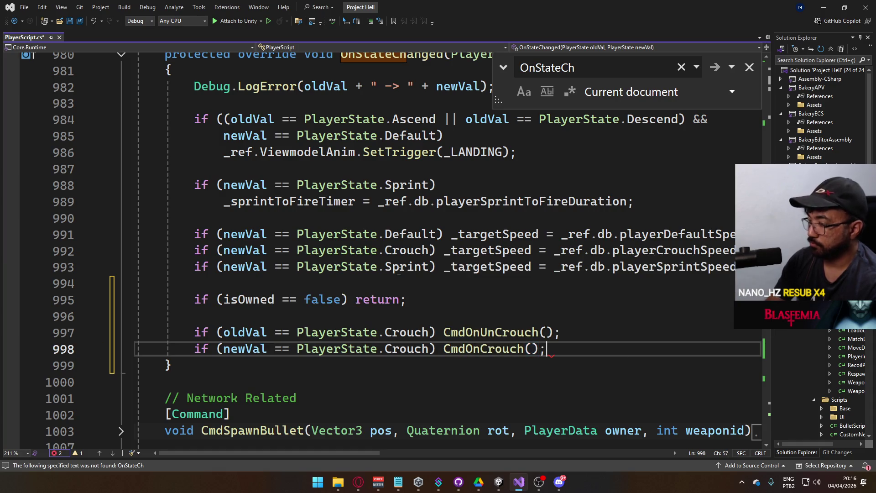
key(ctrl+x)
key(Up)
key(ctrl+v)
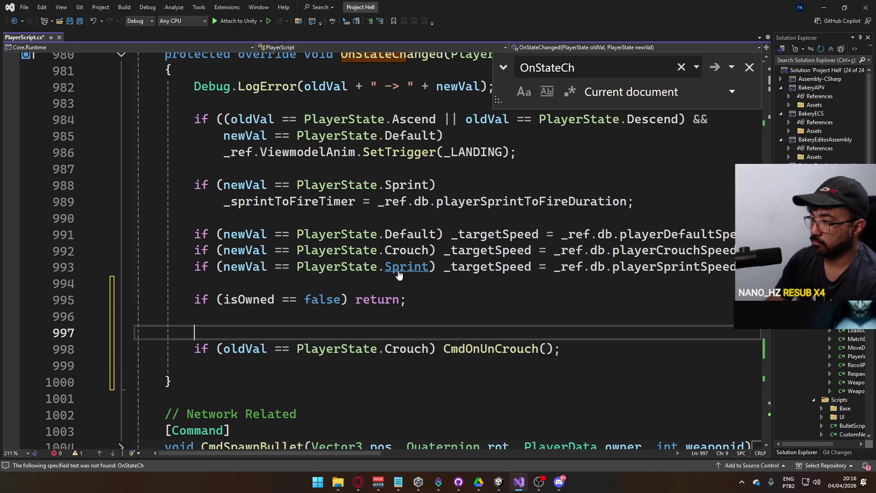
text(if (newVal == PlayerState.Crouch) CmdOnCrouch();)
key(ctrl+s)
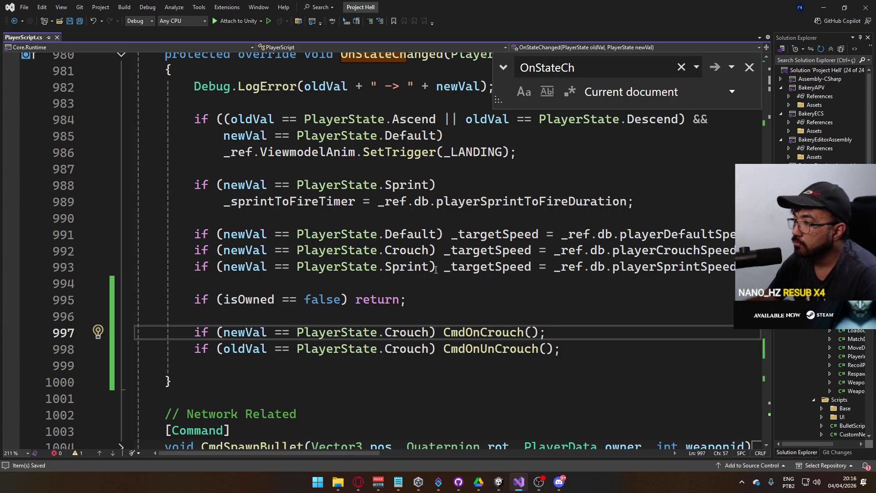
Locate the EventOnCrouch, EventOnUnCrouch and EventOnJump fields near line 223 and select the EventOnCrouch line
scroll(365, 298, up, 20)
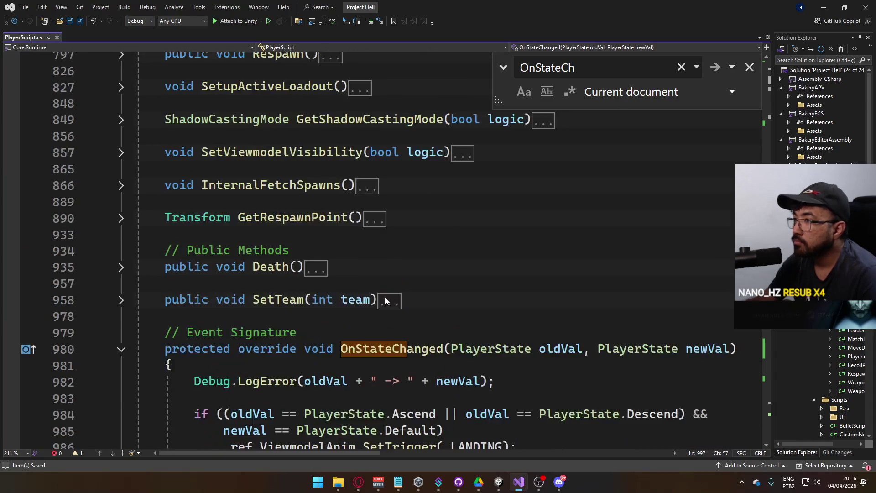
scroll(386, 298, up, 10)
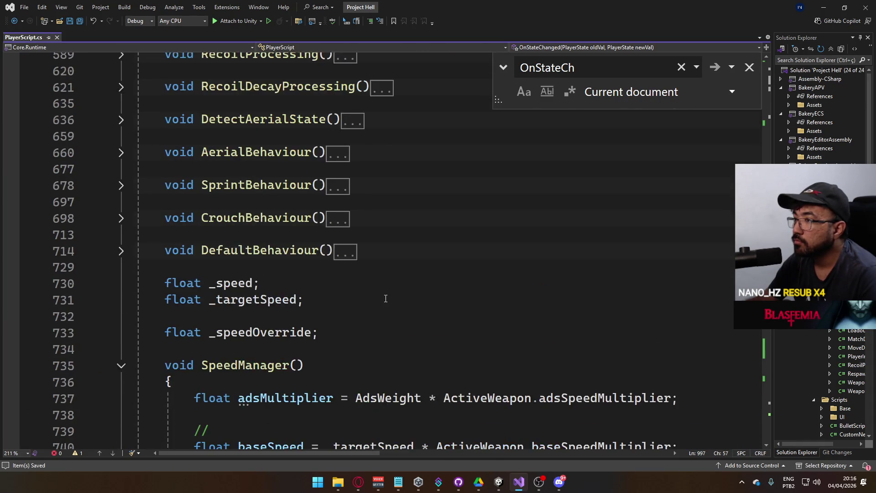
scroll(385, 298, up, 5)
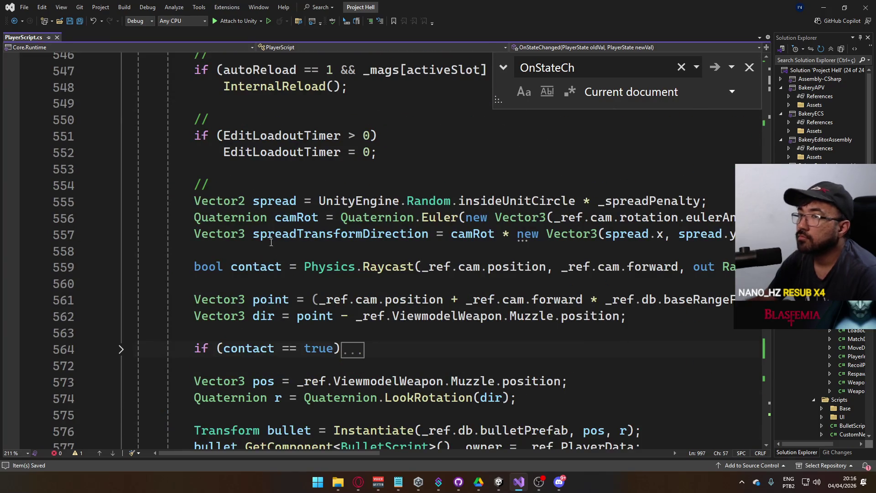
mouse_move(431, 304)
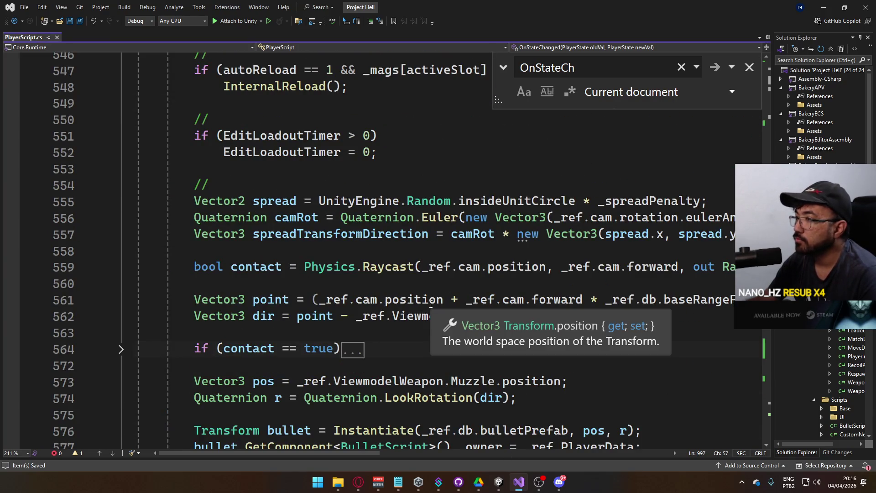
scroll(437, 353, down, 15)
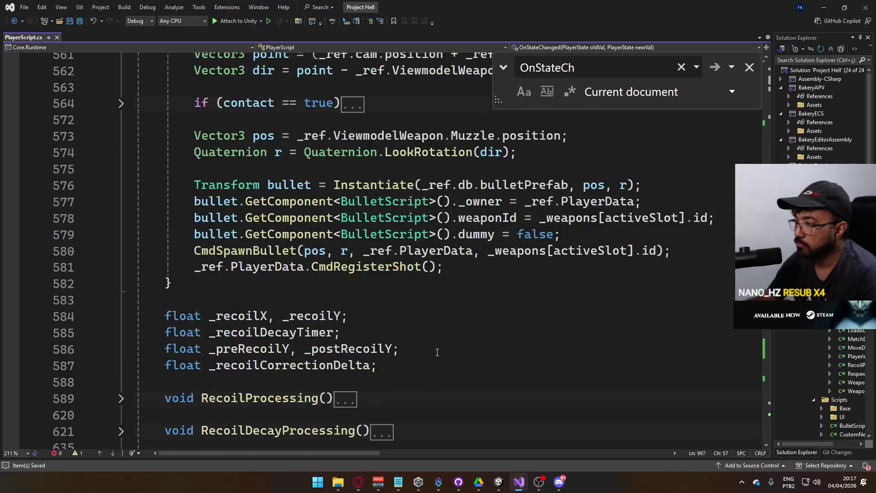
scroll(437, 352, down, 15)
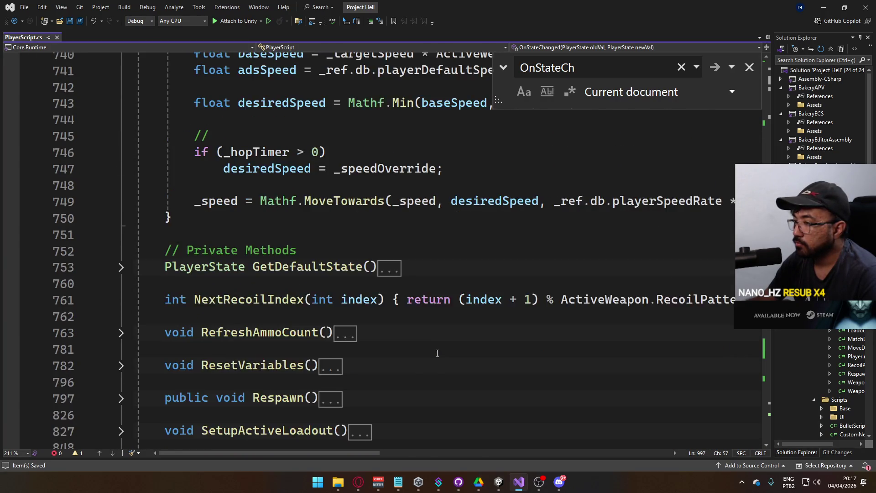
scroll(437, 352, down, 6)
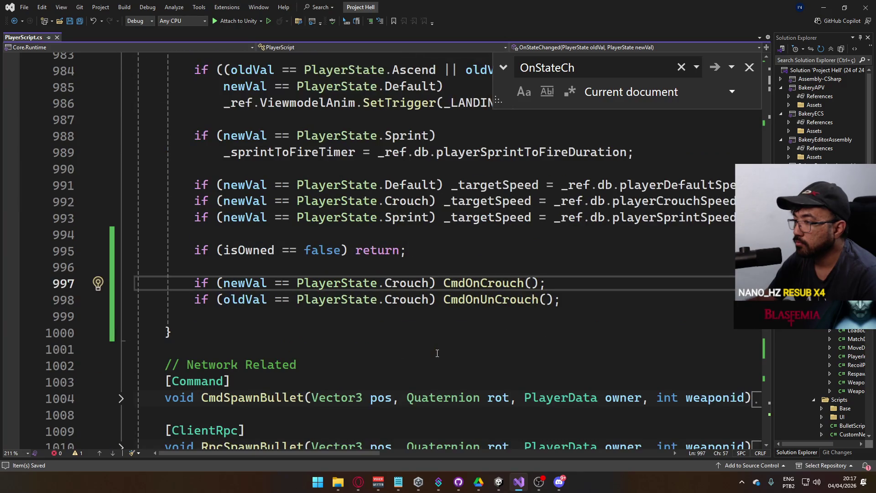
scroll(437, 353, up, 15)
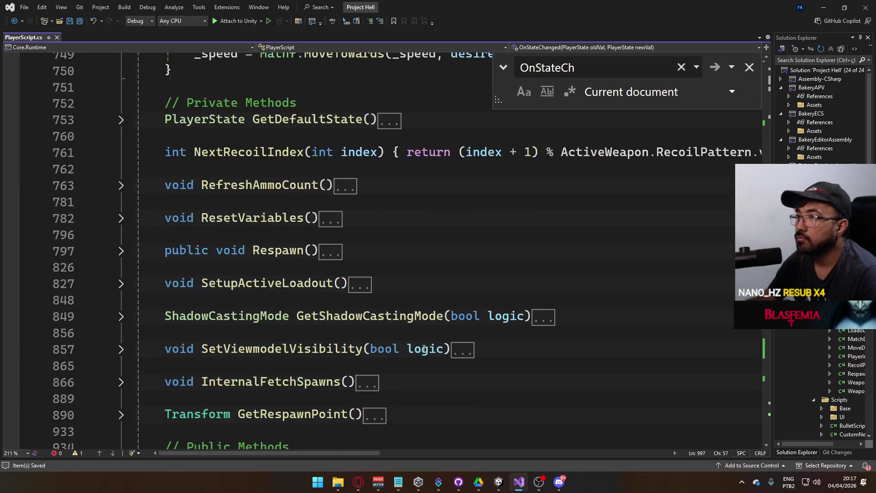
scroll(425, 349, down, 12)
scroll(502, 330, up, 5)
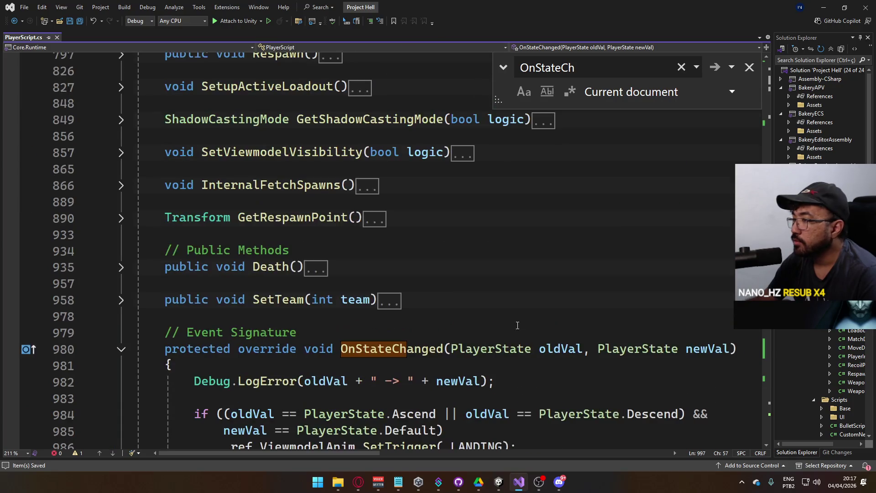
scroll(433, 304, up, 20)
scroll(432, 304, down, 5)
scroll(432, 304, down, 9)
scroll(432, 304, up, 1)
click(405, 239)
drag(404, 239, 186, 238)
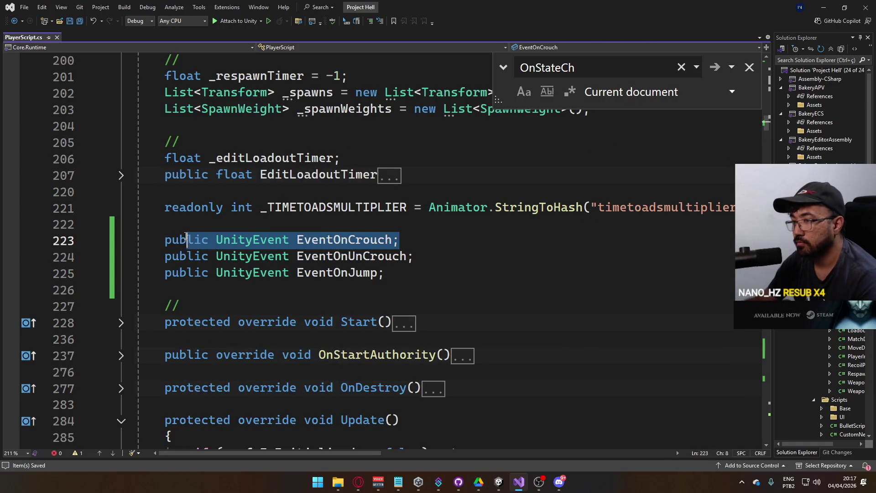
Add an EventOnCrouchLocal UnityEvent below EventOnCrouch
key(ctrl+c)
click(407, 239)
key(Return)
key(ctrl+v)
key(Left)
text(Loc)
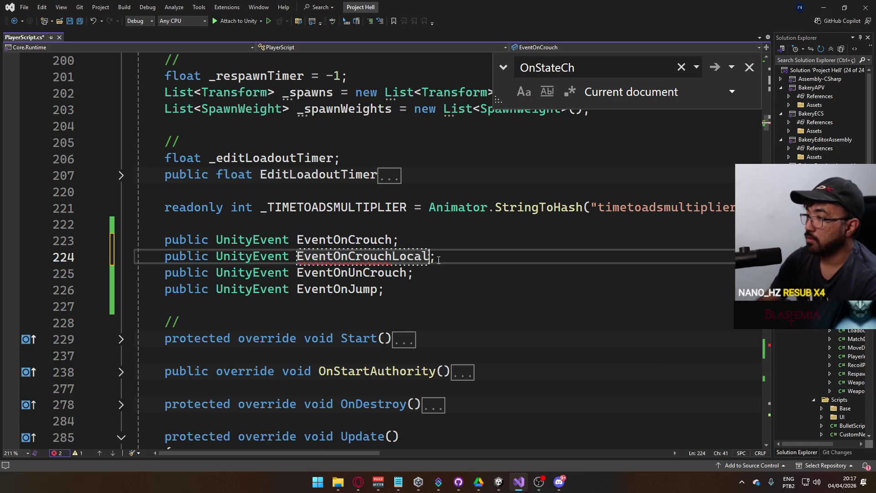
click(438, 260)
key(Return)
Duplicate EventOnUnCrouch as EventOnUnCrouchLocal
click(411, 288)
key(shift+Home)
click(433, 287)
key(ctrl+d)
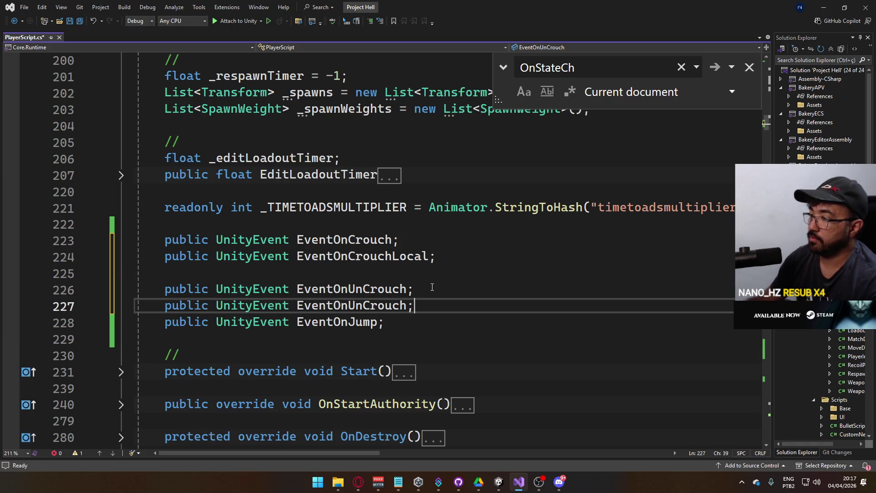
text(Local)
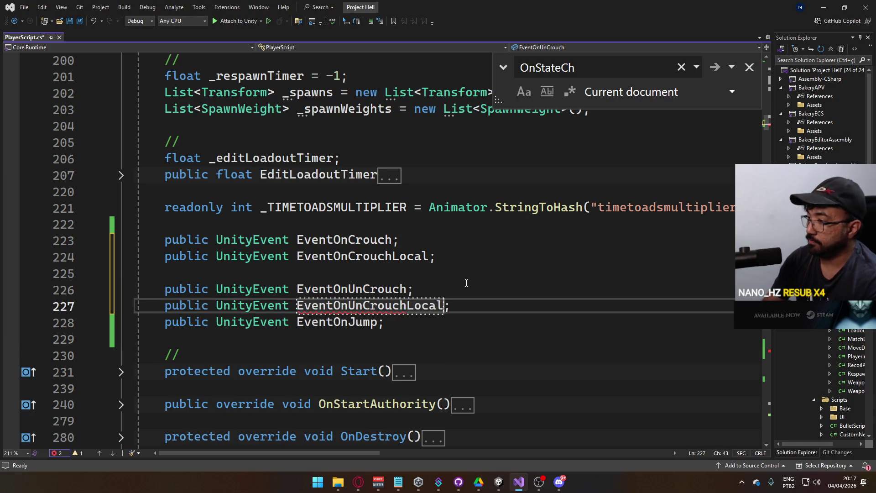
key(End)
key(Return)
Duplicate EventOnJump as EventOnJumpLocal and save PlayerScript.cs
key(Down)
key(End)
key(Left)
key(ctrl+r)
key(ctrl+r)
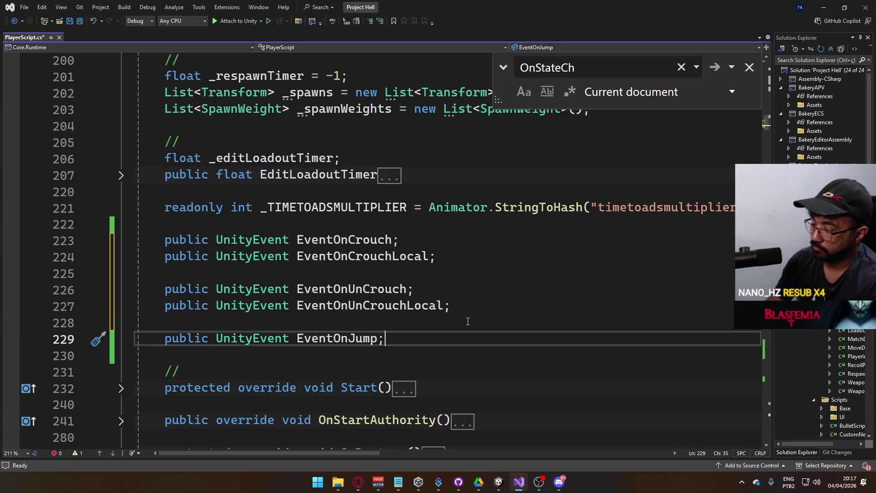
key(ctrl+d)
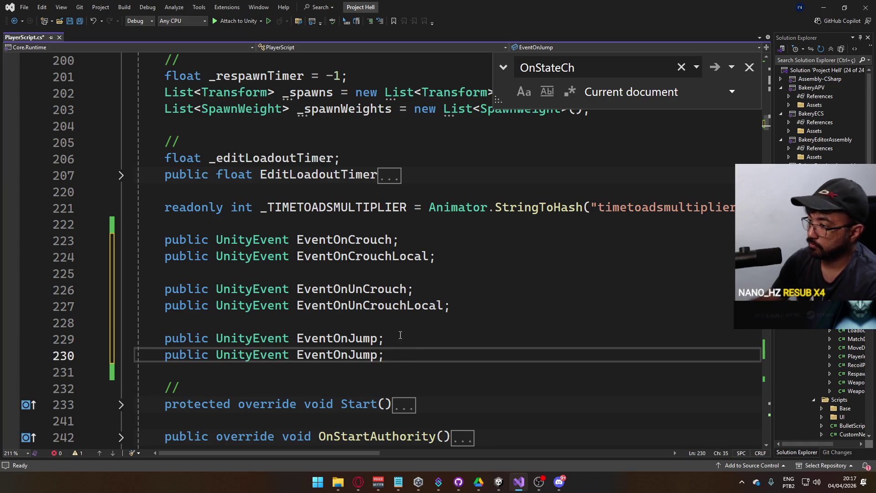
key(Left)
text(Local)
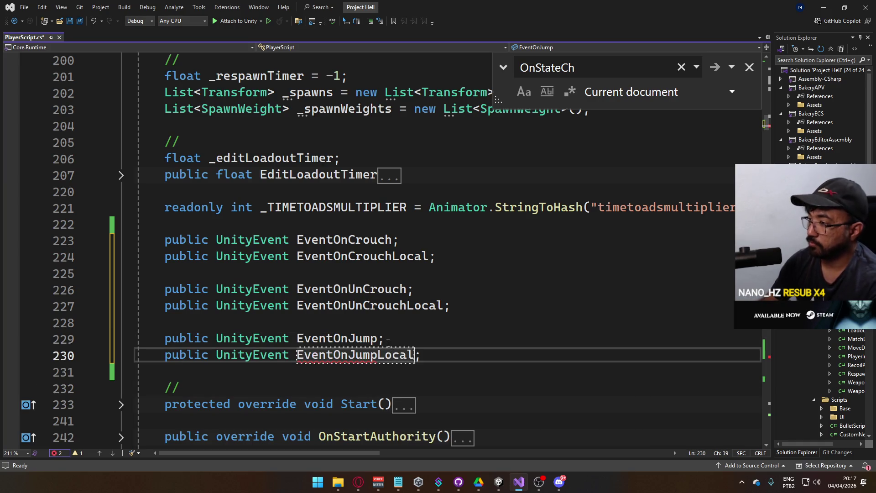
key(ctrl+s)
click(388, 323)
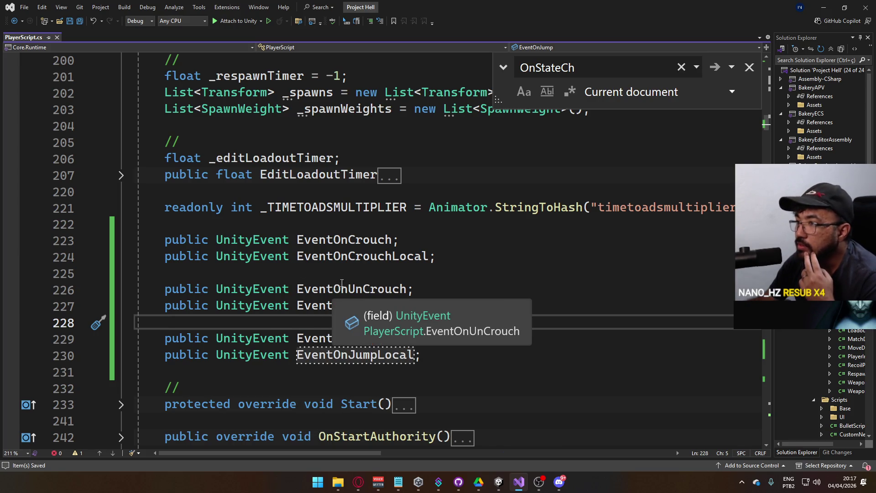
Expand InternalOnUnCrouch and add an empty 'if (base.isOwned == true)' block at its start
mouse_move(502, 482)
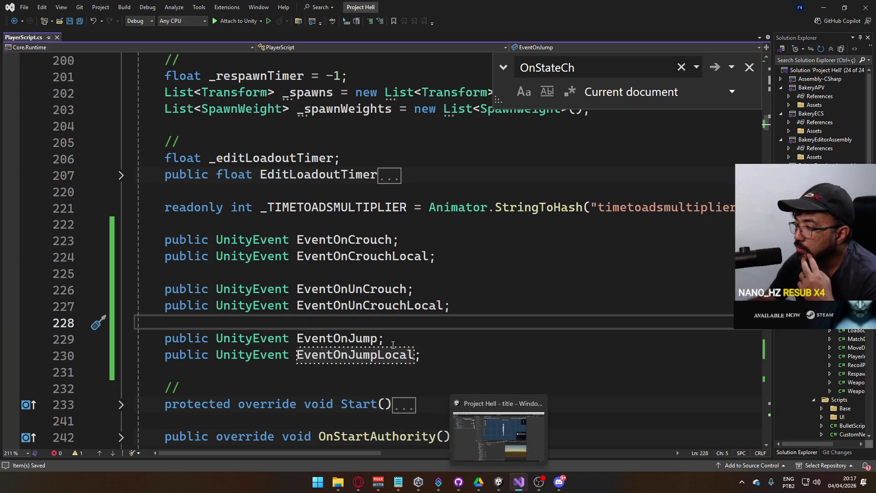
scroll(389, 358, down, 20)
scroll(340, 308, down, 13)
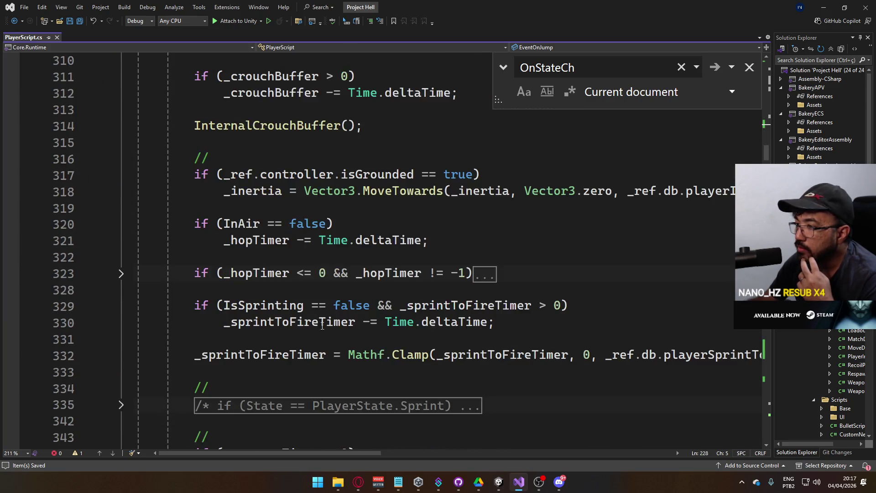
mouse_move(766, 159)
mouse_down()
mouse_move(751, 377)
mouse_move(741, 406)
mouse_move(723, 347)
mouse_up()
click(121, 322)
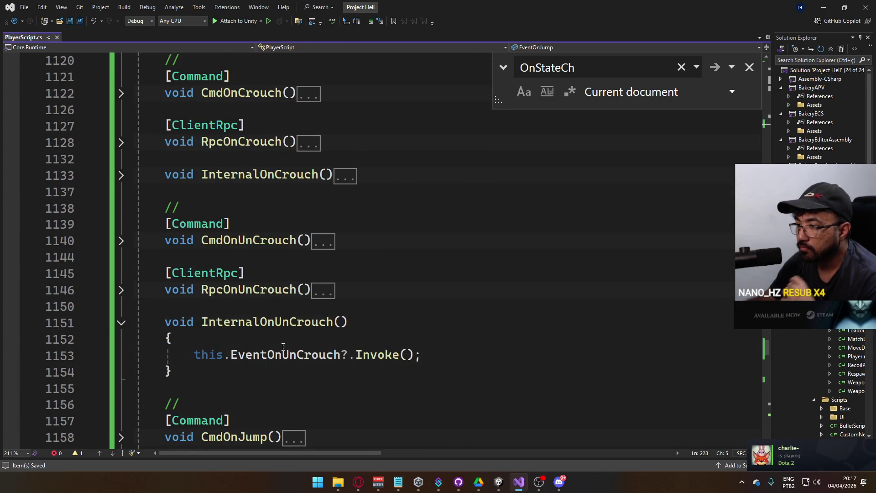
scroll(273, 320, down, 1)
click(349, 291)
key(Return)
text(if )
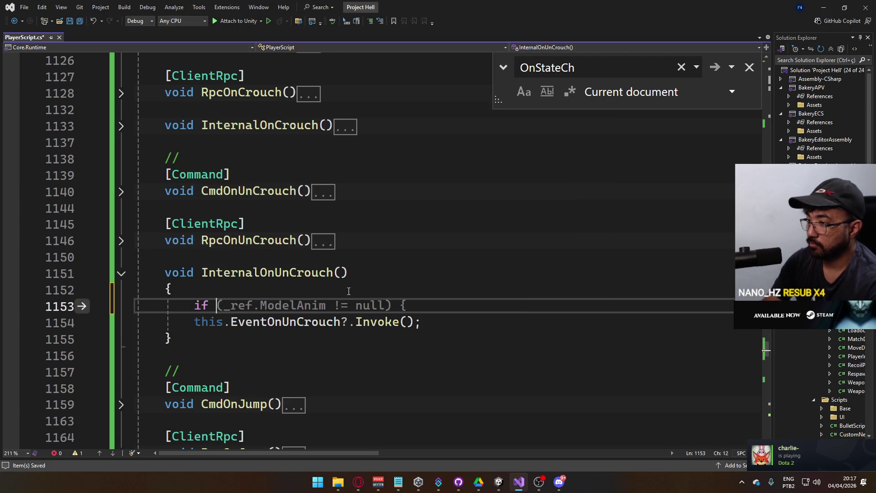
text((base.isOwned == true))
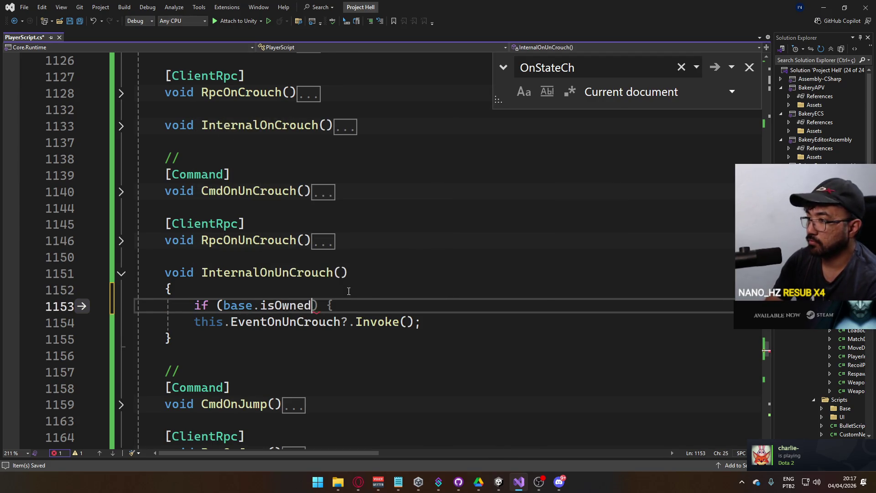
key(Return)
text({)
key(Return)
key(Return)
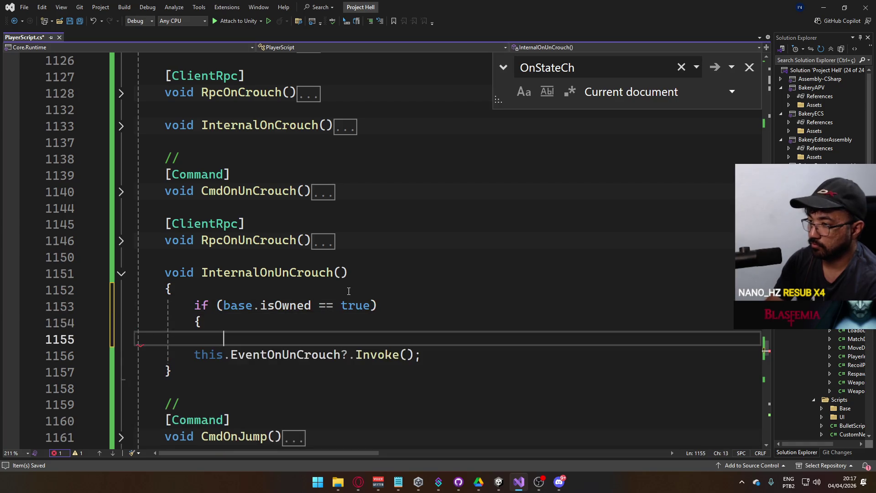
text(})
Inside the block, call this.EventOnUnCrouchLocal?.Invoke()
key(Up)
text(h)
key(BackSpace)
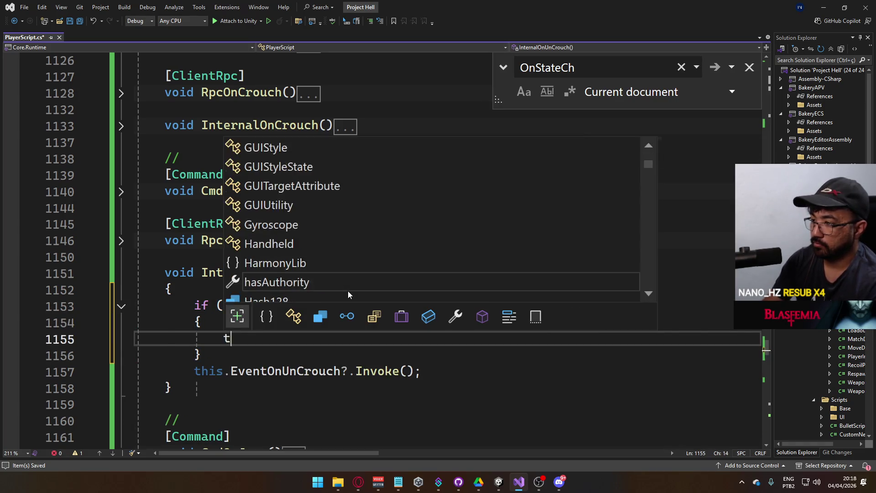
text(this.EventOnUn)
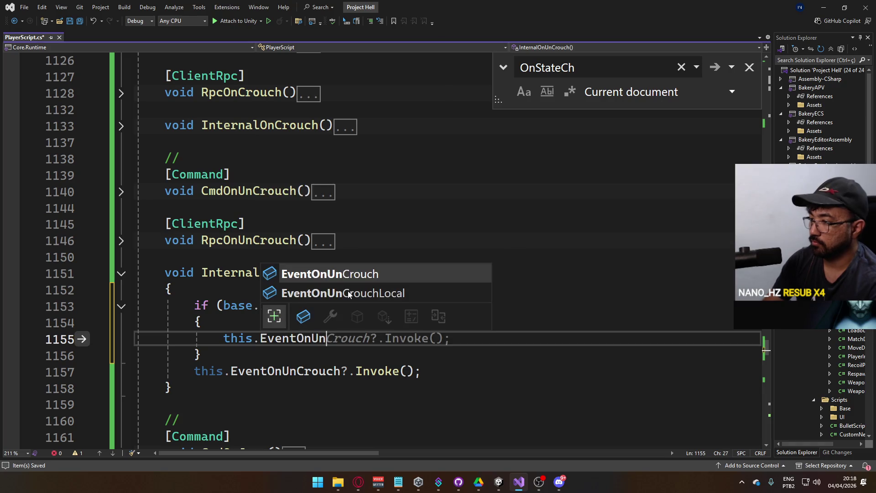
key(Tab)
text(?)
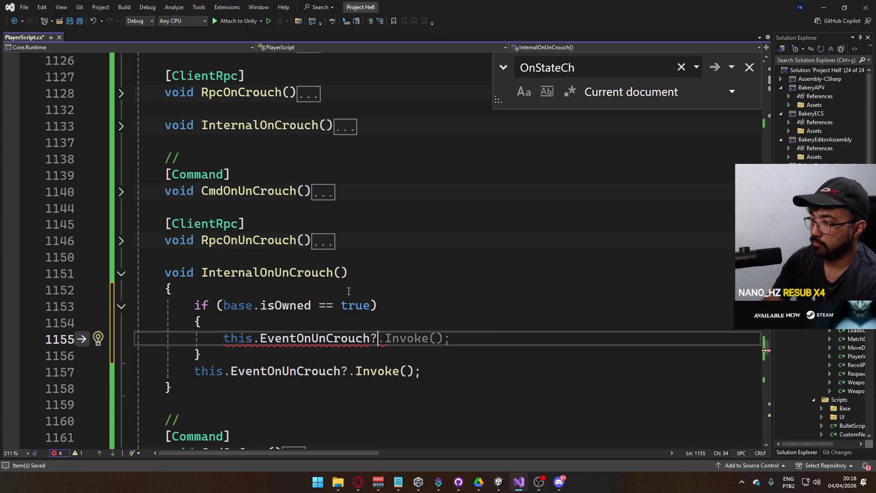
text(.Invo)
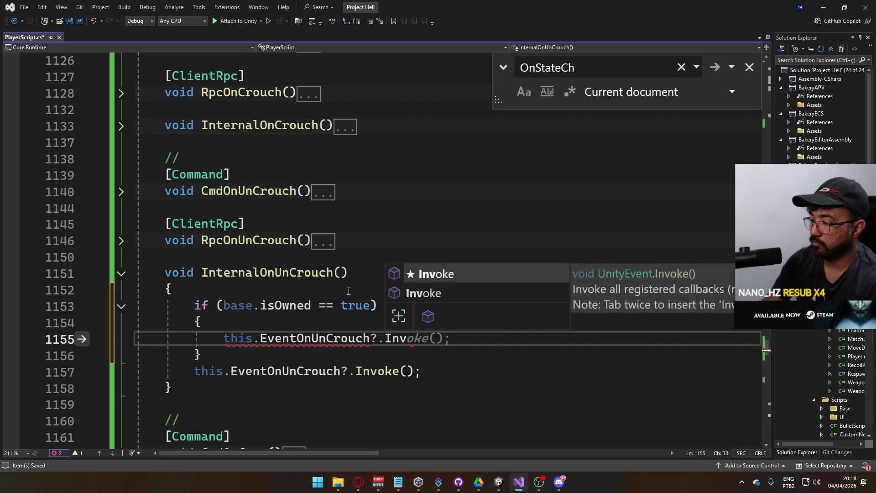
key(Tab)
text(())
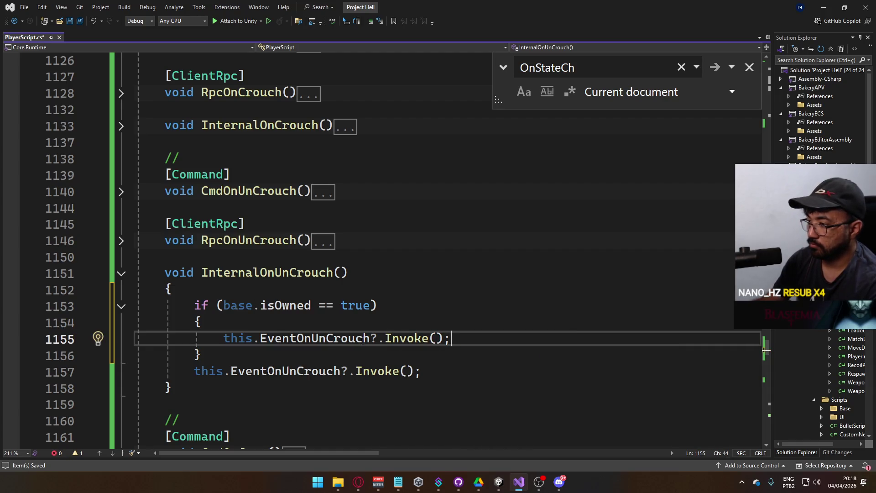
text(Local)
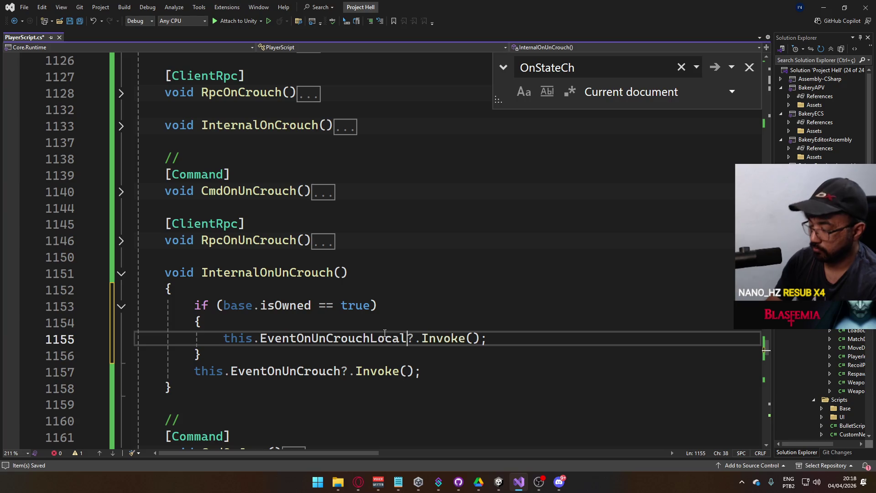
Add an early 'return;' after the local invoke, then collapse InternalOnUnCrouch
key(End)
key(Return)
text(retu)
key(Tab)
text(;)
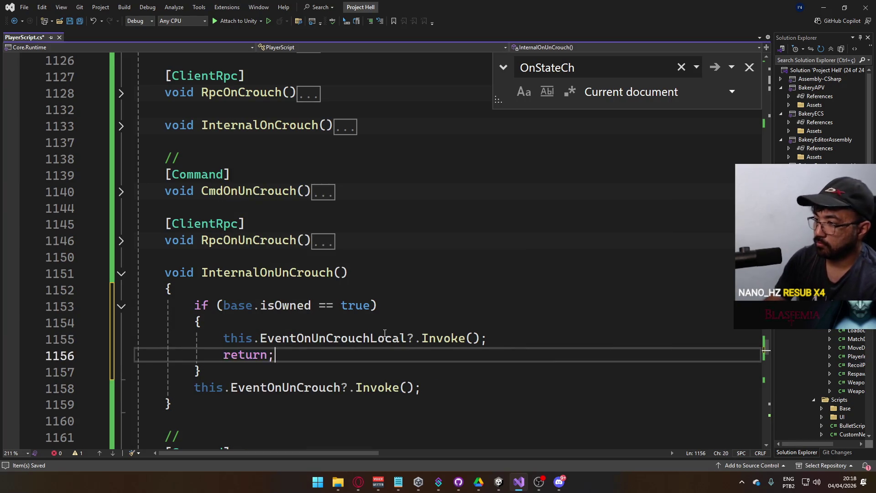
key(Down)
key(Return)
mouse_move(237, 368)
mouse_down()
mouse_move(169, 290)
mouse_move(195, 305)
mouse_up()
click(121, 274)
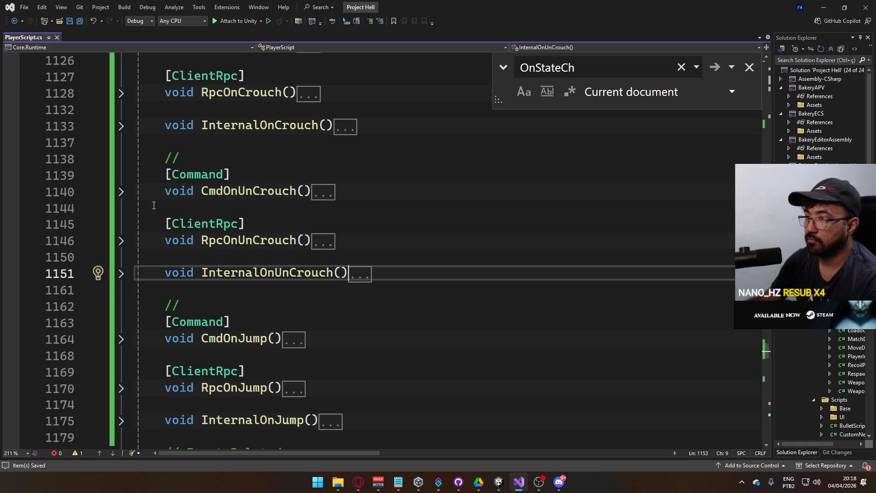
Paste the isOwned early-return block into InternalOnCrouch so it invokes EventOnCrouchLocal, and save
click(123, 128)
click(300, 143)
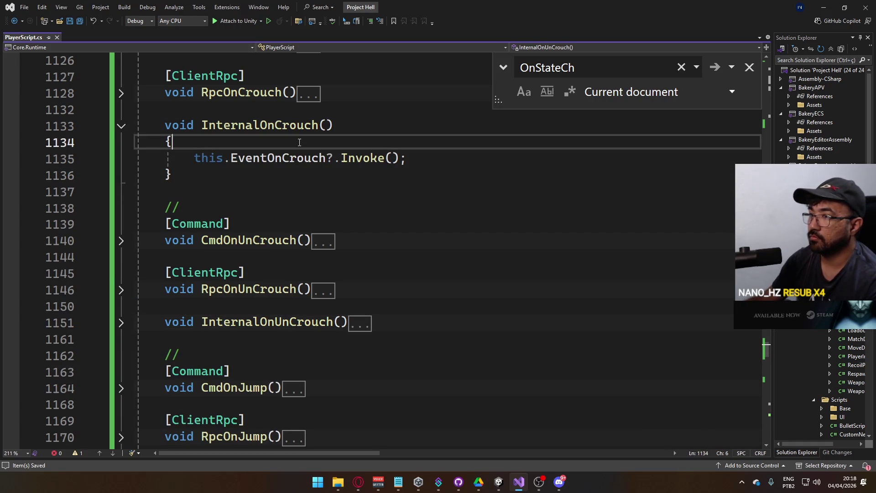
key(Return)
key(ctrl+v)
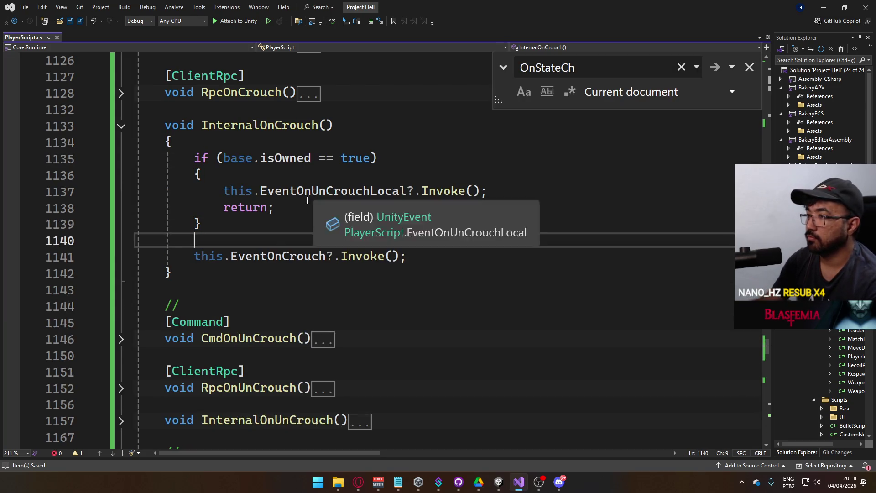
double_click(278, 256)
key(ctrl+c)
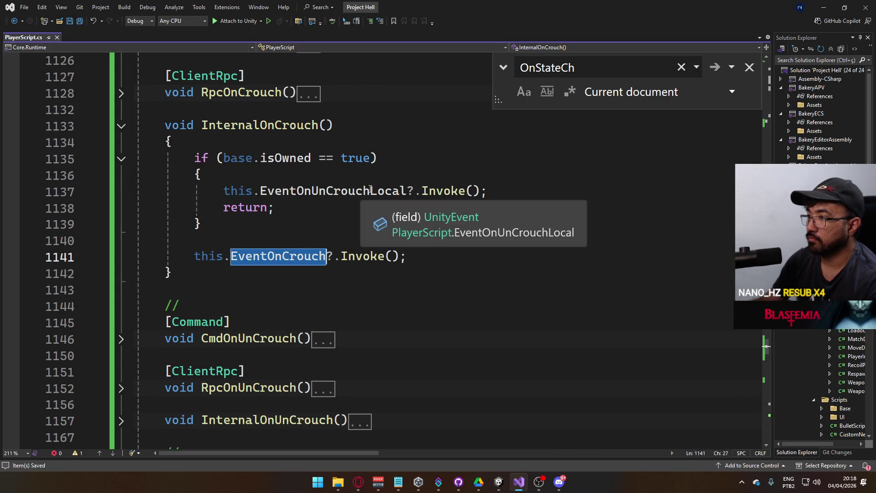
drag(260, 190, 367, 190)
key(ctrl+v)
click(341, 158)
key(ctrl+s)
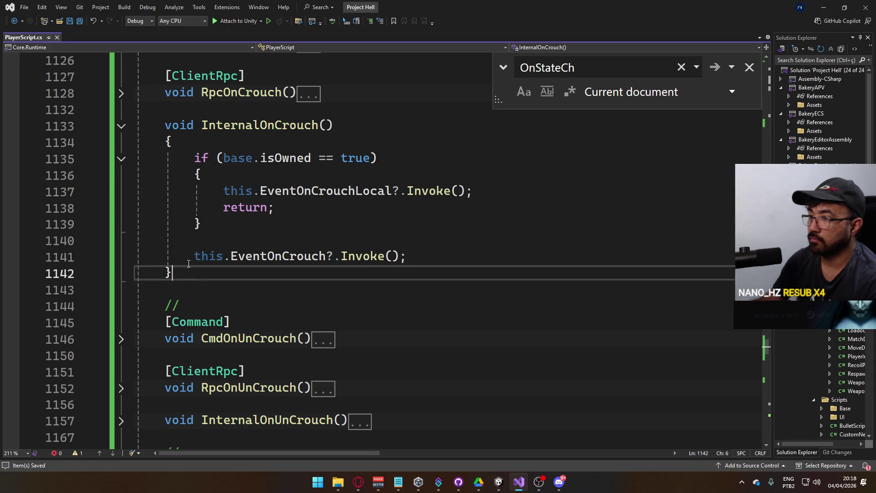
Copy the ownership check block from InternalOnCrouch and collapse the method
drag(172, 273, 166, 129)
click(402, 256)
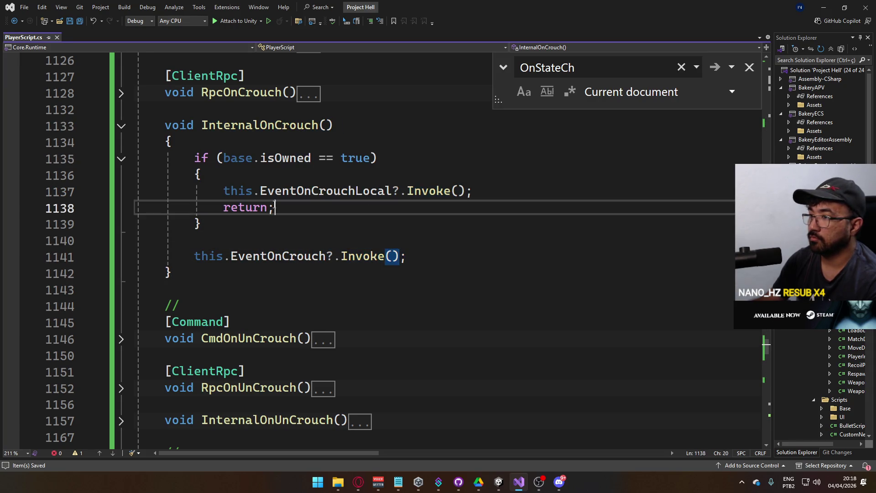
drag(202, 224, 194, 163)
click(121, 126)
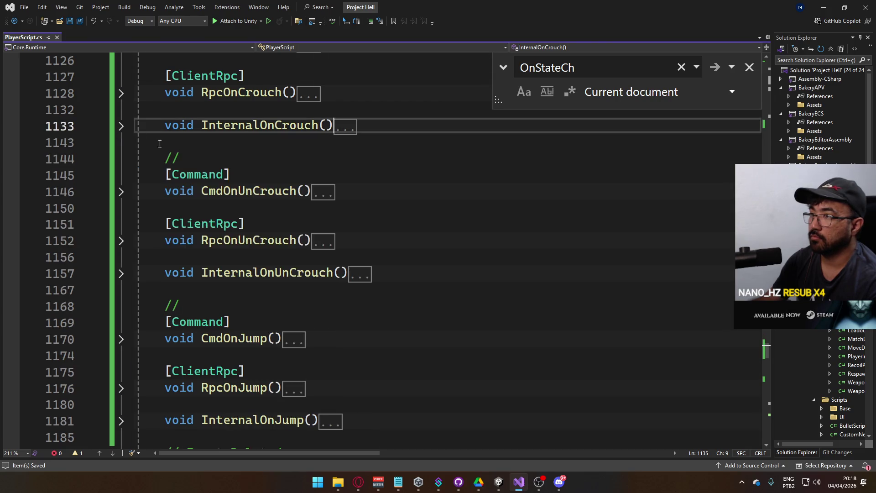
Paste the block into InternalOnJump, rename its event to EventOnJumpLocal, and switch back to Unity
scroll(210, 295, down, 2)
click(121, 323)
scroll(302, 251, down, 3)
click(343, 189)
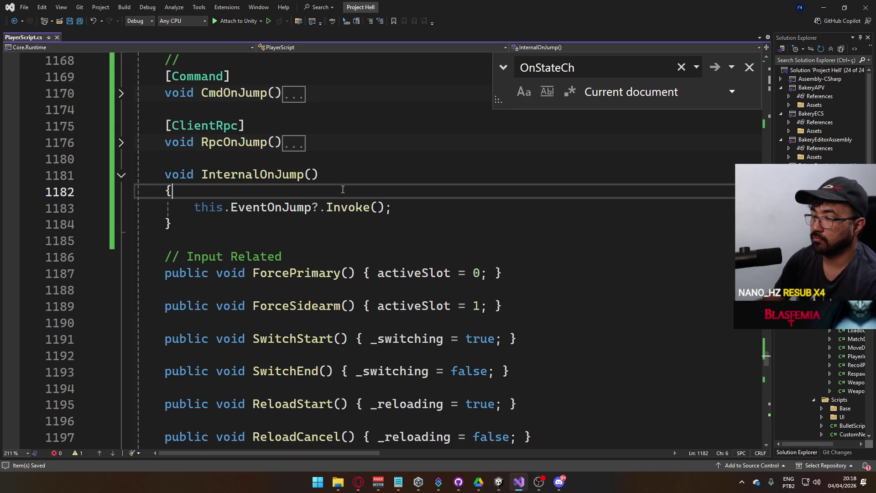
key(ctrl+v)
key(Return)
double_click(281, 305)
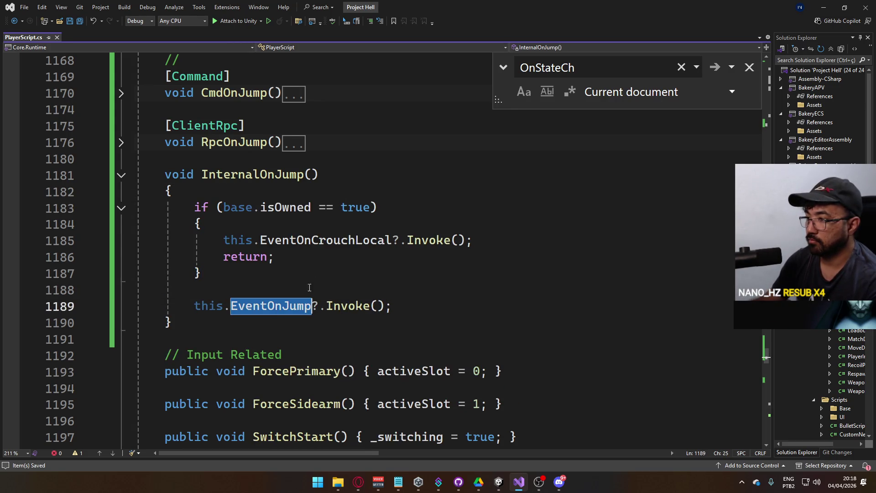
key(ctrl+r)
key(ctrl+r)
key(BackSpace)
key(BackSpace)
key(BackSpace)
key(Delete)
text(Jump)
click(498, 485)
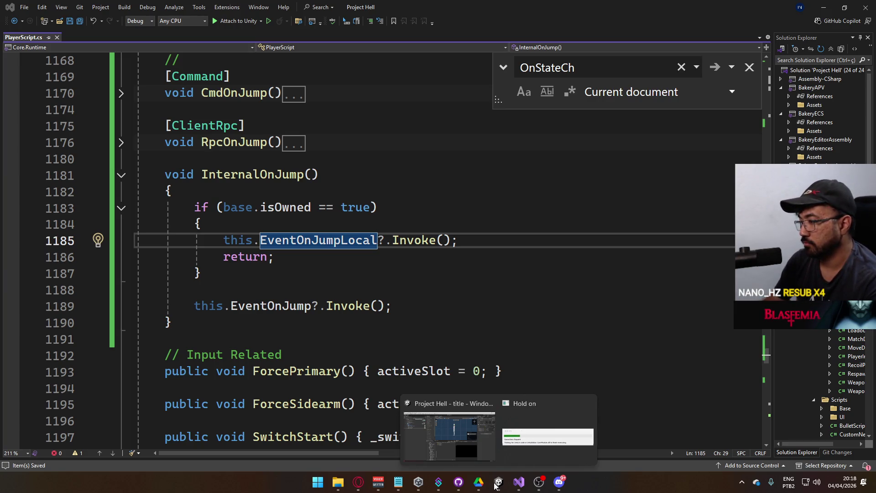
click(450, 436)
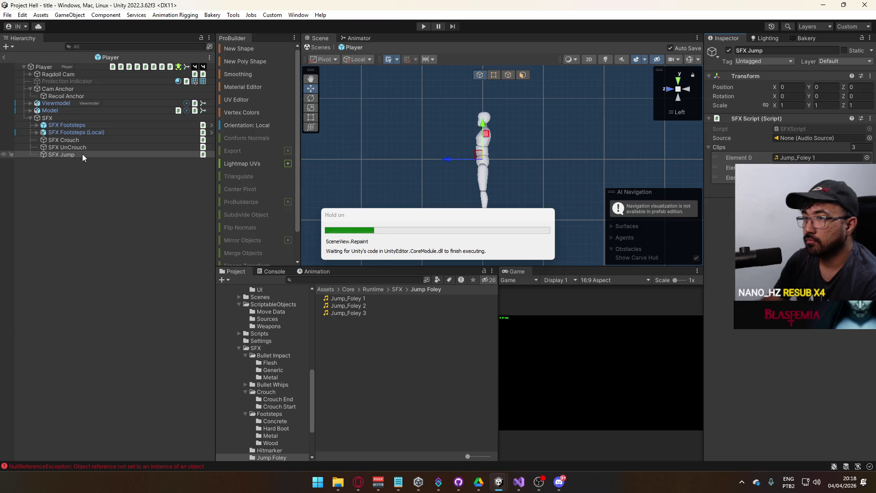
Duplicate SFX Crouch, SFX UnCrouch and SFX Jump, and rename the crouch copy to SFX Crouch (Local)
key(ctrl+d)
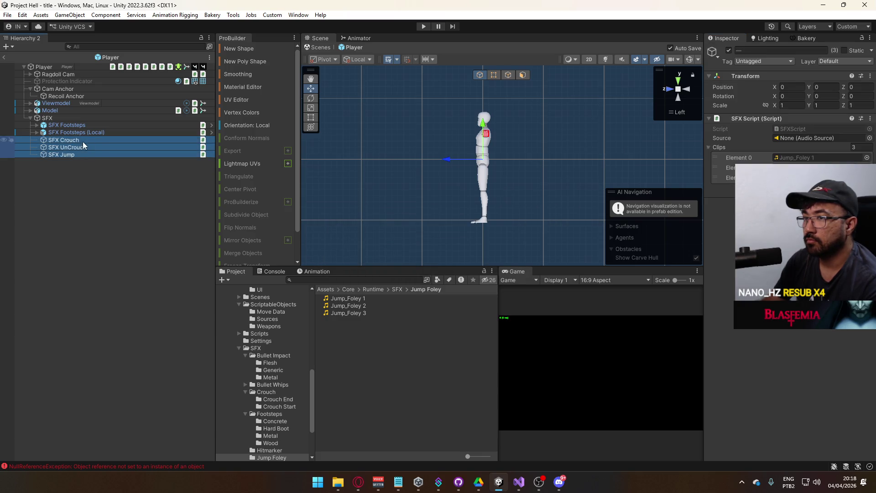
click(84, 146)
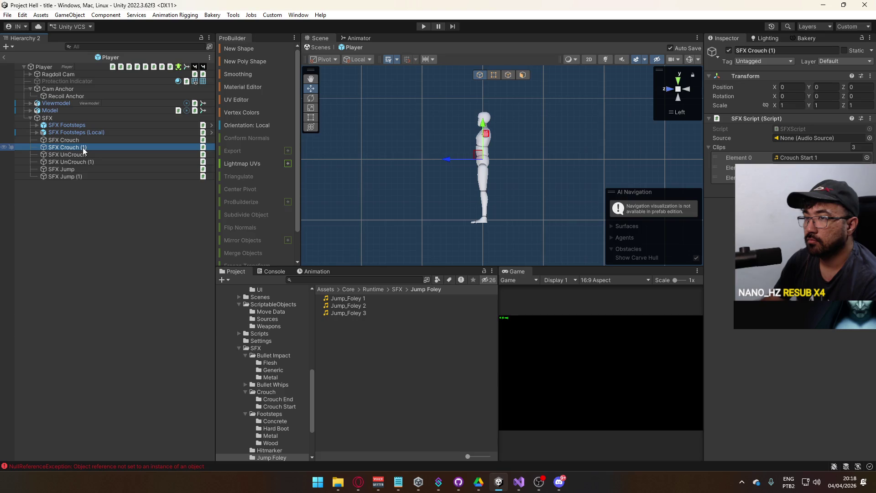
key(F2)
click(145, 144)
key(BackSpace)
key(BackSpace)
text(Local)
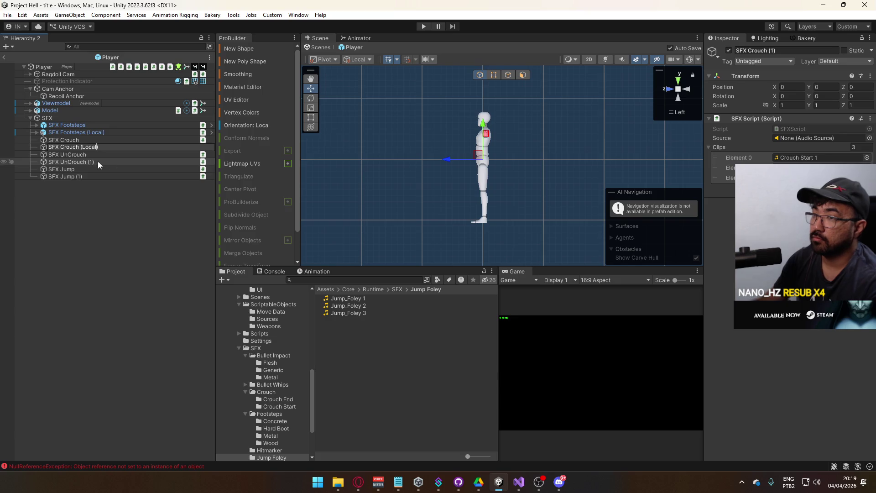
drag(100, 147, 78, 147)
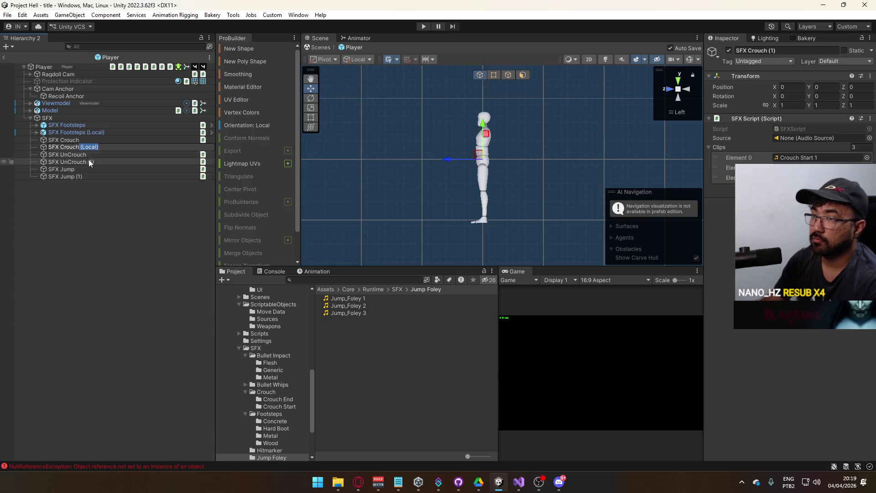
Rename the other copies to SFX UnCrouch (Local) and SFX Jump (Local)
click(89, 161)
click(97, 163)
key(ctrl+v)
click(91, 177)
click(87, 176)
key(ctrl+v)
click(108, 206)
click(83, 179)
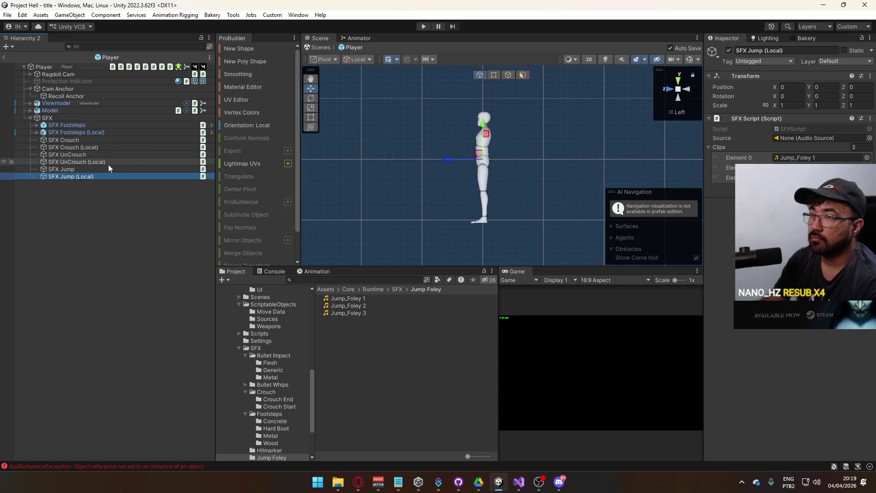
Add an Audio Source to the SFX objects and move it above SFX Script
shift+click(84, 140)
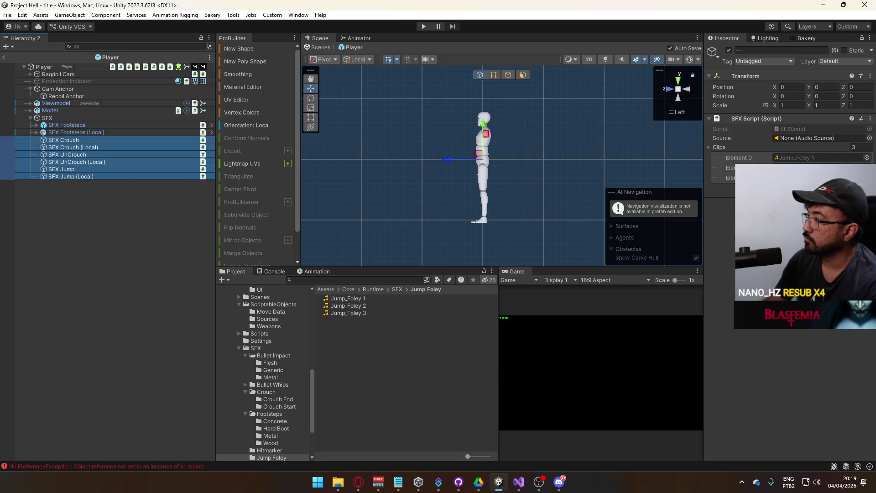
click(789, 203)
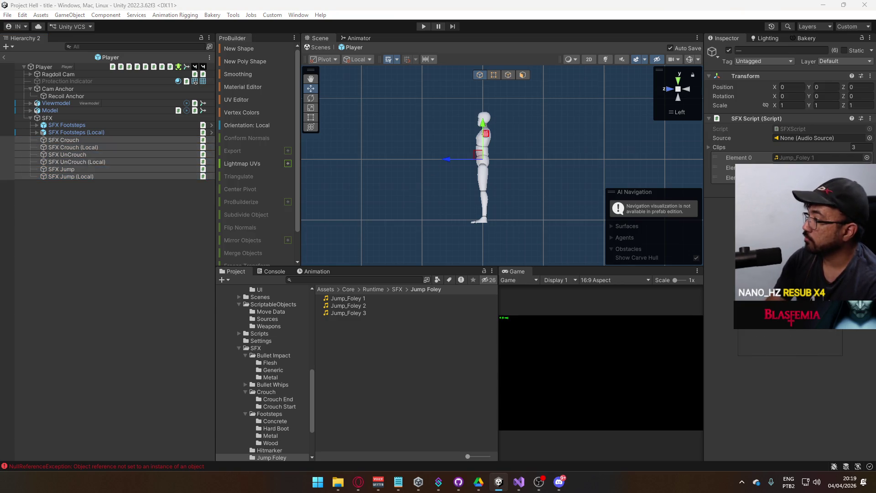
key(Return)
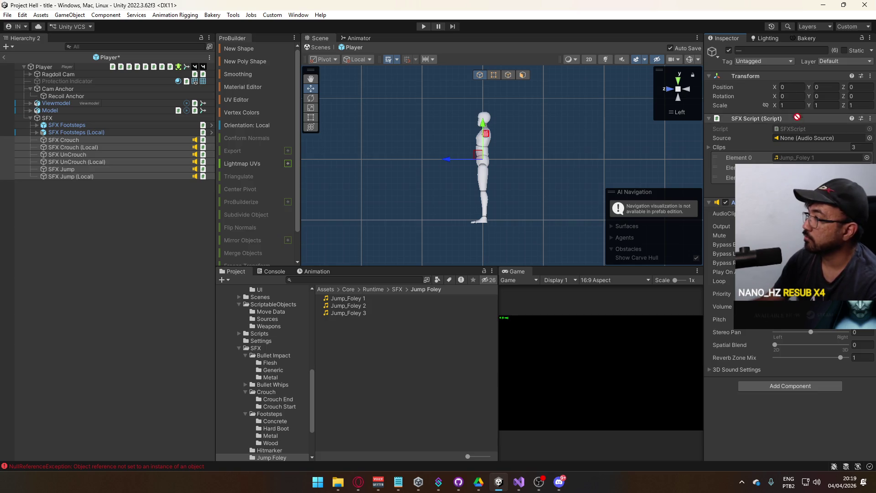
mouse_move(766, 202)
mouse_down()
mouse_move(776, 120)
mouse_move(786, 111)
mouse_up()
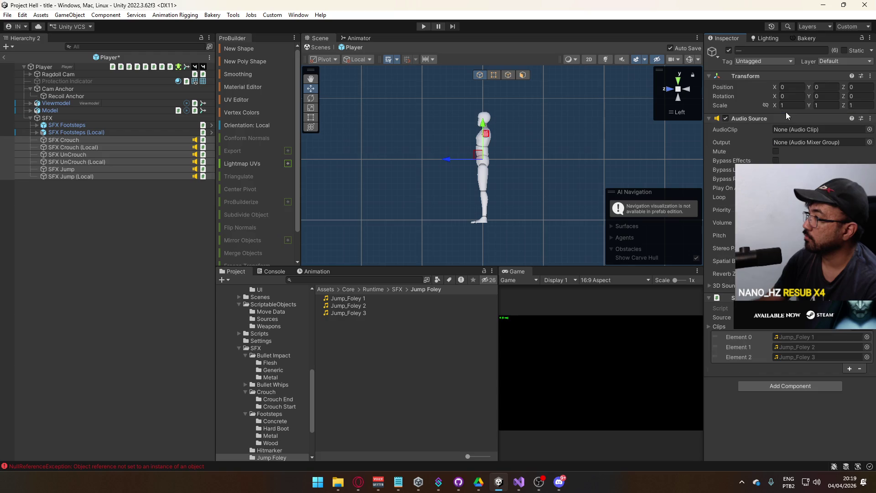
Set the Audio Source Output of all six SFX objects to the SFX mixer group
click(125, 139)
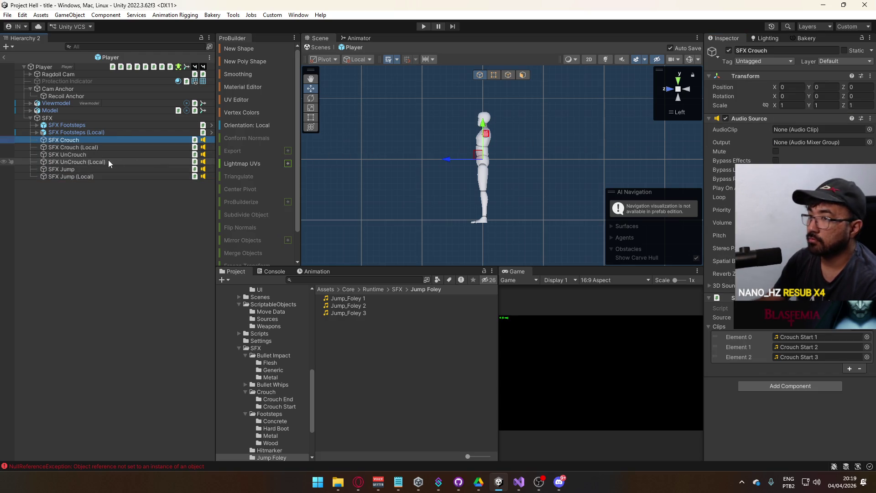
shift+click(71, 176)
click(870, 142)
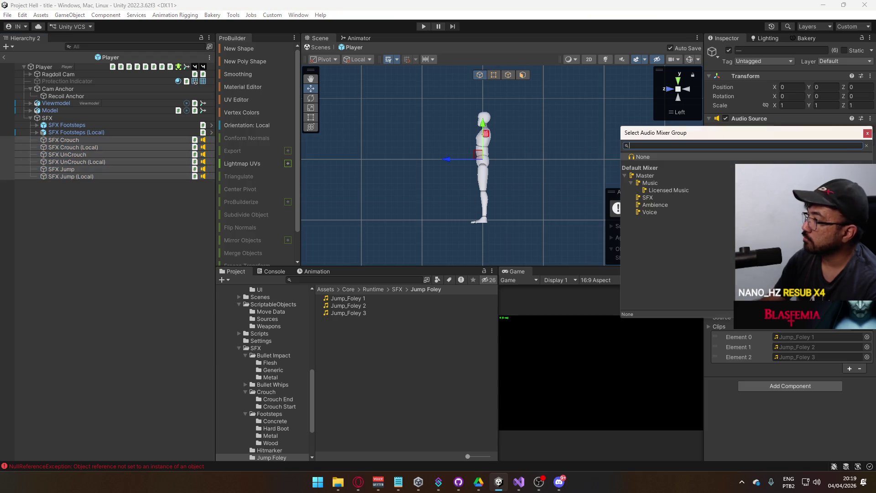
double_click(661, 161)
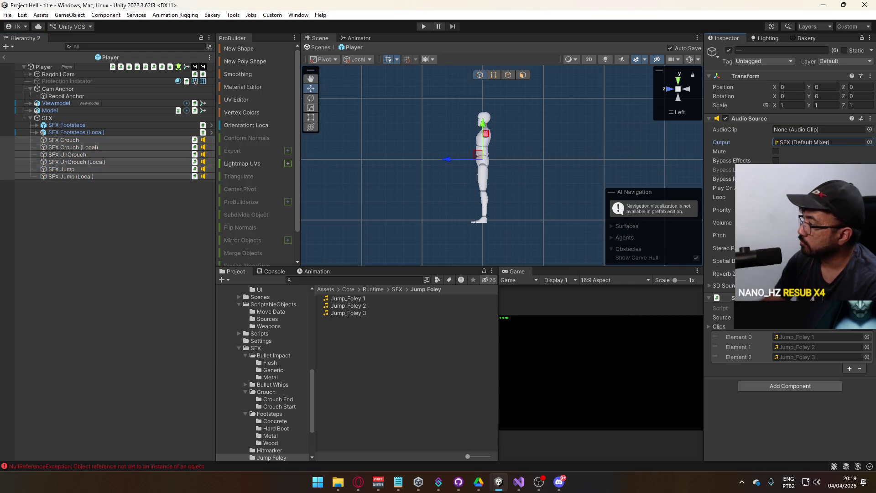
Change the Play On Awake setting on all six crouch, uncrouch and jump audio sources
click(84, 141)
ctrl+click(83, 155)
ctrl+click(81, 169)
click(221, 267)
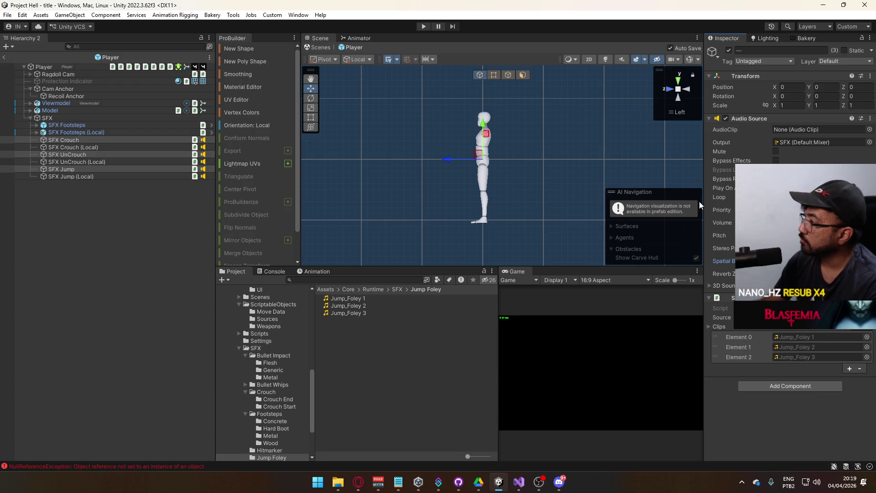
click(103, 176)
shift+click(93, 141)
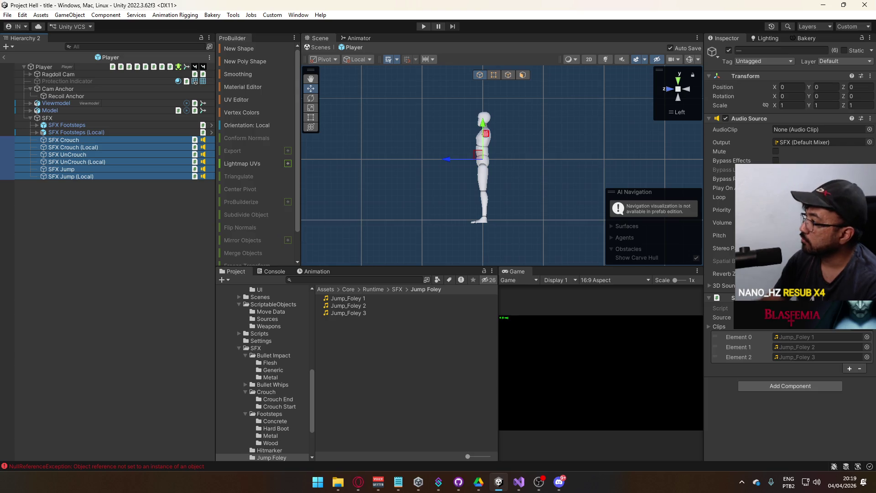
click(776, 188)
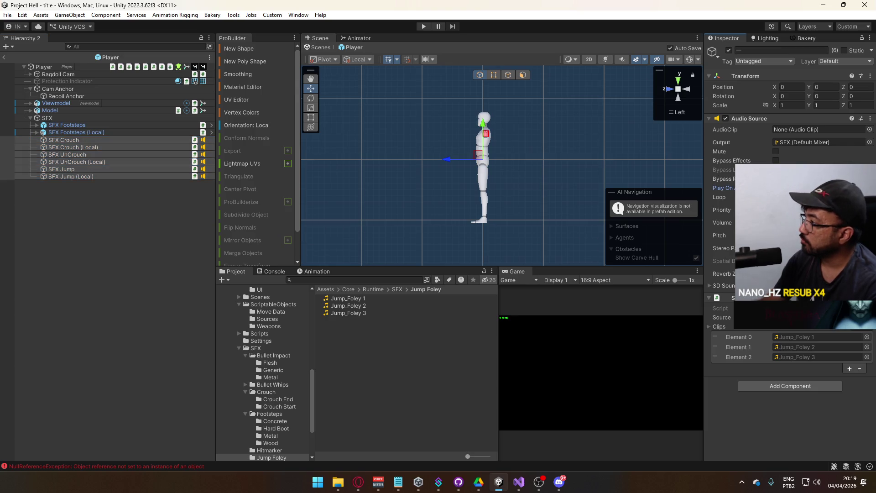
Adjust the volume of the three (Local) crouch, uncrouch and jump sounds
click(201, 231)
click(127, 176)
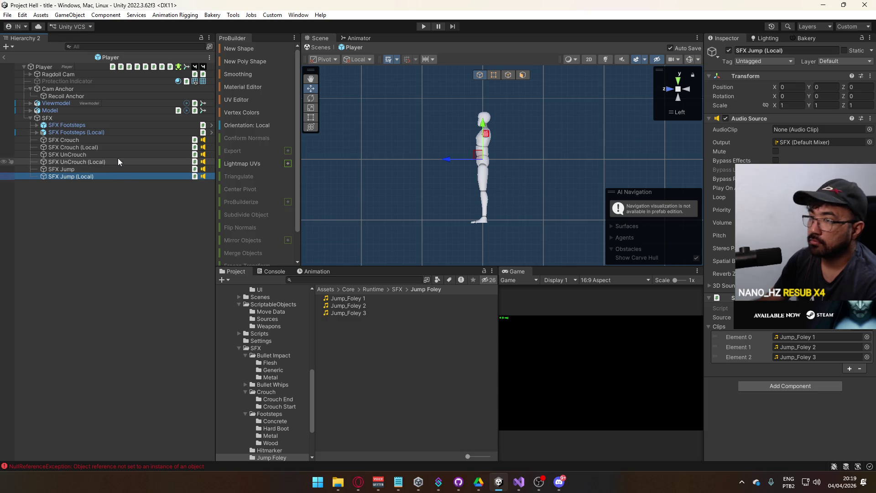
ctrl+click(112, 161)
ctrl+click(102, 149)
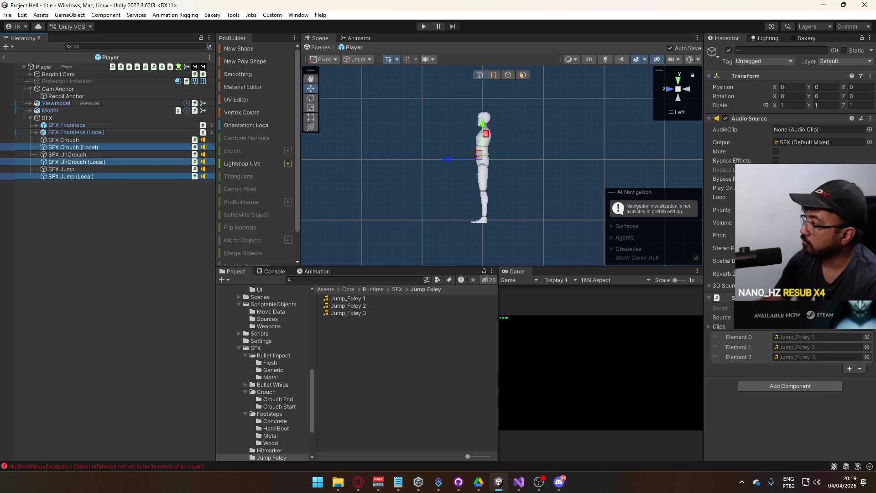
click(775, 222)
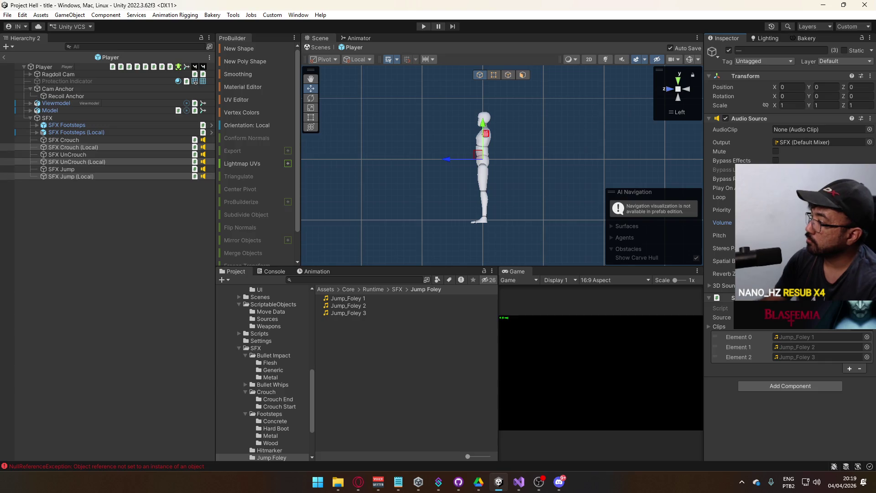
click(92, 168)
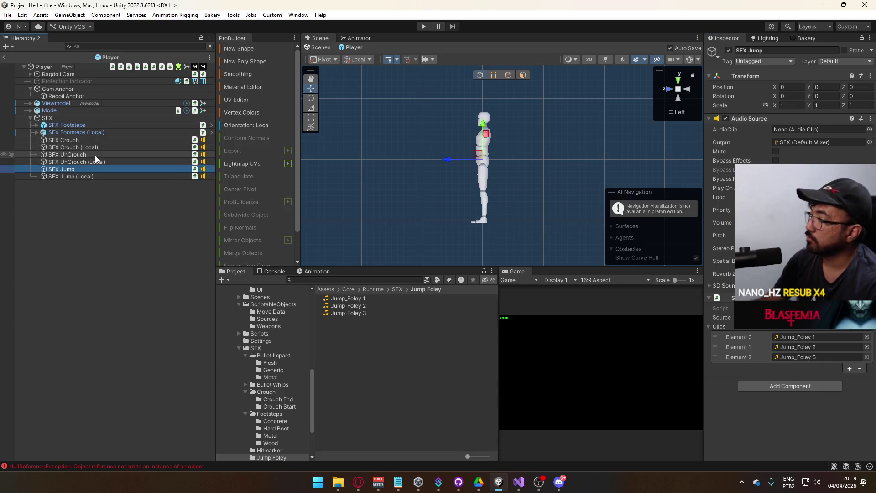
click(117, 204)
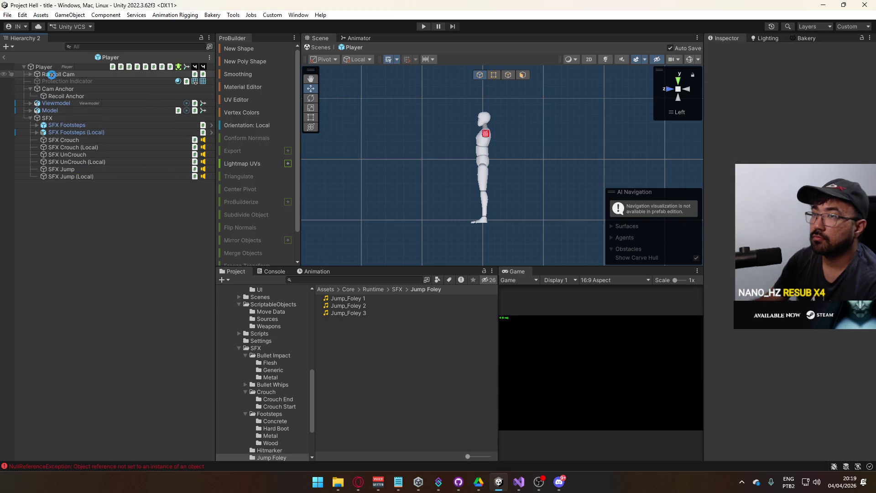
Wire Event On Crouch and Event On Crouch Local to their SFX objects' SFXScript.Play
click(48, 67)
scroll(789, 137, down, 10)
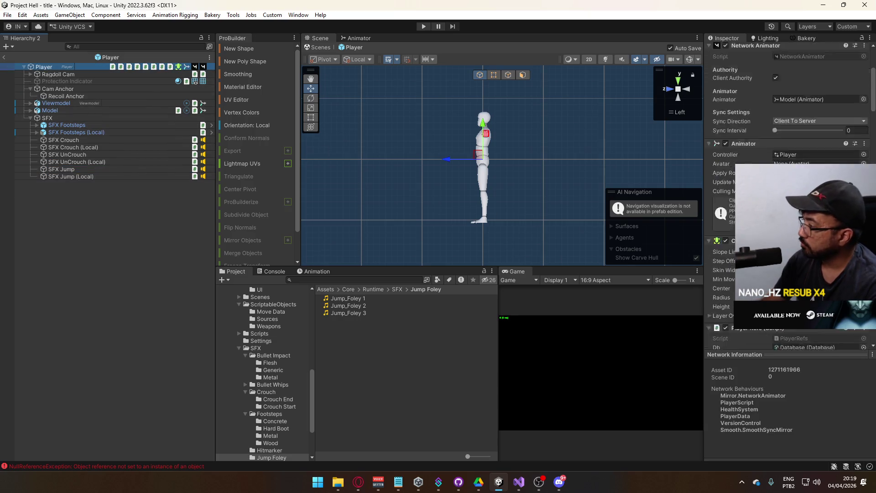
scroll(789, 137, down, 10)
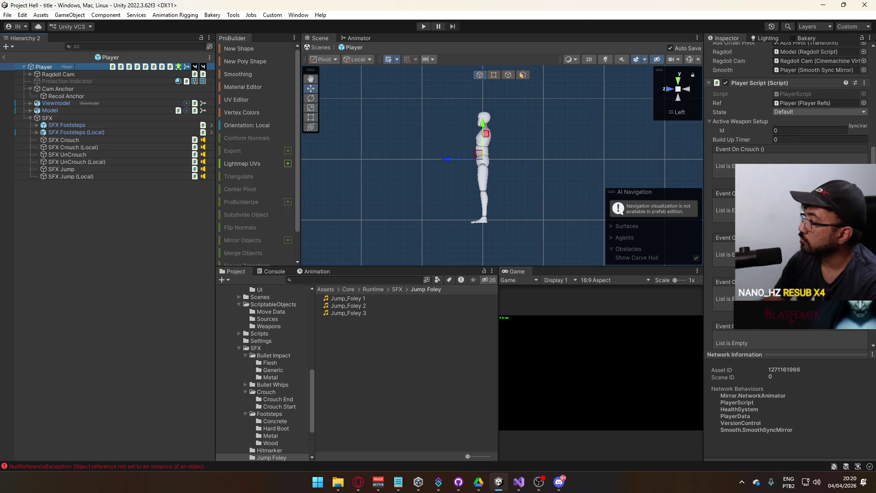
click(854, 182)
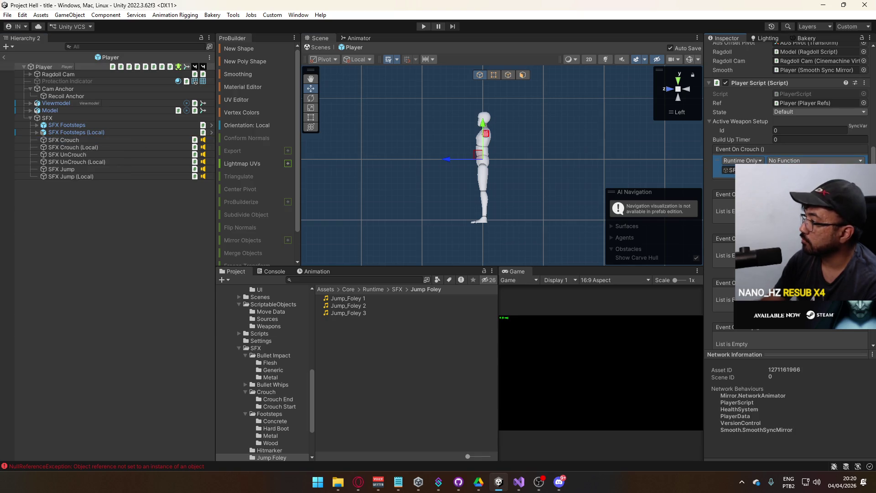
click(815, 160)
click(671, 295)
click(855, 227)
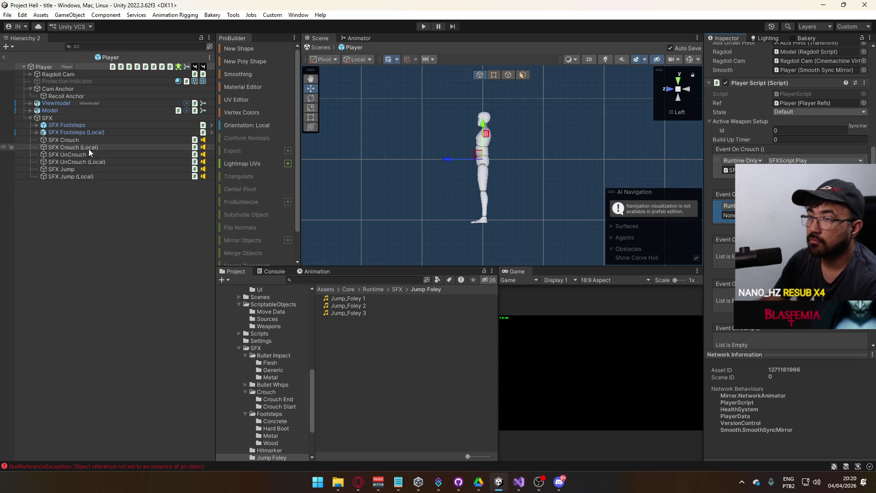
drag(748, 215, 750, 215)
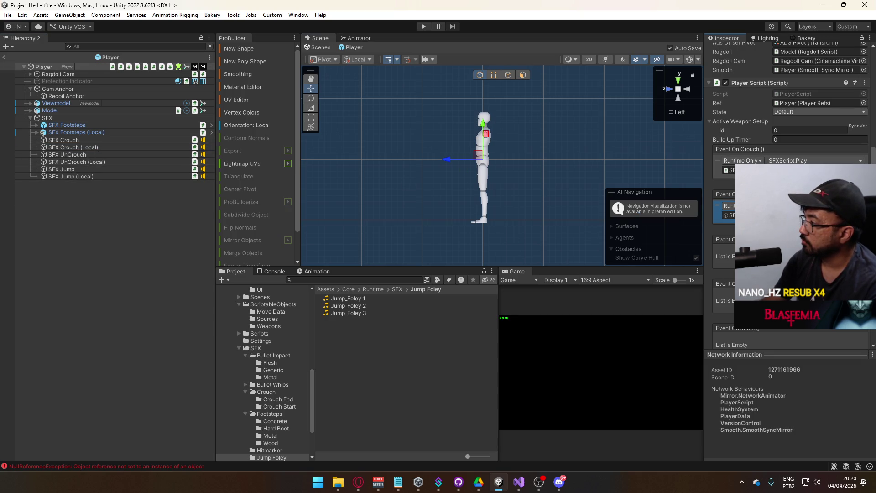
click(675, 338)
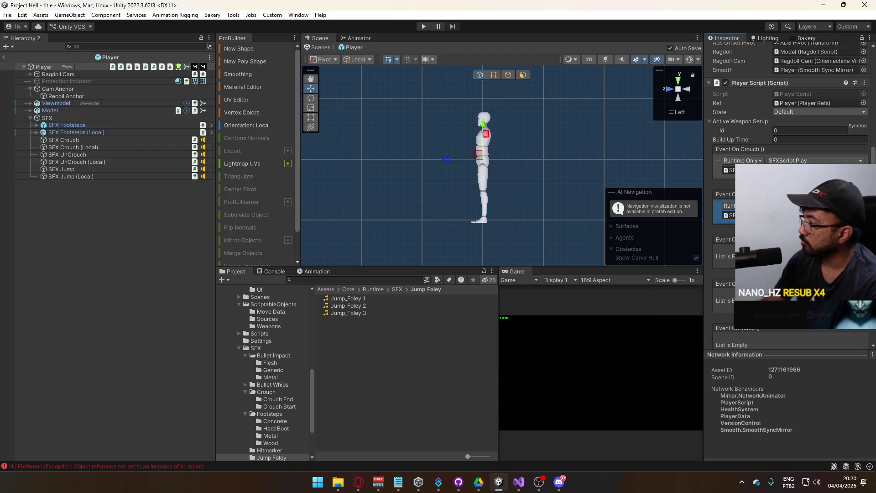
Wire Event On Un Crouch and its local event to SFX UnCrouch and SFX UnCrouch (Local) Play
scroll(790, 136, down, 5)
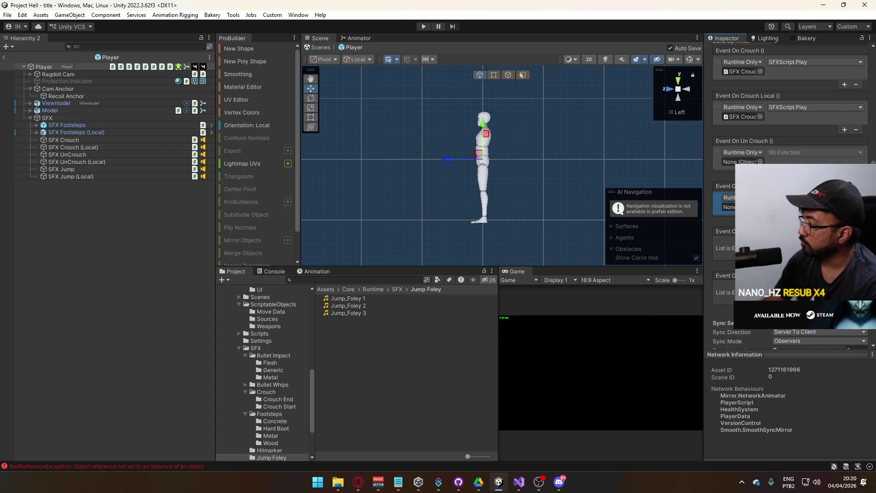
click(845, 308)
click(844, 264)
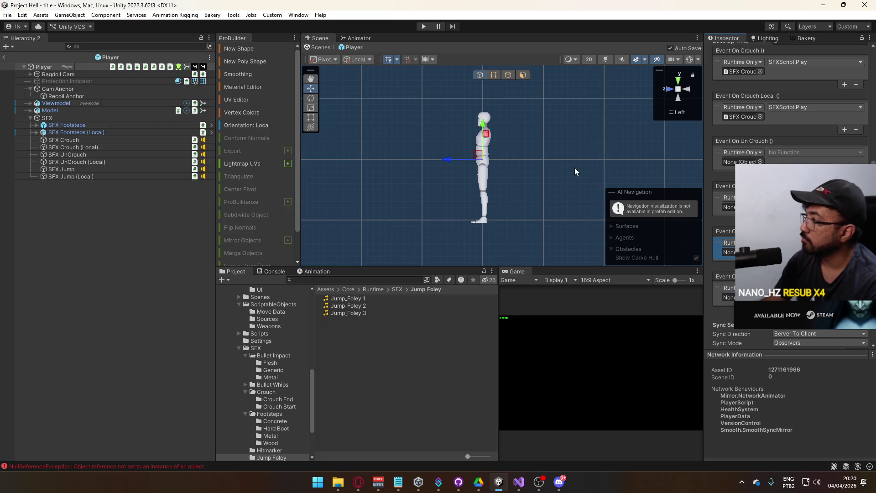
drag(88, 155, 738, 162)
click(781, 152)
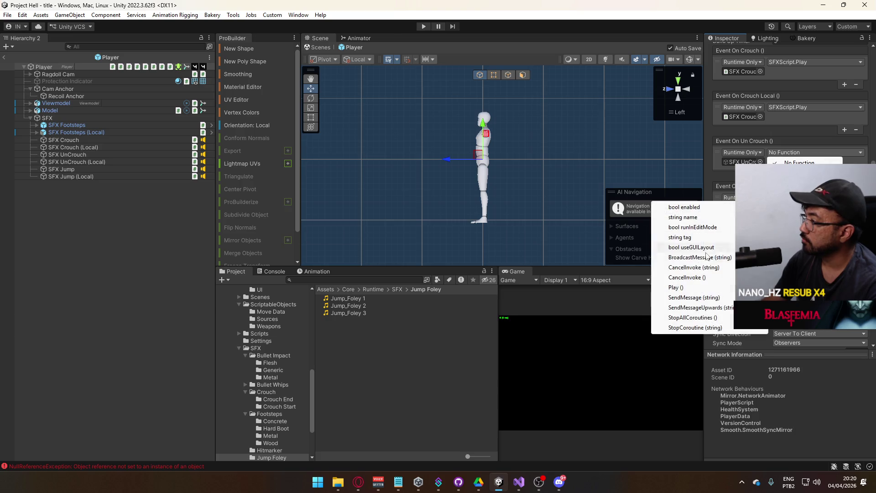
click(666, 278)
drag(72, 162, 728, 206)
click(803, 197)
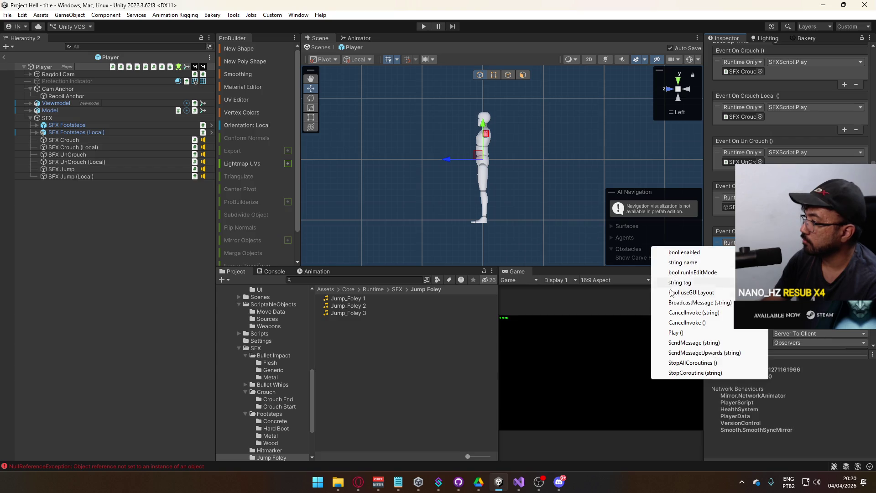
click(691, 334)
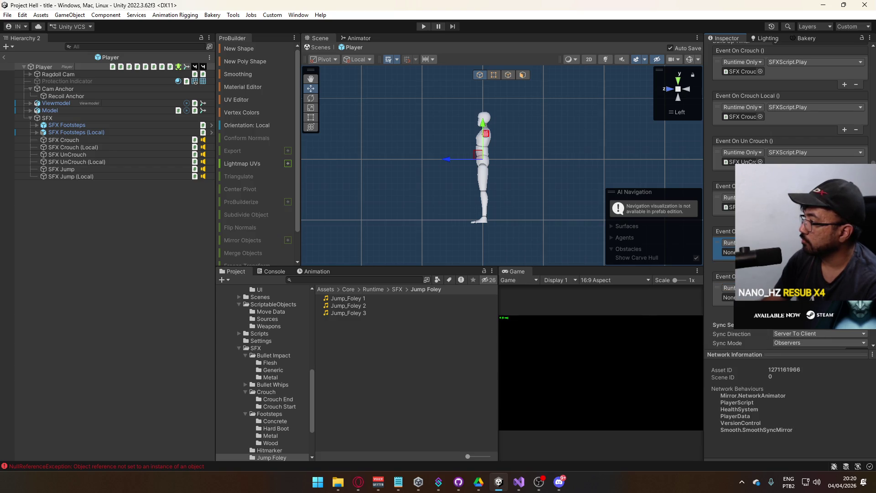
Add listeners to the jump events calling SFXScript.Play, then open the title scene
click(845, 265)
click(844, 332)
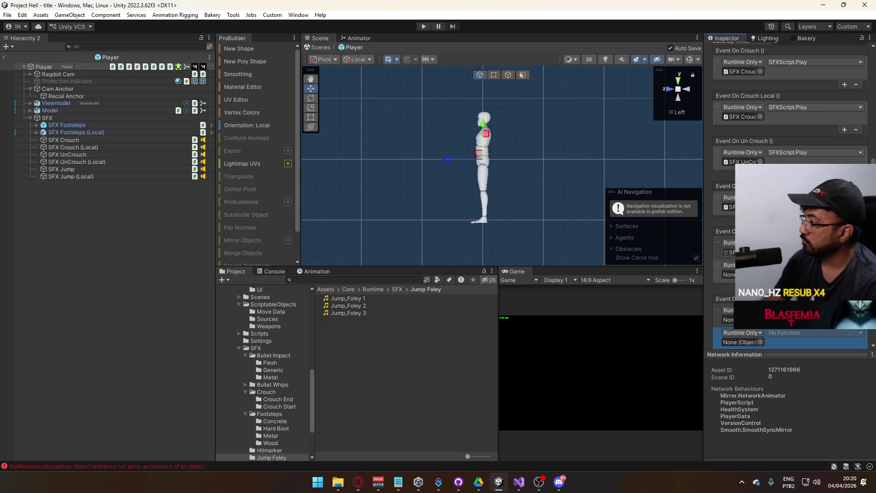
click(652, 292)
key(Escape)
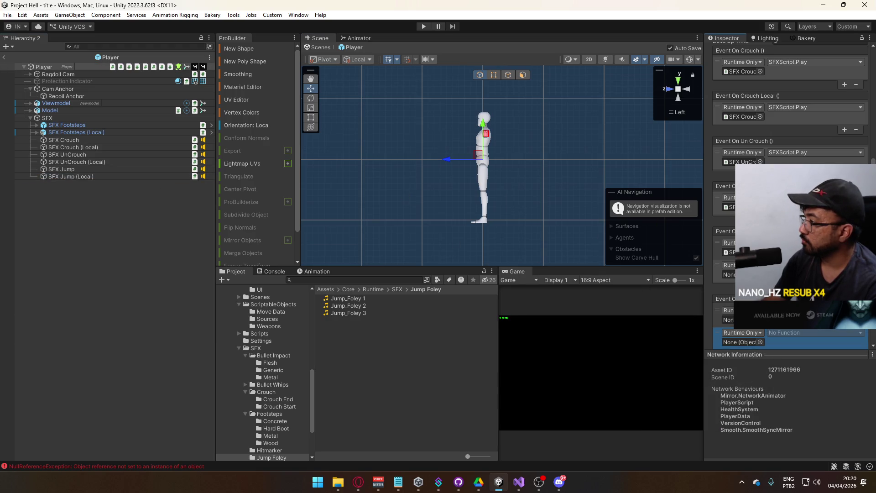
click(814, 332)
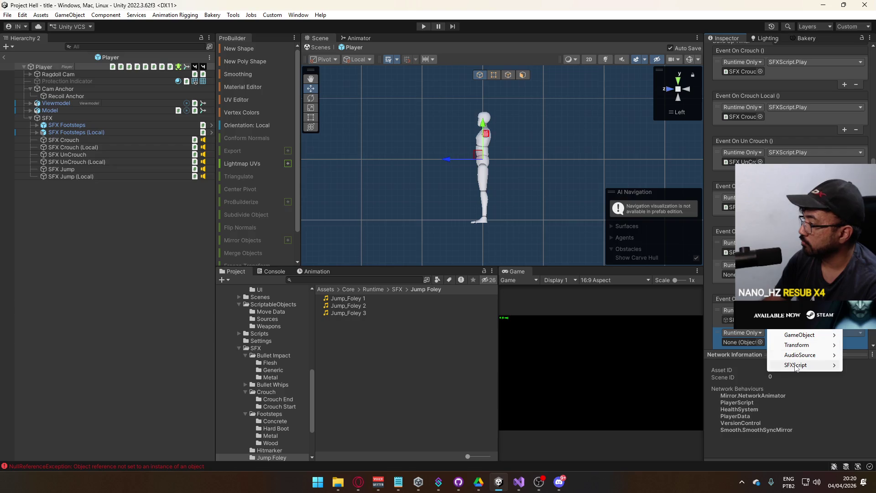
mouse_move(796, 365)
click(676, 444)
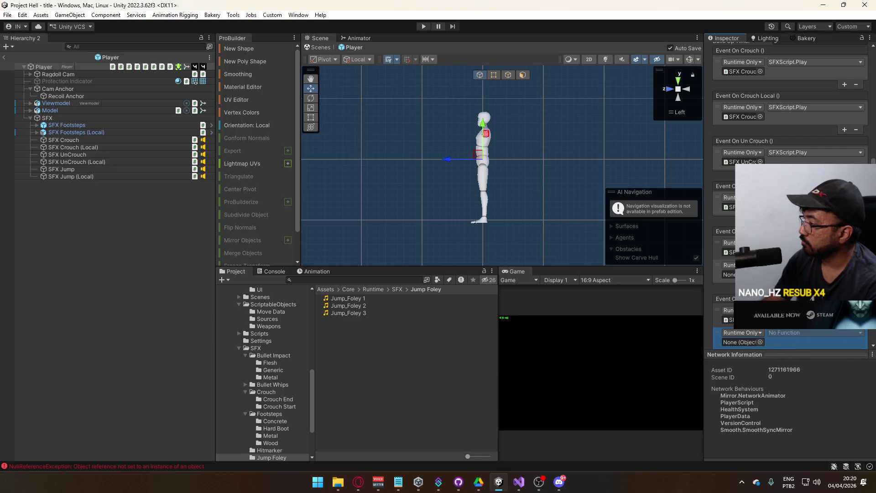
scroll(796, 338, down, 2)
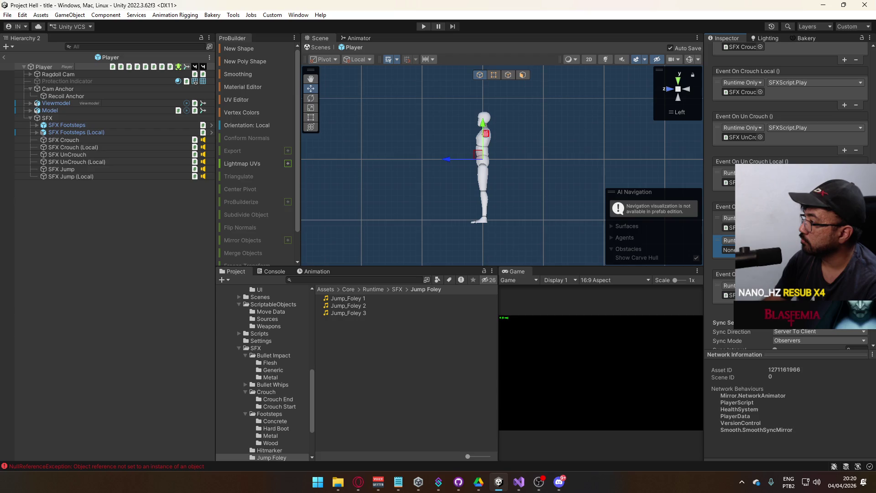
scroll(794, 228, up, 6)
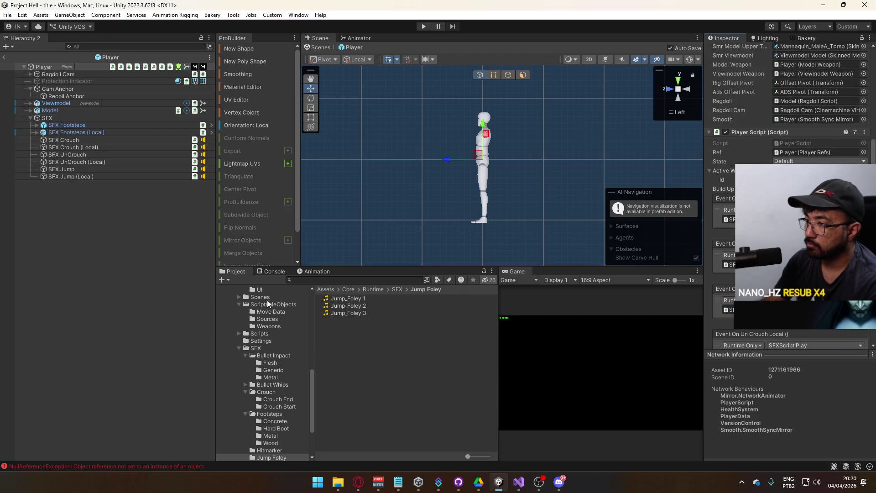
click(260, 297)
double_click(360, 363)
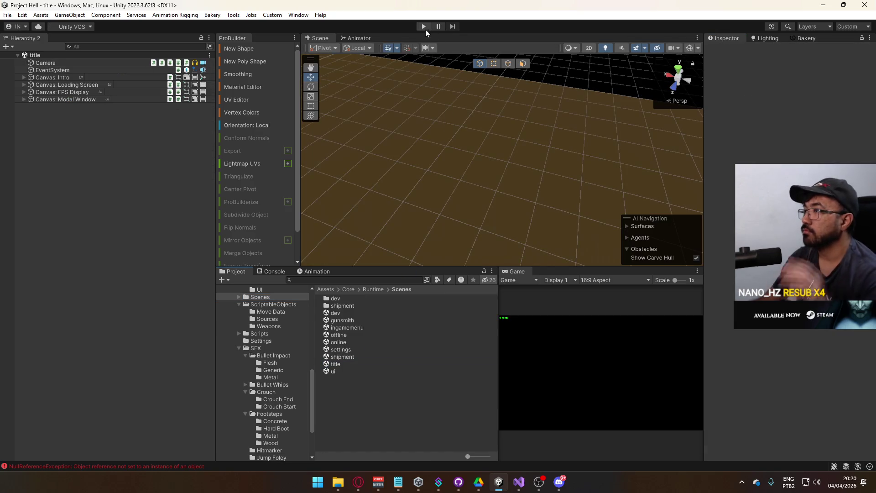
Start Play mode and check the SFX Jump and SFX Jump (Local) audio source settings
click(425, 28)
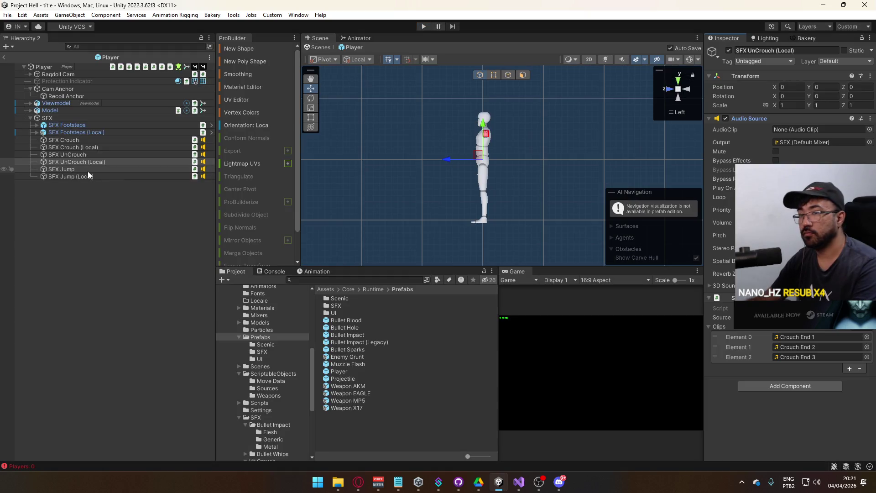
click(63, 169)
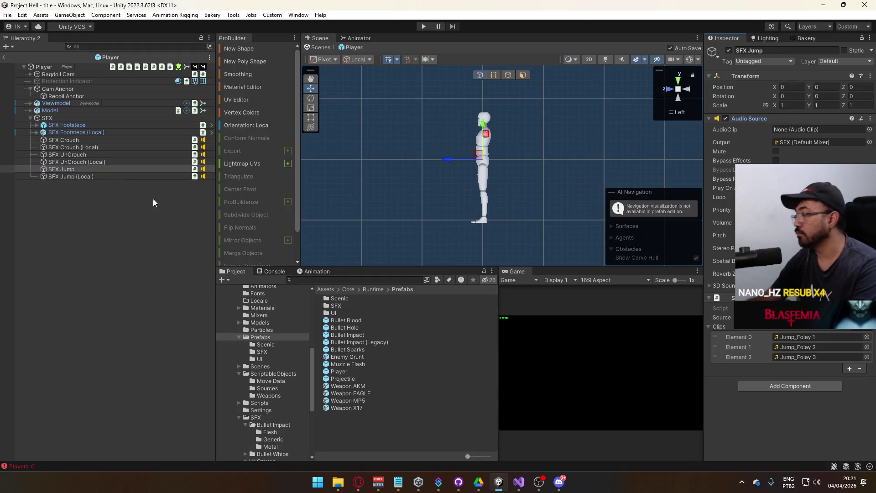
click(72, 177)
click(748, 120)
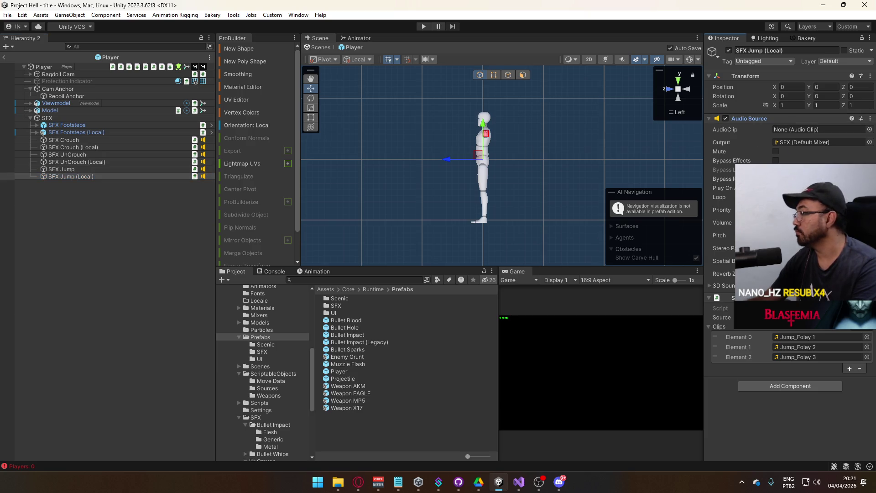
Inspect the Normal, Muffled and Loud footstep sounds, then leave the player prefab
click(37, 132)
click(37, 125)
click(72, 133)
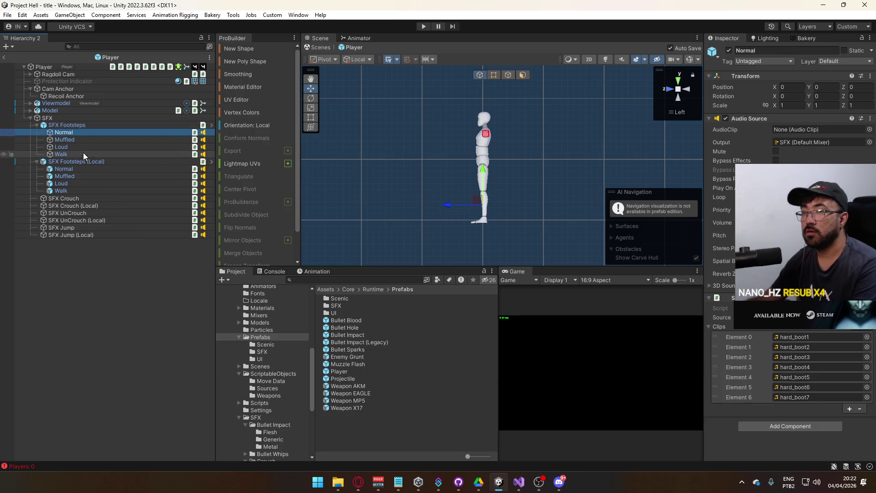
click(77, 183)
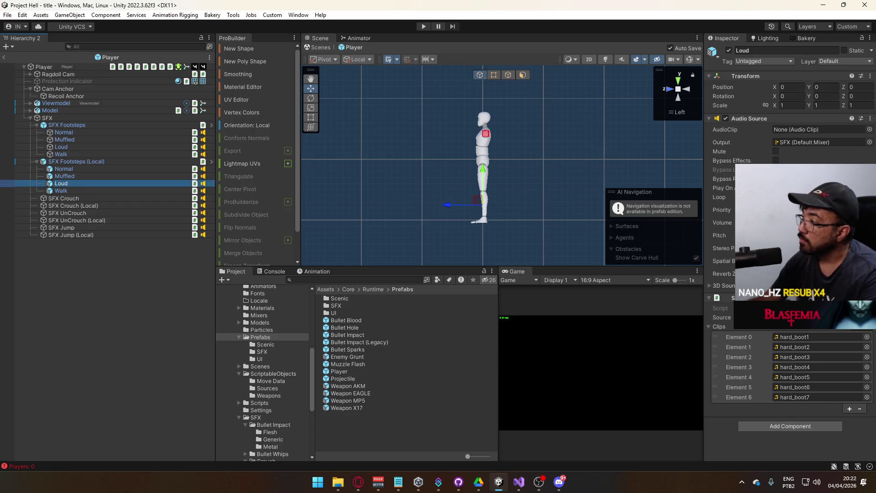
click(72, 168)
click(81, 176)
click(80, 182)
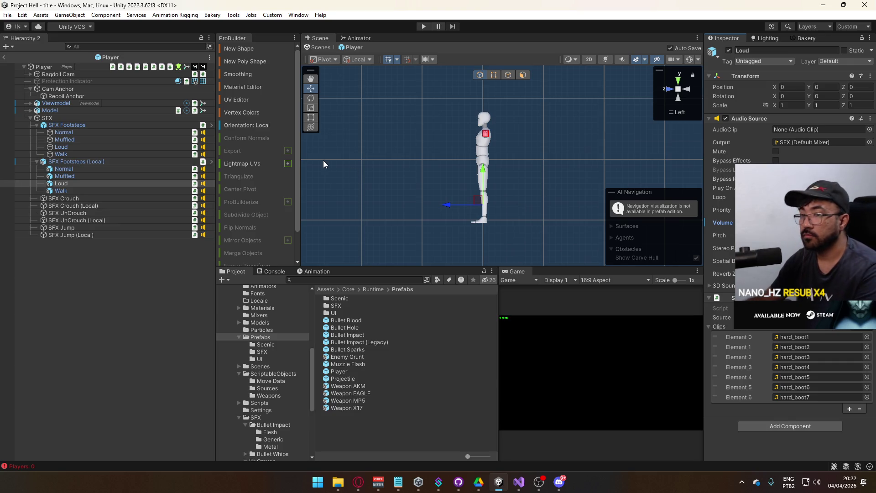
click(3, 57)
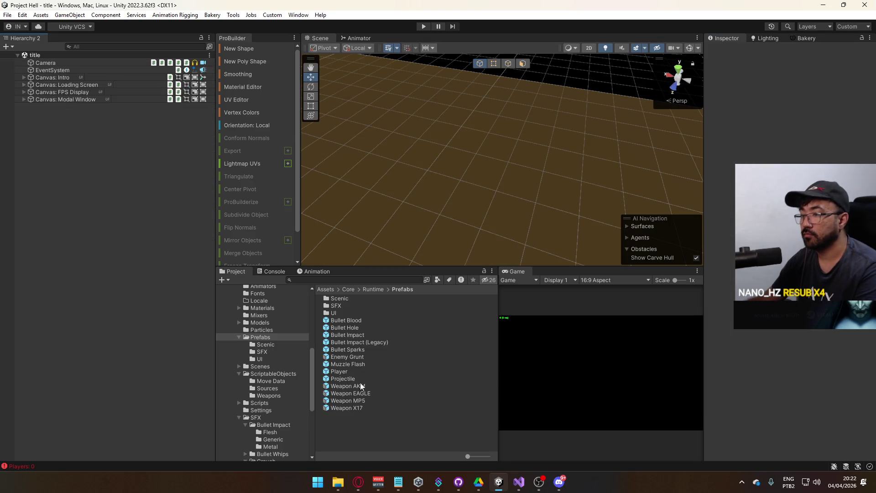
Open the title scene, enter Play mode and start a game on the shipment map
click(264, 366)
double_click(350, 364)
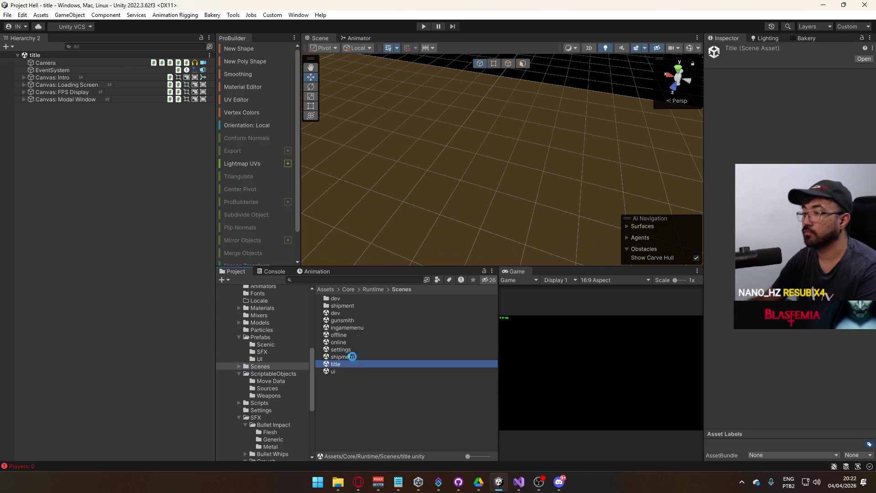
click(431, 27)
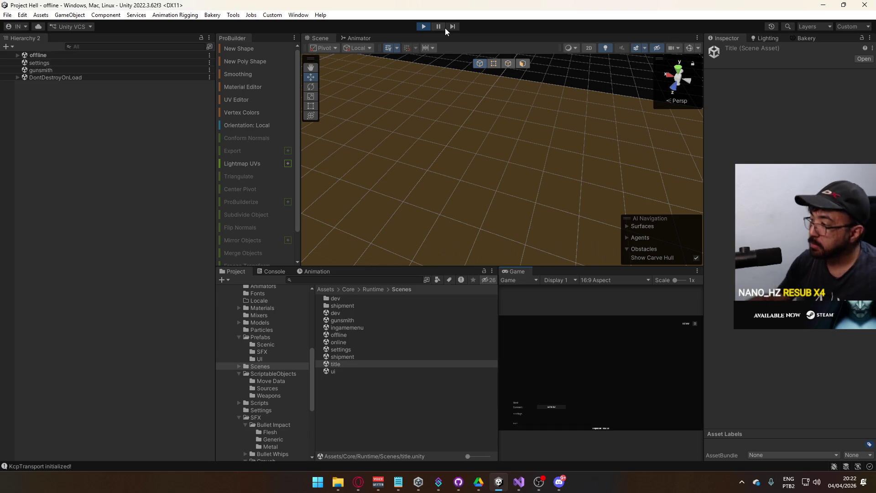
click(519, 402)
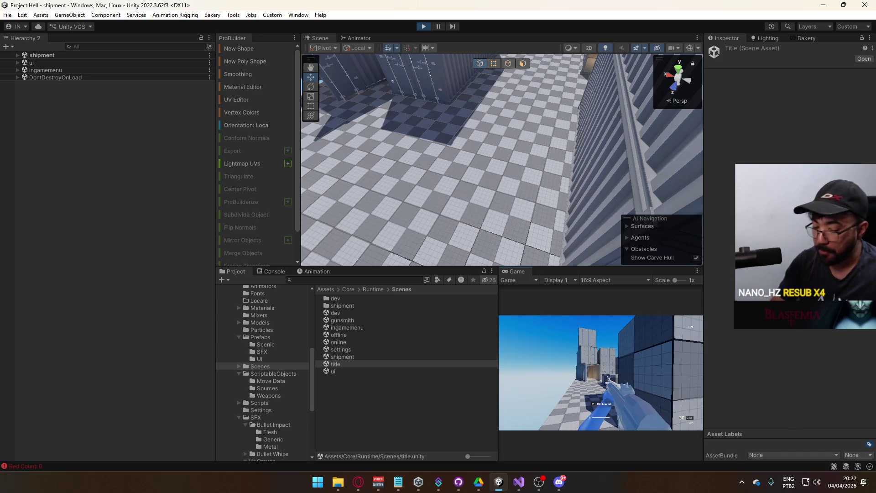
Crouch, stand back up with C, jump with Space and walk toward the containers
key(c)
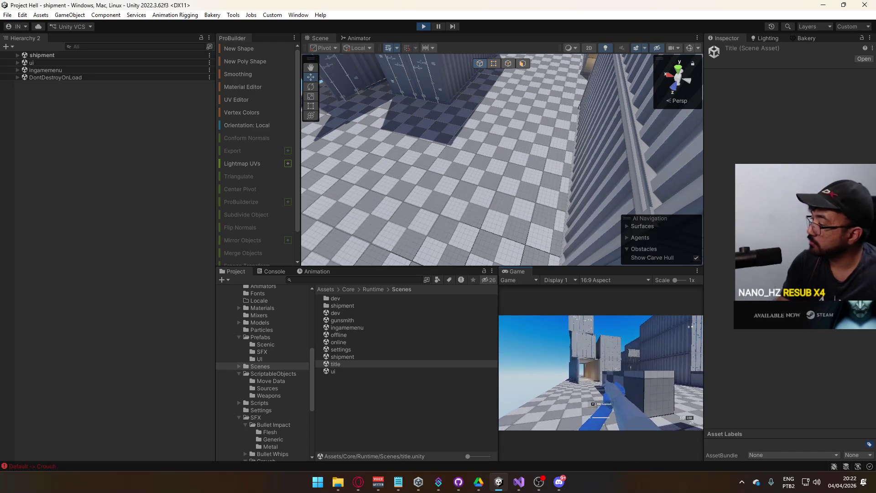
key(c)
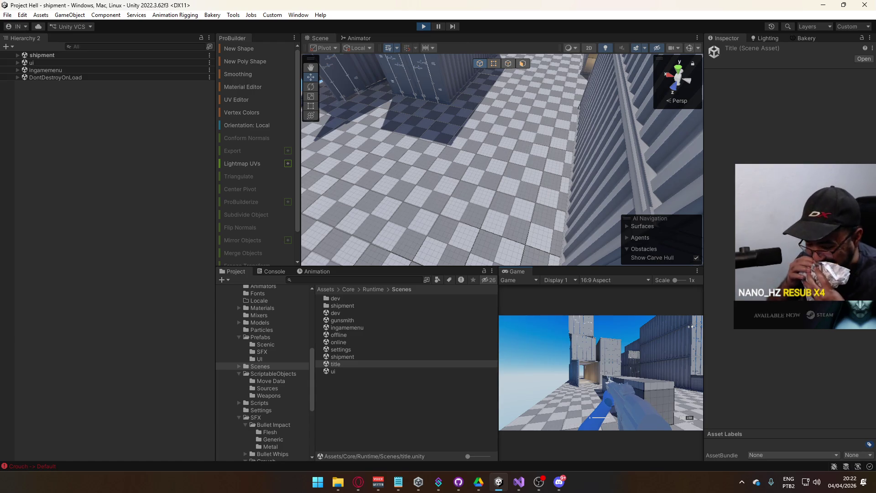
key(space)
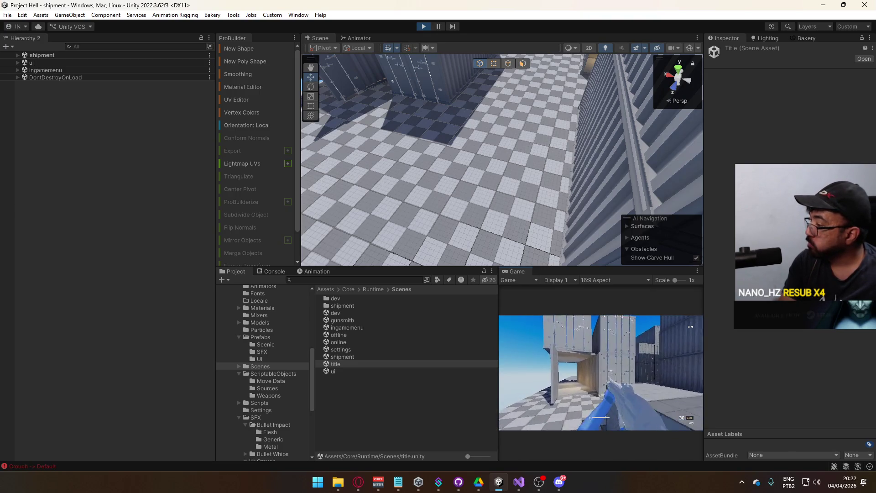
key(w)
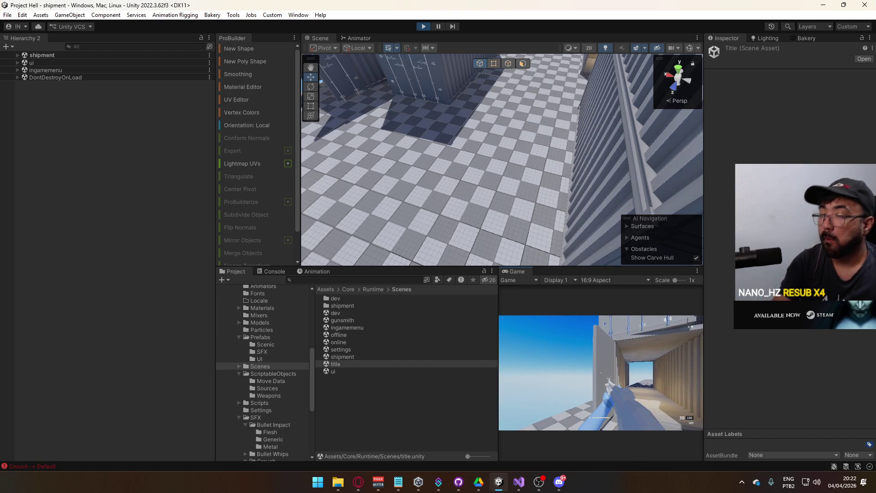
key(super)
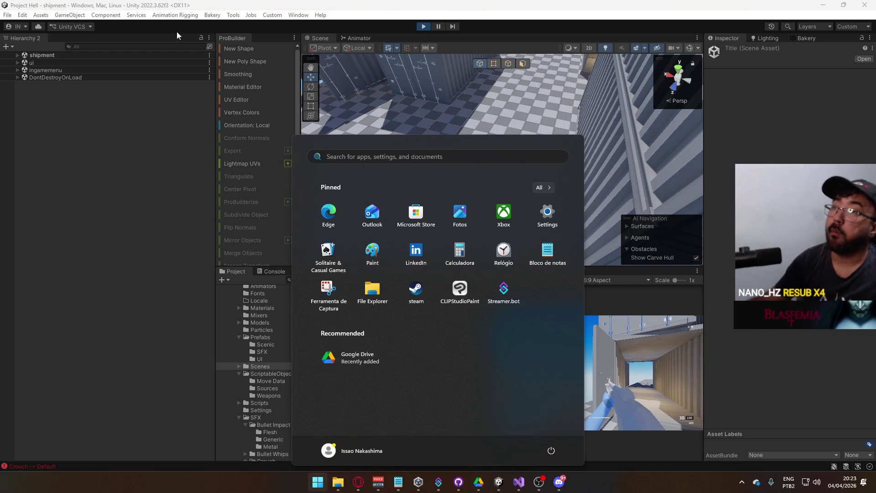
click(17, 54)
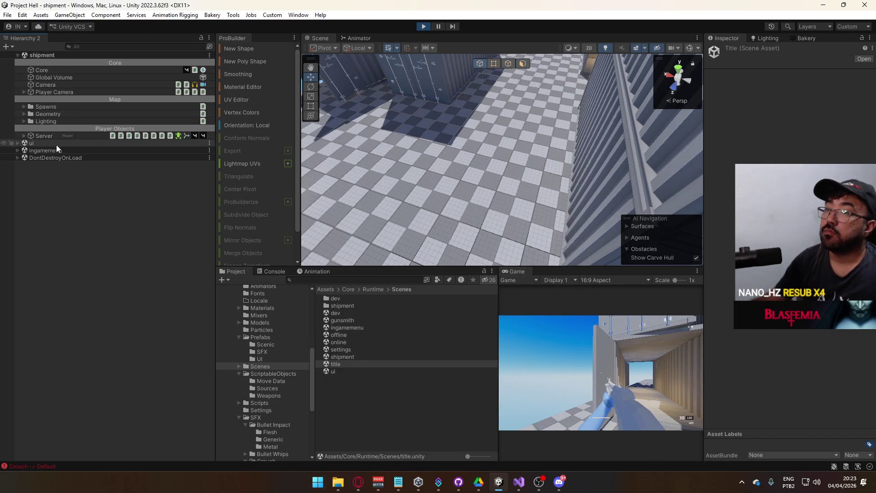
Select the live player's three (Local) crouch, uncrouch and jump sounds and edit their shared volume
click(34, 137)
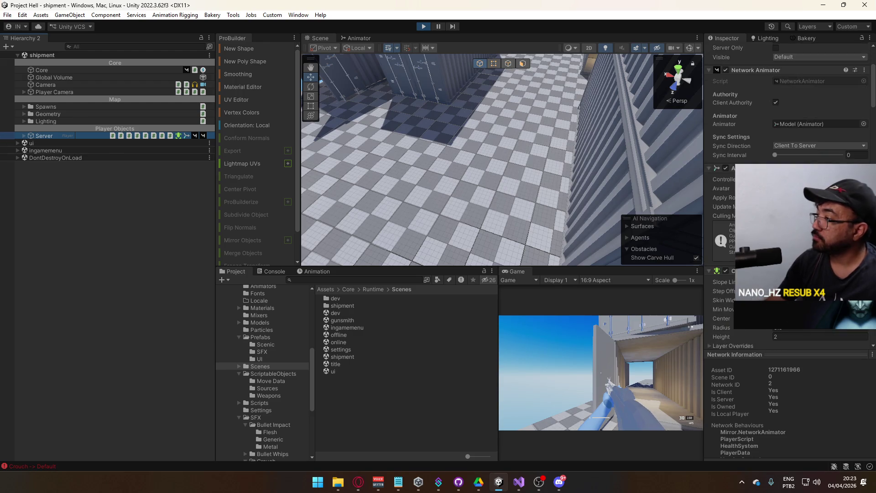
click(23, 136)
click(29, 179)
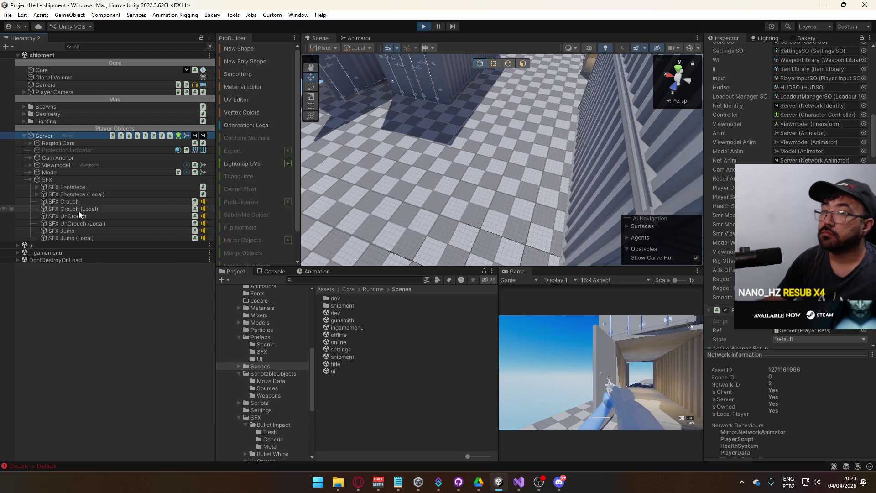
click(86, 224)
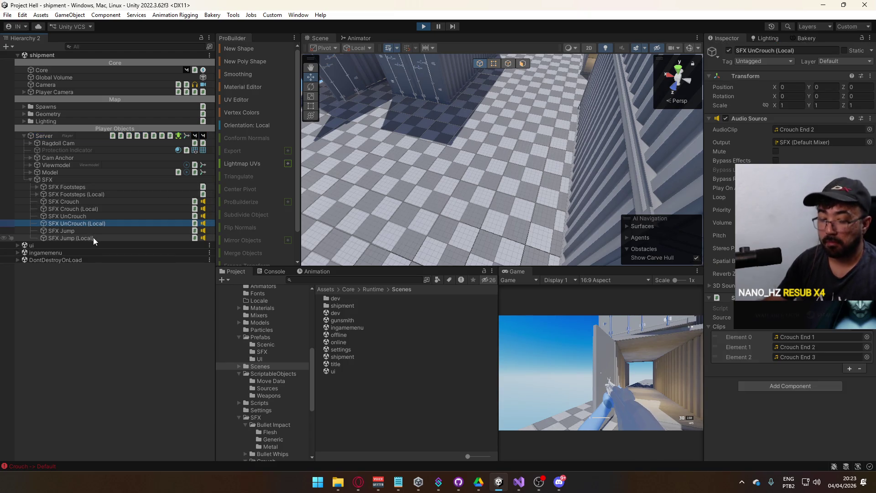
click(96, 230)
shift+click(92, 236)
ctrl+click(94, 223)
ctrl+click(97, 209)
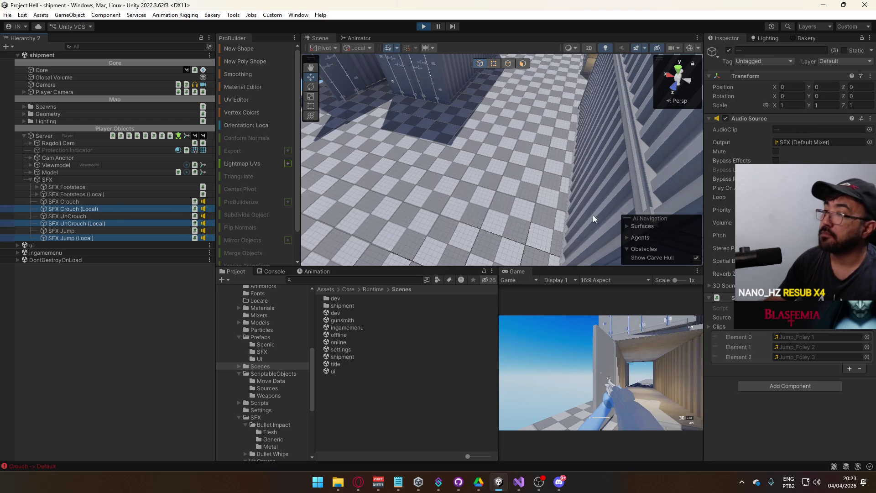
click(802, 222)
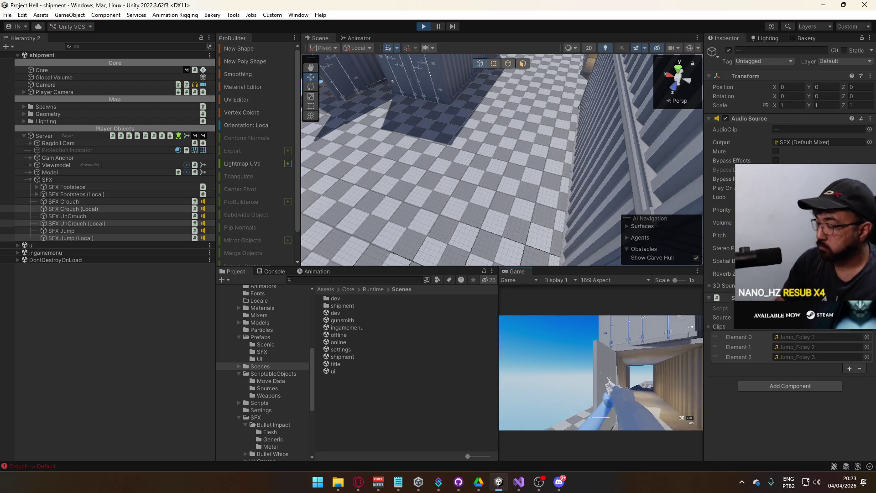
Jump, crouch and stand up again in the shipment map to test the sounds
key(space)
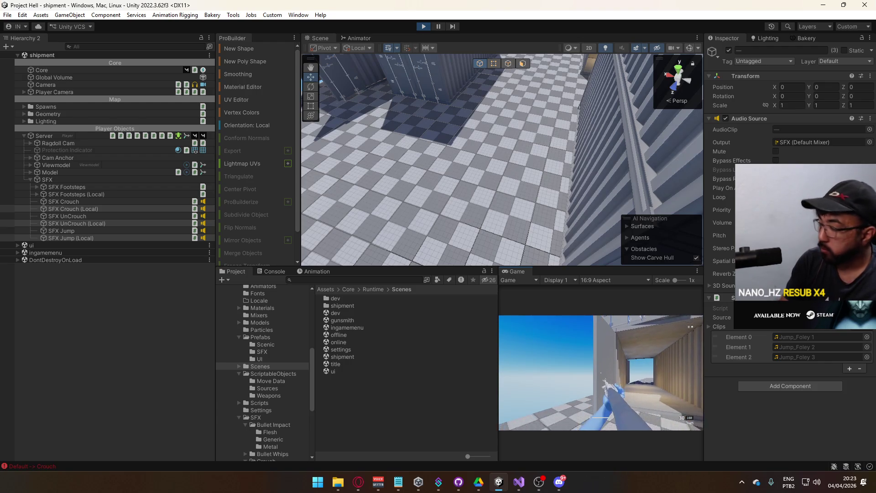
key(ctrl)
key(s)
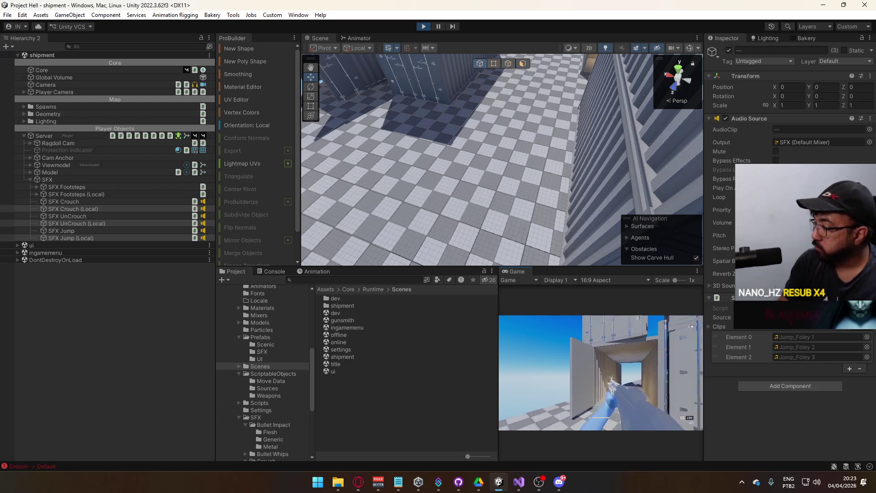
key(w)
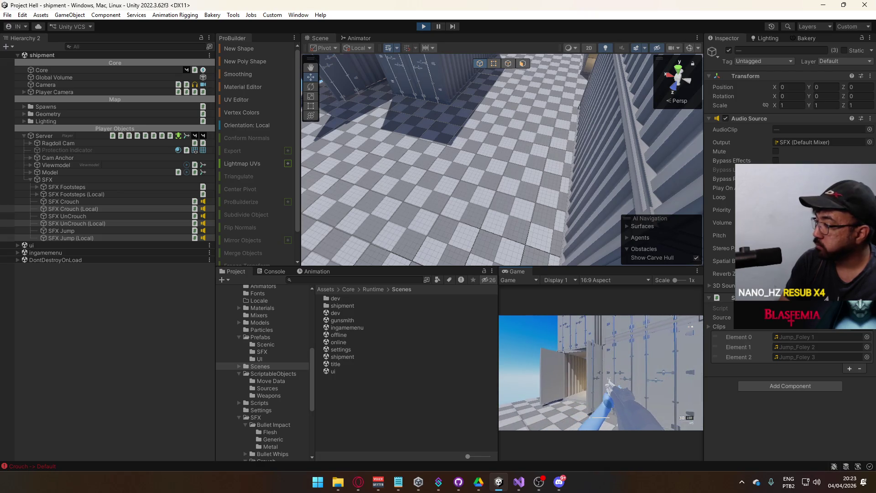